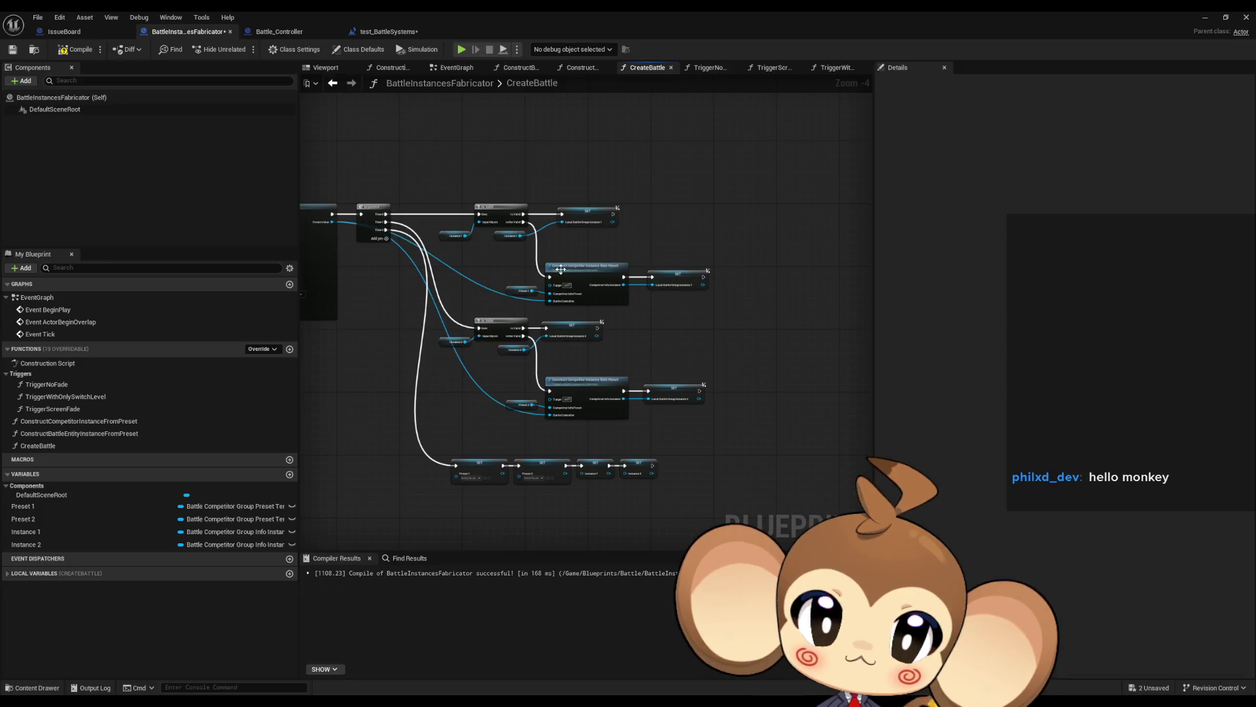
- Find references to Battle_Controller's InitializeBattleController function after inspecting the CreateBattle nodes
{"action": "left_click", "coordinate": [566, 270]}
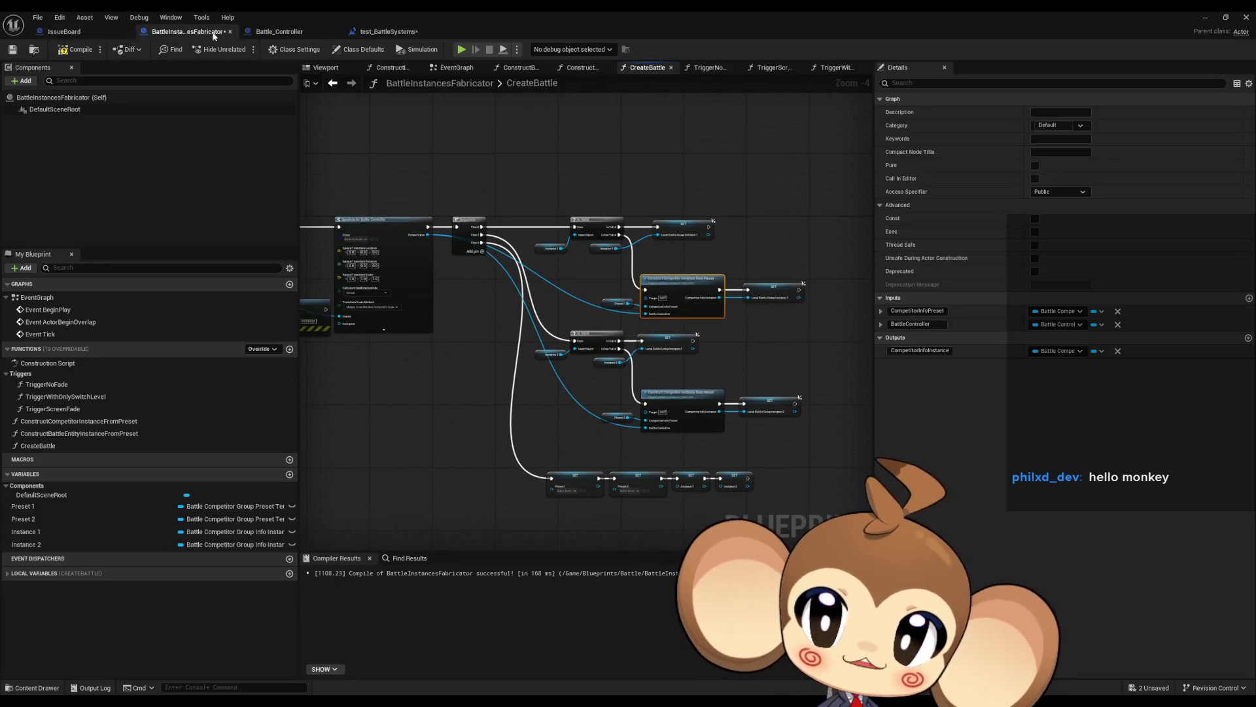
{"action": "left_click", "coordinate": [279, 31]}
{"action": "right_click", "coordinate": [442, 310]}
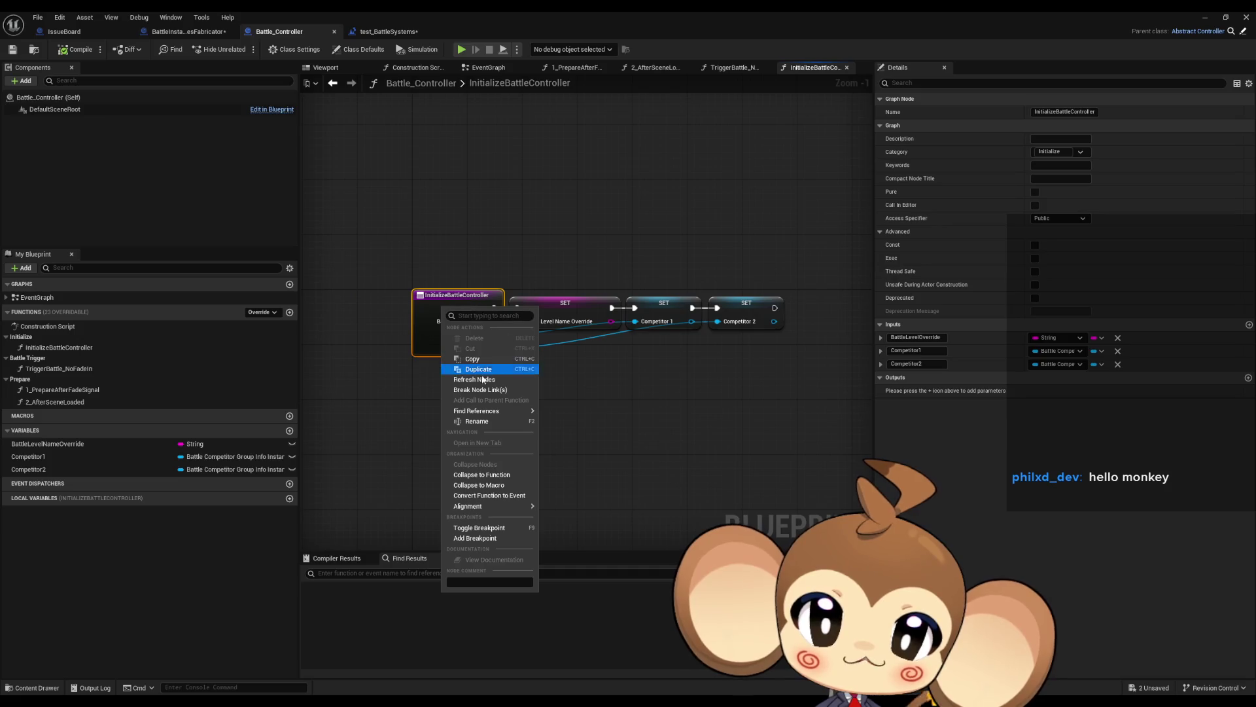
{"action": "mouse_move", "coordinate": [473, 413]}
{"action": "left_click", "coordinate": [573, 448]}
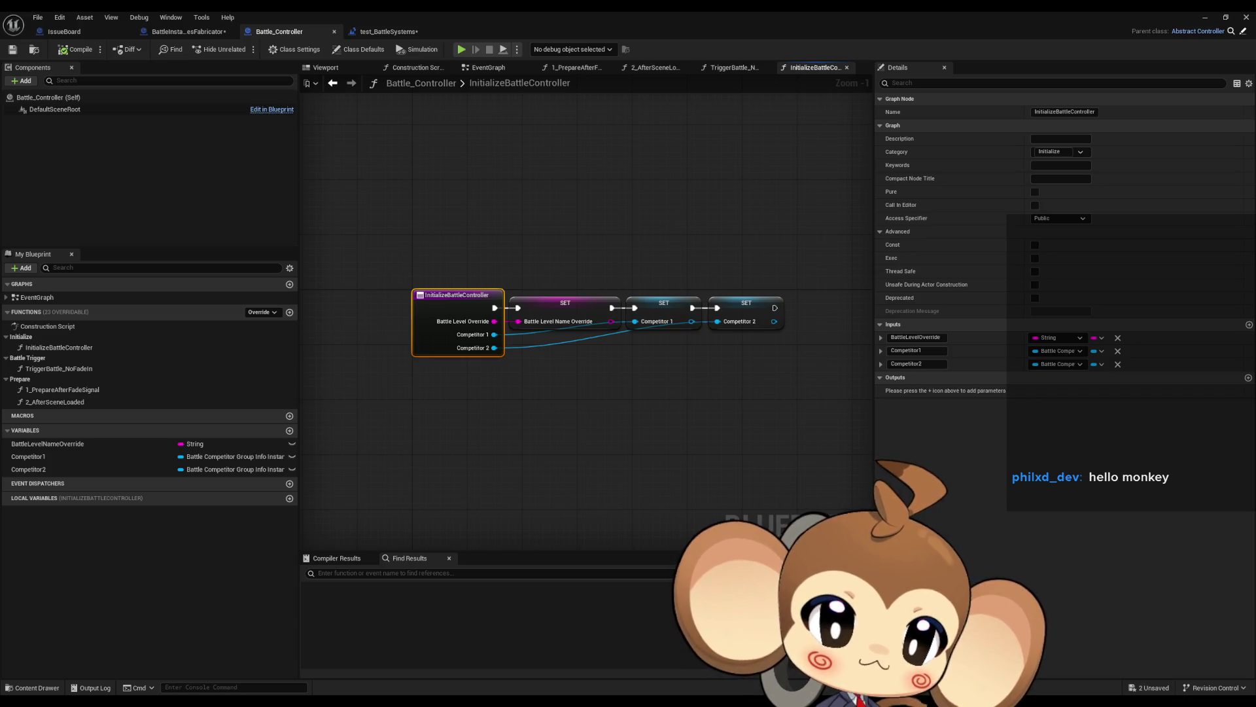
- Refresh the Create Battle node in test_BattleSystems to clear its stale Preset pins
{"action": "left_click", "coordinate": [388, 31]}
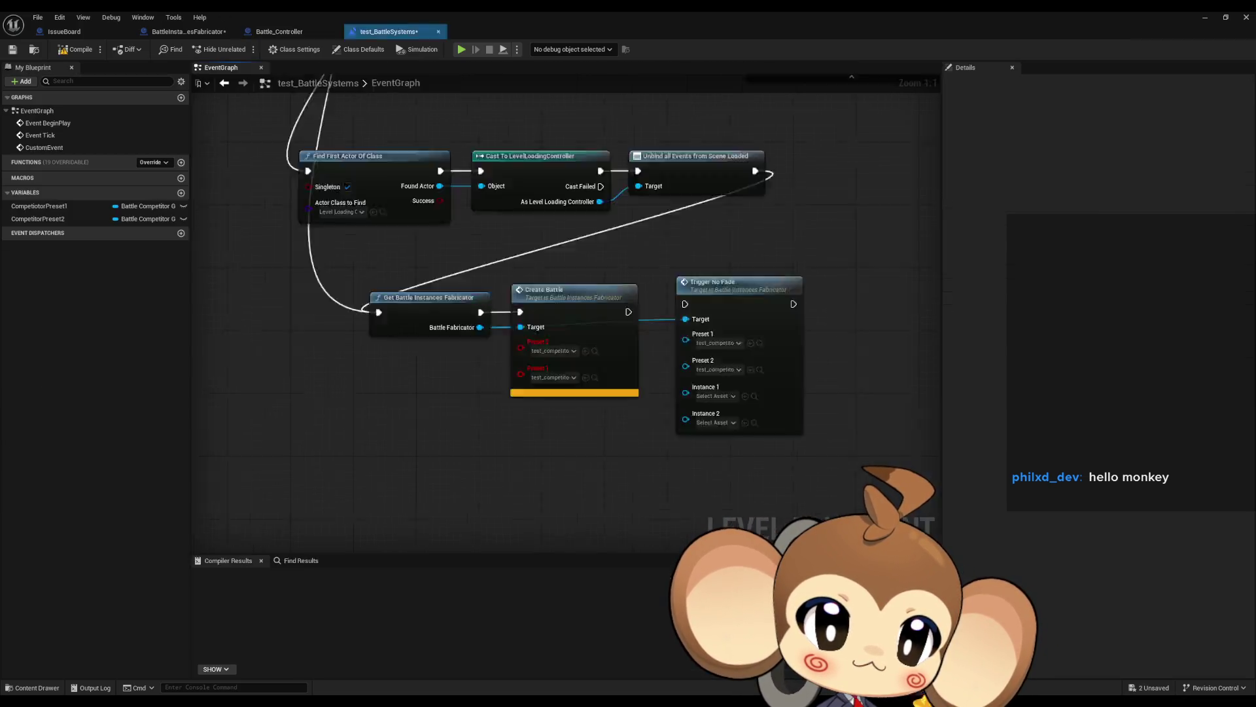
{"action": "scroll", "coordinate": [551, 417], "scroll_direction": "down", "scroll_amount": 3}
{"action": "scroll", "coordinate": [552, 416], "scroll_direction": "up", "scroll_amount": 1}
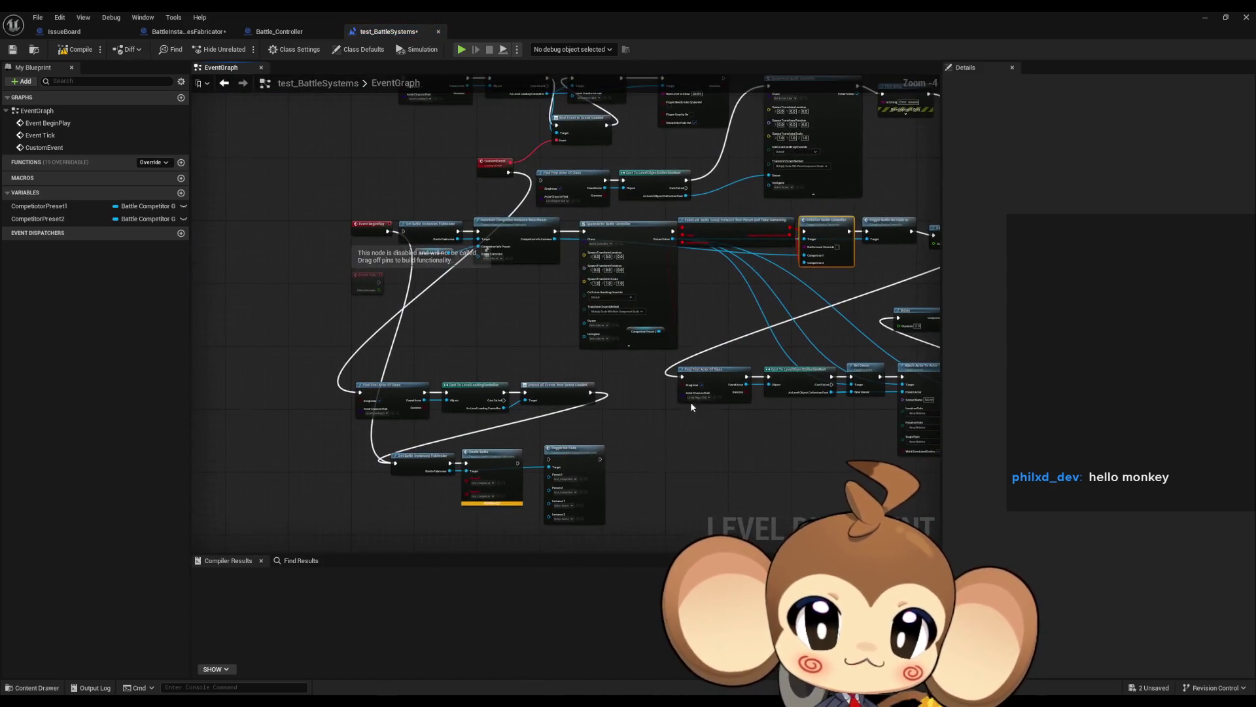
{"action": "scroll", "coordinate": [549, 374], "scroll_direction": "up", "scroll_amount": 2}
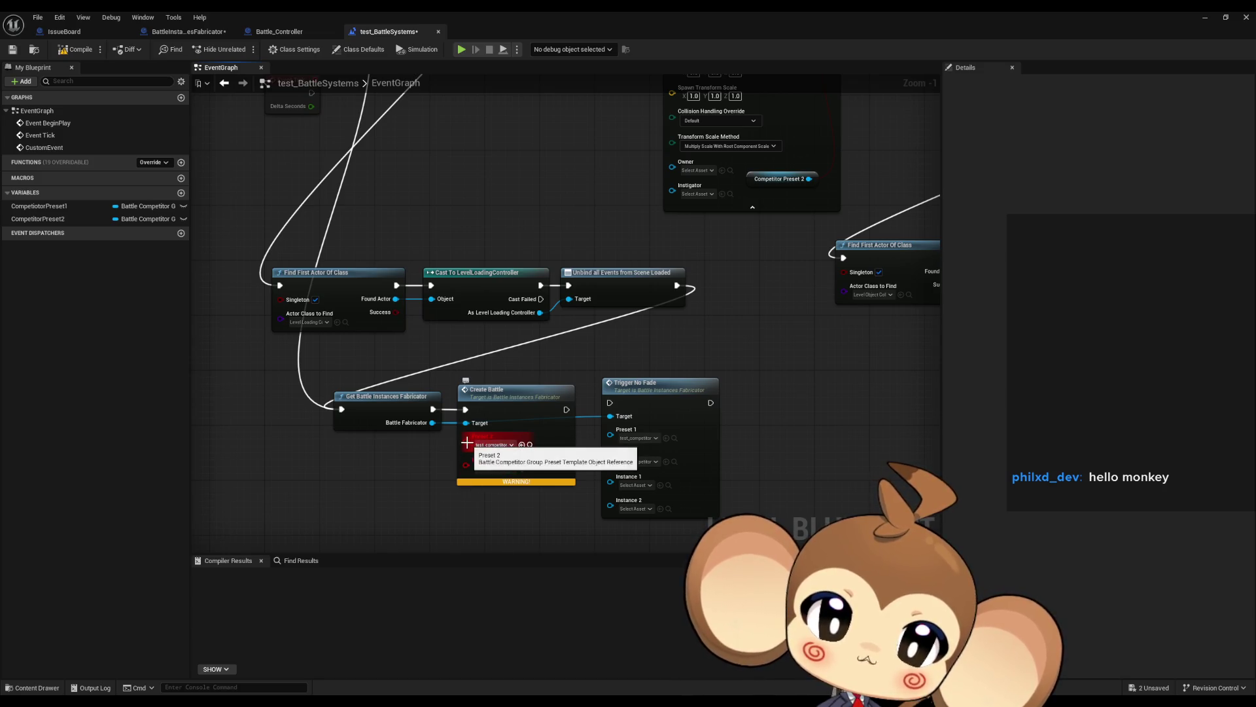
{"action": "right_click", "coordinate": [468, 447]}
{"action": "left_click", "coordinate": [512, 485]}
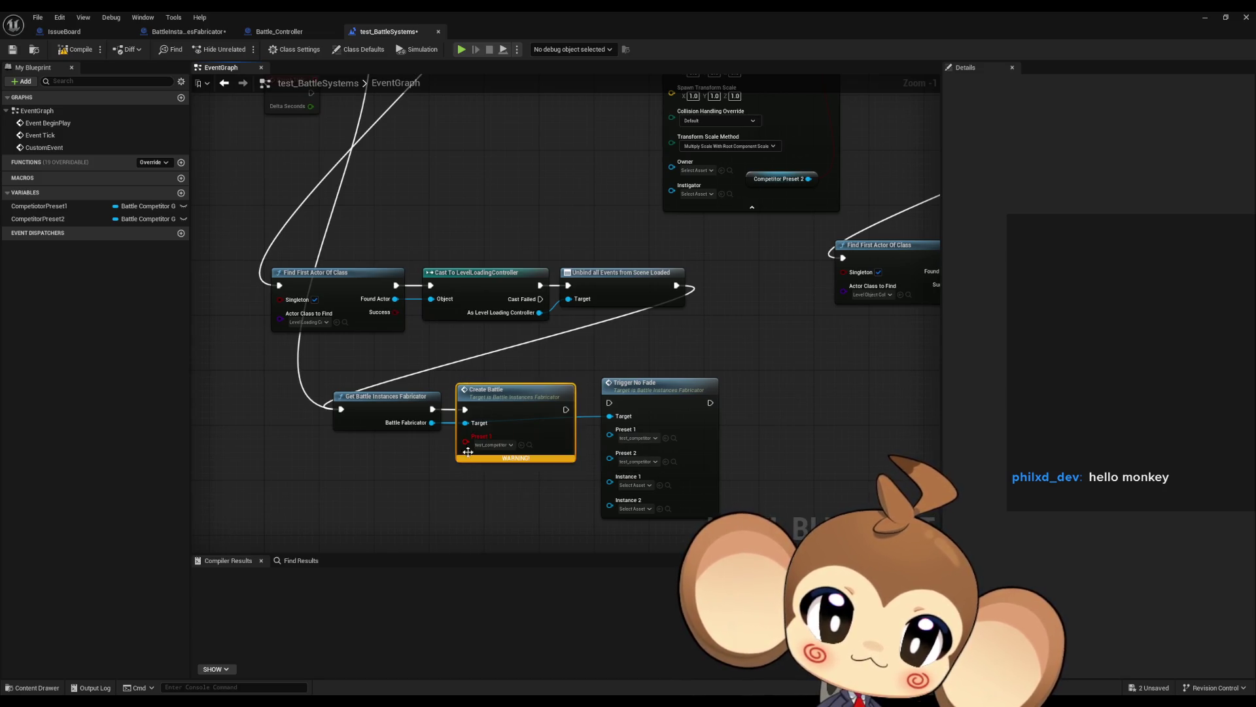
{"action": "right_click", "coordinate": [468, 446]}
{"action": "left_click", "coordinate": [497, 485]}
{"action": "left_click", "coordinate": [402, 484]}
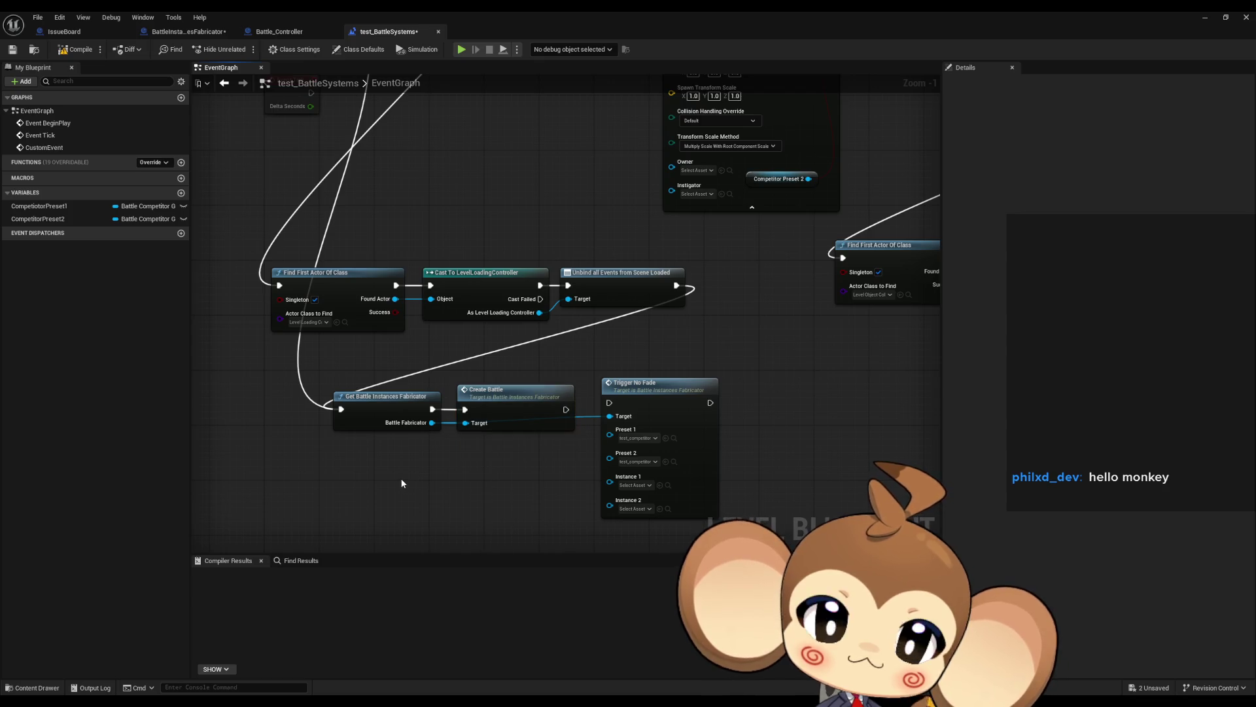
{"action": "left_click", "coordinate": [195, 32]}
{"action": "scroll", "coordinate": [458, 294], "scroll_direction": "down", "scroll_amount": 3}
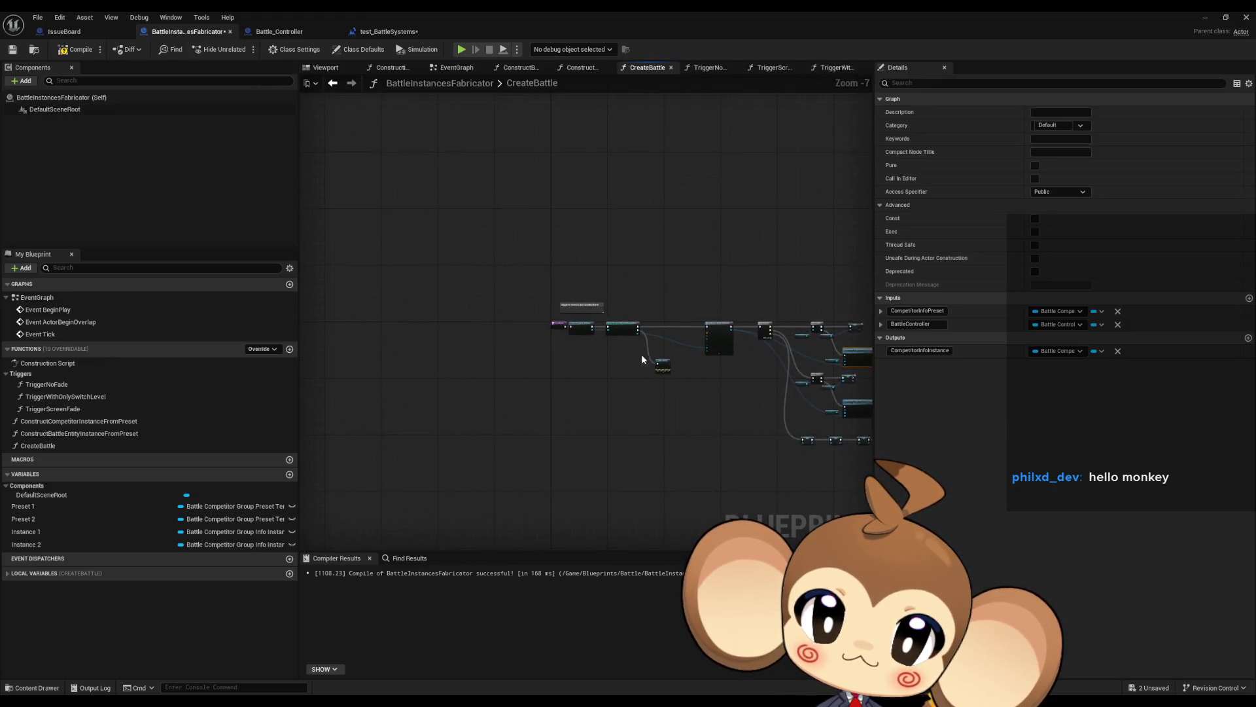
- Open the TriggerWithOnlySwitchLevel function graph from BattleInstancesFabricator
{"action": "scroll", "coordinate": [641, 355], "scroll_direction": "up", "scroll_amount": 4}
{"action": "left_click_drag", "start_coordinate": [644, 350], "coordinate": [512, 354]}
{"action": "left_click_drag", "start_coordinate": [571, 304], "coordinate": [497, 292]}
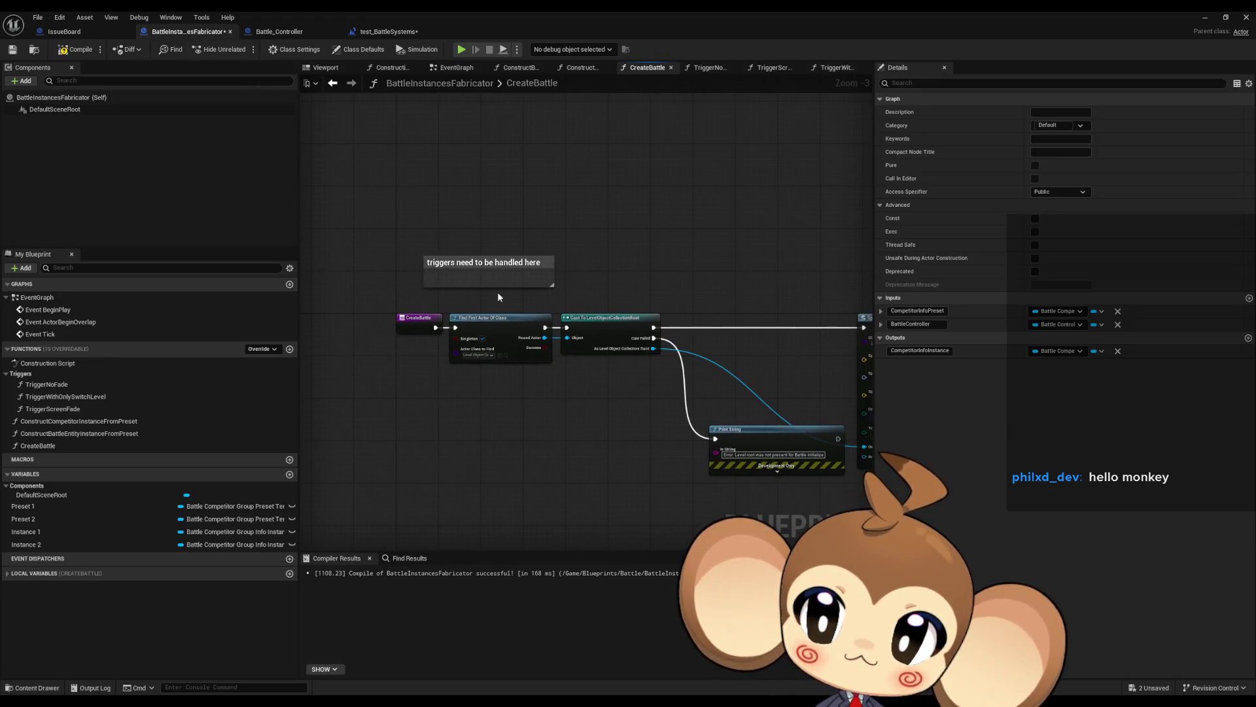
{"action": "double_click", "coordinate": [121, 396]}
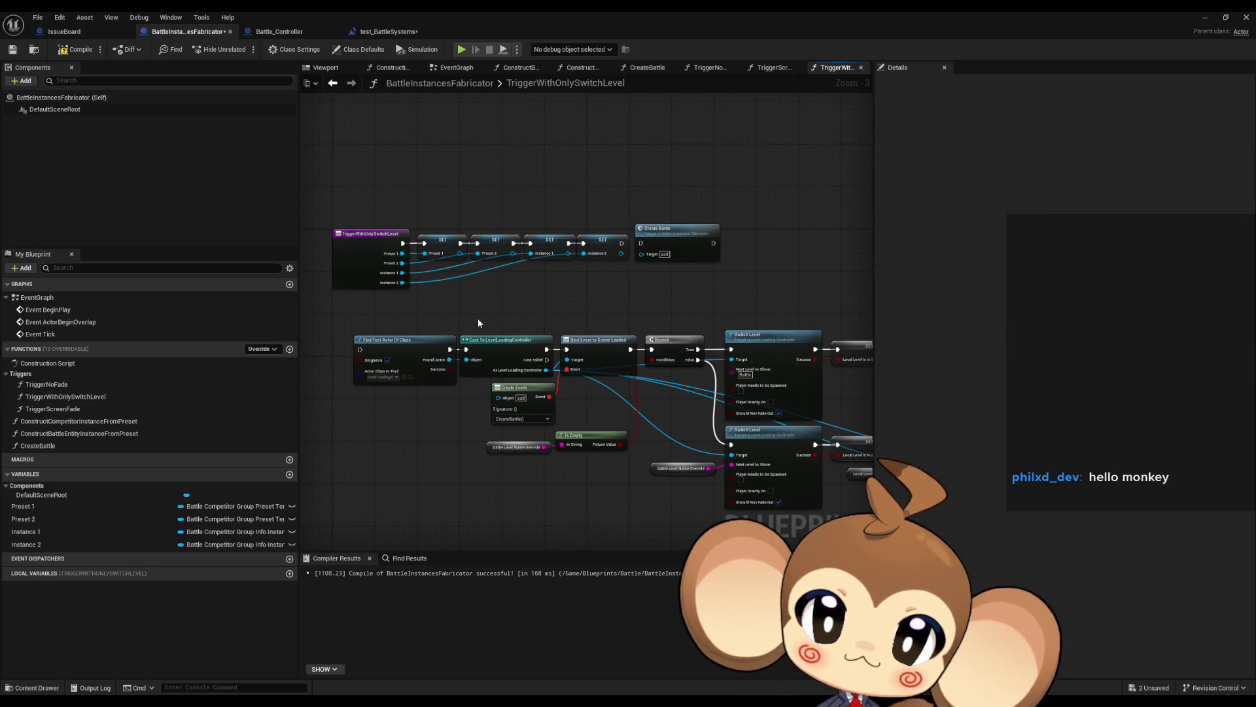
{"action": "mouse_move", "coordinate": [478, 318]}
{"action": "left_mouse_down"}
{"action": "mouse_move", "coordinate": [395, 312]}
{"action": "mouse_move", "coordinate": [534, 299]}
{"action": "left_mouse_up"}
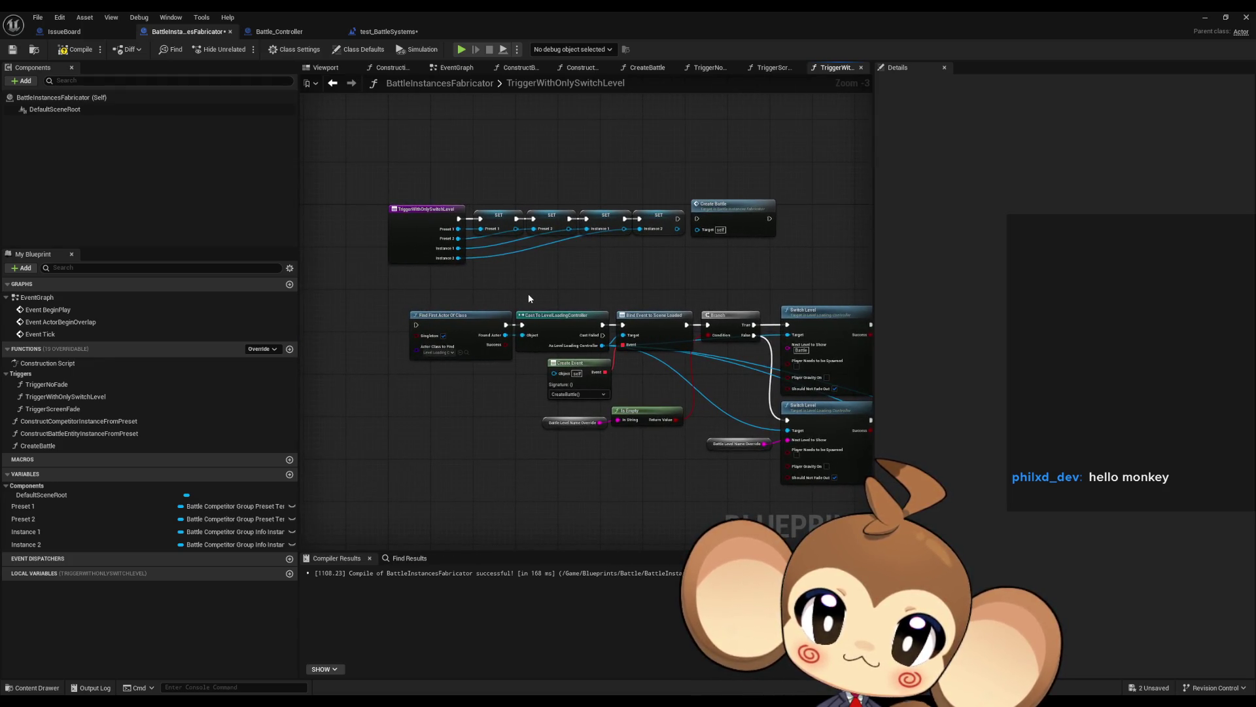
- Add a String input named LevelOverride to the TriggerWithOnlySwitchLevel entry node
{"action": "left_click", "coordinate": [420, 248]}
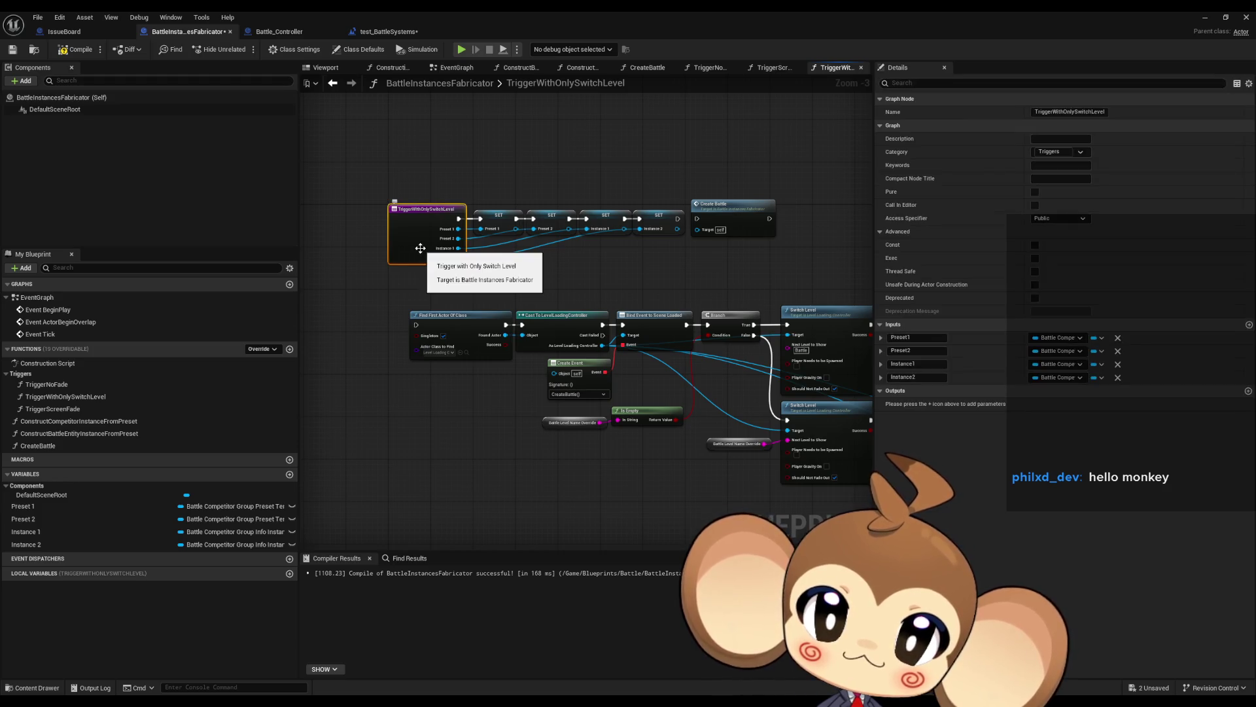
{"action": "left_click", "coordinate": [1249, 325]}
{"action": "left_click", "coordinate": [1056, 390]}
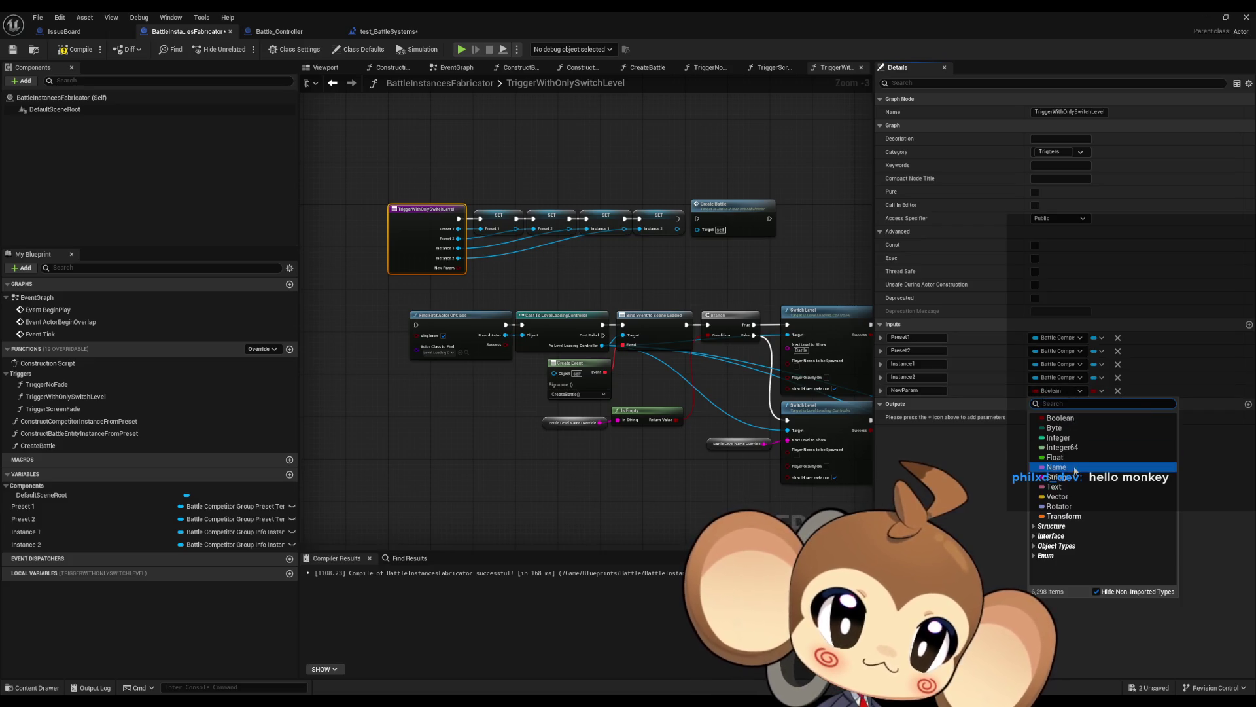
{"action": "left_click", "coordinate": [1044, 466]}
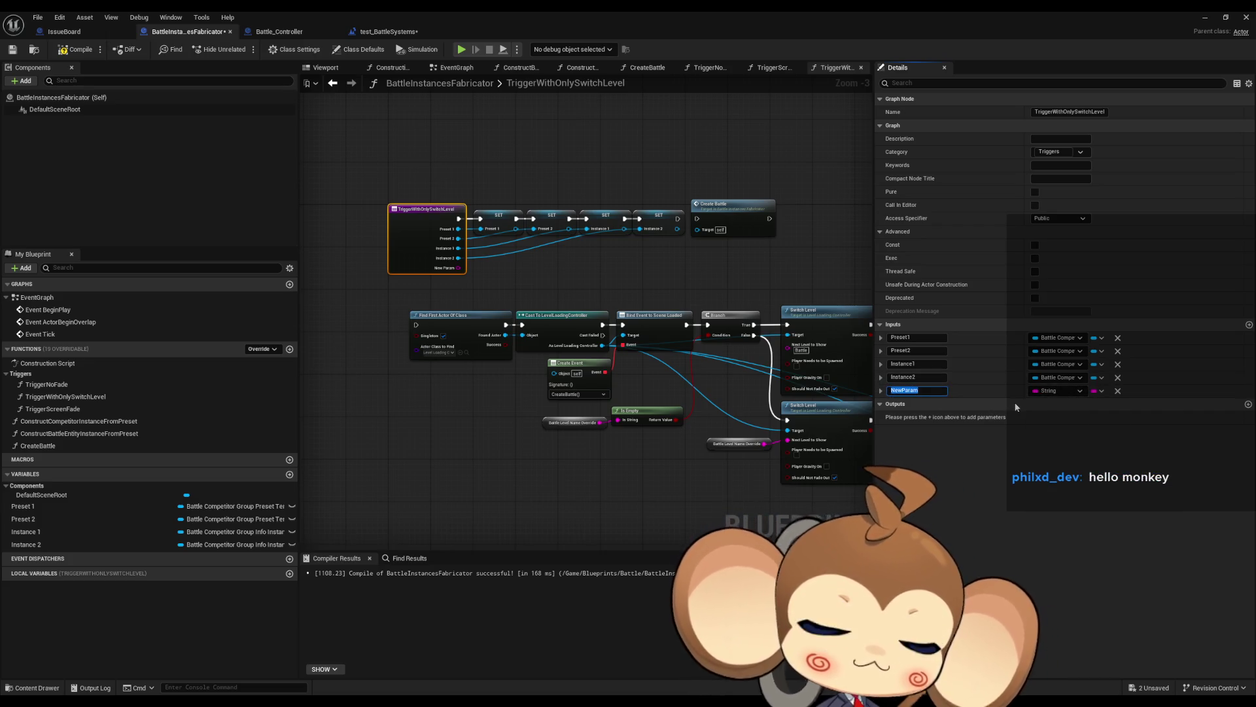
{"action": "type", "text": "LevelOverride"}
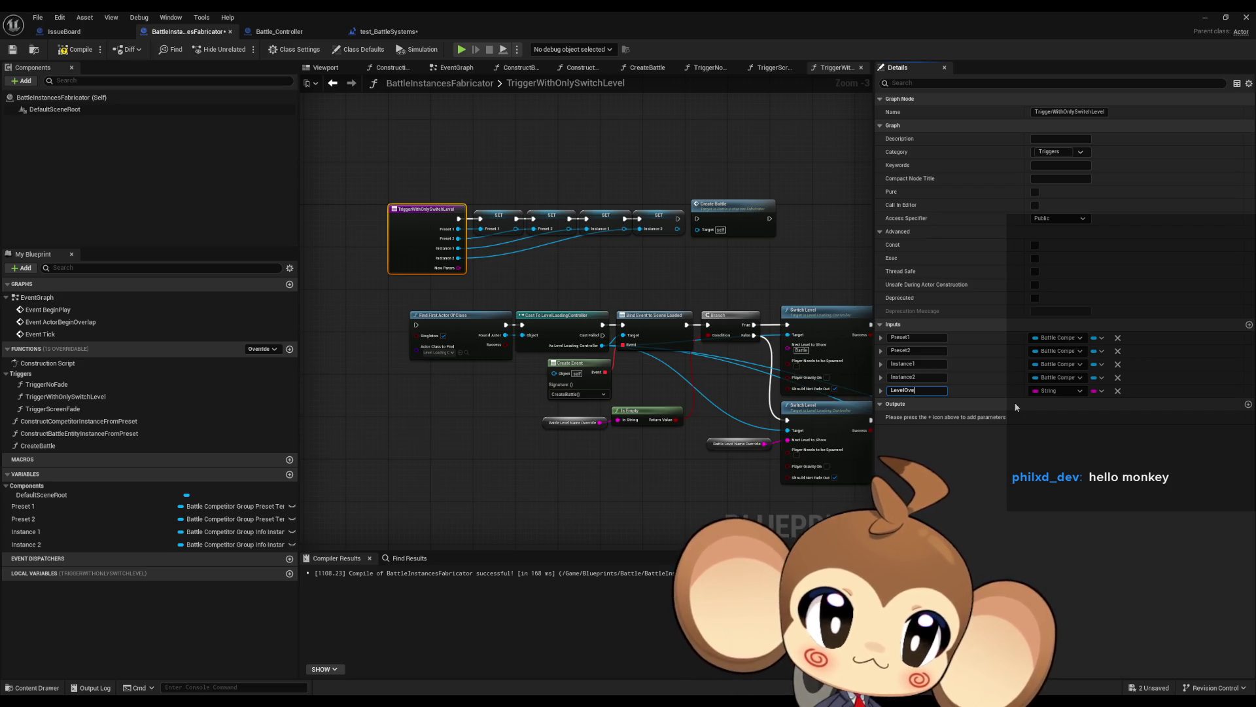
{"action": "key", "text": "Return"}
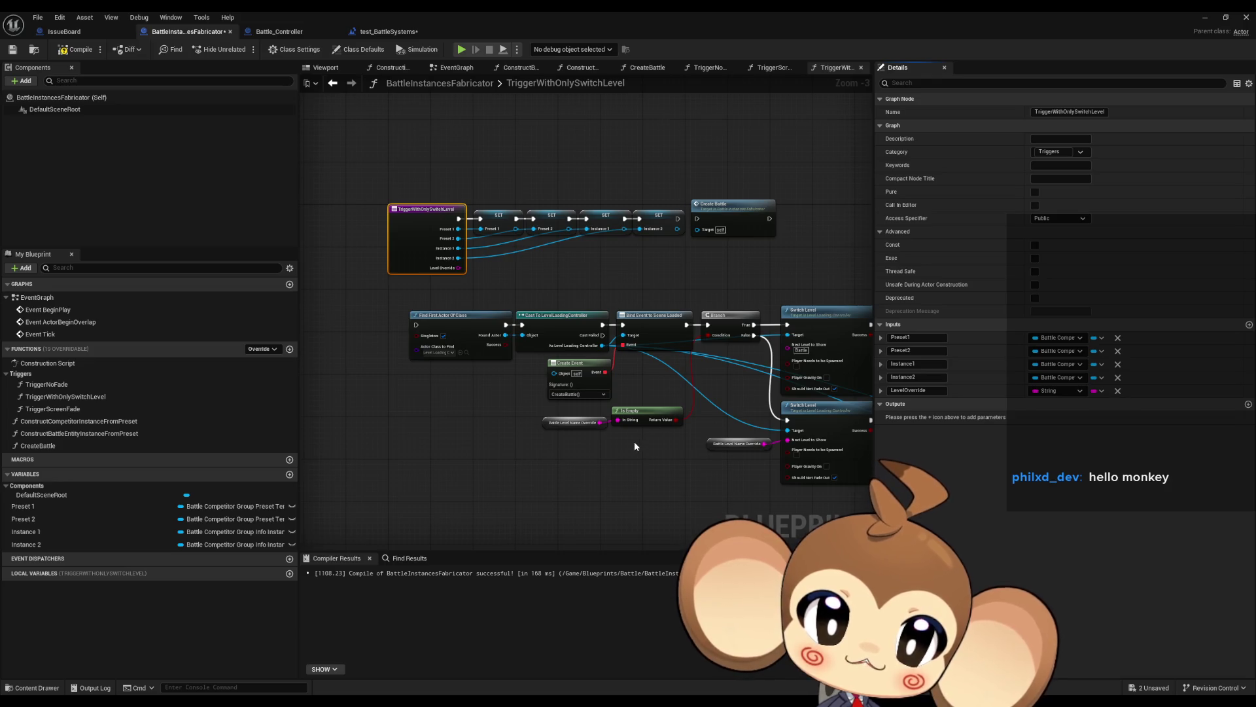
{"action": "scroll", "coordinate": [634, 446], "scroll_direction": "up", "scroll_amount": 1}
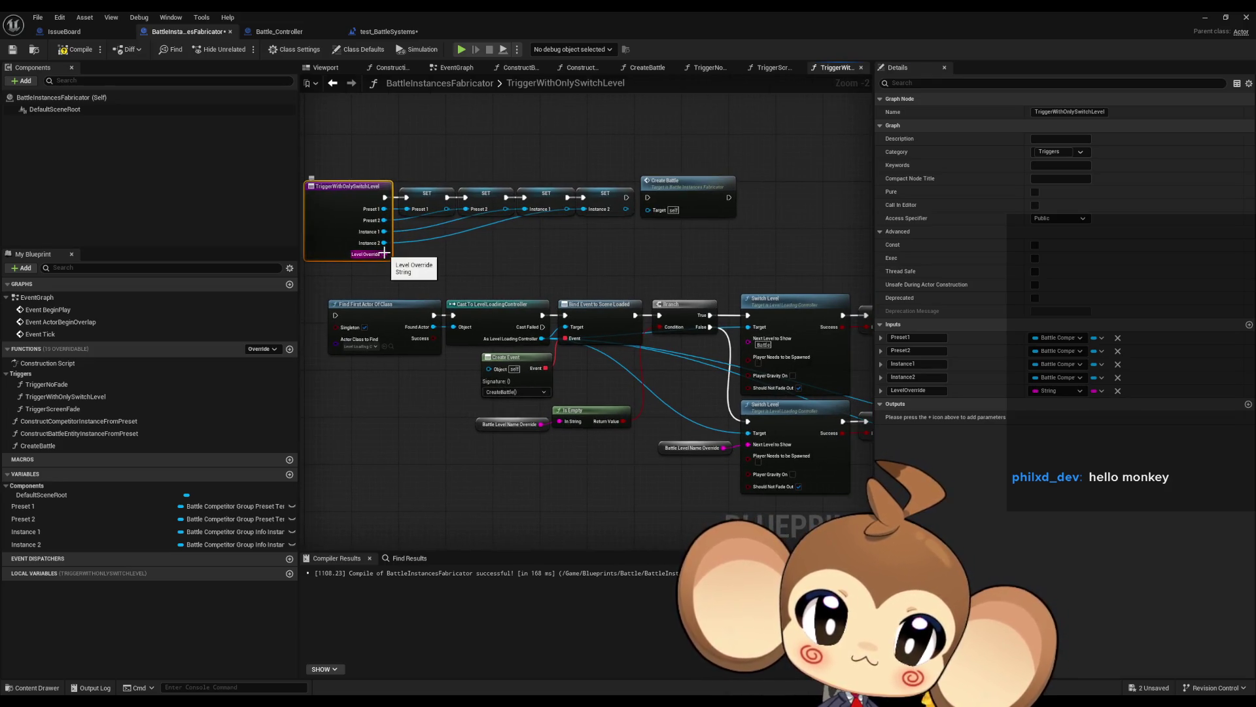
- Add a Level Override getter and wire it into Is Empty's In String
{"action": "left_click", "coordinate": [391, 420]}
{"action": "right_click", "coordinate": [393, 420]}
{"action": "type", "text": "level"}
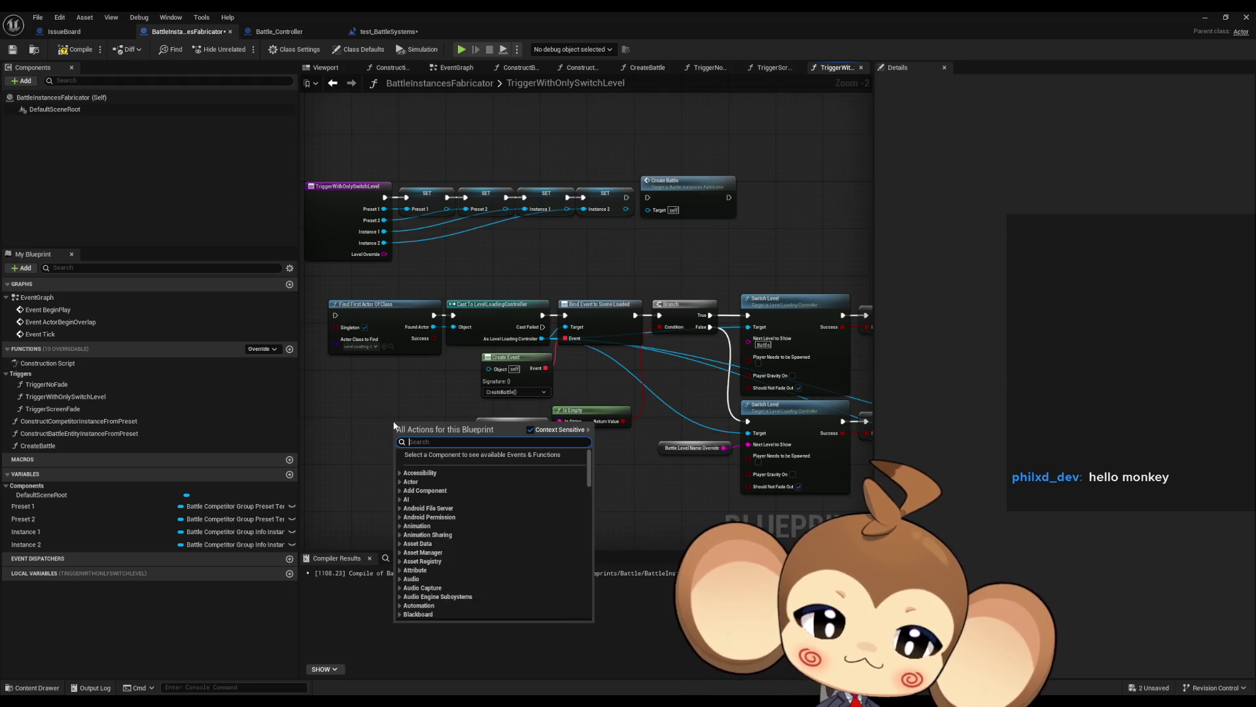
{"action": "type", "text": " override"}
{"action": "key", "text": "Return"}
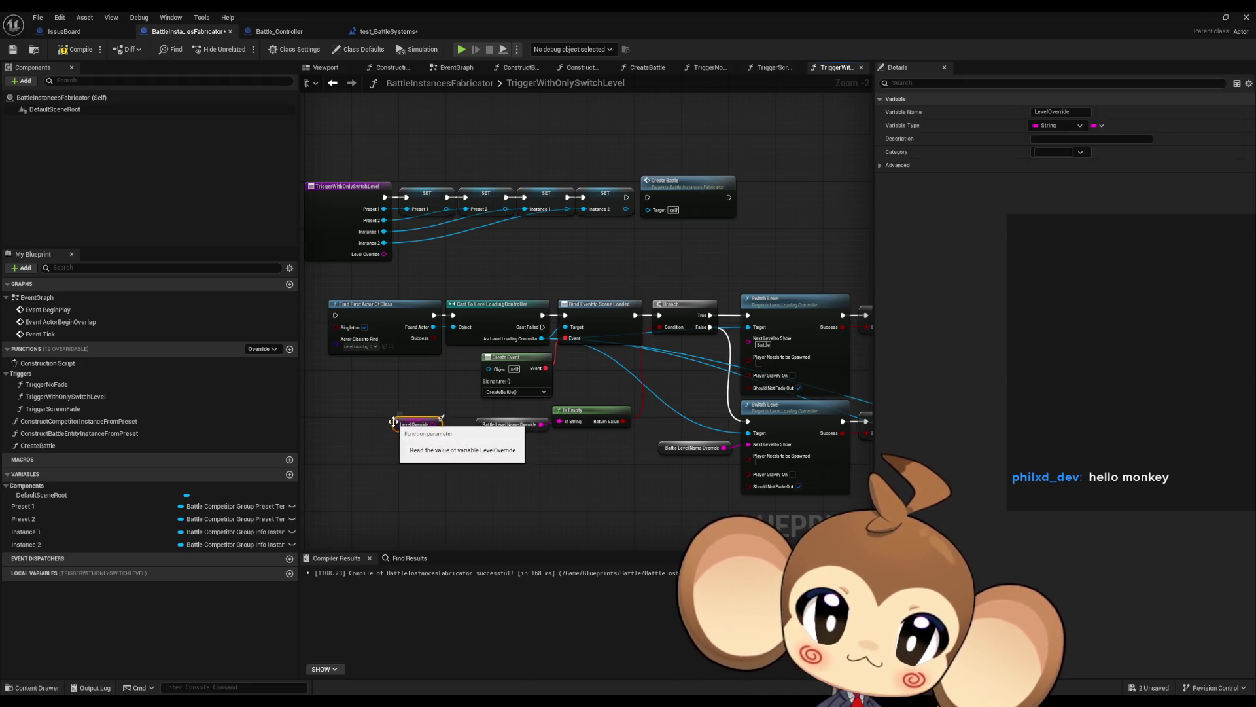
{"action": "mouse_move", "coordinate": [433, 424]}
{"action": "left_mouse_down"}
{"action": "mouse_move", "coordinate": [576, 424]}
{"action": "mouse_move", "coordinate": [559, 422]}
{"action": "left_mouse_up"}
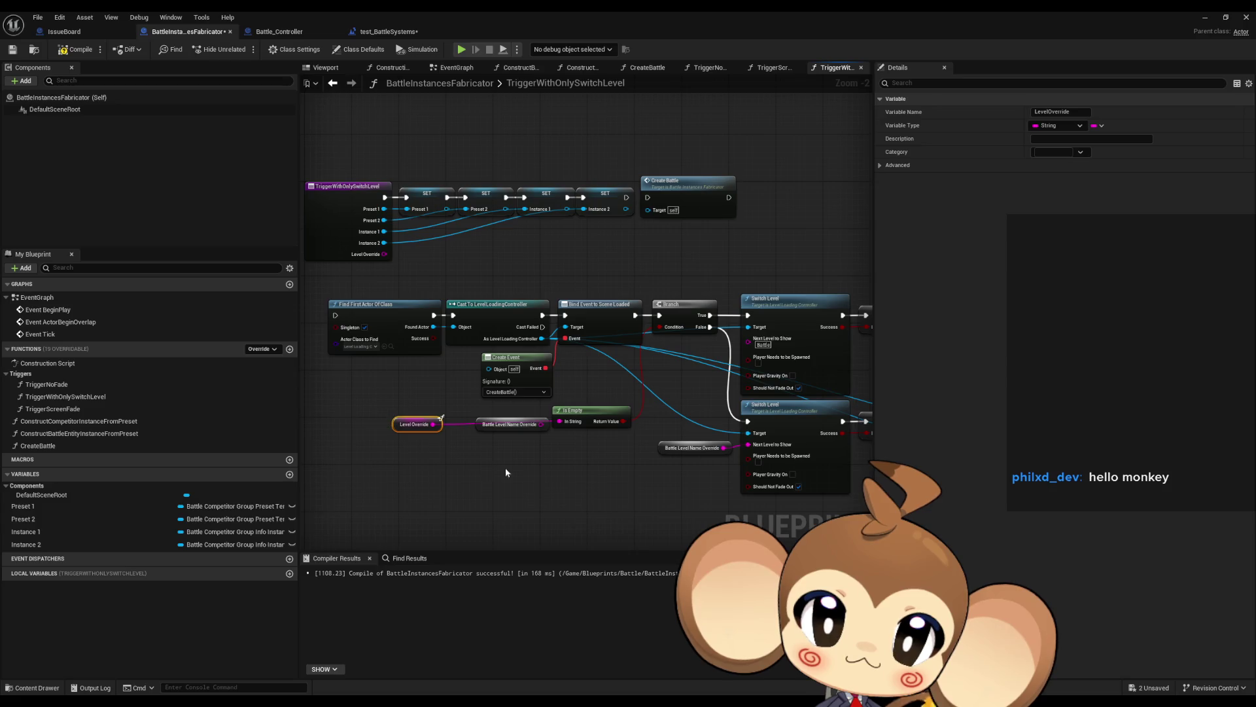
- Wire a copied Level Override getter into the second Switch Level's Next Level to Show
{"action": "key", "text": "ctrl+c"}
{"action": "key", "text": "ctrl+v"}
{"action": "left_click_drag", "start_coordinate": [692, 483], "coordinate": [748, 444]}
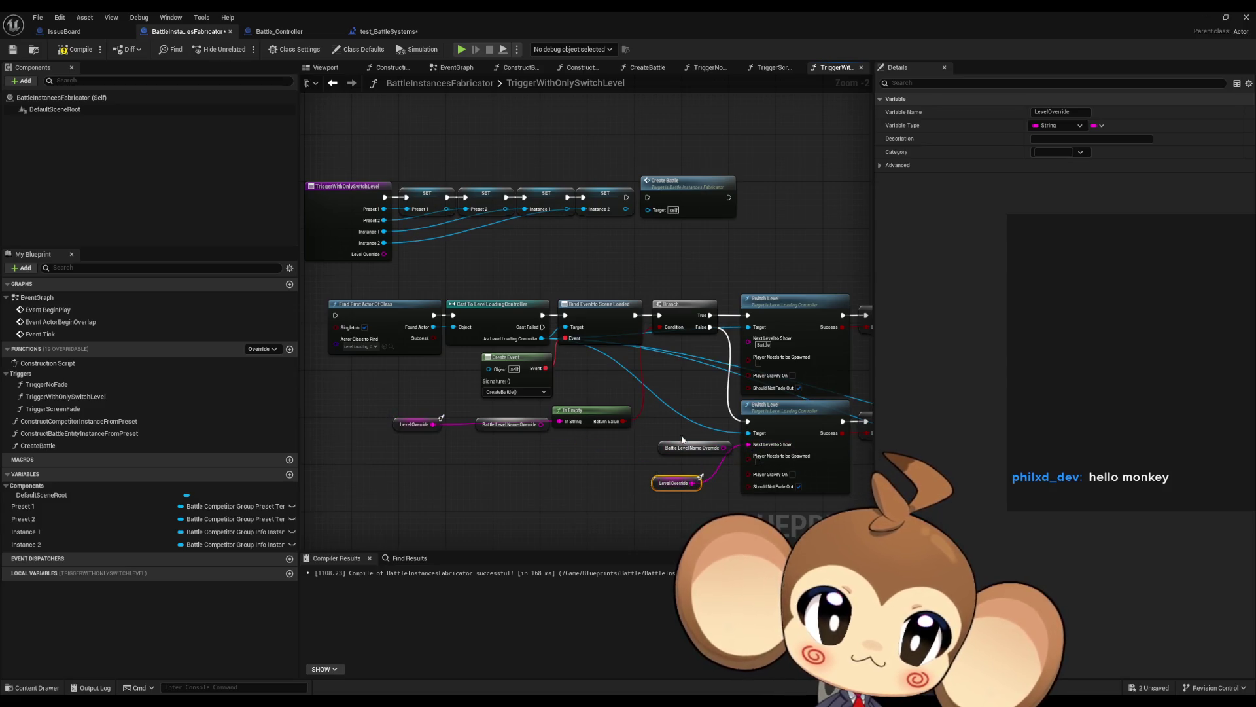
{"action": "left_click", "coordinate": [687, 447]}
{"action": "scroll", "coordinate": [598, 456], "scroll_direction": "up", "scroll_amount": 2}
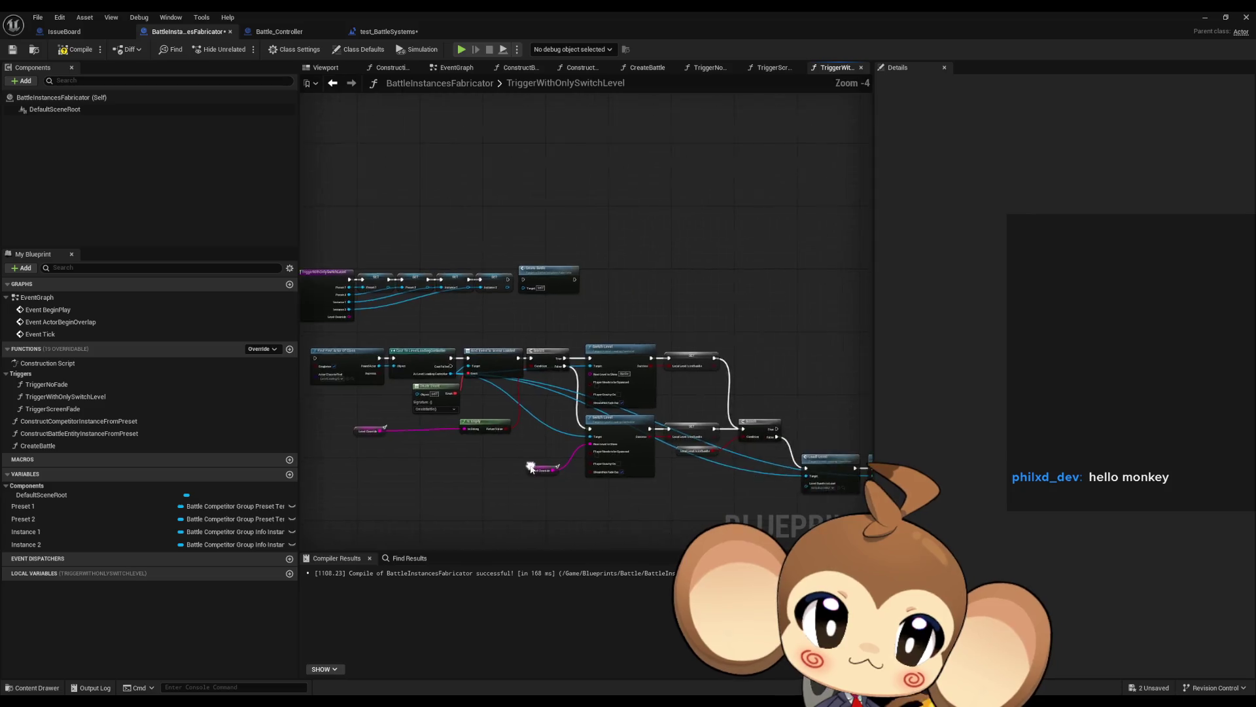
{"action": "left_click", "coordinate": [592, 429]}
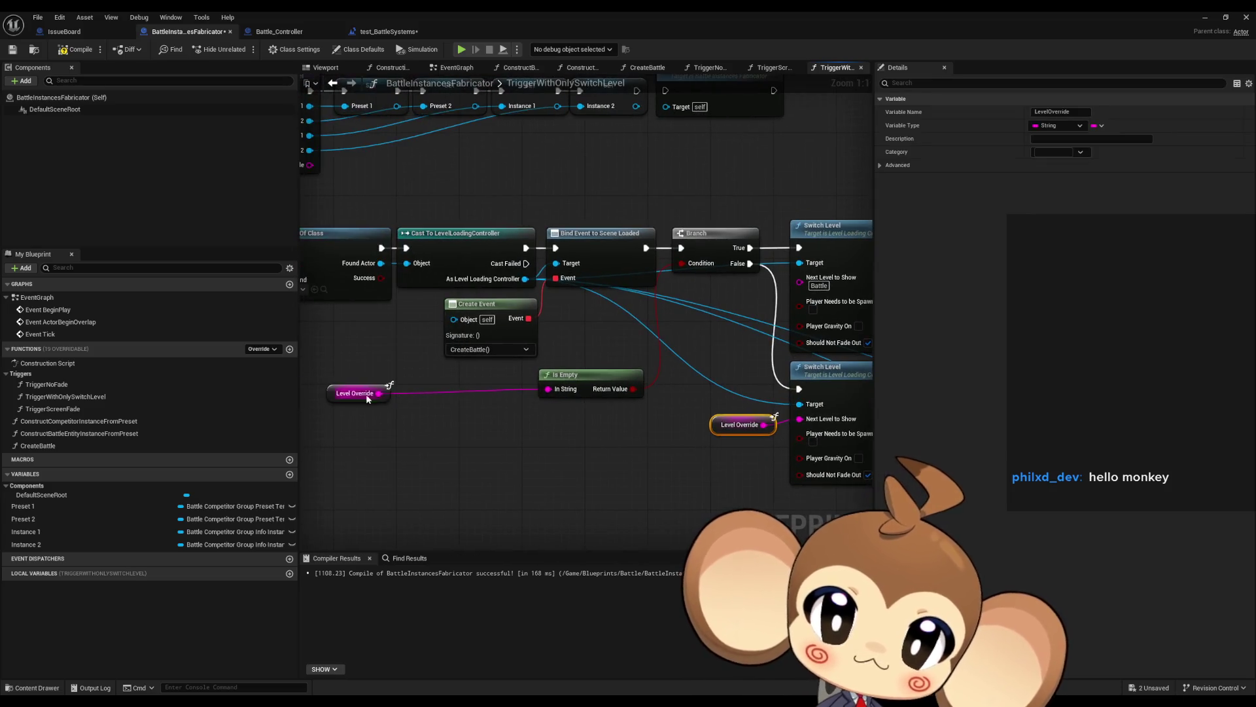
{"action": "left_click_drag", "start_coordinate": [366, 393], "coordinate": [491, 392]}
{"action": "left_click_drag", "start_coordinate": [663, 453], "coordinate": [388, 422]}
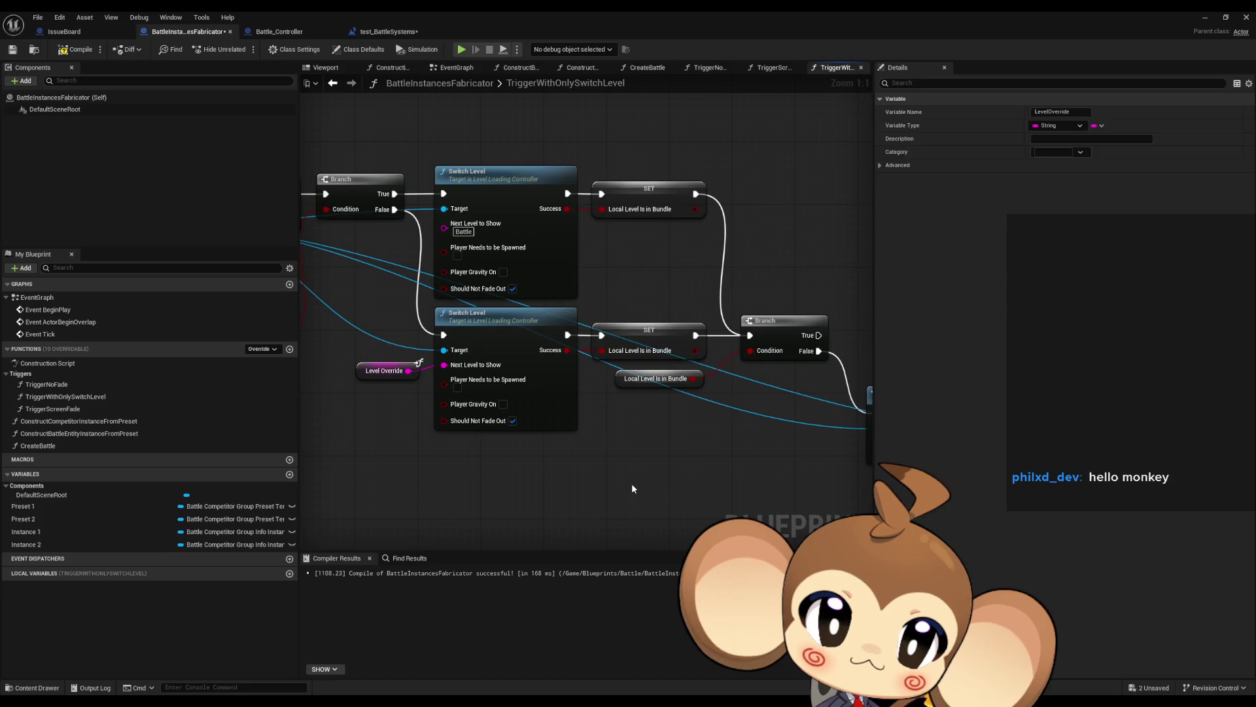
{"action": "left_click", "coordinate": [630, 482]}
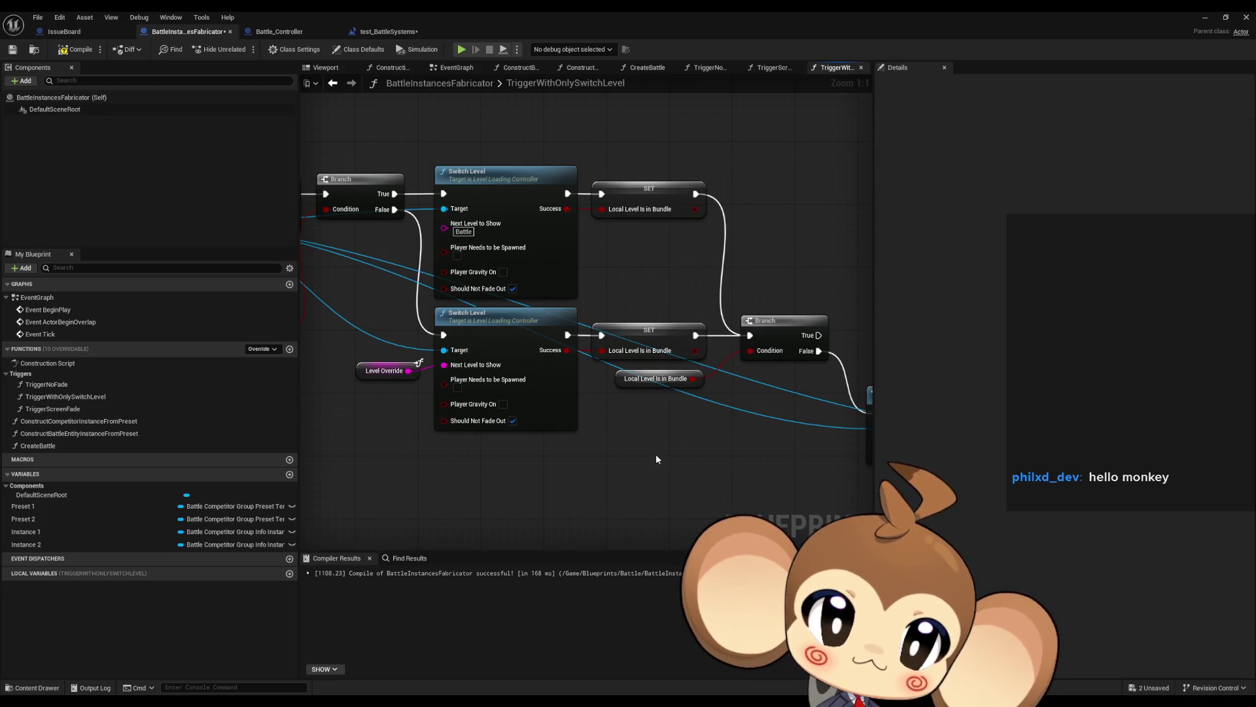
{"action": "left_click_drag", "start_coordinate": [690, 414], "coordinate": [638, 383]}
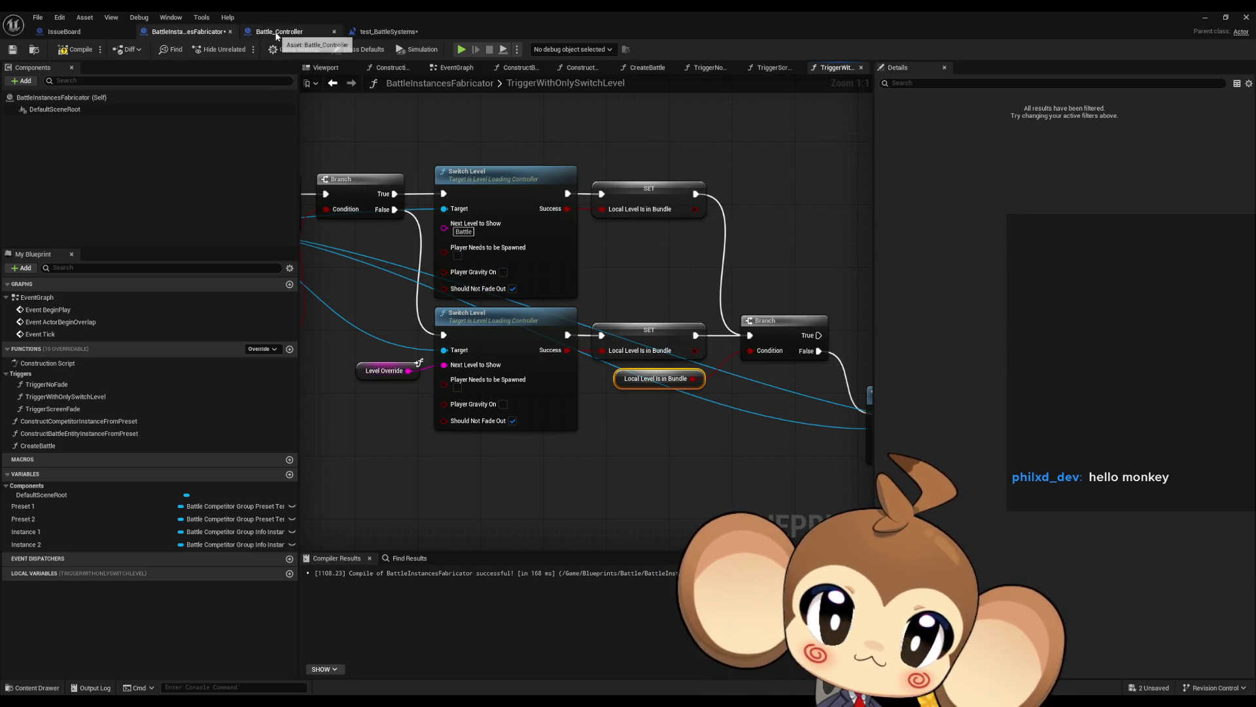
- Check the Local Level is in Bundle setter and local variables in Battle_Controller's 1_PrepareAfterFadeSignal
{"action": "left_click", "coordinate": [277, 33]}
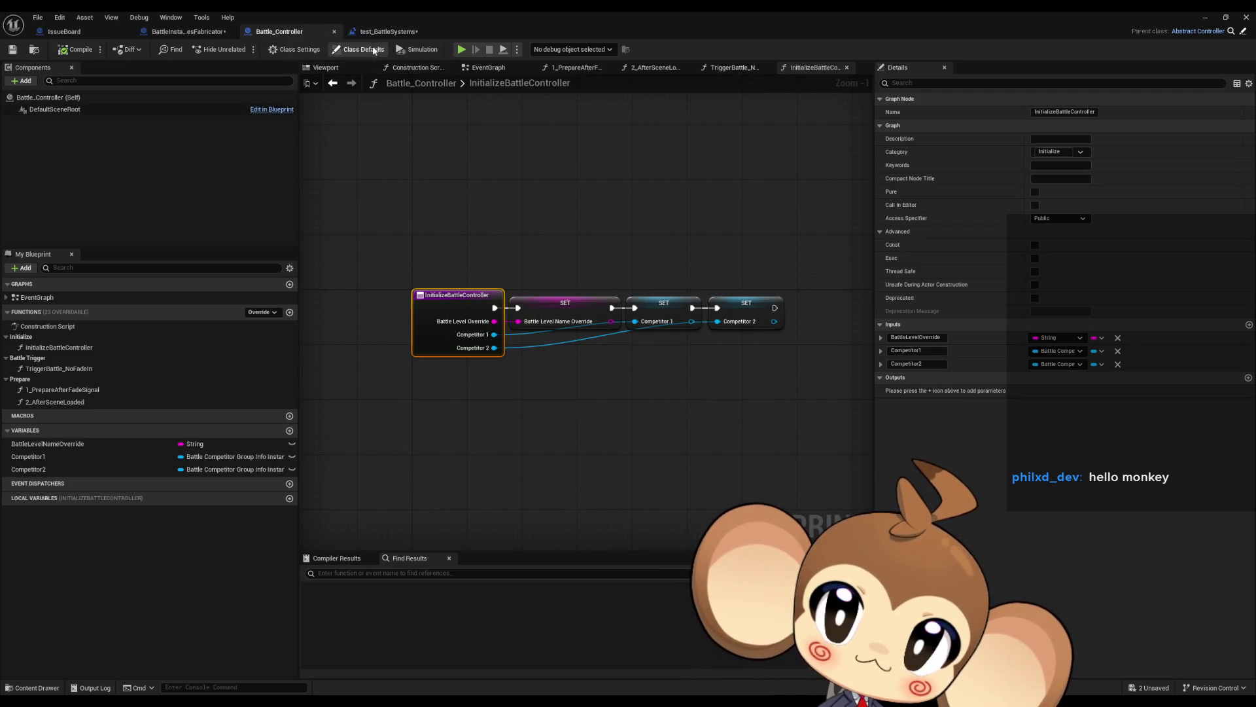
{"action": "double_click", "coordinate": [65, 390]}
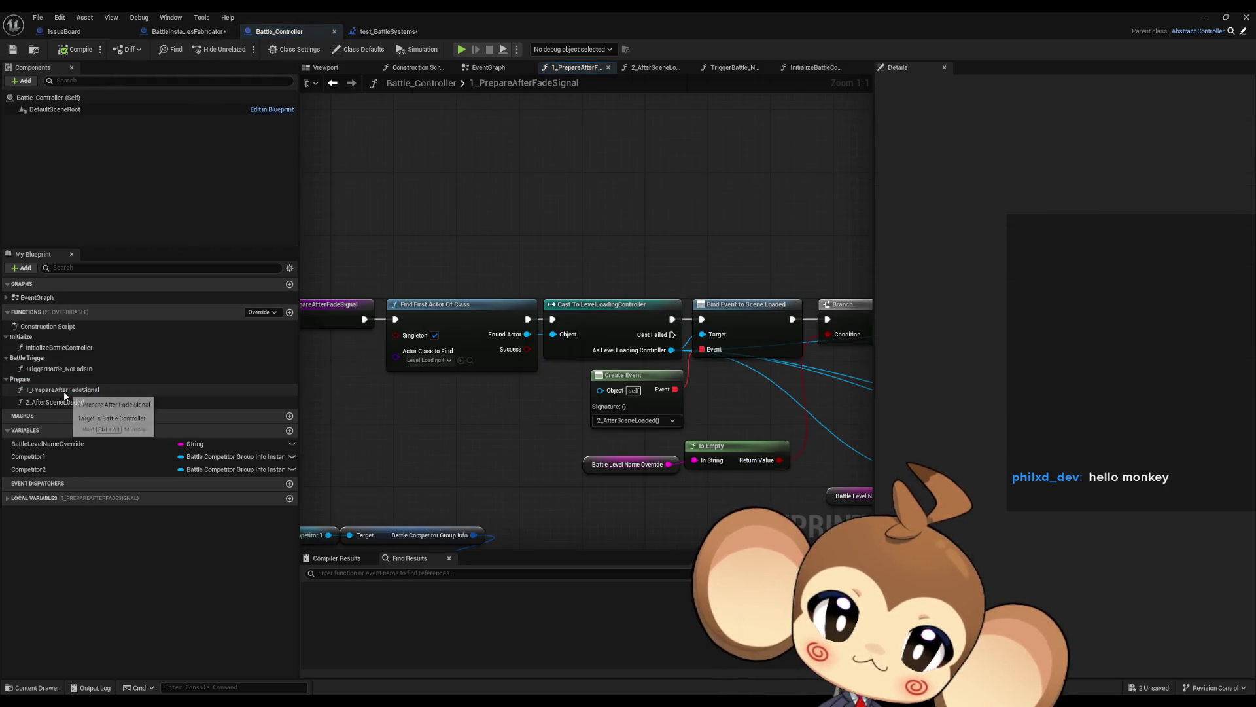
{"action": "scroll", "coordinate": [646, 452], "scroll_direction": "up", "scroll_amount": 3}
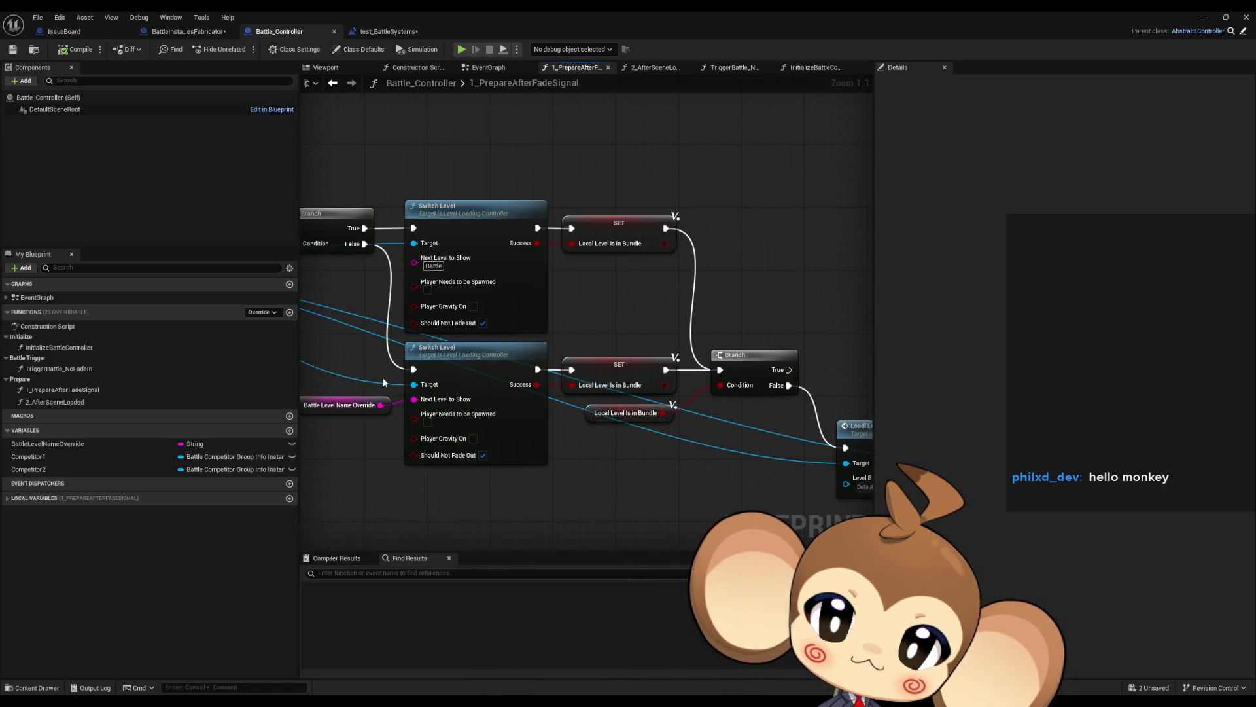
{"action": "left_click", "coordinate": [632, 360]}
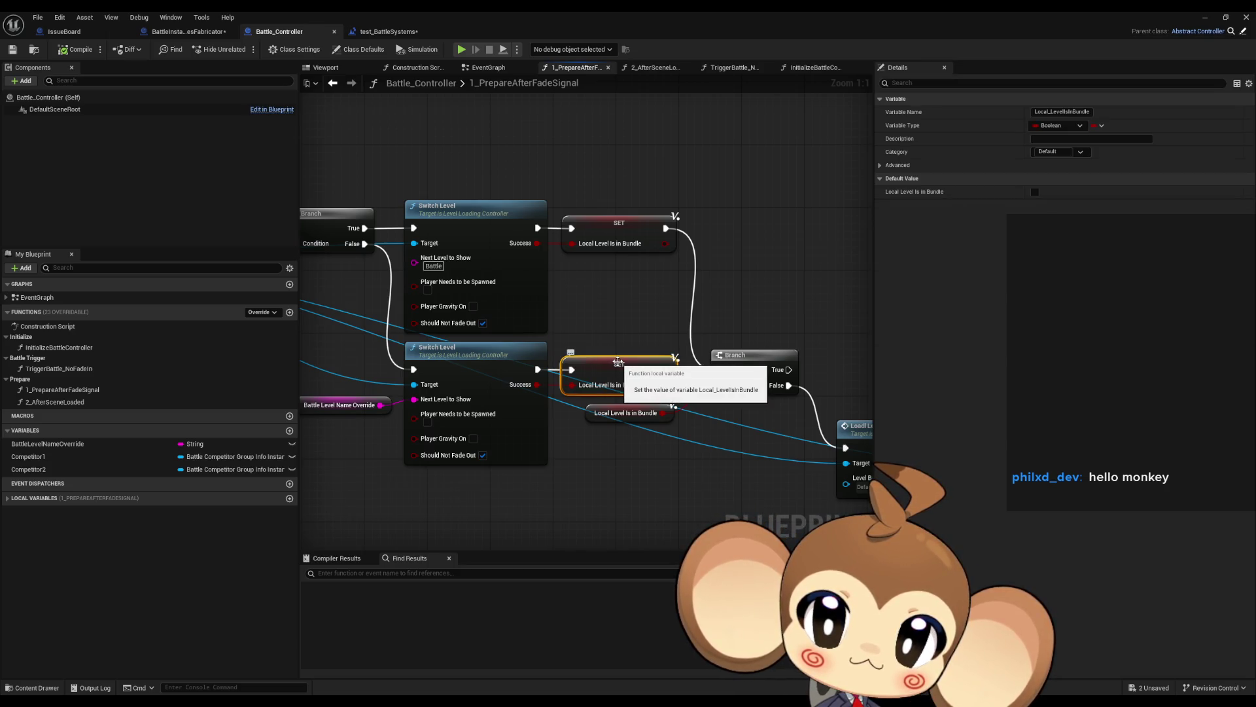
{"action": "left_click", "coordinate": [6, 498]}
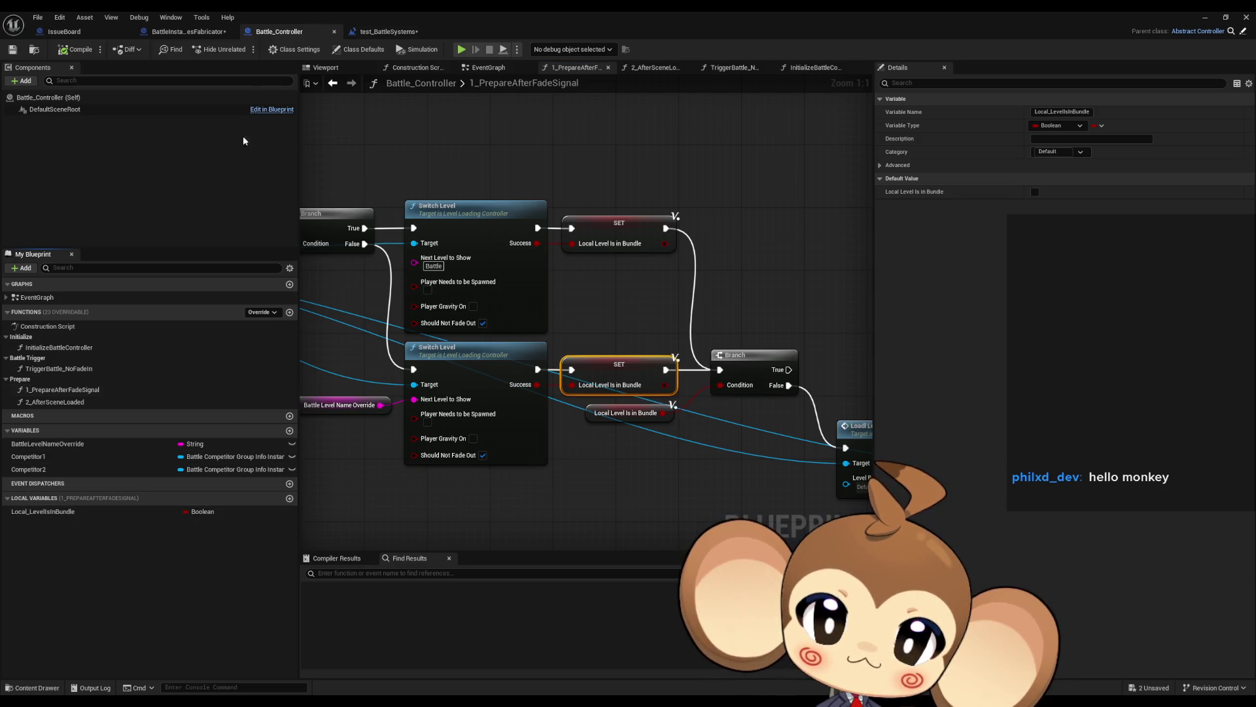
{"action": "left_click", "coordinate": [188, 31]}
- Make Local Level Is in Bundle a local variable of TriggerWithOnlySwitchLevel
{"action": "right_click", "coordinate": [626, 388]}
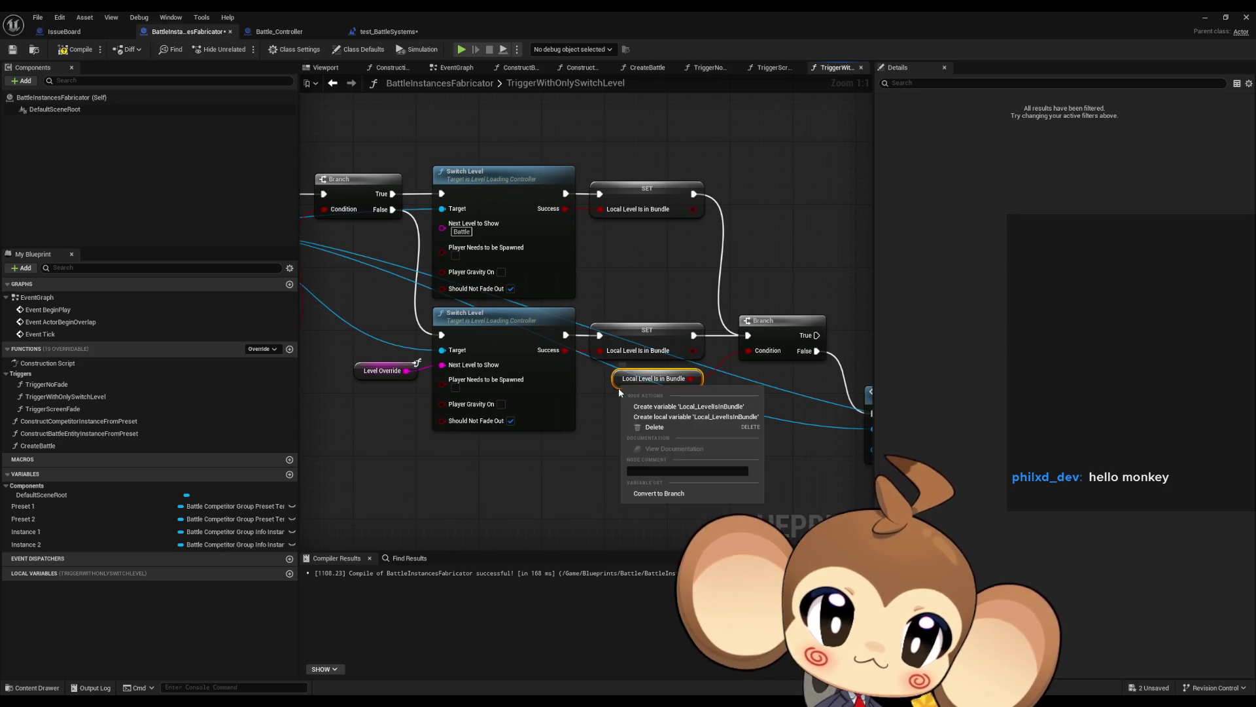
{"action": "left_click", "coordinate": [703, 417]}
{"action": "scroll", "coordinate": [694, 419], "scroll_direction": "down", "scroll_amount": 3}
{"action": "left_click_drag", "start_coordinate": [693, 419], "coordinate": [484, 382]}
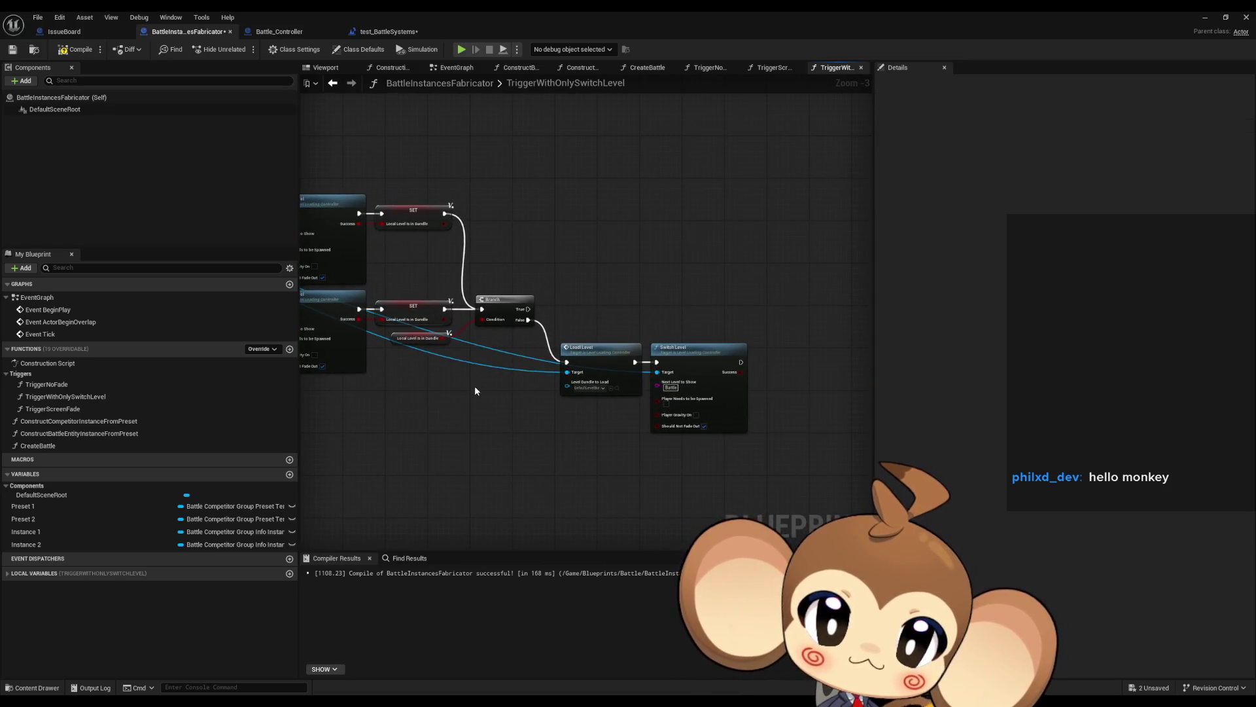
{"action": "mouse_move", "coordinate": [560, 380]}
{"action": "left_mouse_down"}
{"action": "mouse_move", "coordinate": [544, 386]}
{"action": "mouse_move", "coordinate": [653, 400]}
{"action": "mouse_move", "coordinate": [678, 309]}
{"action": "mouse_move", "coordinate": [560, 272]}
{"action": "mouse_move", "coordinate": [516, 284]}
{"action": "left_mouse_up"}
{"action": "scroll", "coordinate": [677, 308], "scroll_direction": "up", "scroll_amount": 1}
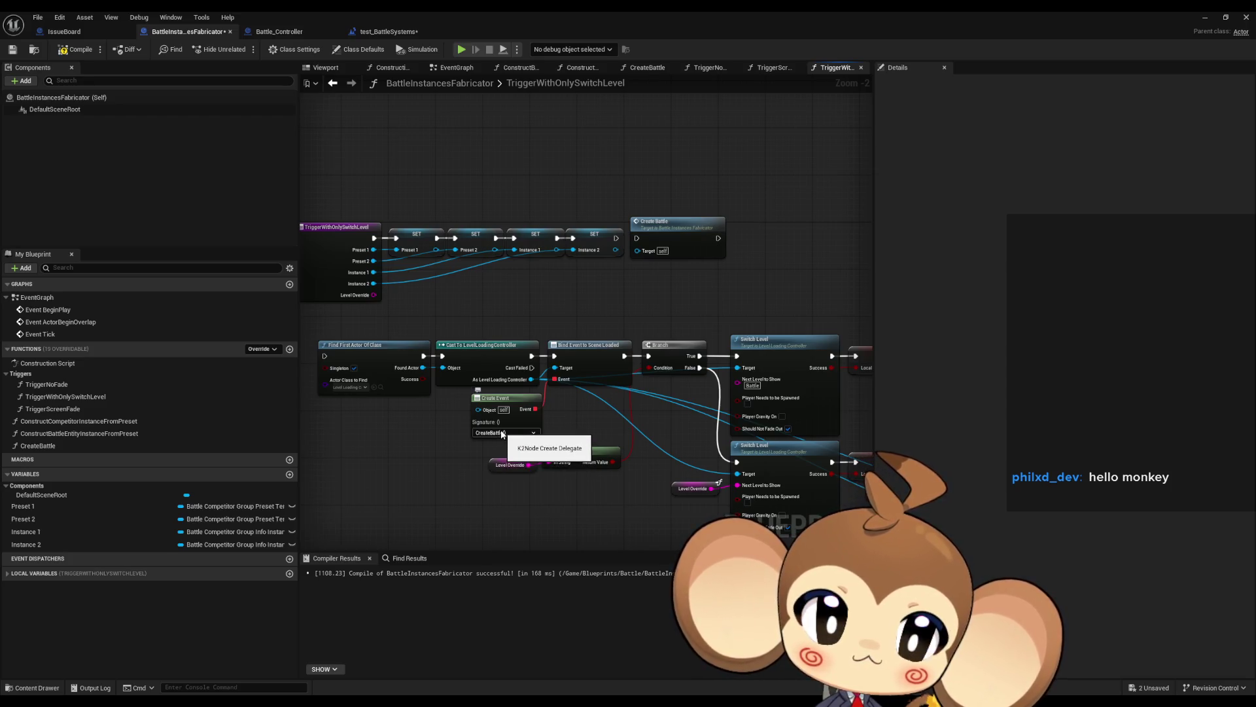
{"action": "mouse_move", "coordinate": [662, 332]}
{"action": "left_mouse_down"}
{"action": "mouse_move", "coordinate": [613, 315]}
{"action": "mouse_move", "coordinate": [753, 310]}
{"action": "left_mouse_up"}
- Move Create Battle out of the chain and link SET Instance 2 to Find First Actor Of Class
{"action": "left_click", "coordinate": [753, 206]}
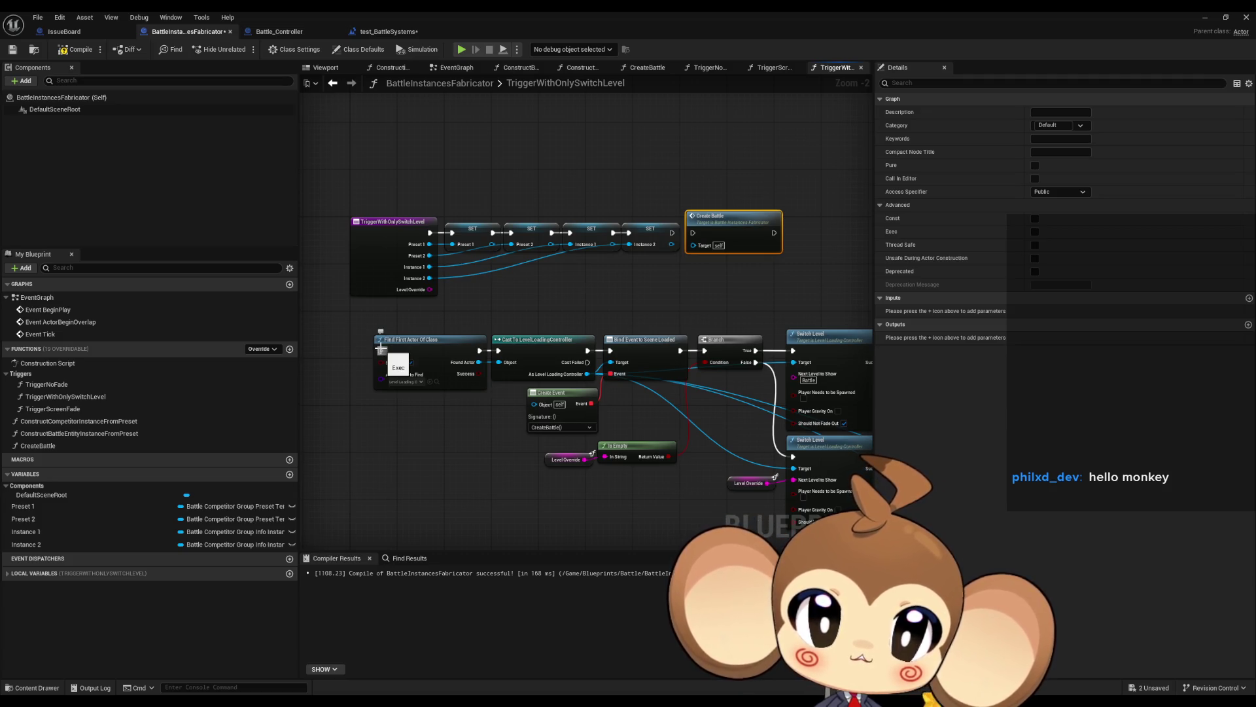
{"action": "left_click_drag", "start_coordinate": [723, 232], "coordinate": [730, 150]}
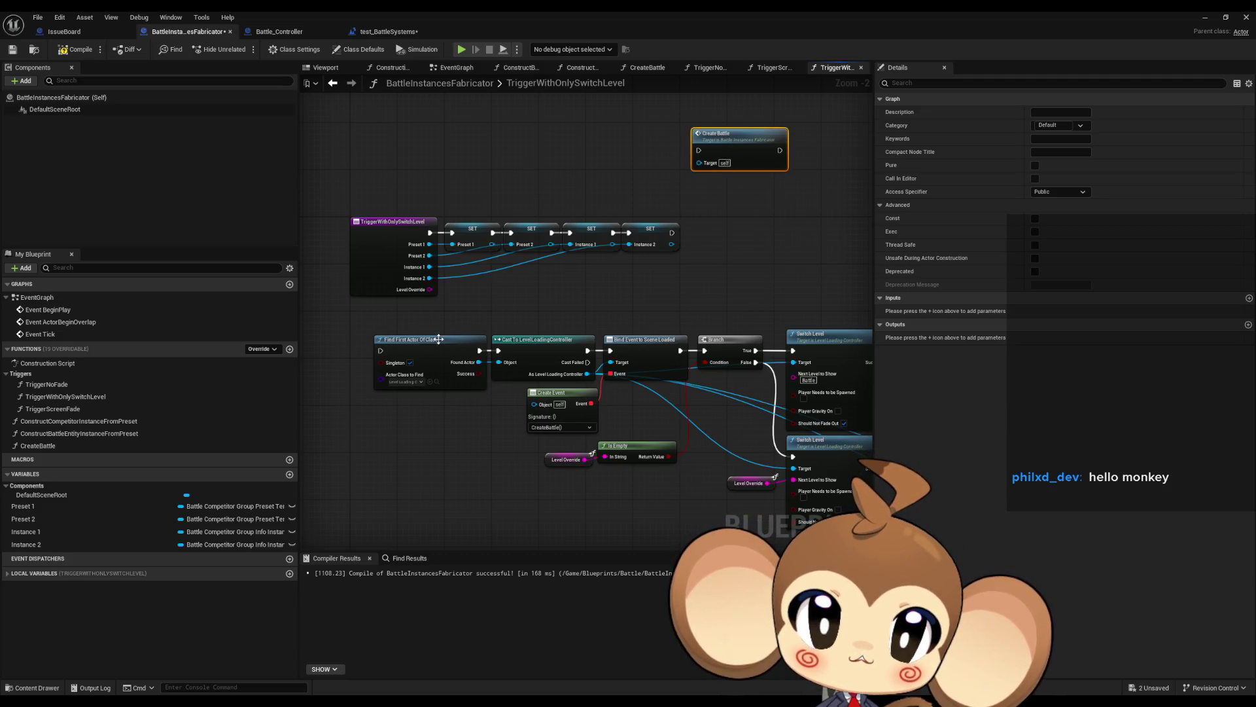
{"action": "mouse_move", "coordinate": [380, 350]}
{"action": "left_mouse_down"}
{"action": "mouse_move", "coordinate": [681, 246]}
{"action": "mouse_move", "coordinate": [672, 233]}
{"action": "left_mouse_up"}
{"action": "scroll", "coordinate": [489, 325], "scroll_direction": "down", "scroll_amount": 4}
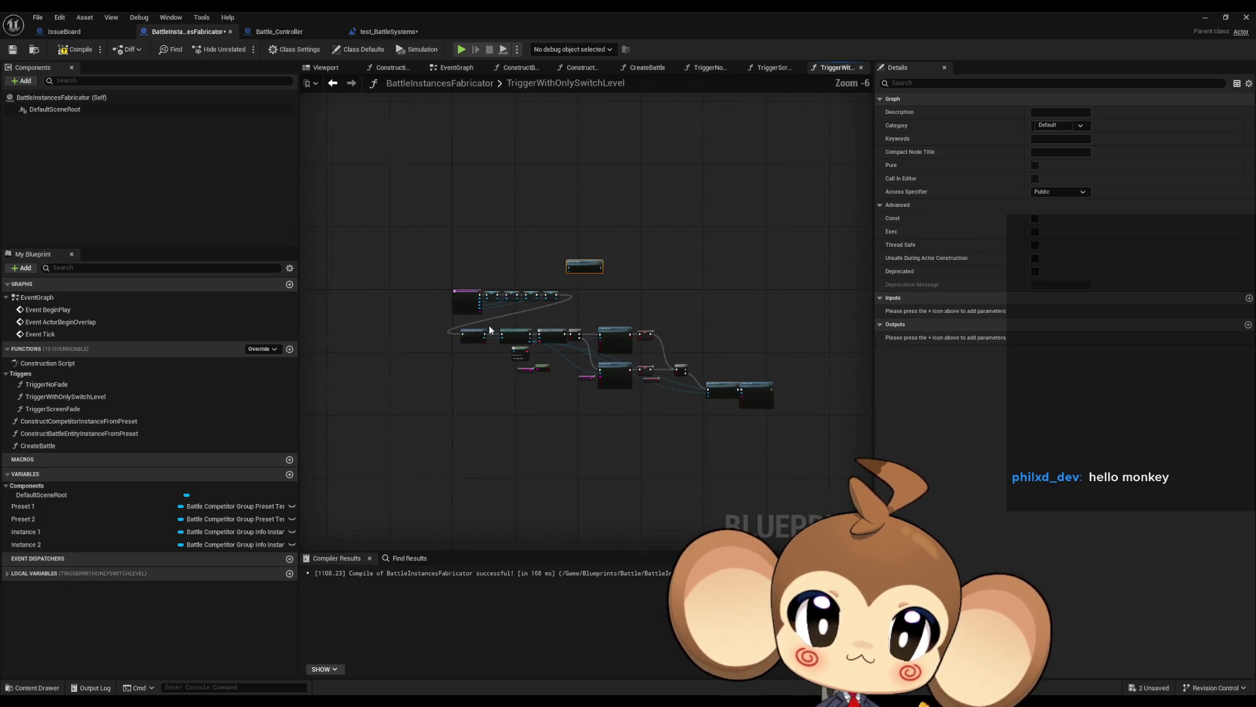
{"action": "left_click_drag", "start_coordinate": [456, 320], "coordinate": [711, 422]}
{"action": "scroll", "coordinate": [481, 333], "scroll_direction": "up", "scroll_amount": 4}
{"action": "mouse_move", "coordinate": [465, 338]}
{"action": "left_mouse_down"}
{"action": "mouse_move", "coordinate": [788, 215]}
{"action": "mouse_move", "coordinate": [634, 337]}
{"action": "mouse_move", "coordinate": [534, 363]}
{"action": "left_mouse_up"}
{"action": "scroll", "coordinate": [724, 370], "scroll_direction": "down", "scroll_amount": 6}
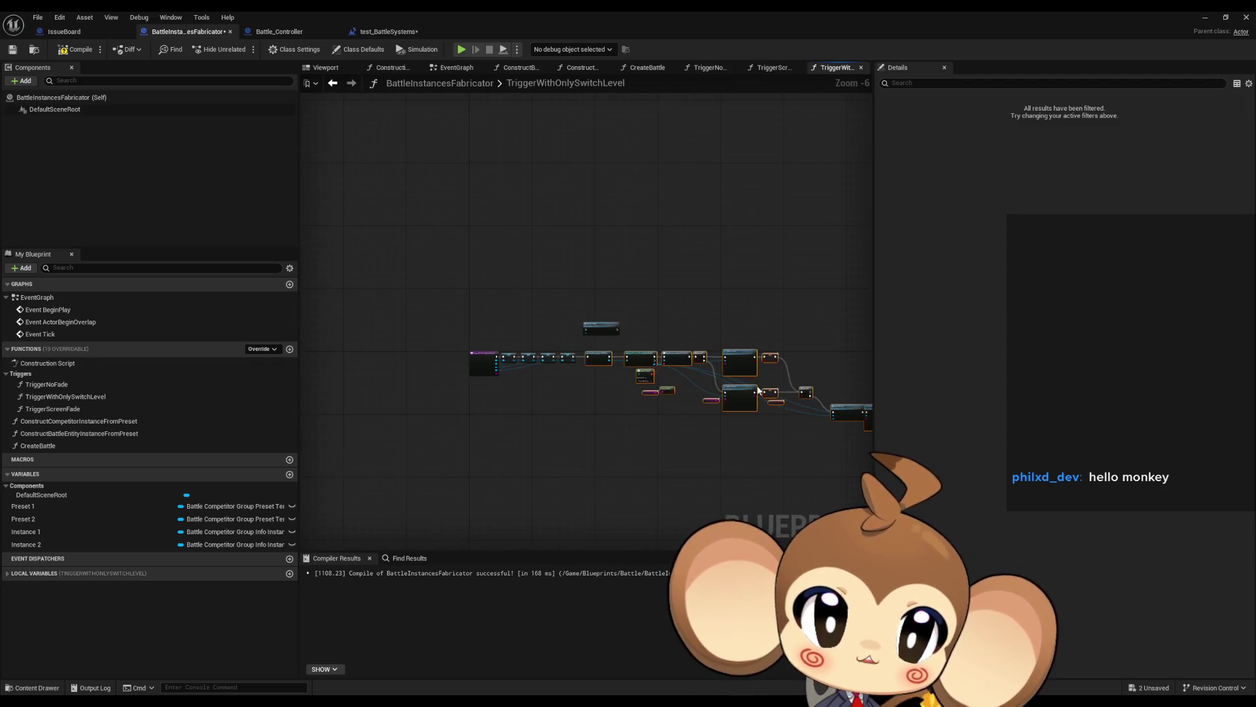
{"action": "scroll", "coordinate": [558, 371], "scroll_direction": "up", "scroll_amount": 5}
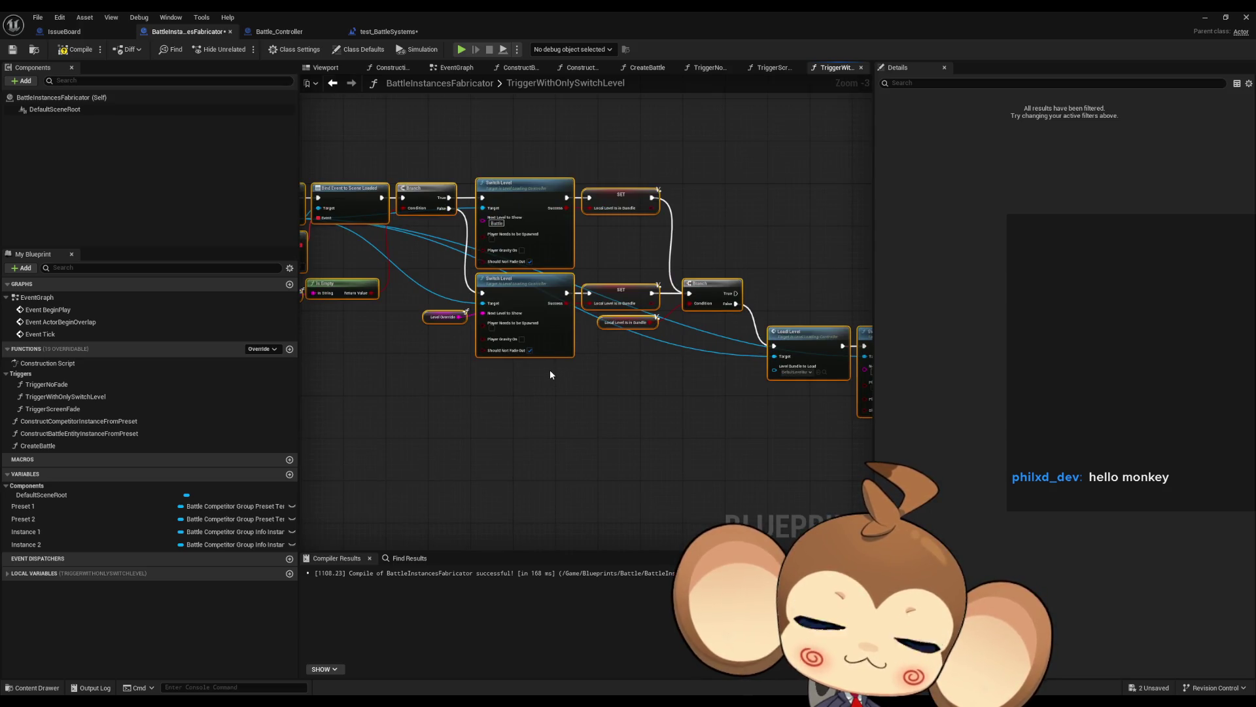
{"action": "mouse_move", "coordinate": [550, 374]}
{"action": "left_mouse_down"}
{"action": "mouse_move", "coordinate": [524, 367]}
{"action": "mouse_move", "coordinate": [818, 434]}
{"action": "left_mouse_up"}
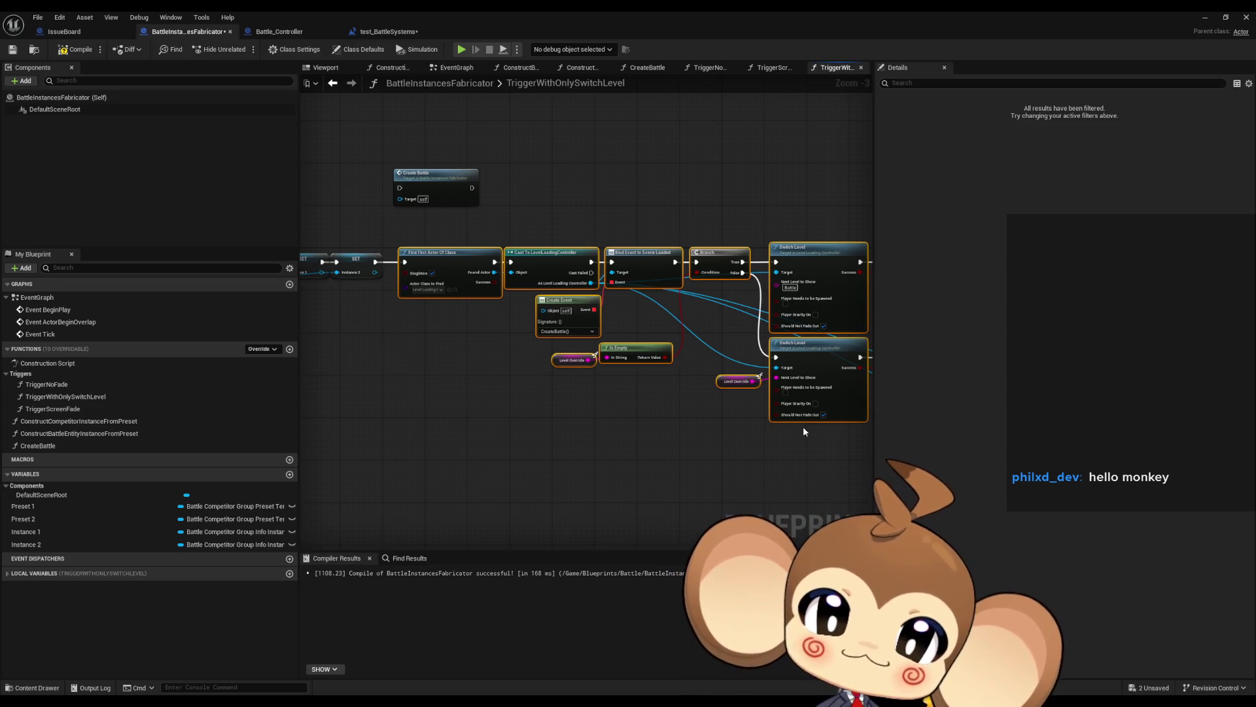
{"action": "left_click_drag", "start_coordinate": [547, 385], "coordinate": [618, 405]}
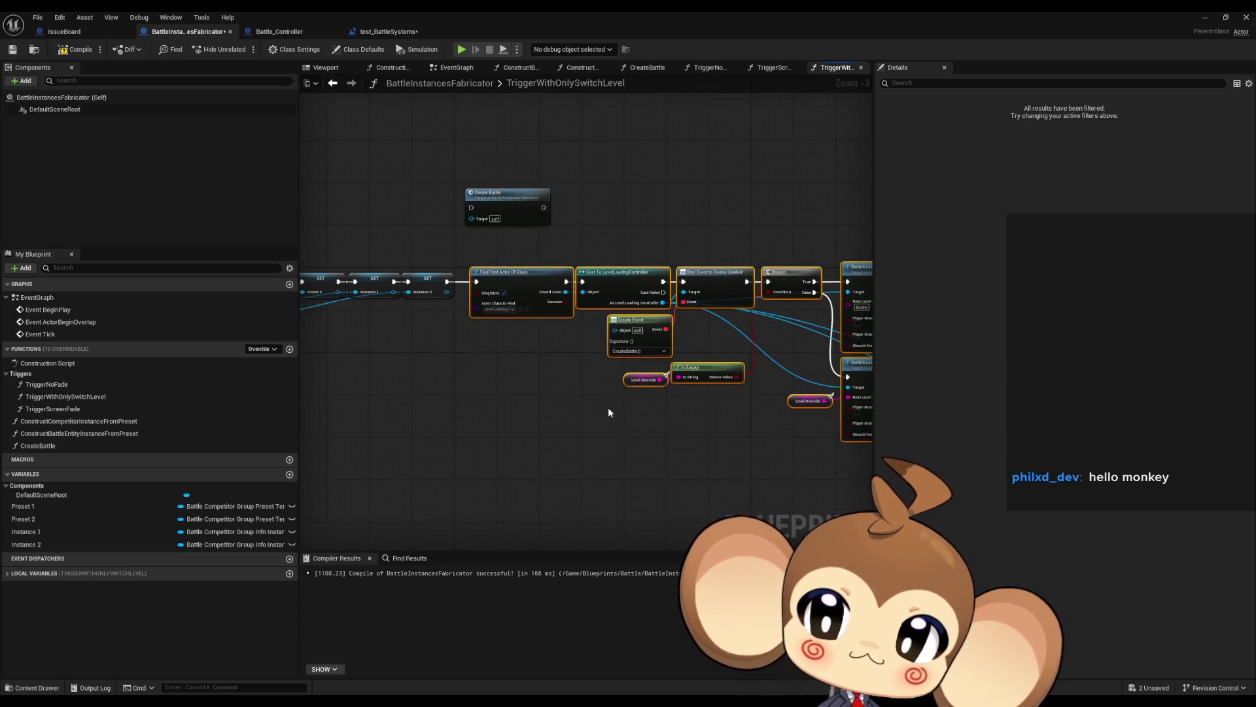
- Create a LoadBattleLevel function and paste the Level Override getter into it
{"action": "left_click", "coordinate": [290, 350]}
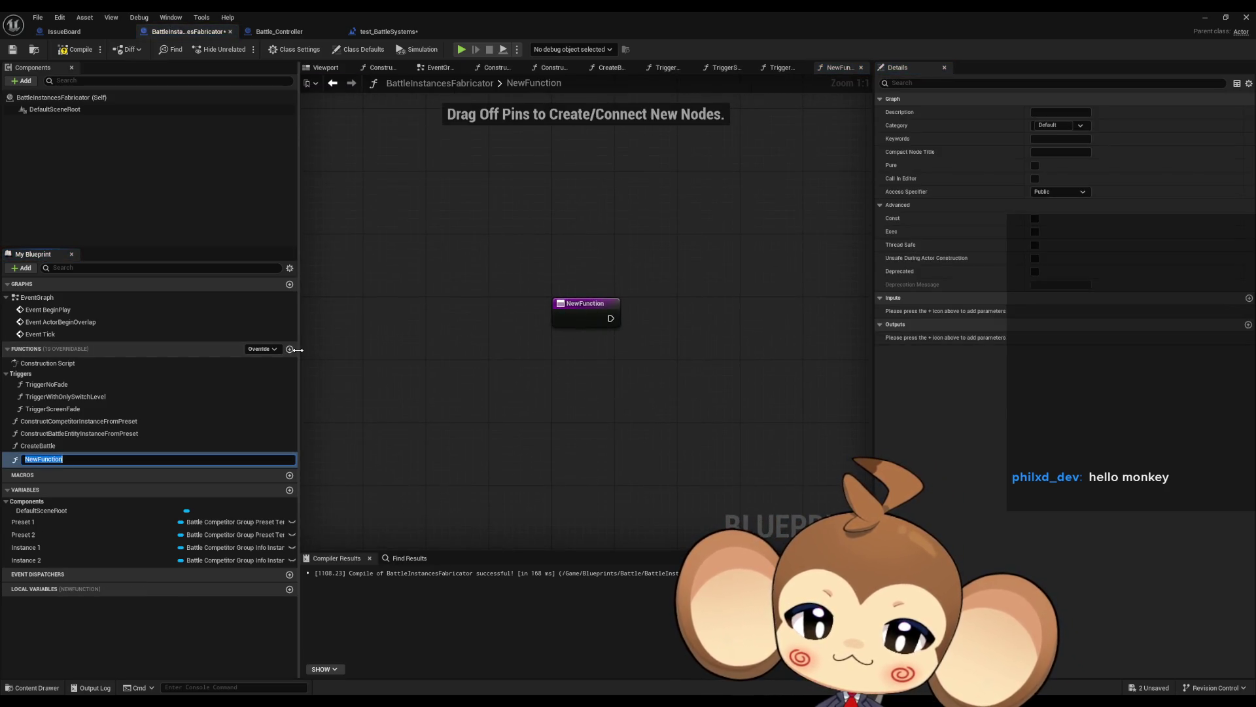
{"action": "type", "text": "Load"}
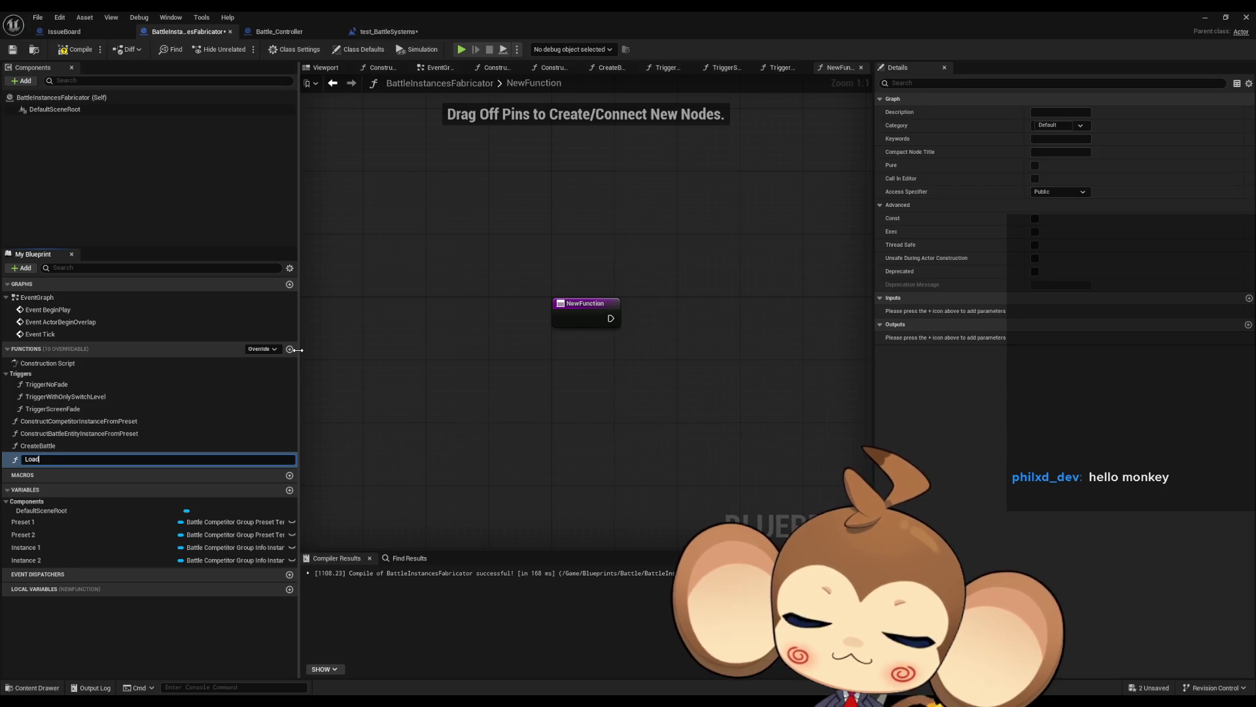
{"action": "type", "text": "BattleLev"}
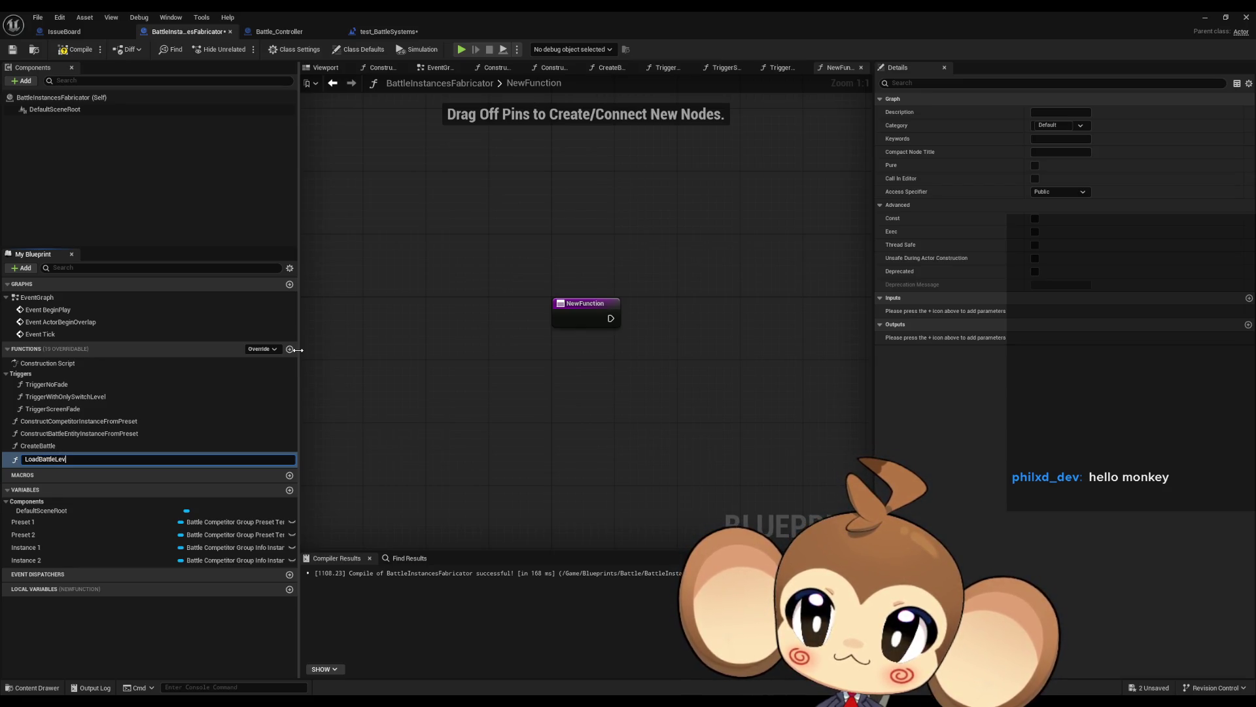
{"action": "type", "text": "el"}
{"action": "key", "text": "Return"}
{"action": "key", "text": "ctrl+v"}
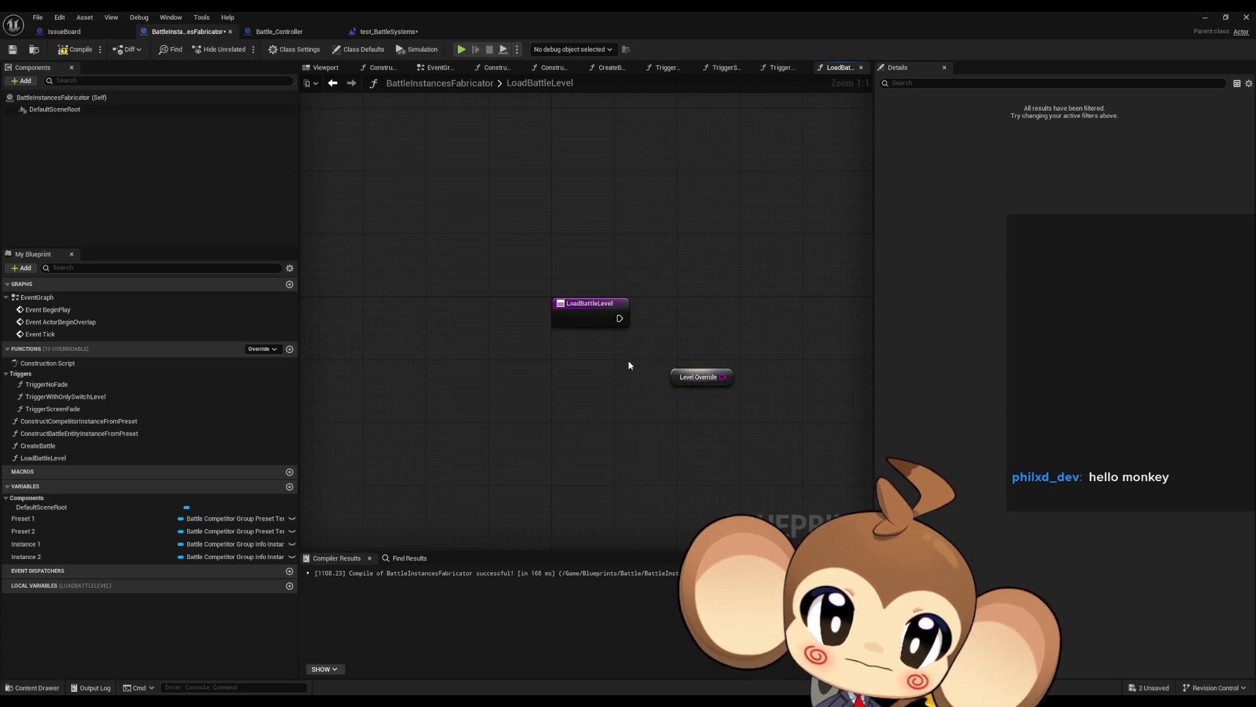
- Copy the level-loading nodes from TriggerWithOnlySwitchLevel into LoadBattleLevel
{"action": "key", "text": "Delete"}
{"action": "left_click", "coordinate": [45, 447]}
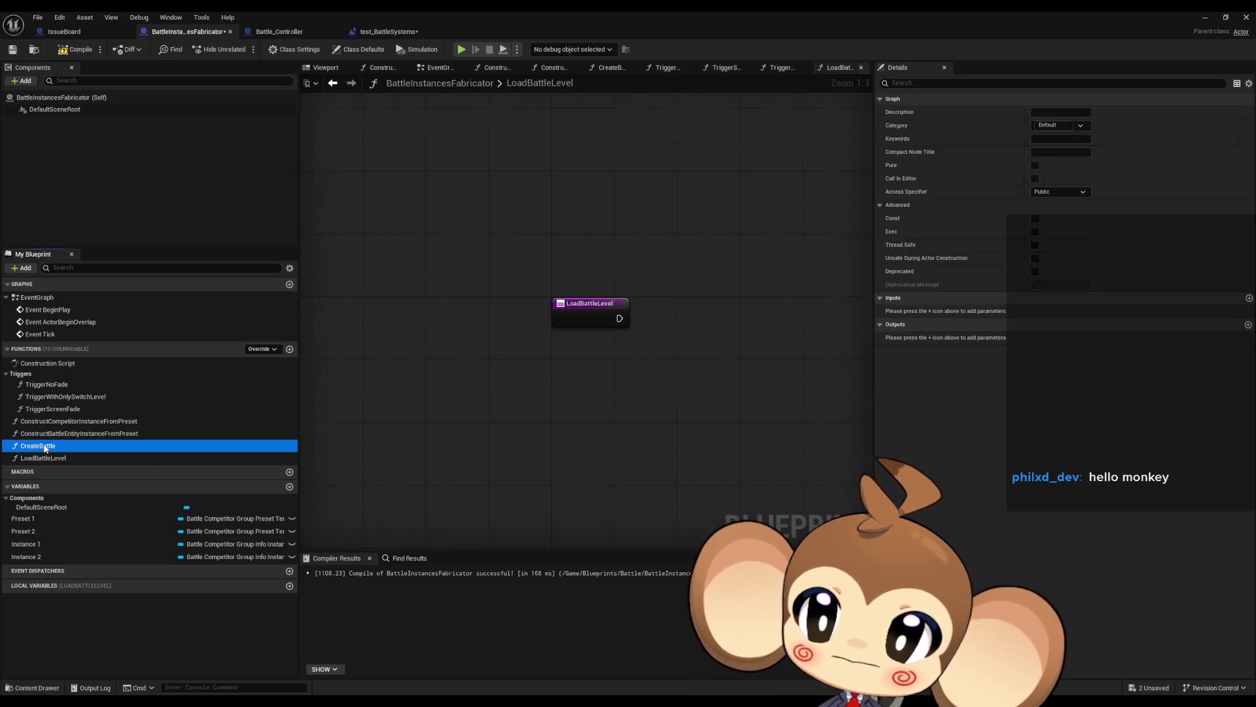
{"action": "double_click", "coordinate": [45, 447]}
{"action": "double_click", "coordinate": [52, 397]}
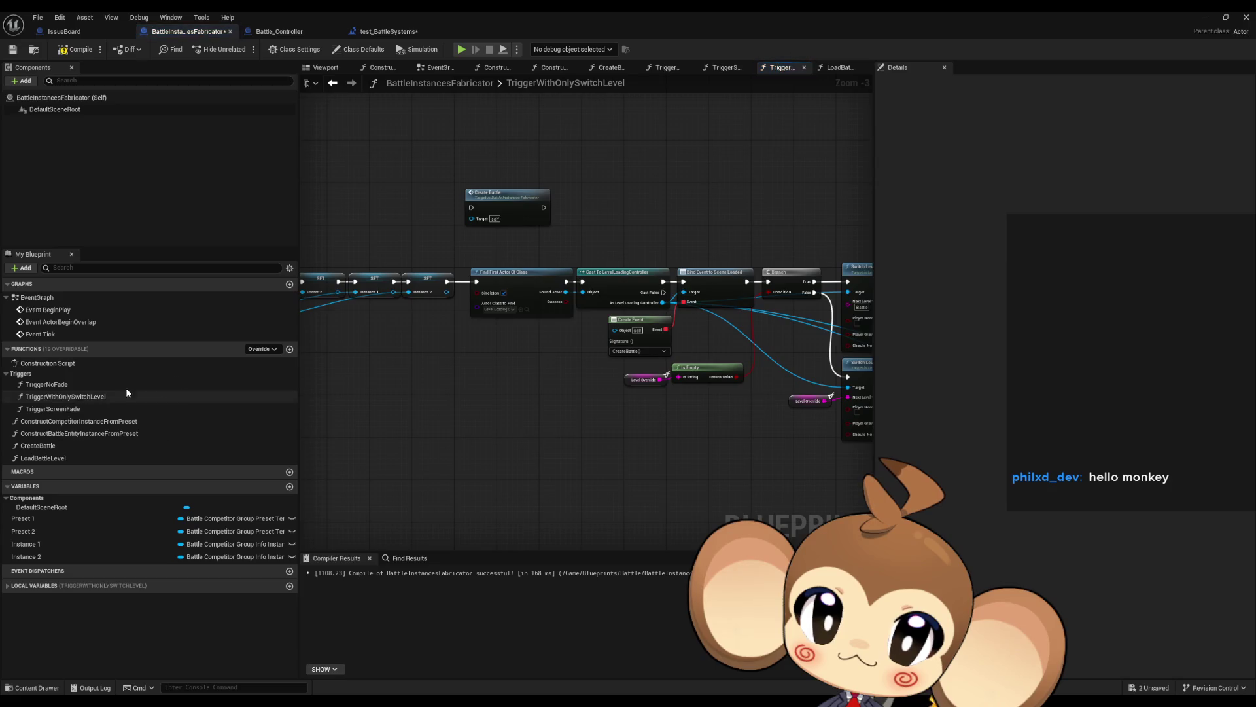
{"action": "left_click_drag", "start_coordinate": [775, 413], "coordinate": [516, 302]}
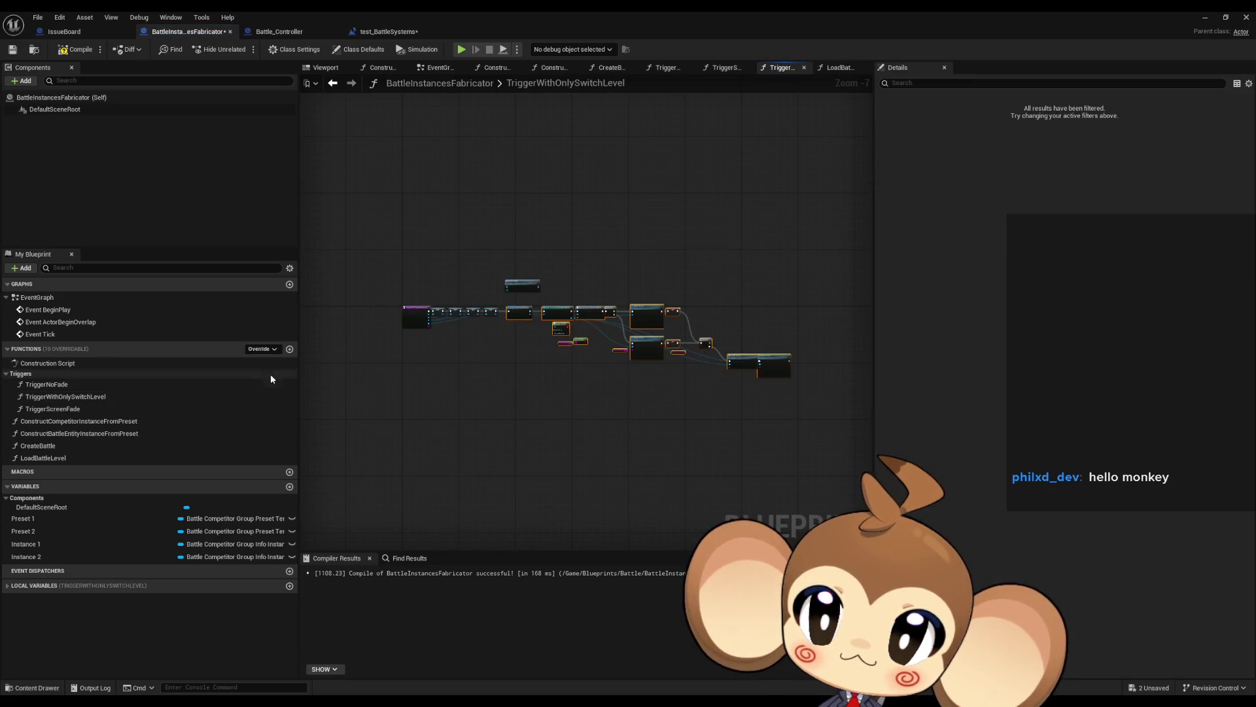
{"action": "double_click", "coordinate": [43, 458]}
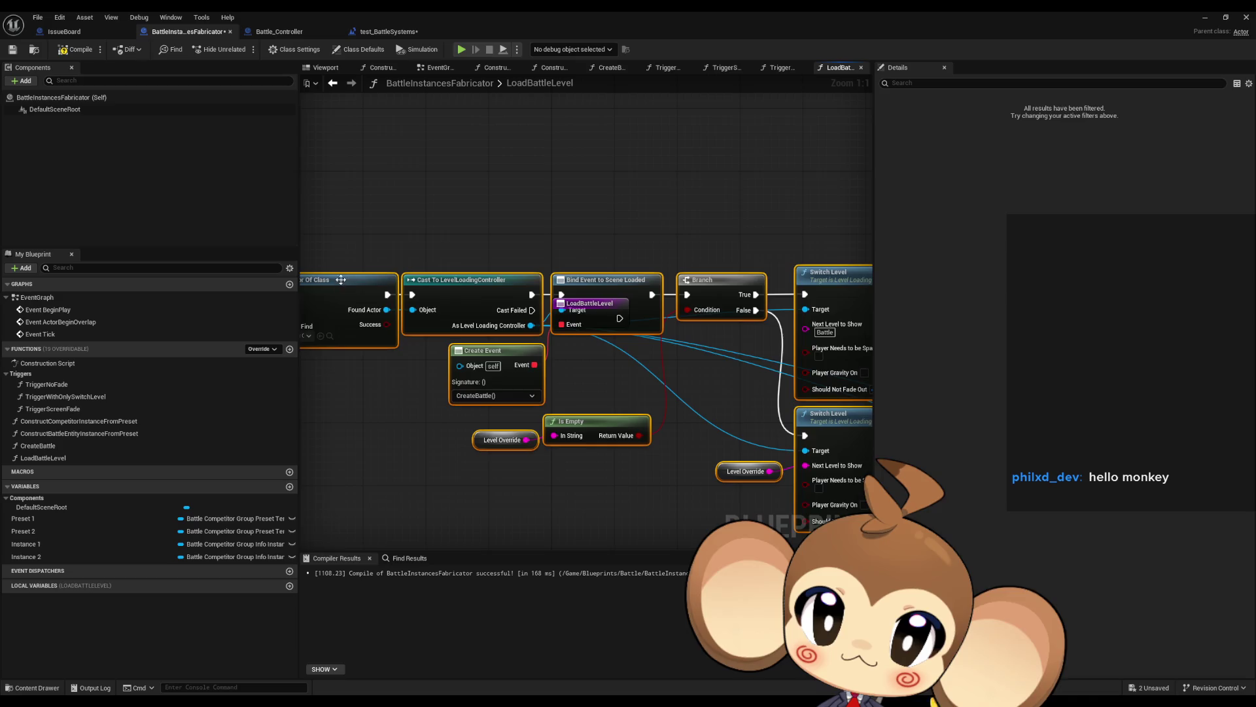
{"action": "mouse_move", "coordinate": [349, 293]}
{"action": "left_mouse_down"}
{"action": "mouse_move", "coordinate": [758, 333]}
{"action": "mouse_move", "coordinate": [742, 316]}
{"action": "left_mouse_up"}
- Wire LoadBattleLevel's entry to Find First Actor Of Class and add a string input from Is Empty
{"action": "left_click_drag", "start_coordinate": [650, 318], "coordinate": [619, 319]}
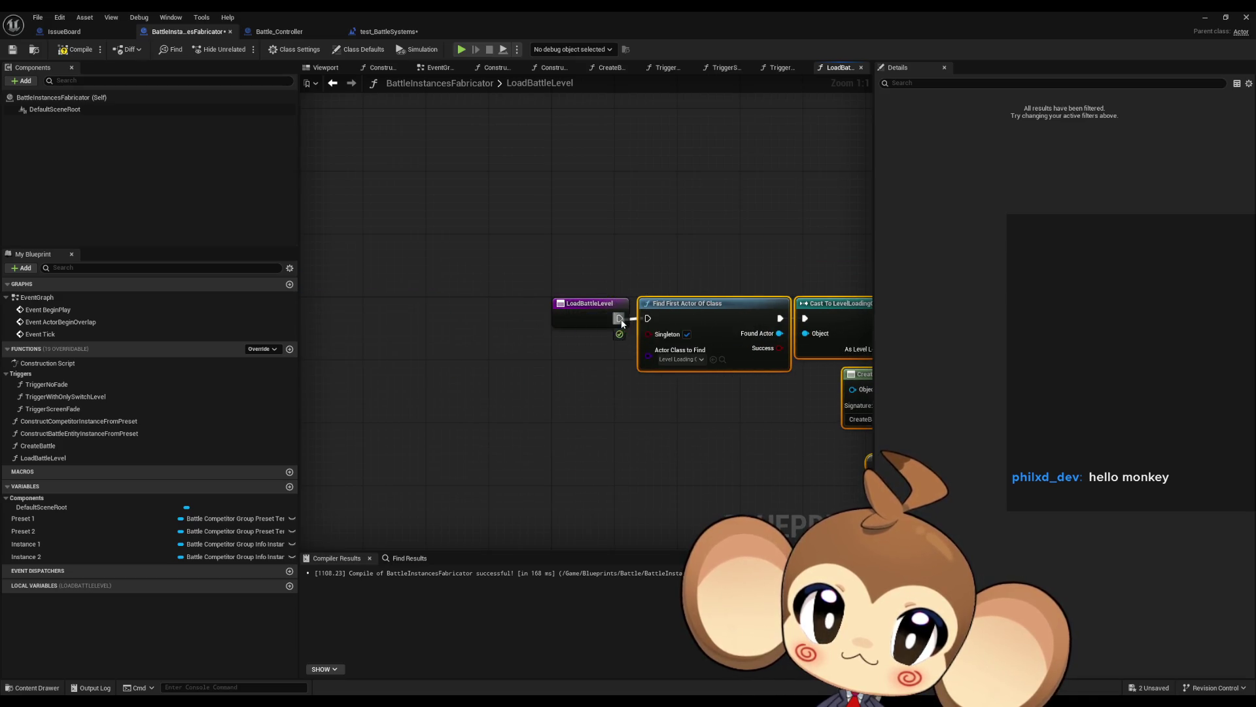
{"action": "scroll", "coordinate": [589, 327], "scroll_direction": "down", "scroll_amount": 1}
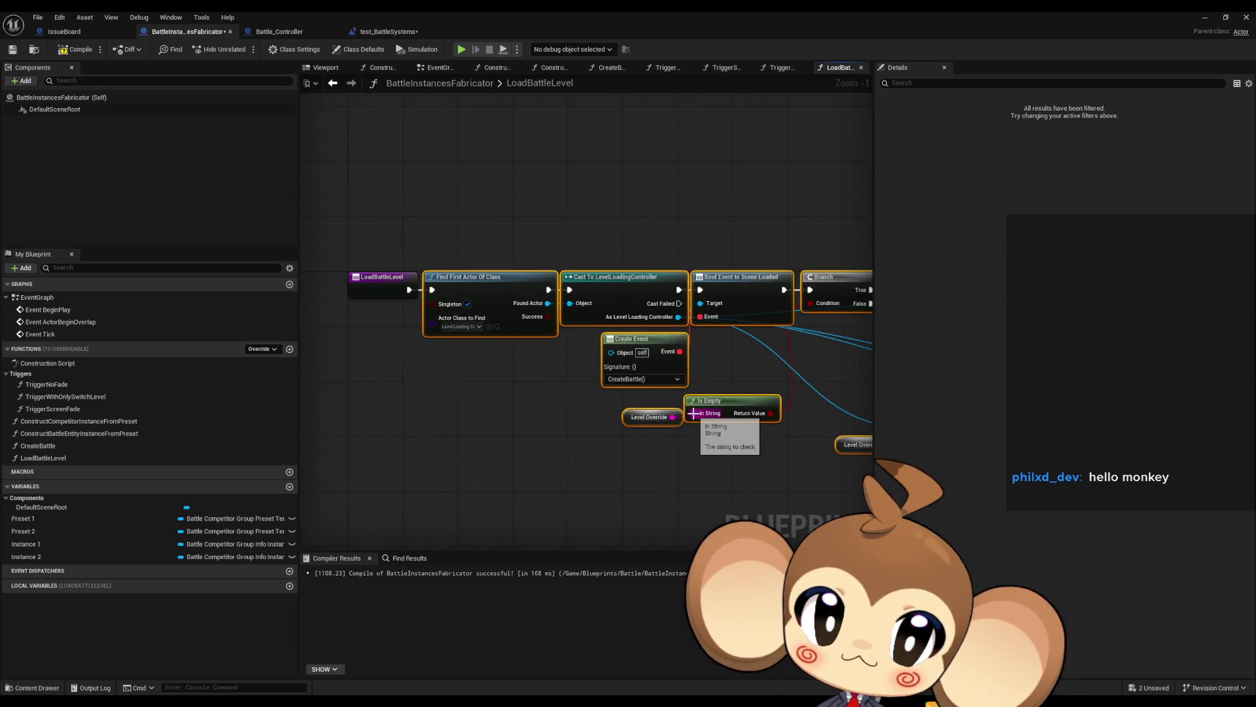
{"action": "left_click_drag", "start_coordinate": [693, 413], "coordinate": [380, 295]}
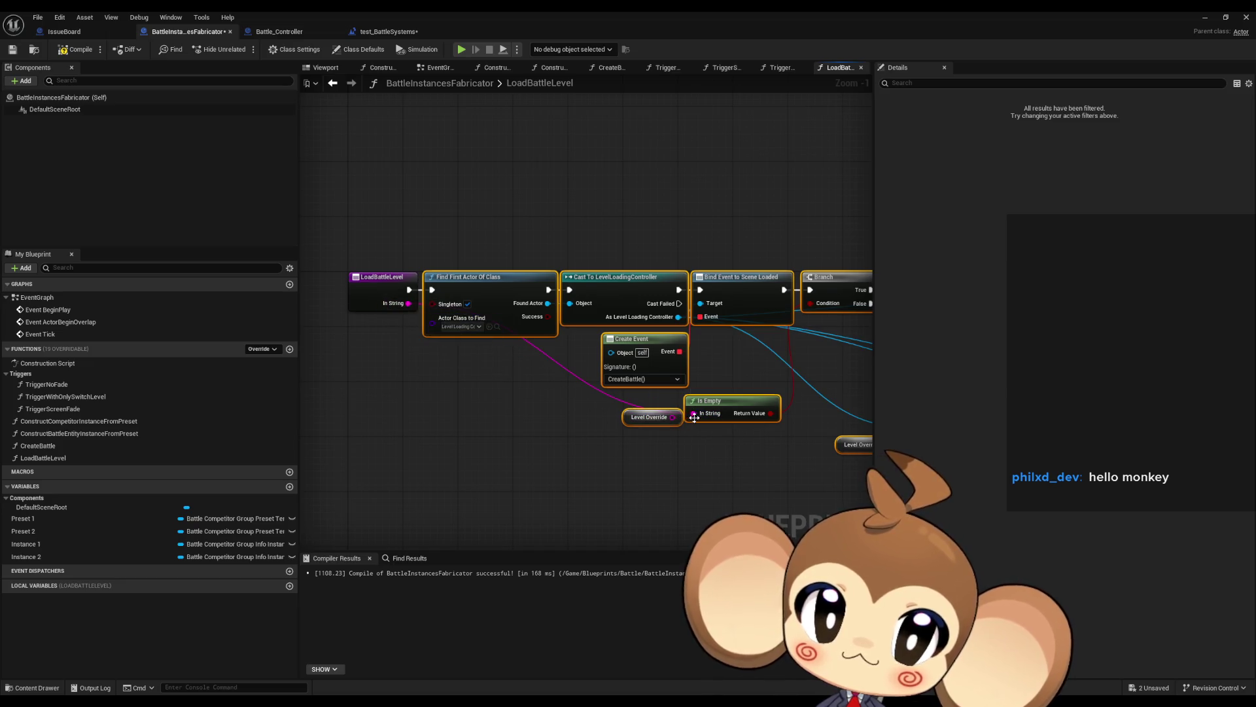
{"action": "left_click", "coordinate": [373, 302]}
{"action": "double_click", "coordinate": [920, 338]}
{"action": "type", "text": "LevelOverri"}
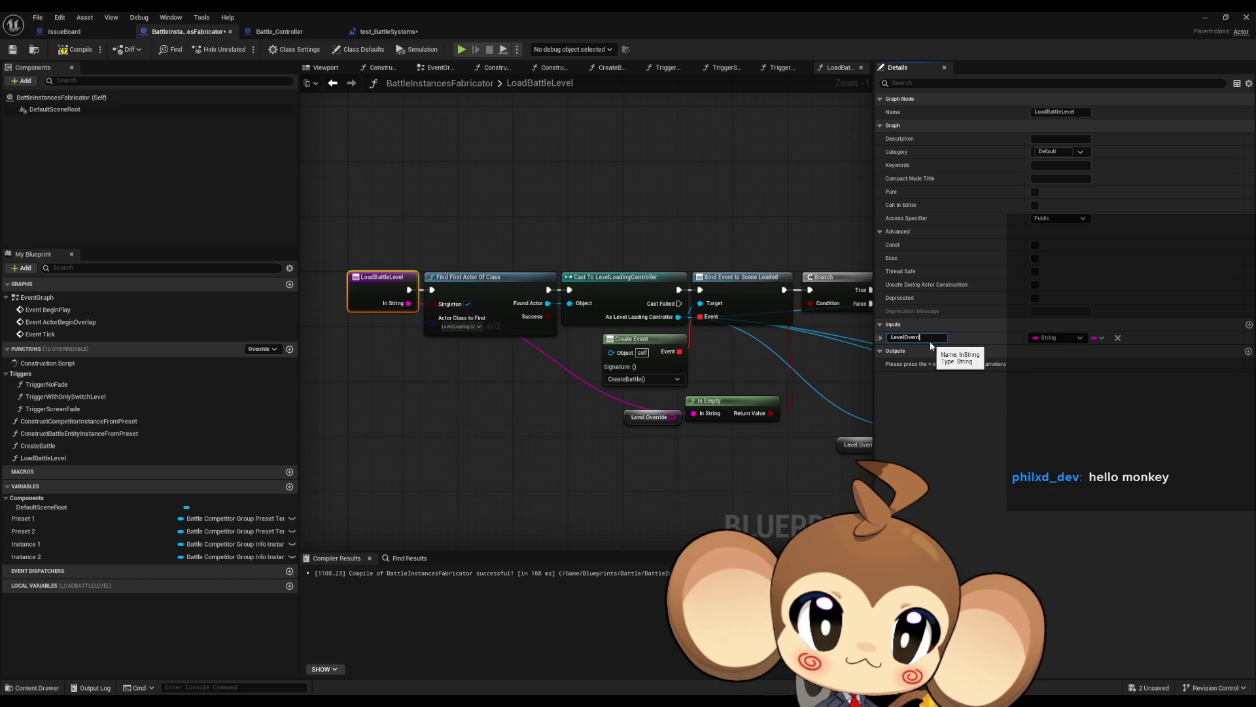
- Name the input Level Override and feed a Level Override getter into Is Empty
{"action": "type", "text": "de"}
{"action": "left_click", "coordinate": [631, 432]}
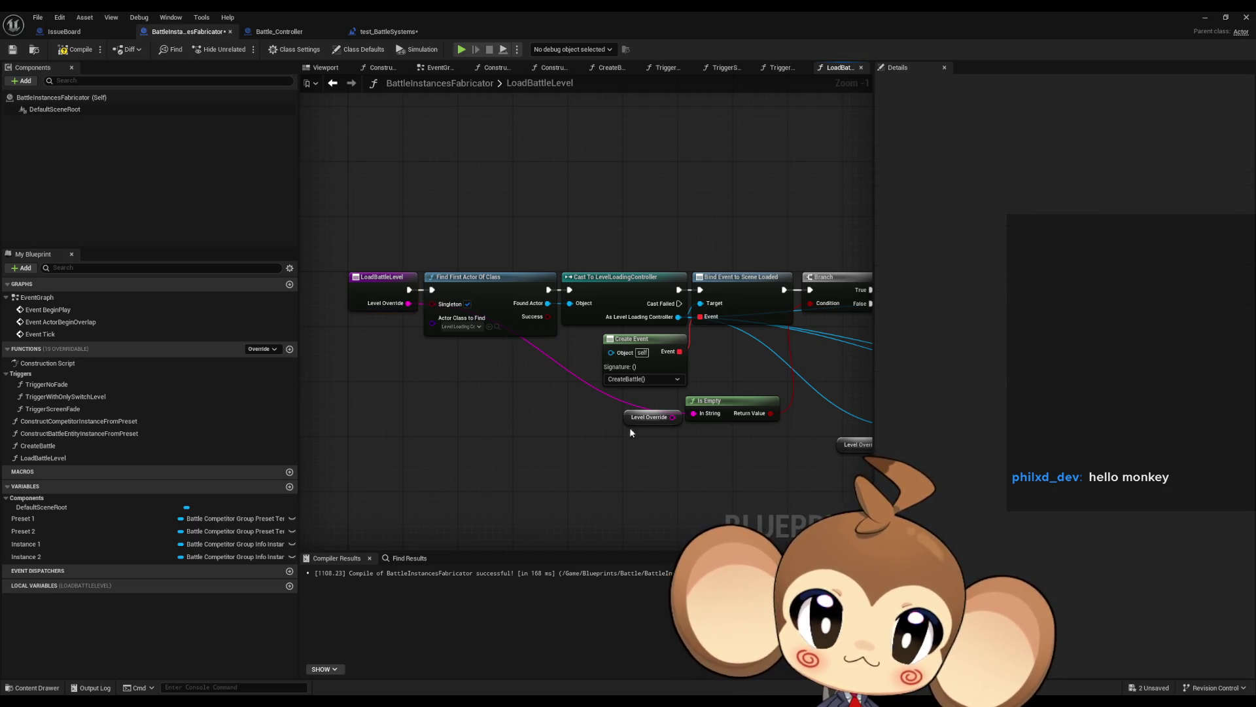
{"action": "right_click", "coordinate": [641, 466]}
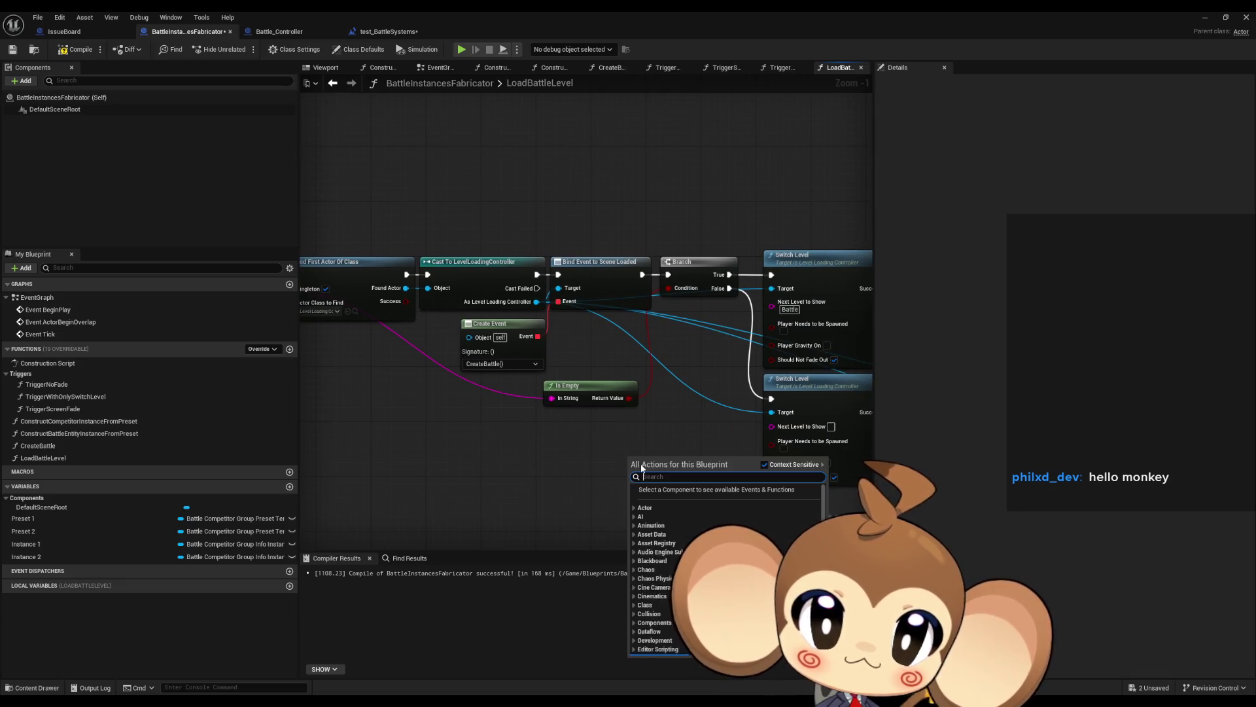
{"action": "type", "text": "level over"}
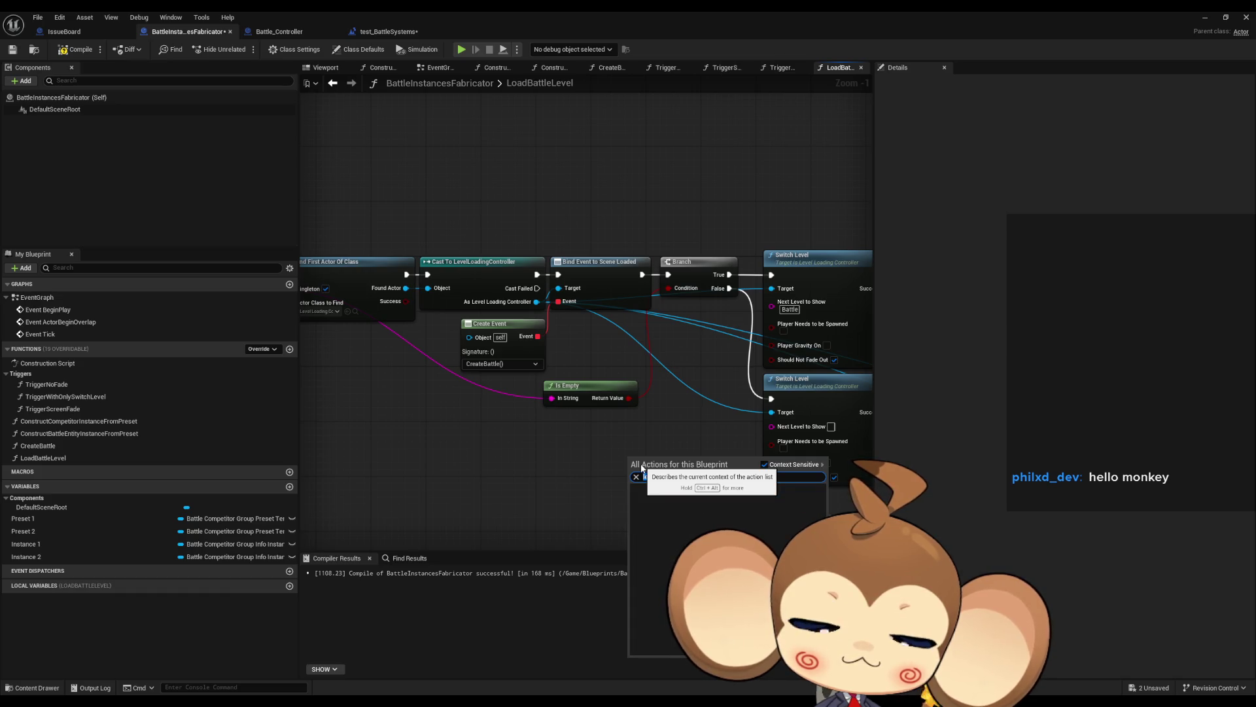
{"action": "type", "text": "get level ov"}
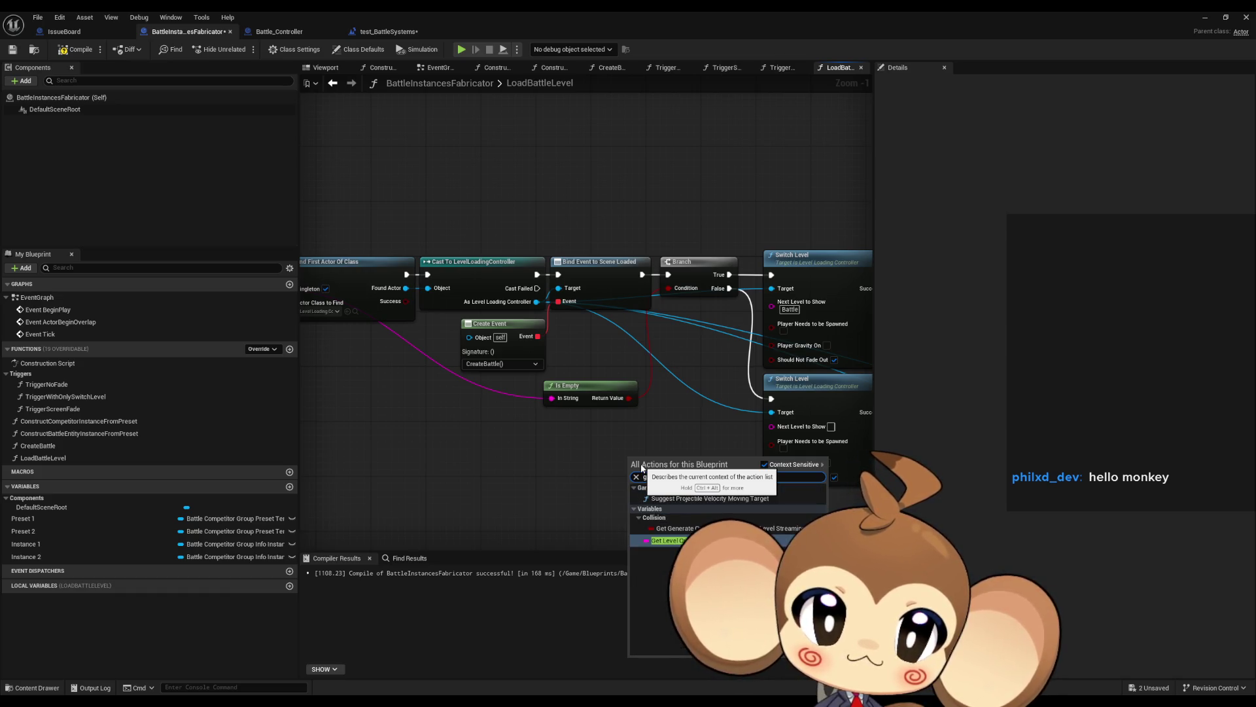
{"action": "left_click", "coordinate": [700, 520]}
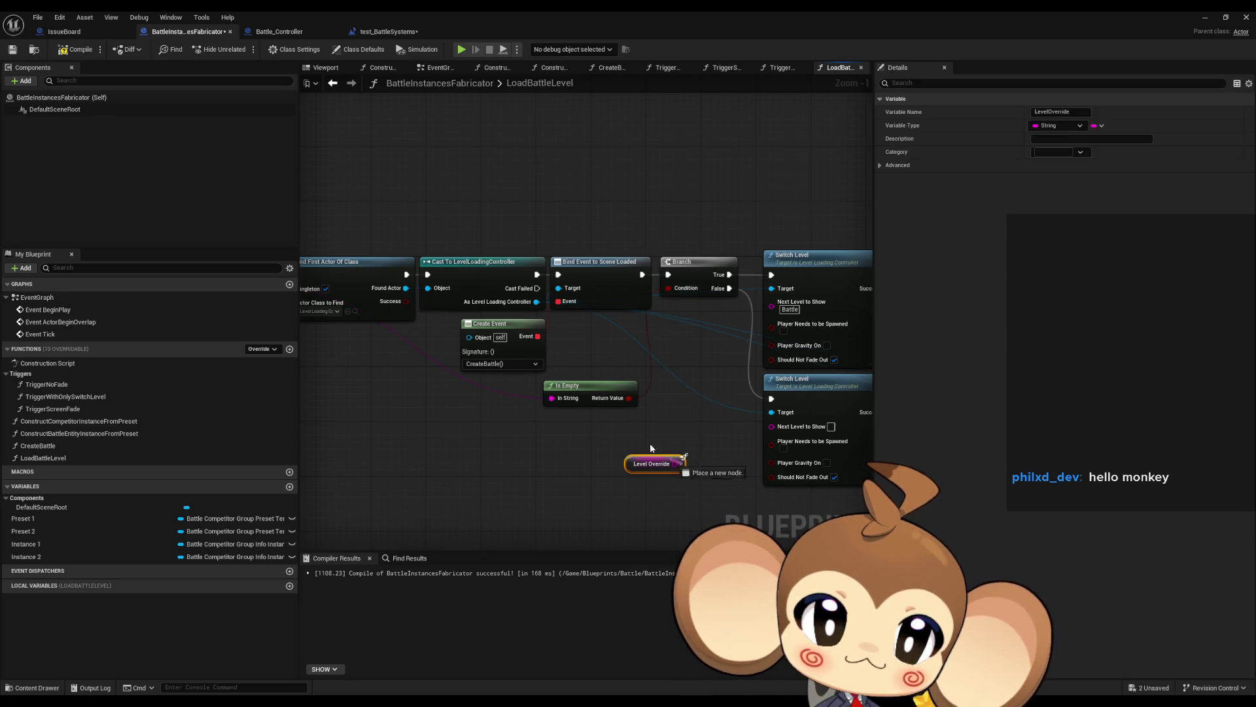
{"action": "left_click_drag", "start_coordinate": [674, 463], "coordinate": [563, 402]}
{"action": "left_click_drag", "start_coordinate": [644, 470], "coordinate": [491, 408]}
- Feed a copied Level Override getter into Switch Level's Next Level to Show
{"action": "key", "text": "ctrl+c"}
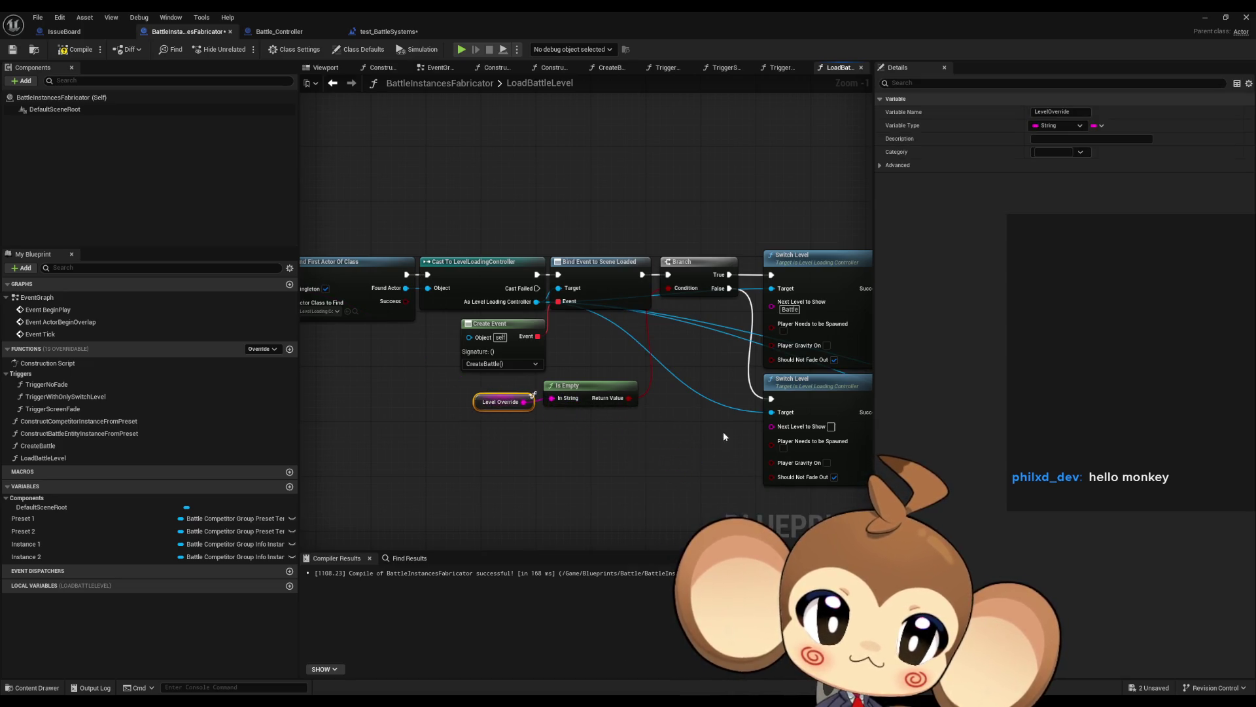
{"action": "key", "text": "ctrl+v"}
{"action": "left_click_drag", "start_coordinate": [772, 425], "coordinate": [738, 442]}
{"action": "left_click_drag", "start_coordinate": [362, 425], "coordinate": [309, 424]}
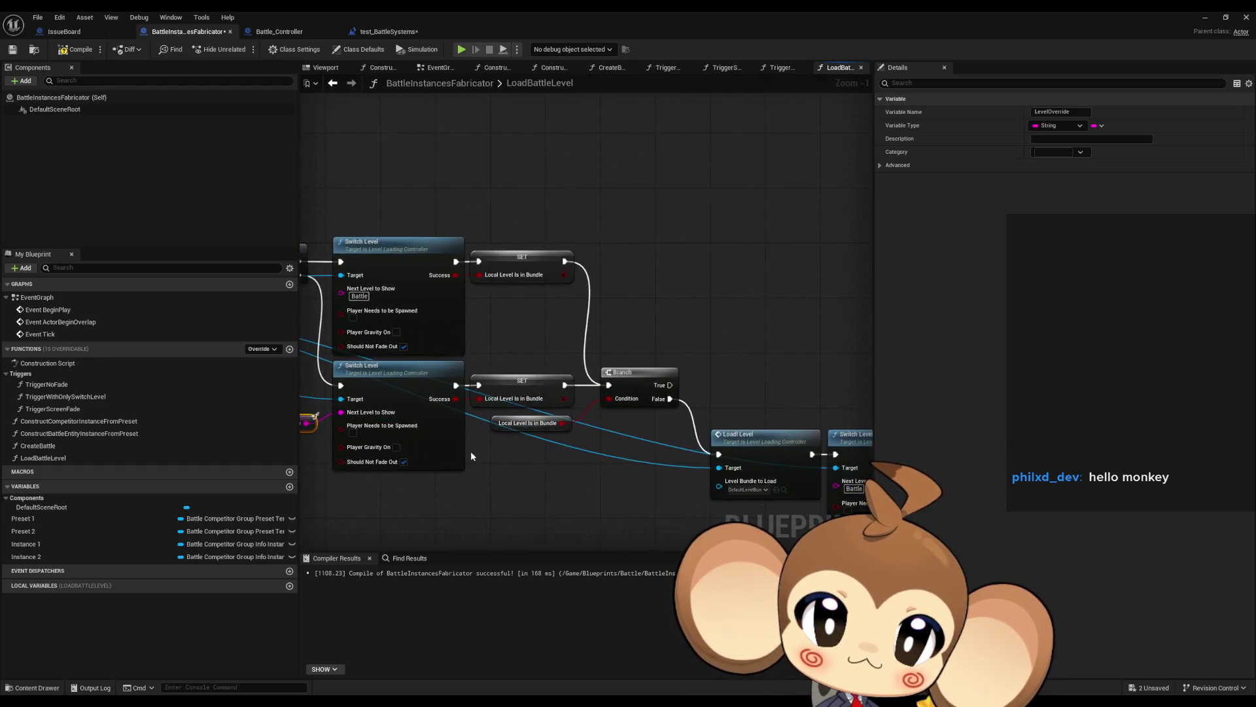
- Make Local Level is in Bundle a local variable of LoadBattleLevel and compile
{"action": "right_click", "coordinate": [500, 428]}
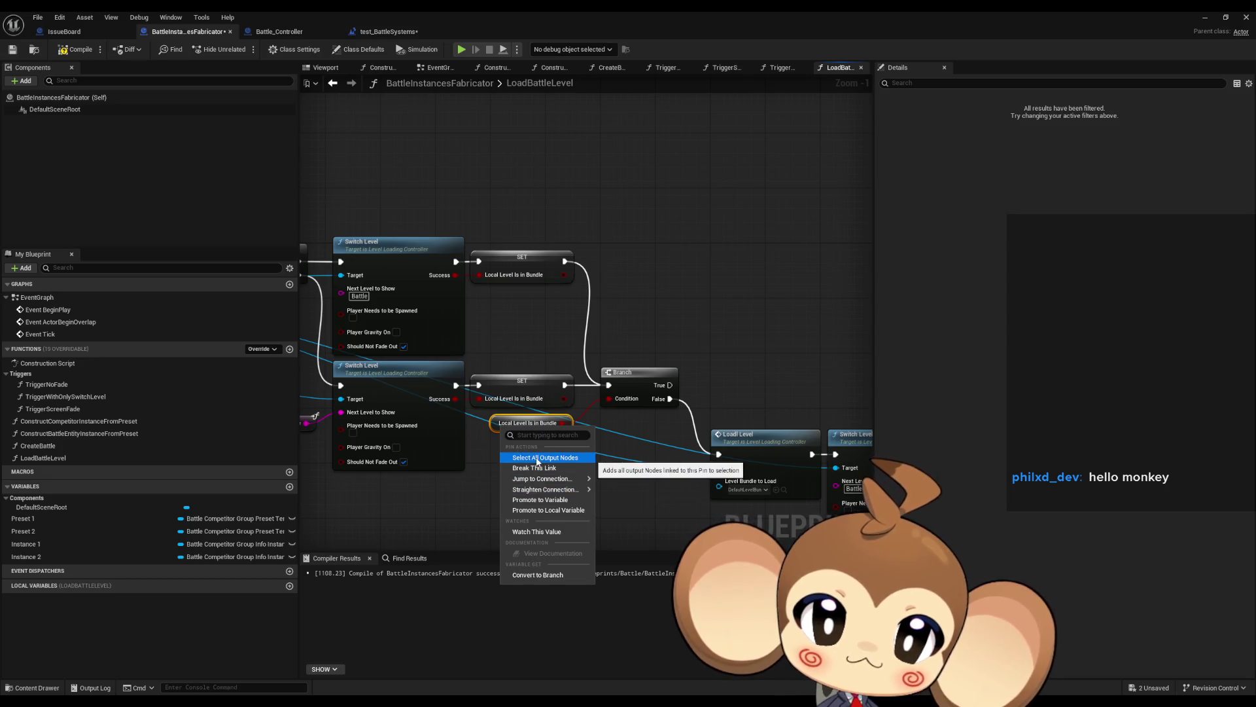
{"action": "right_click", "coordinate": [492, 426]}
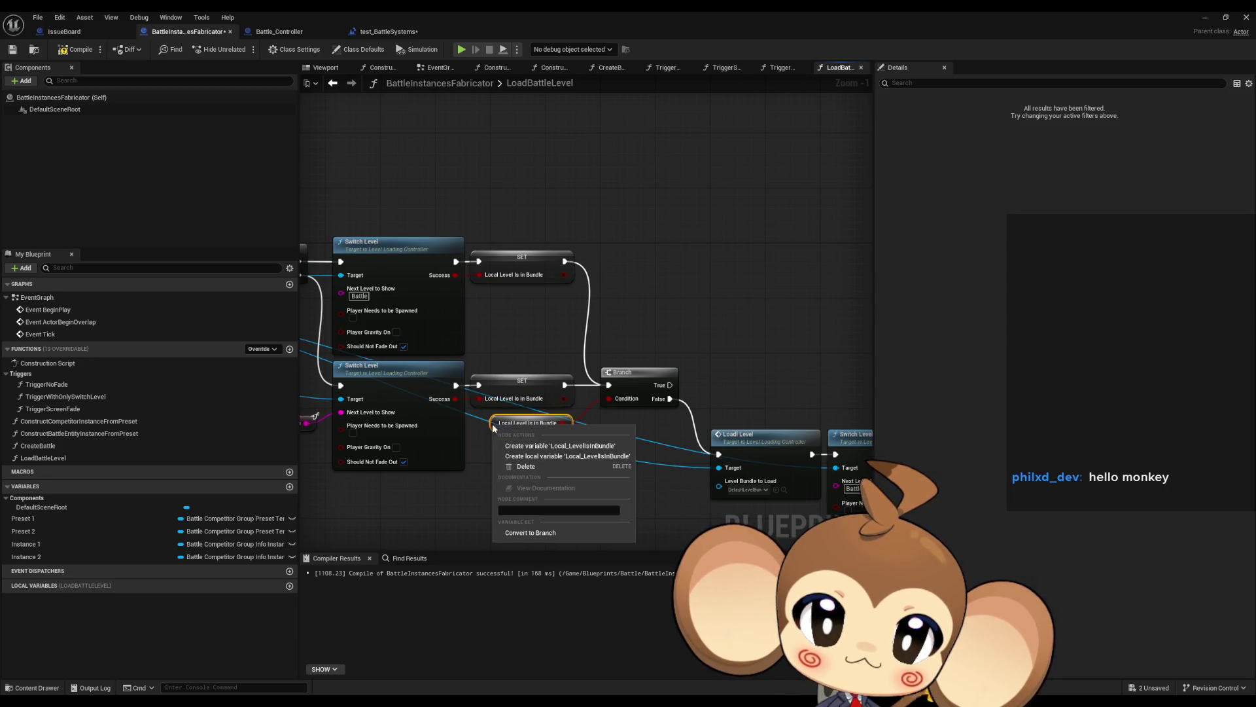
{"action": "left_click", "coordinate": [571, 456]}
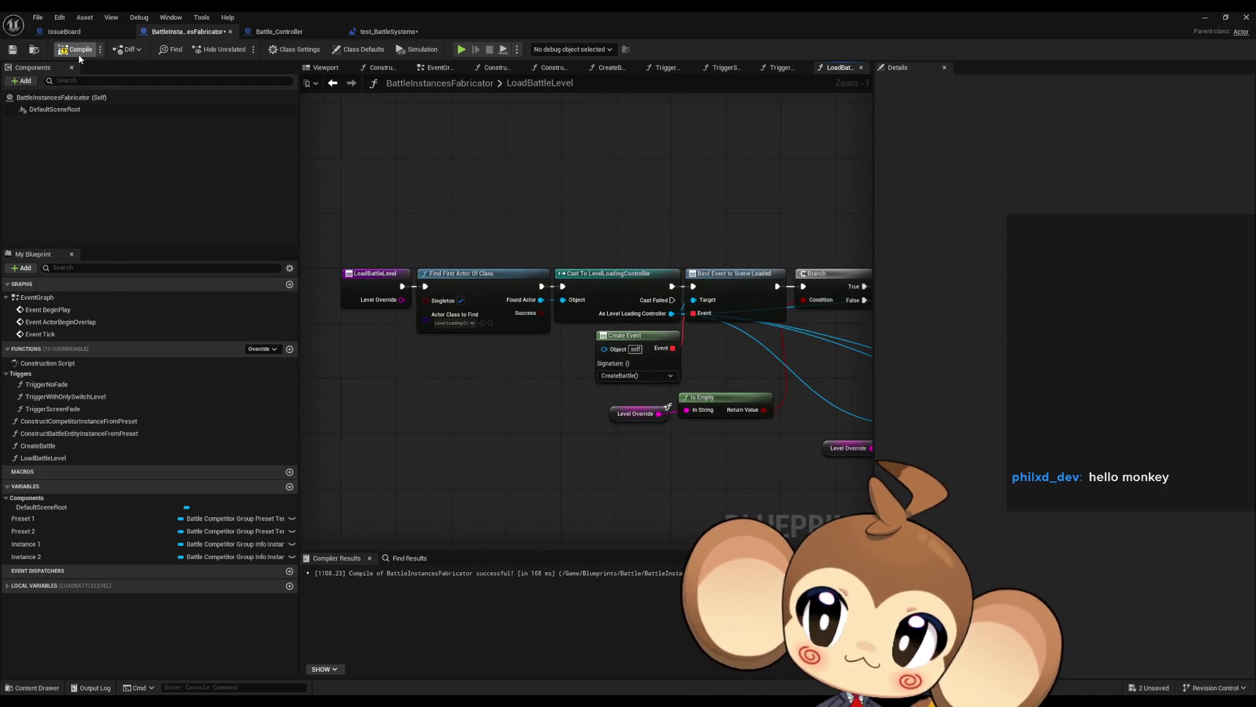
{"action": "left_click", "coordinate": [79, 53]}
- Replace Create Battle in TriggerWithOnlySwitchLevel with a Load Battle Level call fed Level Override
{"action": "double_click", "coordinate": [59, 396]}
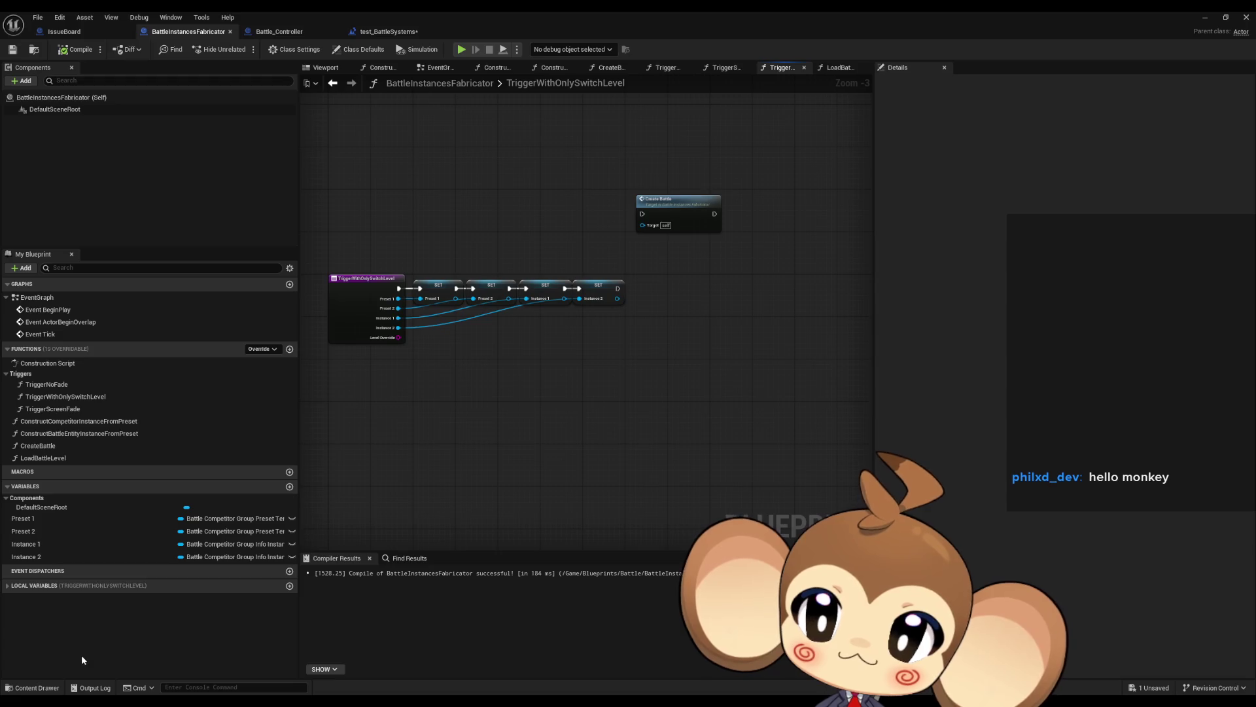
{"action": "left_click", "coordinate": [10, 585]}
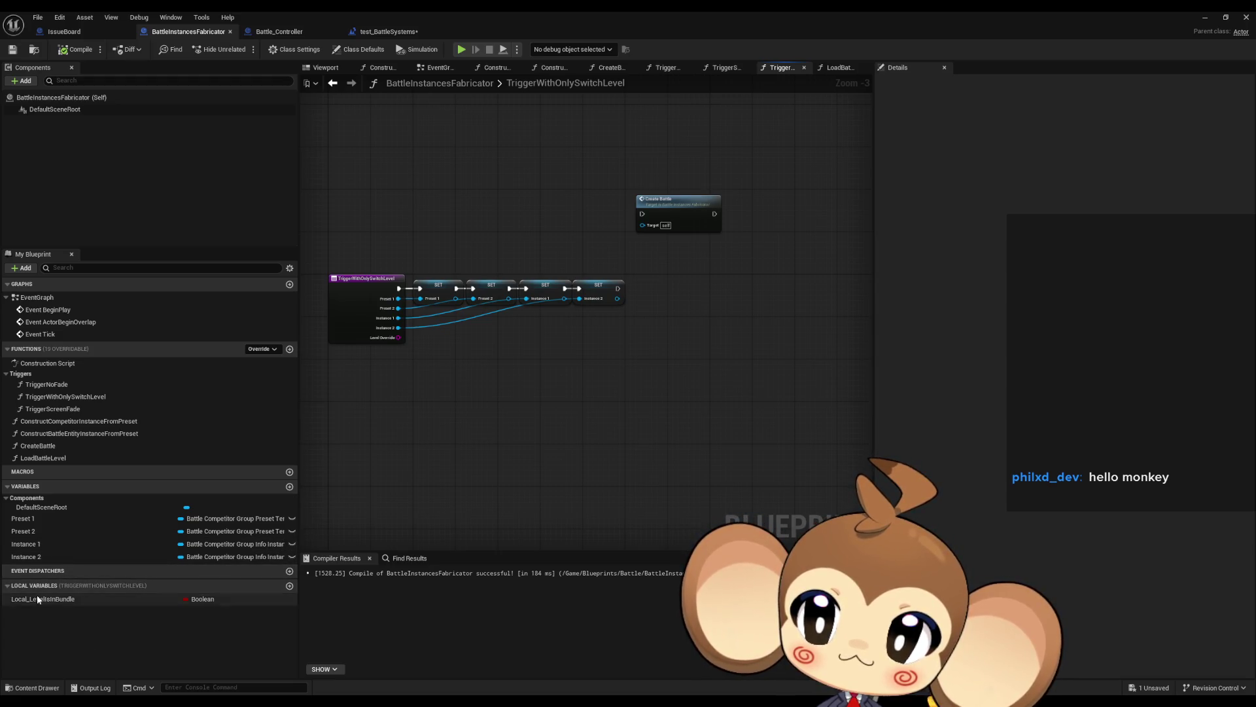
{"action": "mouse_move", "coordinate": [37, 598]}
{"action": "left_mouse_down"}
{"action": "mouse_move", "coordinate": [45, 469]}
{"action": "mouse_move", "coordinate": [563, 420]}
{"action": "left_mouse_up"}
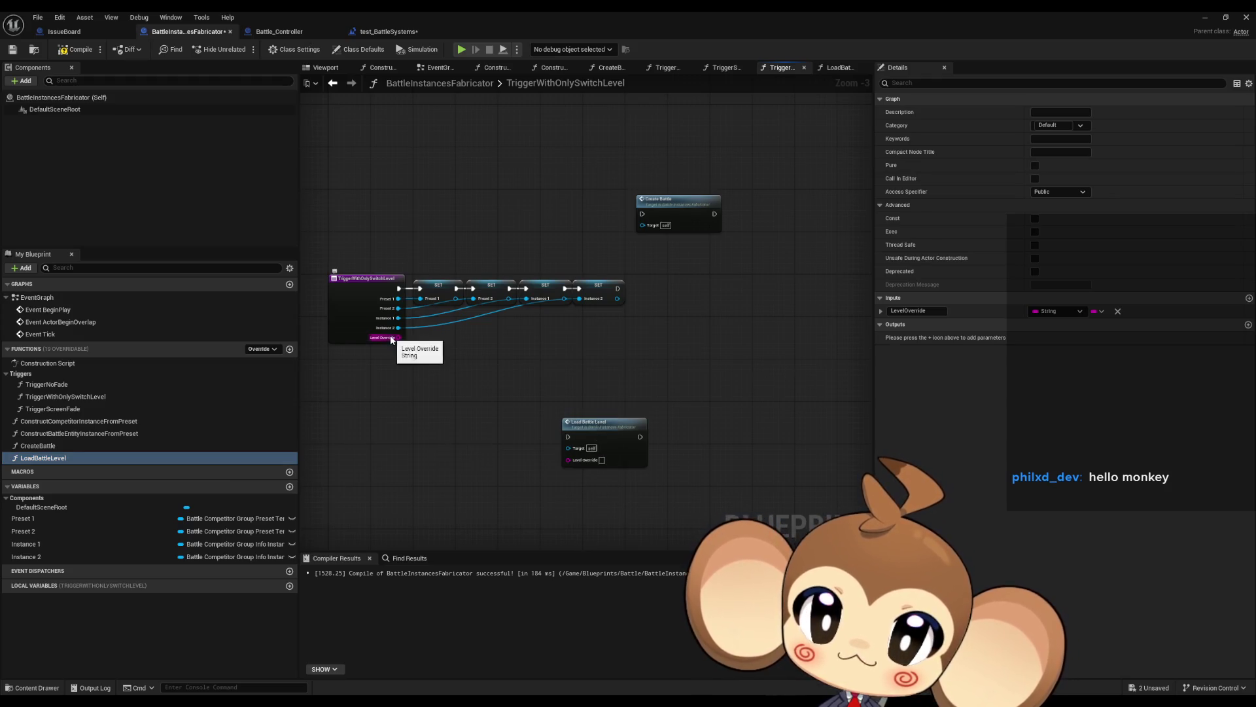
{"action": "mouse_move", "coordinate": [398, 338]}
{"action": "left_mouse_down"}
{"action": "mouse_move", "coordinate": [586, 462]}
{"action": "mouse_move", "coordinate": [568, 460]}
{"action": "mouse_move", "coordinate": [658, 292]}
{"action": "mouse_move", "coordinate": [619, 288]}
{"action": "left_mouse_up"}
{"action": "left_click", "coordinate": [634, 358]}
{"action": "left_click", "coordinate": [713, 226]}
{"action": "key", "text": "Delete"}
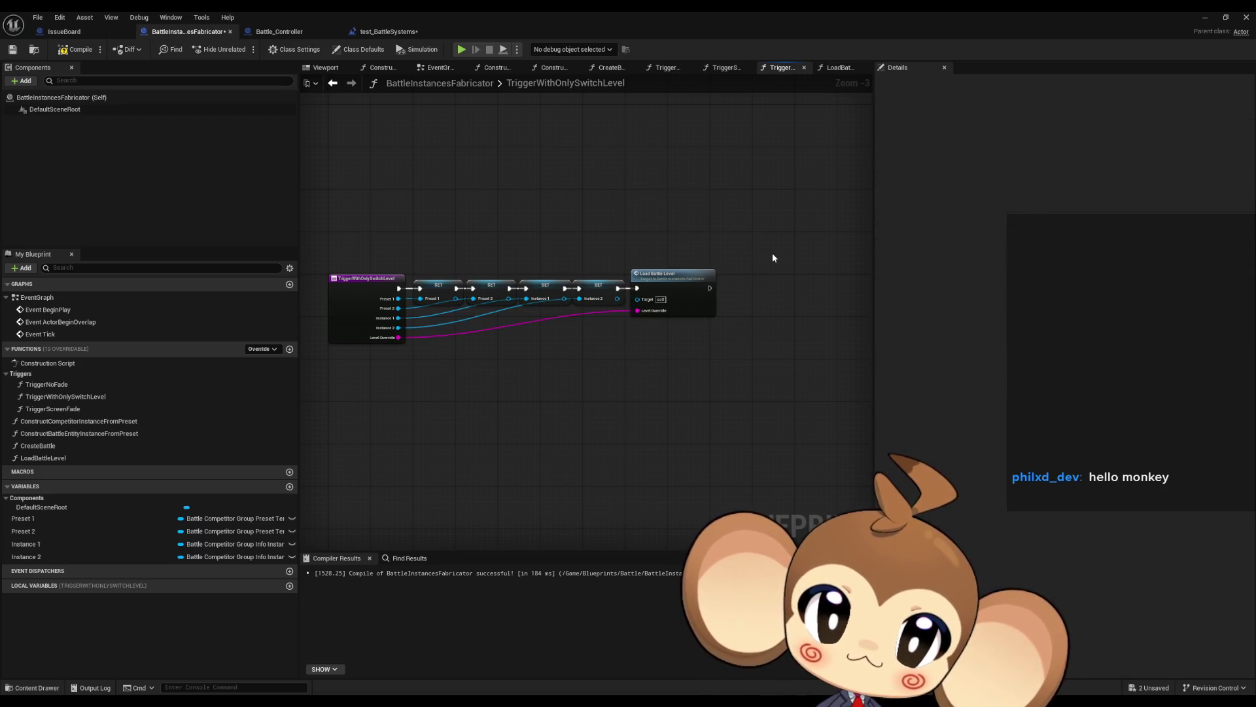
- Rename the LoadBattleLevel function to LoadBattleLevelAndTriggerCreateBattle
{"action": "scroll", "coordinate": [667, 243], "scroll_direction": "up", "scroll_amount": 2}
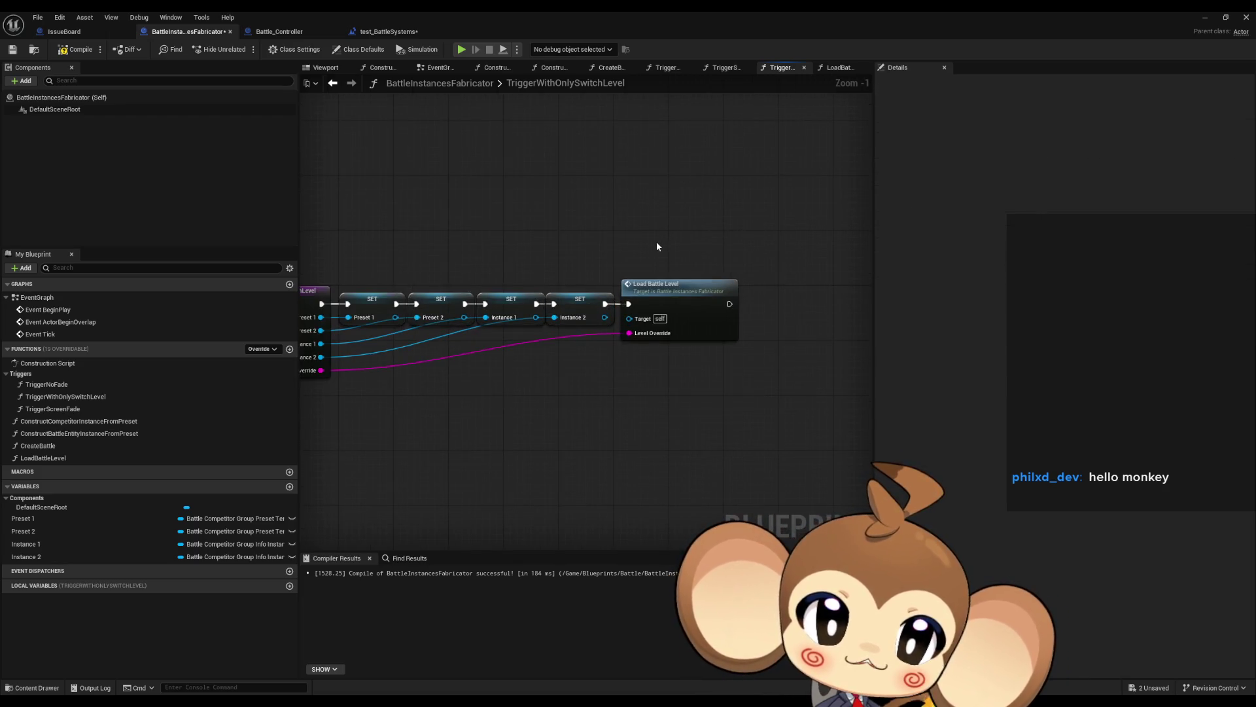
{"action": "left_click_drag", "start_coordinate": [656, 244], "coordinate": [693, 246]}
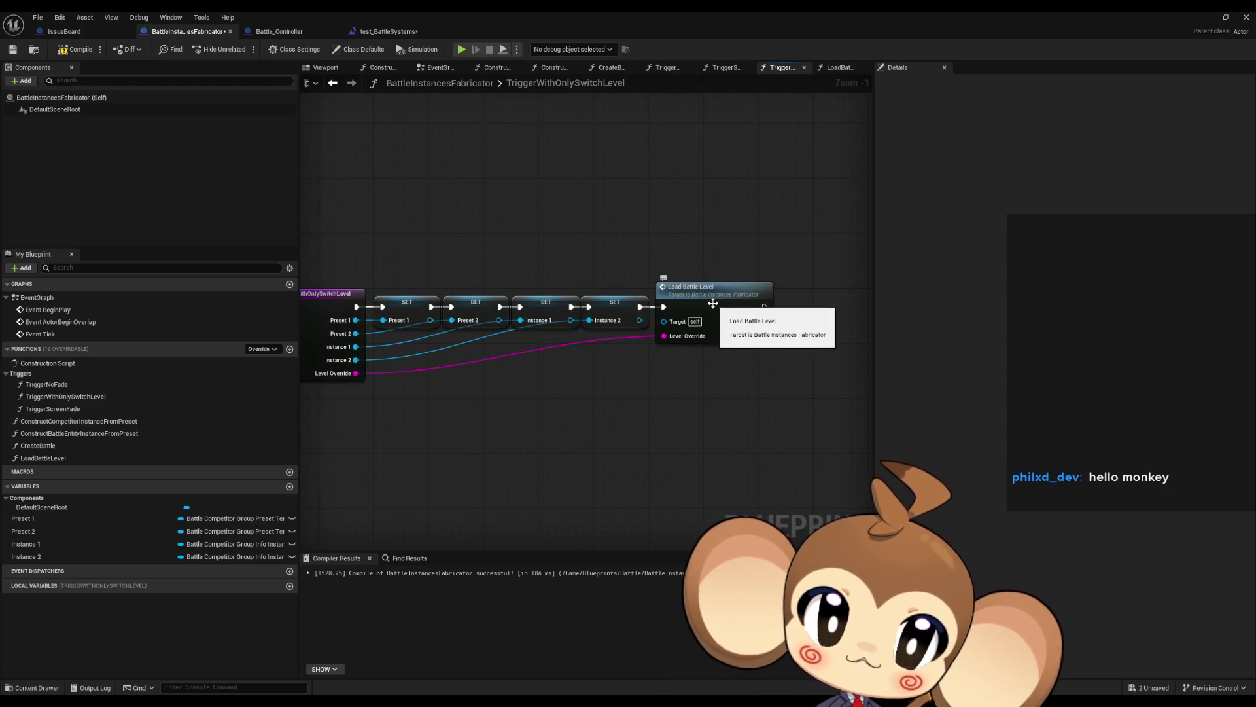
{"action": "left_click", "coordinate": [712, 303]}
{"action": "left_click", "coordinate": [81, 458]}
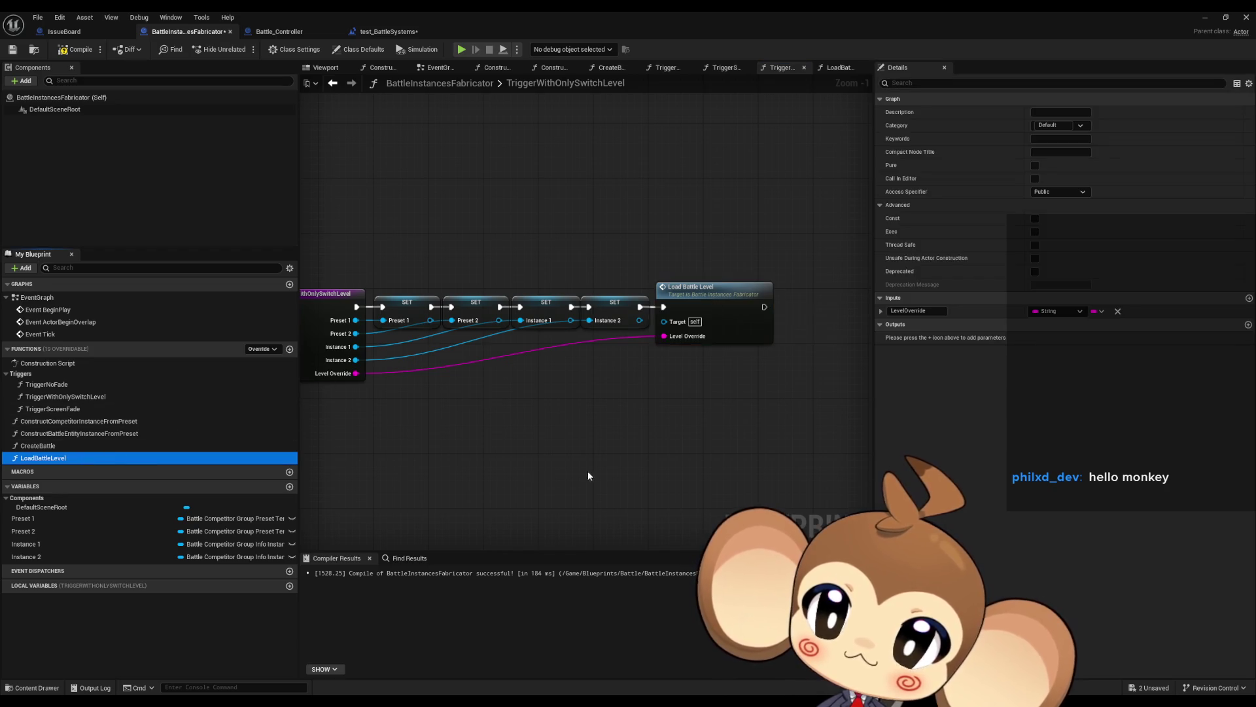
{"action": "key", "text": "F2"}
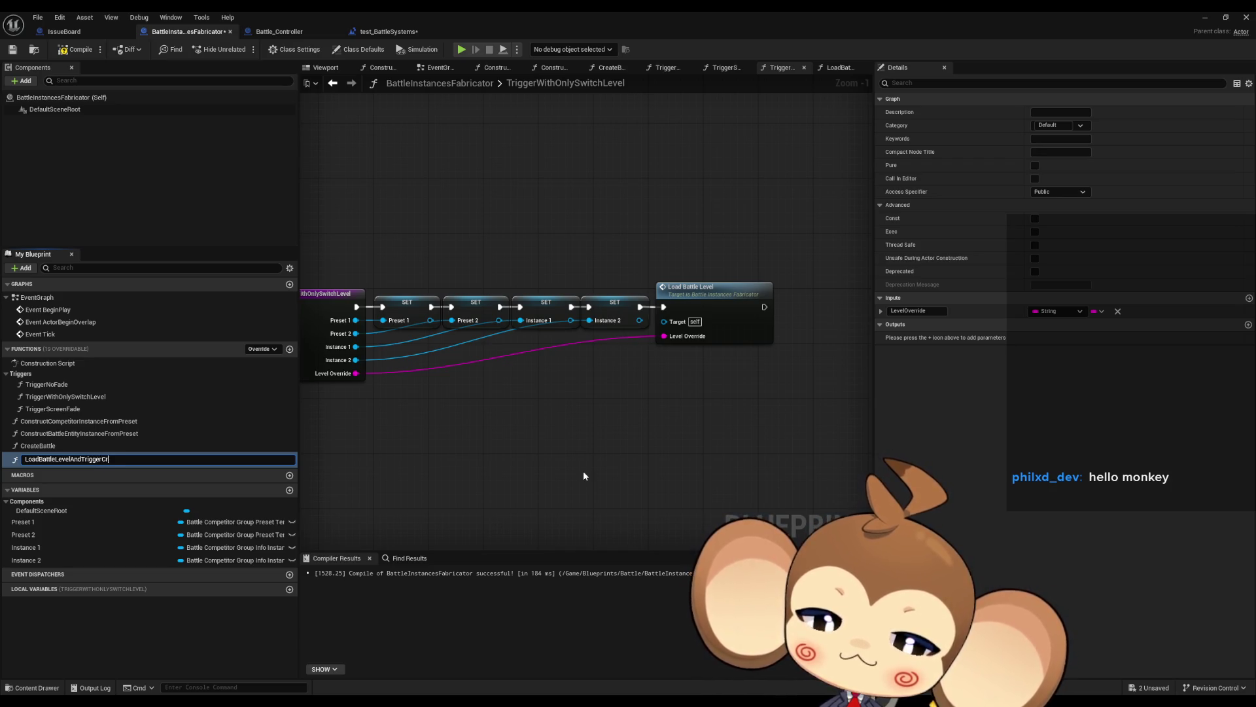
{"action": "type", "text": "eateBattle"}
{"action": "key", "text": "Return"}
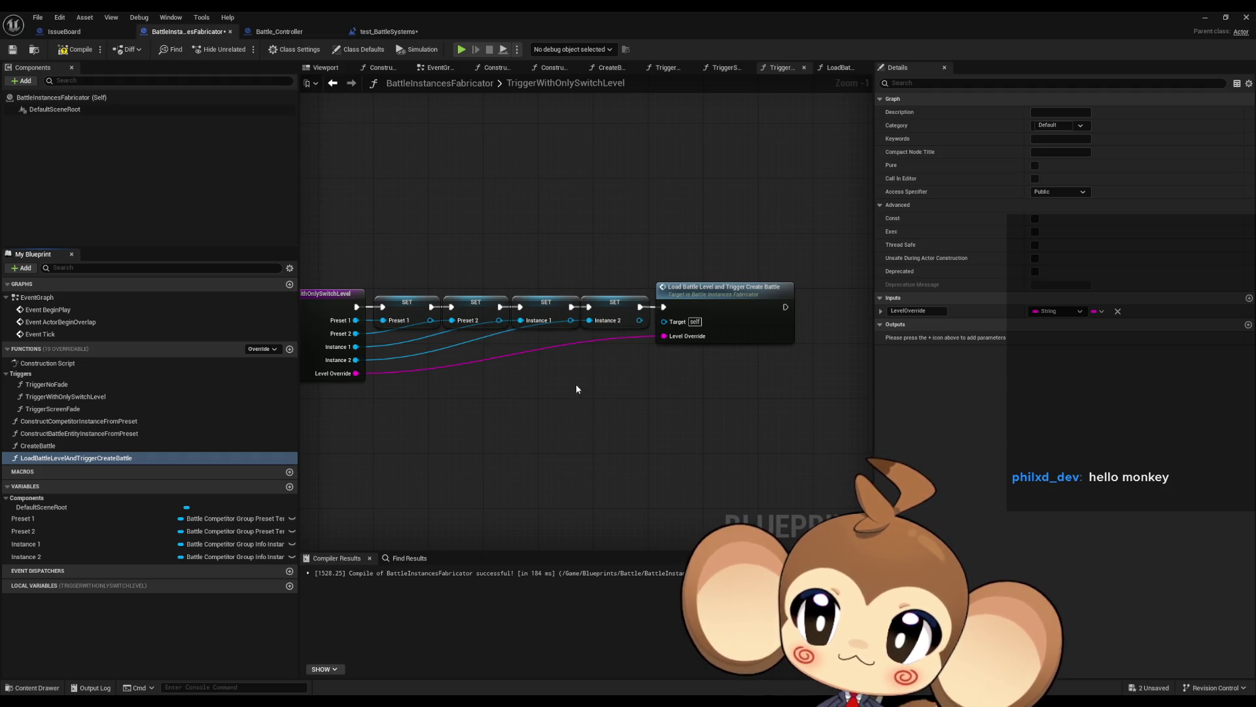
- Spread out the LoadBattleLevelAndTriggerCreateBattle nodes and compile and save the blueprint
{"action": "mouse_move", "coordinate": [576, 388]}
{"action": "left_mouse_down"}
{"action": "mouse_move", "coordinate": [477, 410]}
{"action": "mouse_move", "coordinate": [477, 381]}
{"action": "mouse_move", "coordinate": [590, 394]}
{"action": "left_mouse_up"}
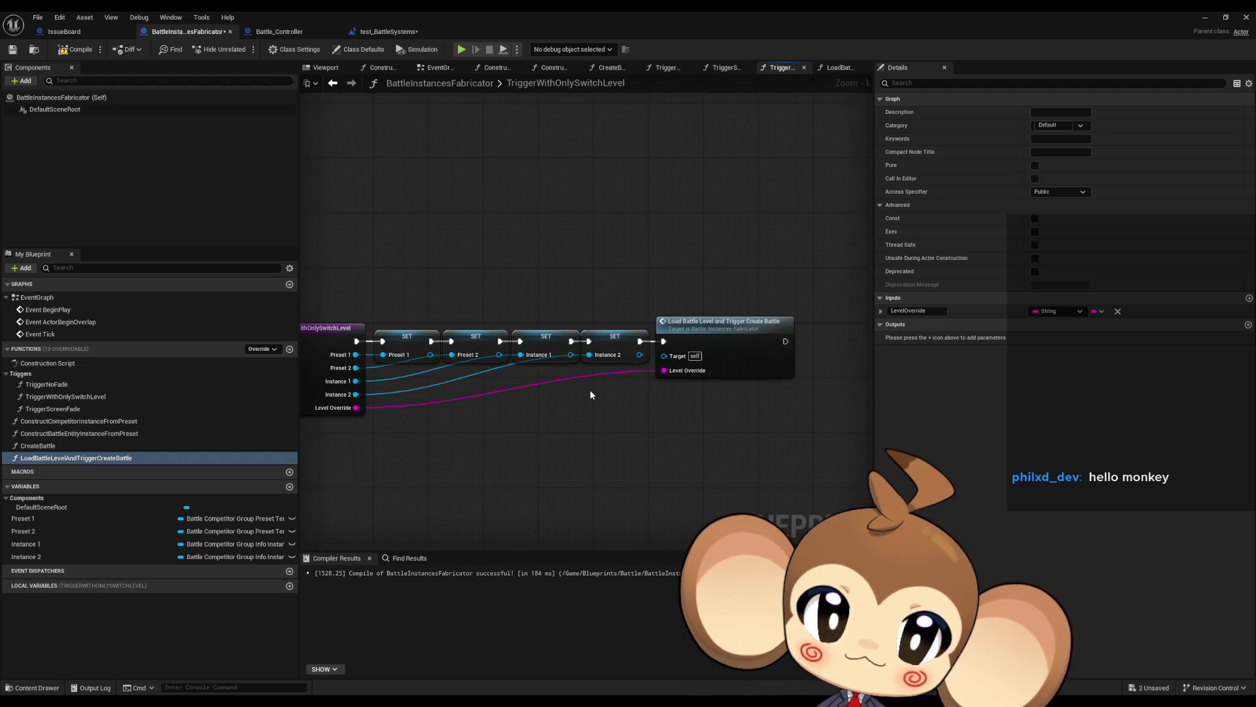
{"action": "double_click", "coordinate": [699, 347]}
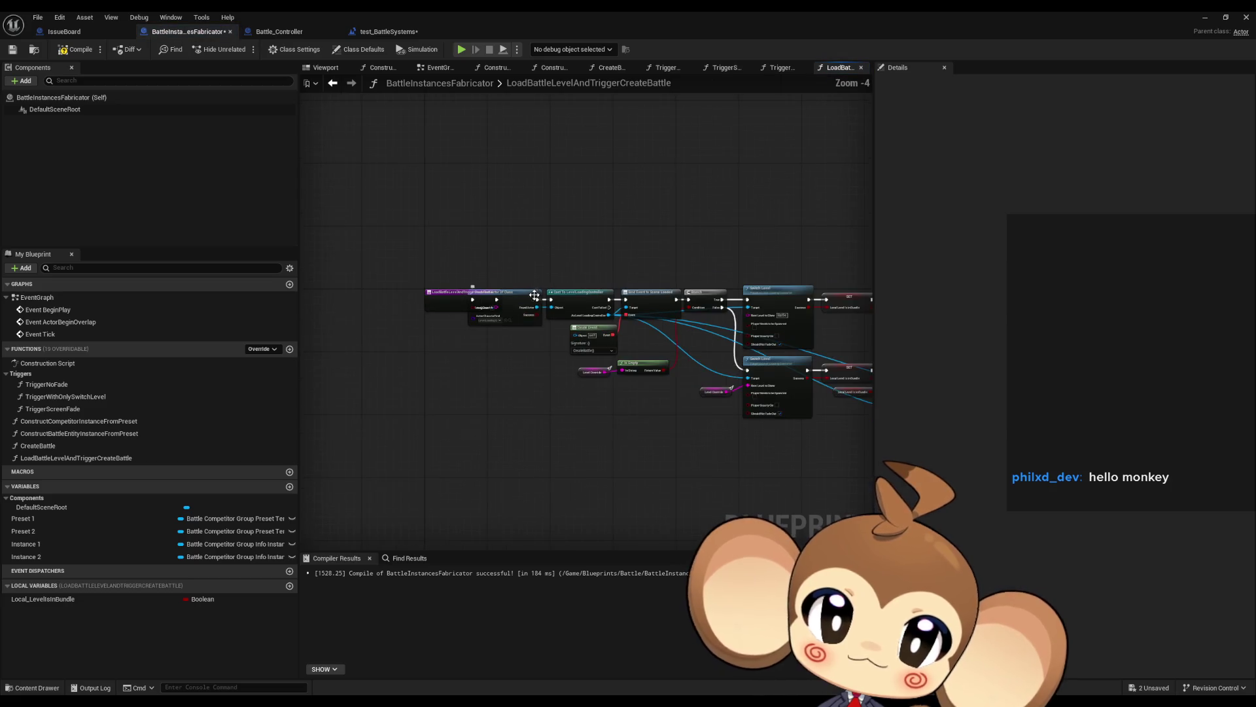
{"action": "left_click_drag", "start_coordinate": [798, 490], "coordinate": [303, 267]}
{"action": "scroll", "coordinate": [464, 320], "scroll_direction": "up", "scroll_amount": 5}
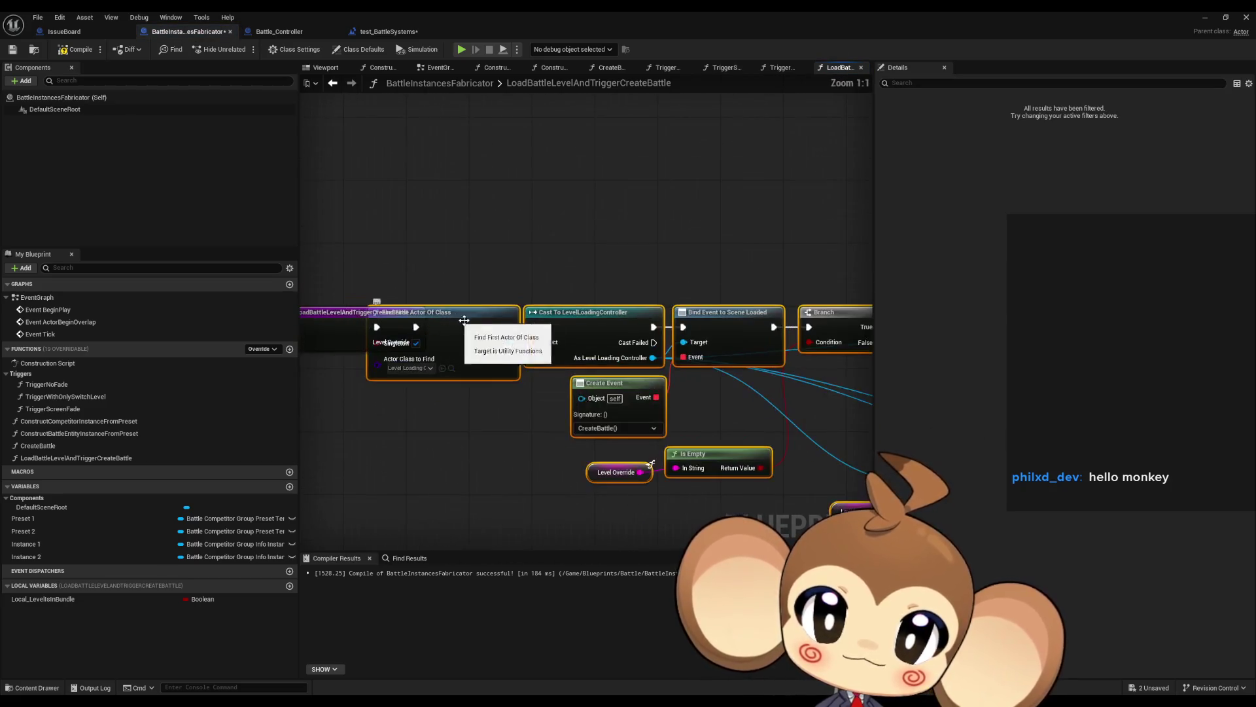
{"action": "left_click_drag", "start_coordinate": [464, 320], "coordinate": [547, 318]}
{"action": "left_click", "coordinate": [564, 442]}
{"action": "mouse_move", "coordinate": [564, 441]}
{"action": "left_mouse_down"}
{"action": "mouse_move", "coordinate": [516, 448]}
{"action": "mouse_move", "coordinate": [250, 362]}
{"action": "mouse_move", "coordinate": [463, 382]}
{"action": "mouse_move", "coordinate": [414, 338]}
{"action": "left_mouse_up"}
{"action": "scroll", "coordinate": [533, 445], "scroll_direction": "down", "scroll_amount": 1}
{"action": "left_click", "coordinate": [75, 49]}
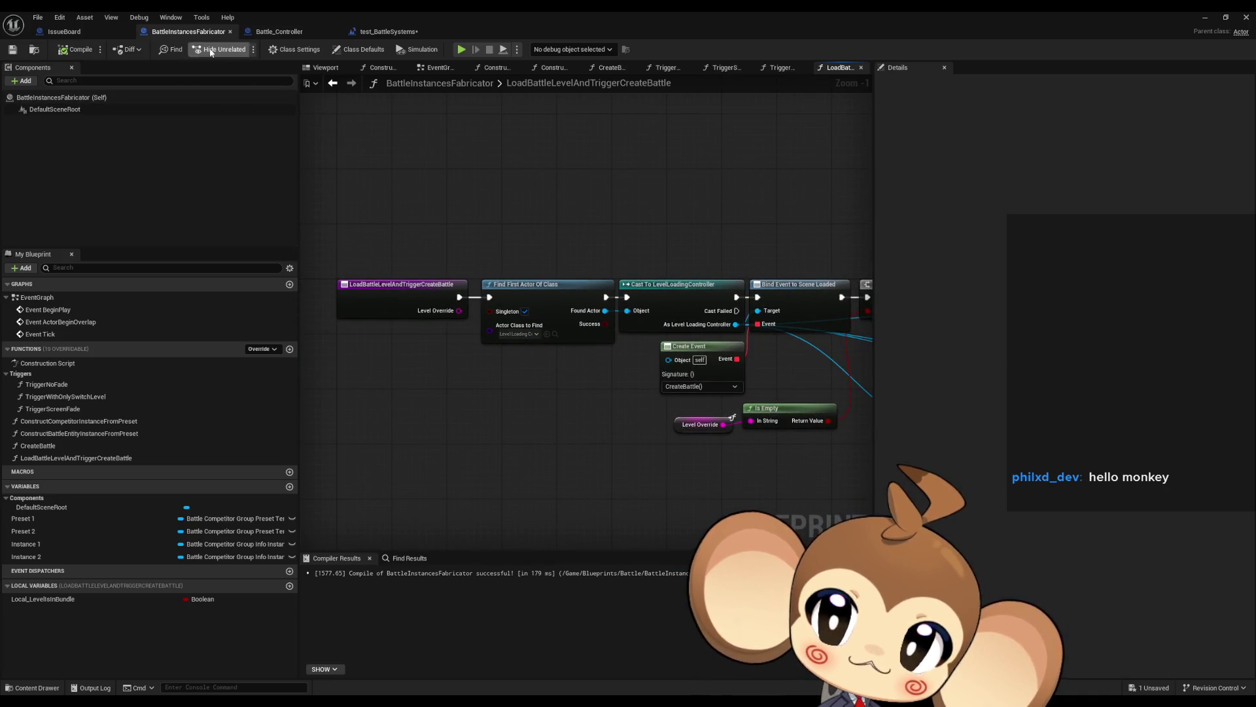
{"action": "left_click", "coordinate": [278, 31]}
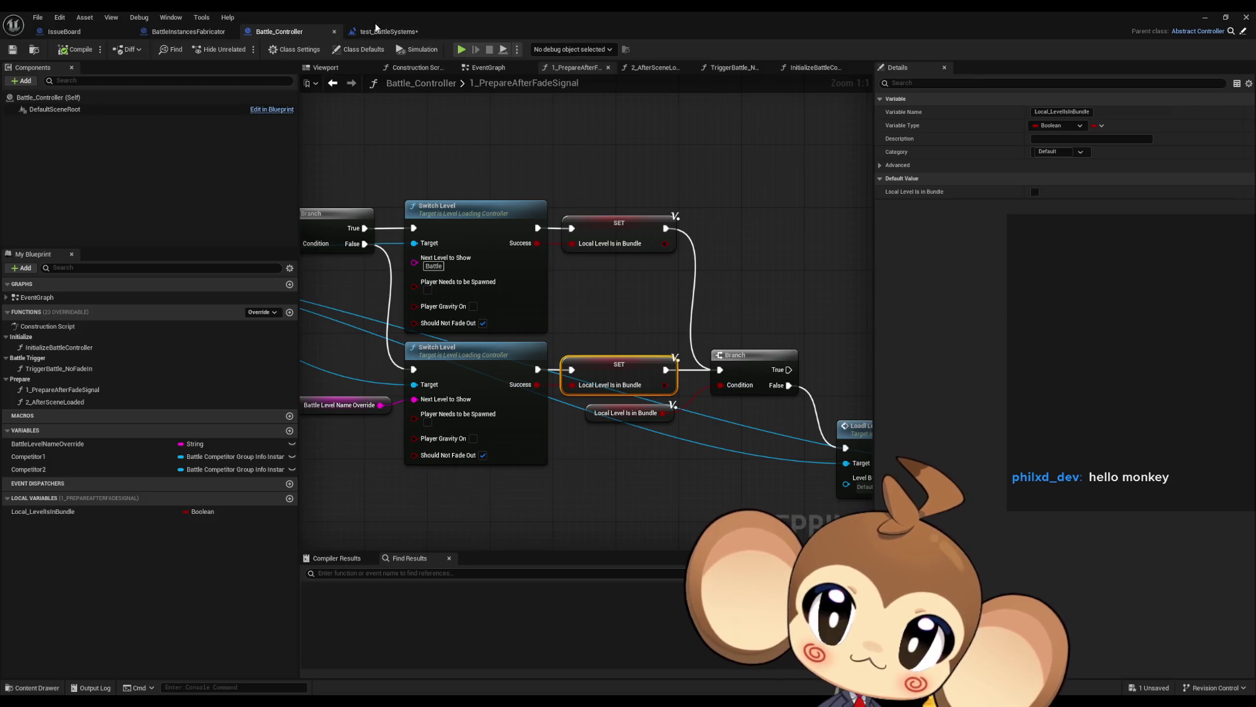
- In test_BattleSystems' EventGraph, add a Trigger with Only Switch Level node off Battle Fabricator
{"action": "left_click", "coordinate": [377, 31]}
{"action": "scroll", "coordinate": [504, 337], "scroll_direction": "down", "scroll_amount": 4}
{"action": "scroll", "coordinate": [497, 340], "scroll_direction": "up", "scroll_amount": 4}
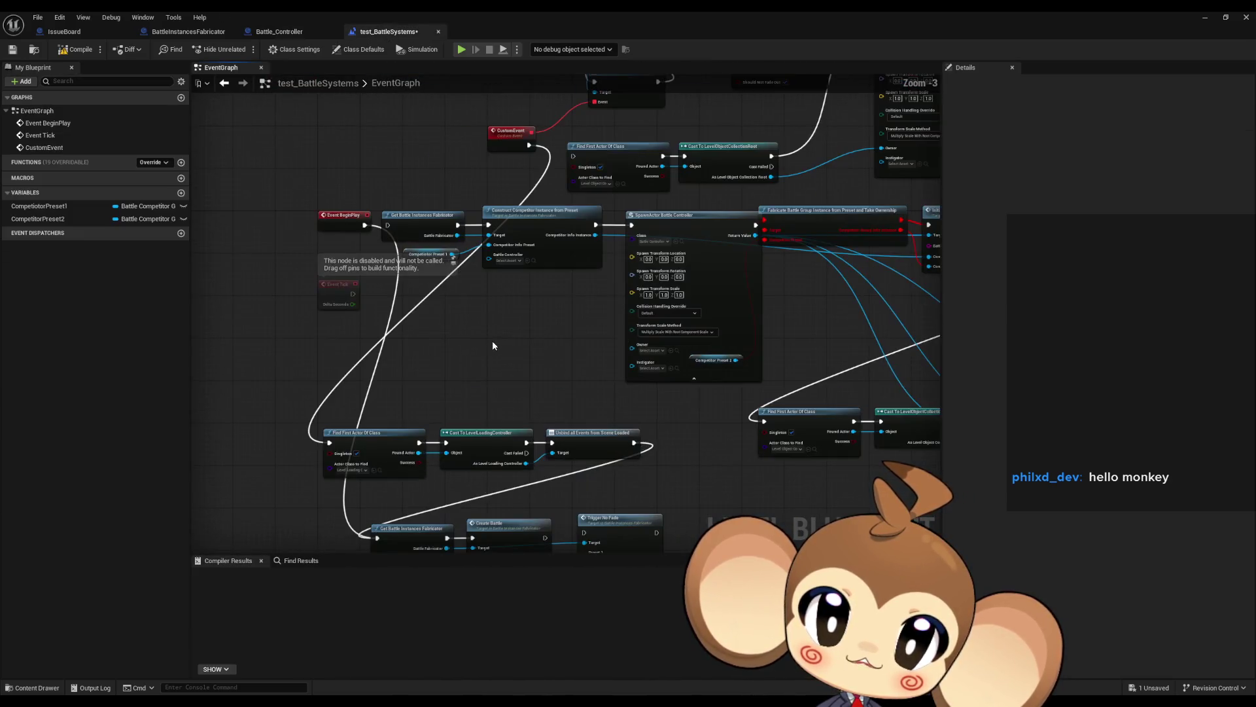
{"action": "left_click_drag", "start_coordinate": [493, 341], "coordinate": [487, 291]}
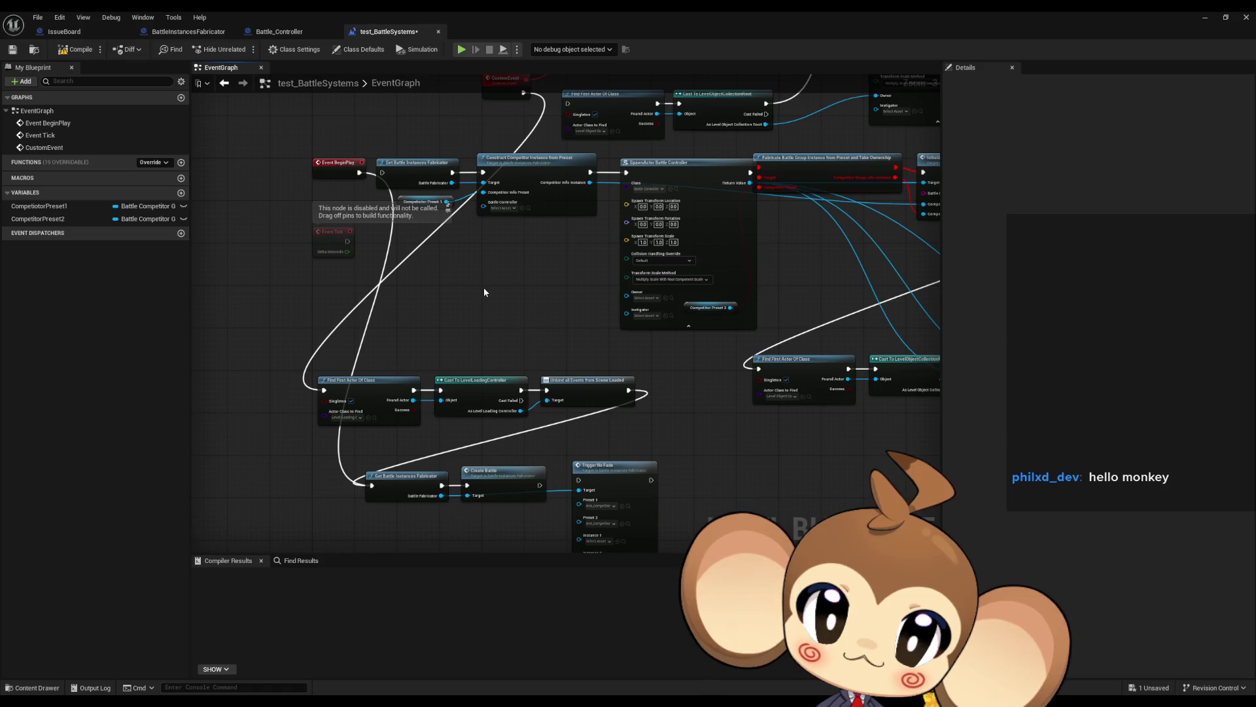
{"action": "left_click_drag", "start_coordinate": [424, 245], "coordinate": [431, 287]}
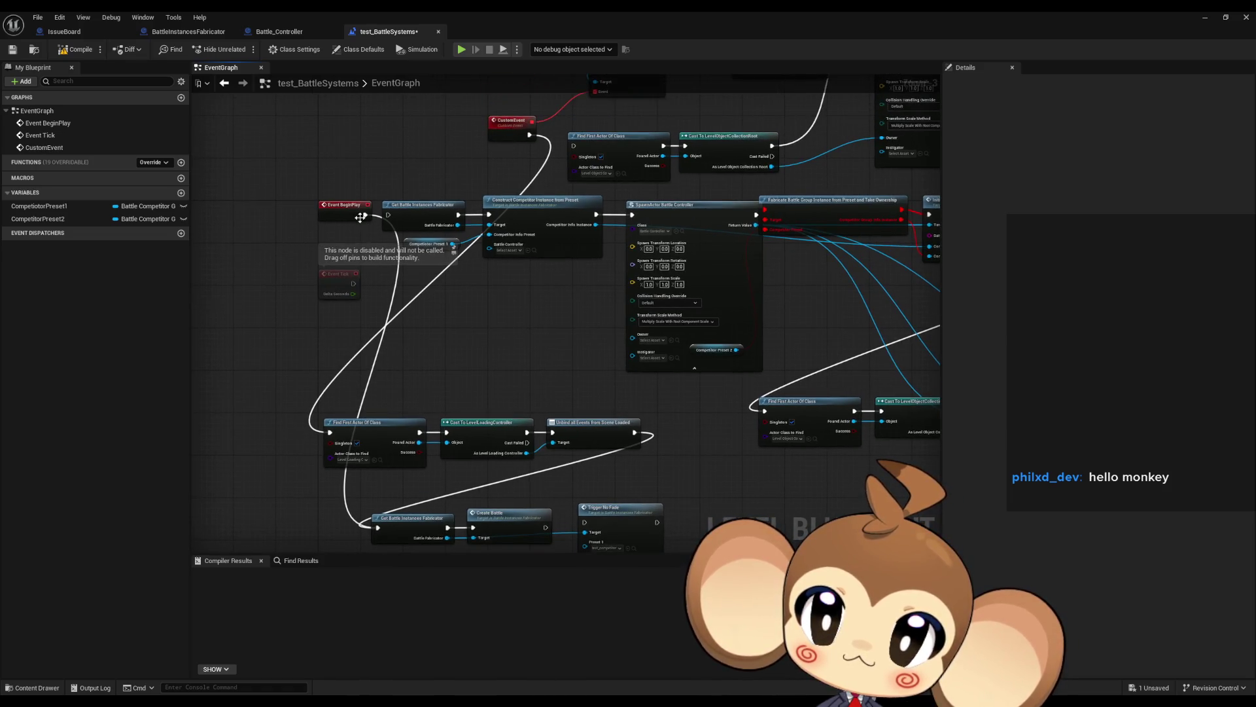
{"action": "left_click", "coordinate": [605, 503]}
{"action": "left_click_drag", "start_coordinate": [609, 473], "coordinate": [613, 430]}
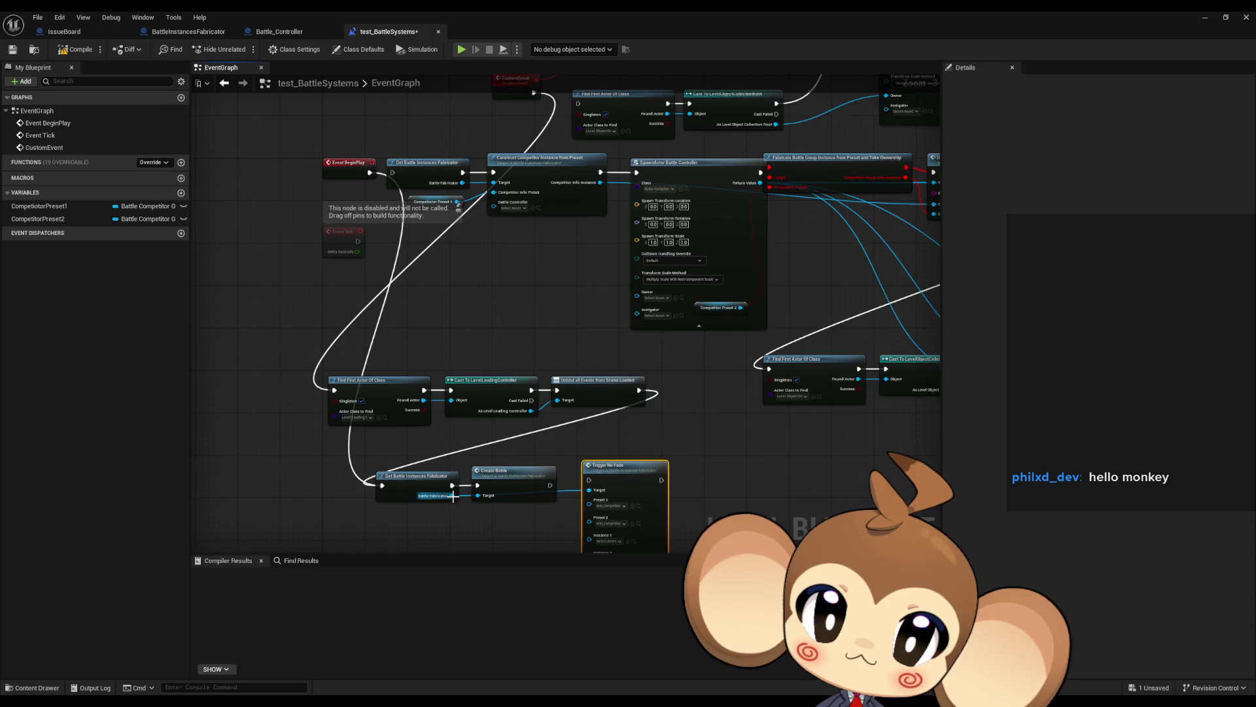
{"action": "left_click_drag", "start_coordinate": [453, 496], "coordinate": [466, 516]}
{"action": "type", "text": "trigge"}
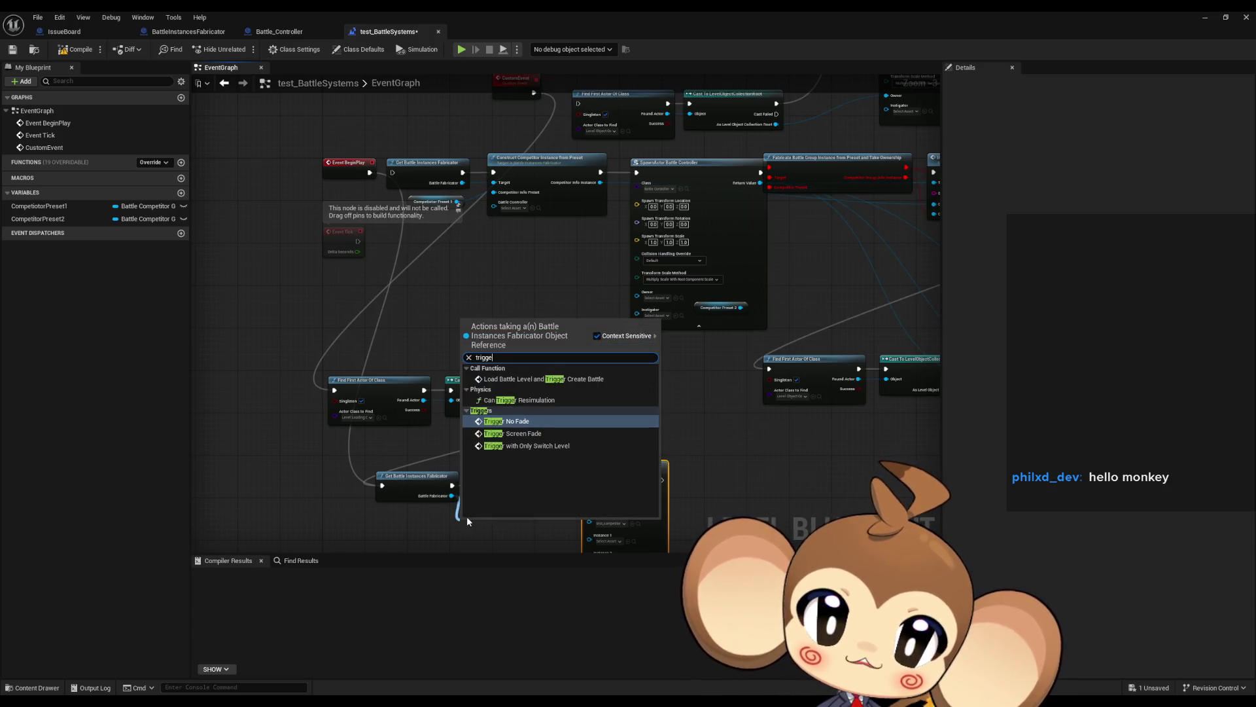
{"action": "type", "text": "r"}
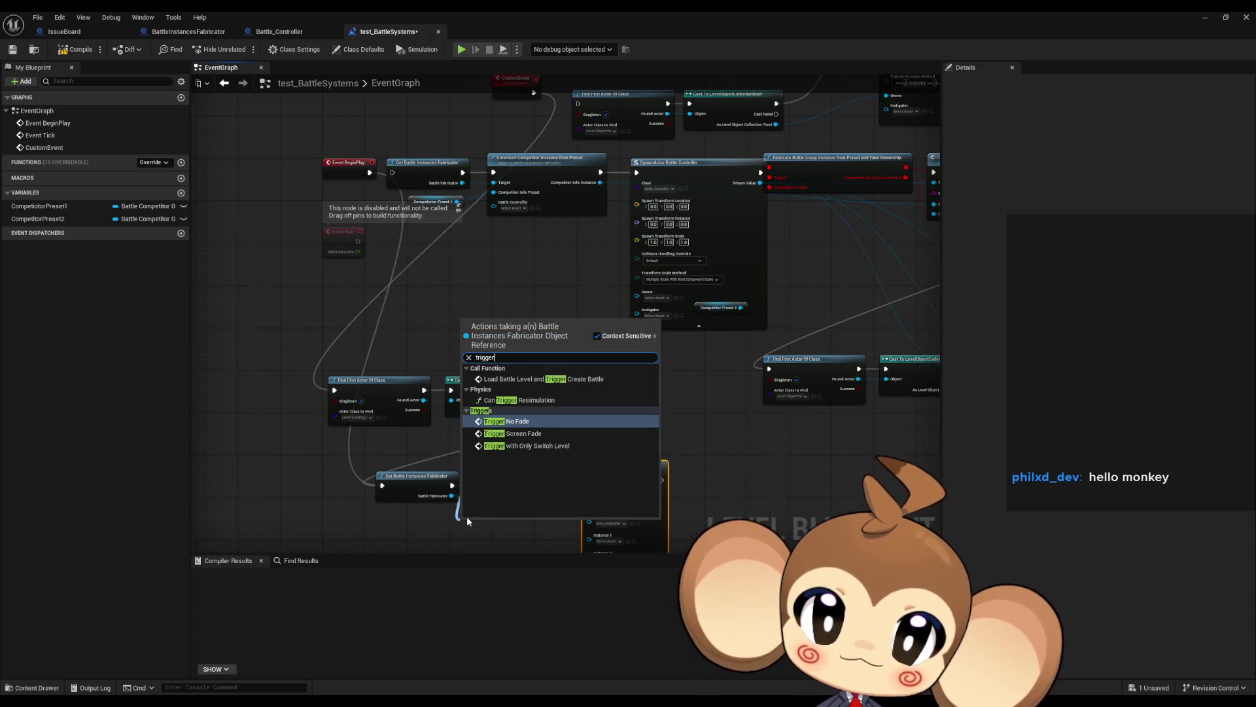
{"action": "key", "text": "Down"}
{"action": "key", "text": "Down"}
{"action": "key", "text": "Return"}
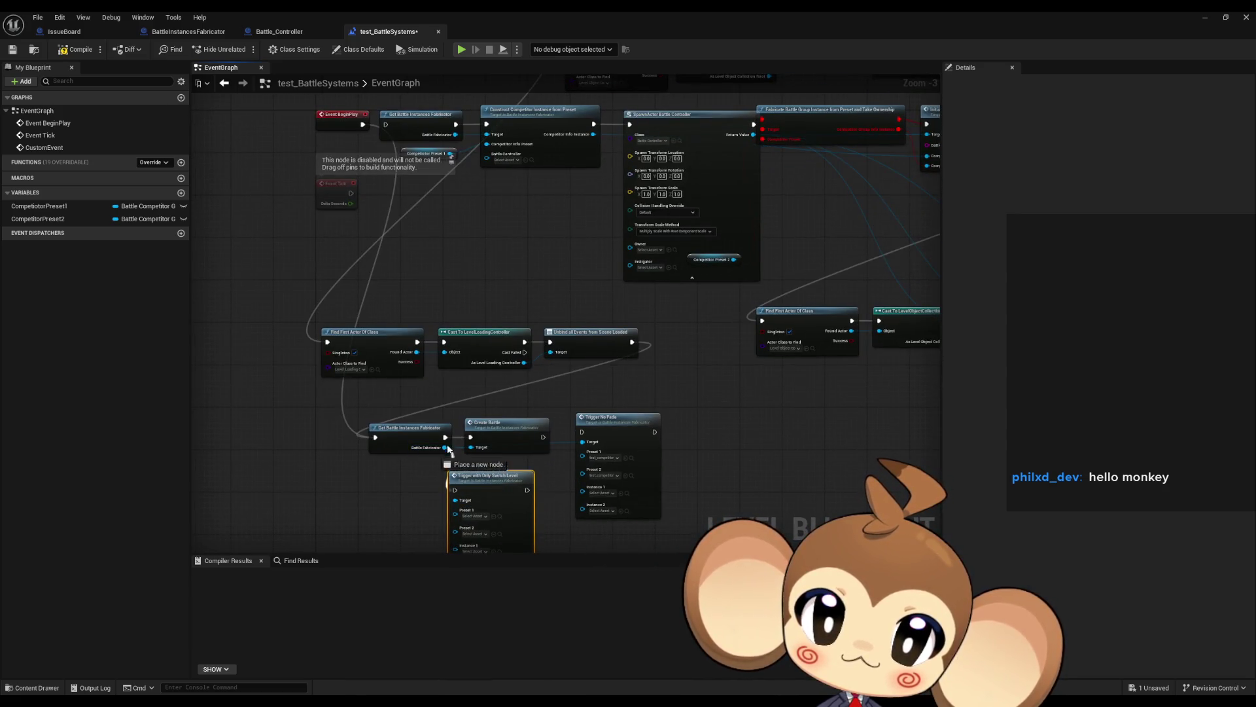
- Paste a test competitor preset into Preset 1, then compile and save the level blueprint
{"action": "scroll", "coordinate": [609, 406], "scroll_direction": "up", "scroll_amount": 3}
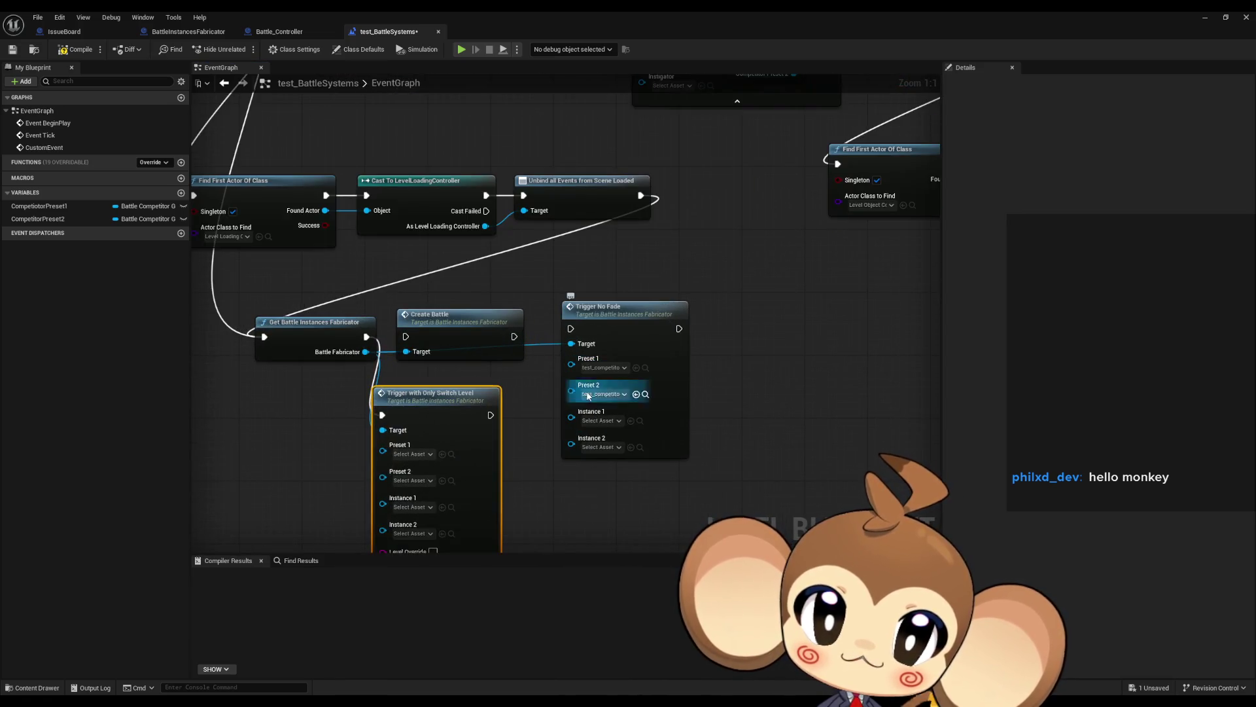
{"action": "key", "text": "ctrl+v"}
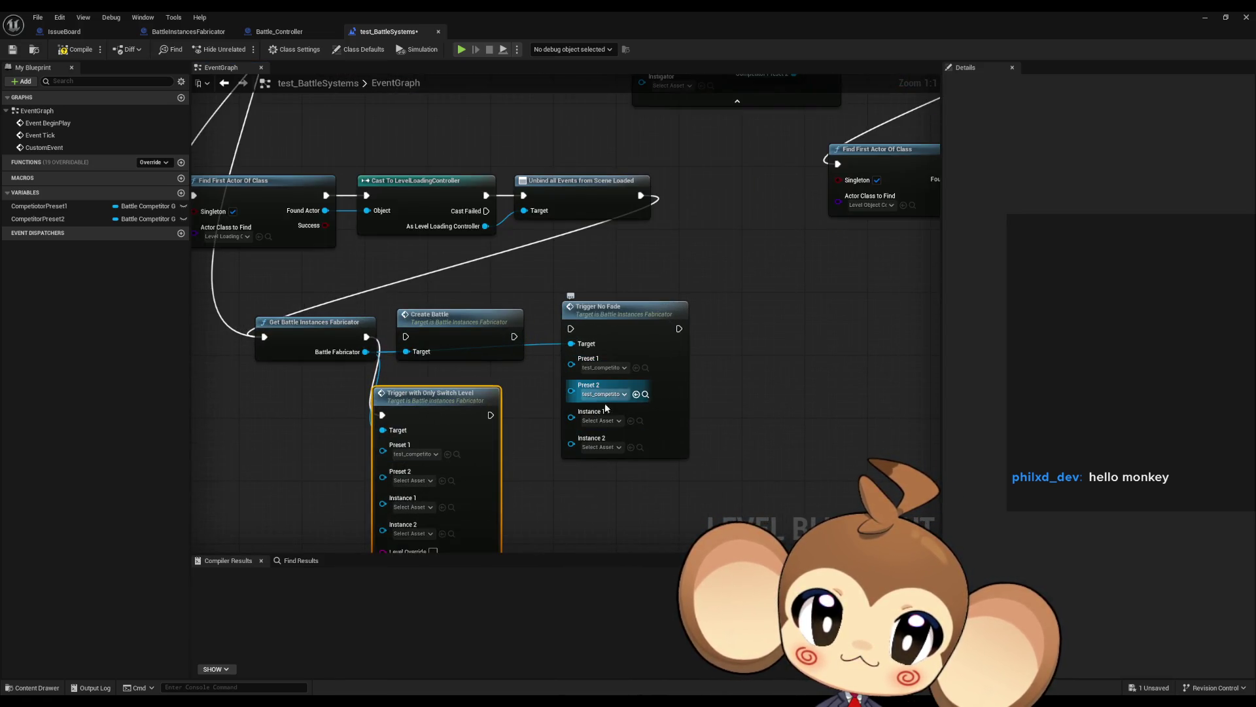
{"action": "scroll", "coordinate": [528, 406], "scroll_direction": "down", "scroll_amount": 4}
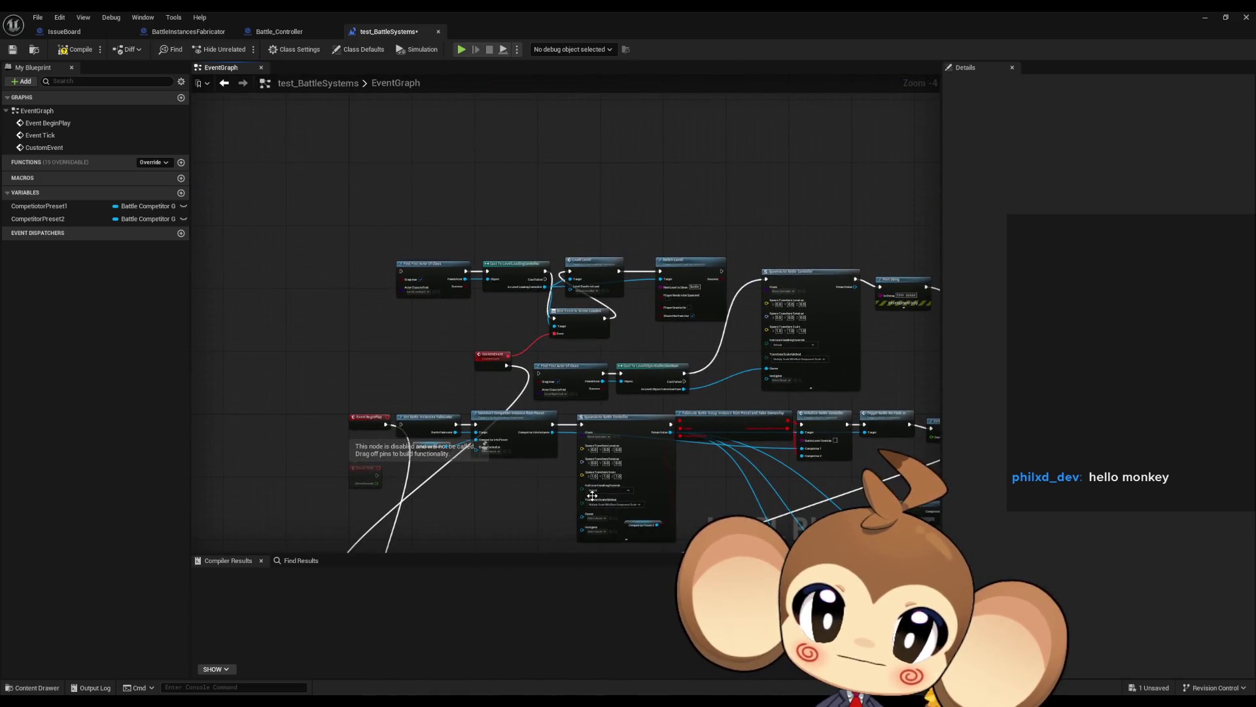
{"action": "mouse_move", "coordinate": [492, 357]}
{"action": "left_mouse_down"}
{"action": "mouse_move", "coordinate": [341, 342]}
{"action": "mouse_move", "coordinate": [592, 385]}
{"action": "left_mouse_up"}
{"action": "left_click", "coordinate": [76, 49]}
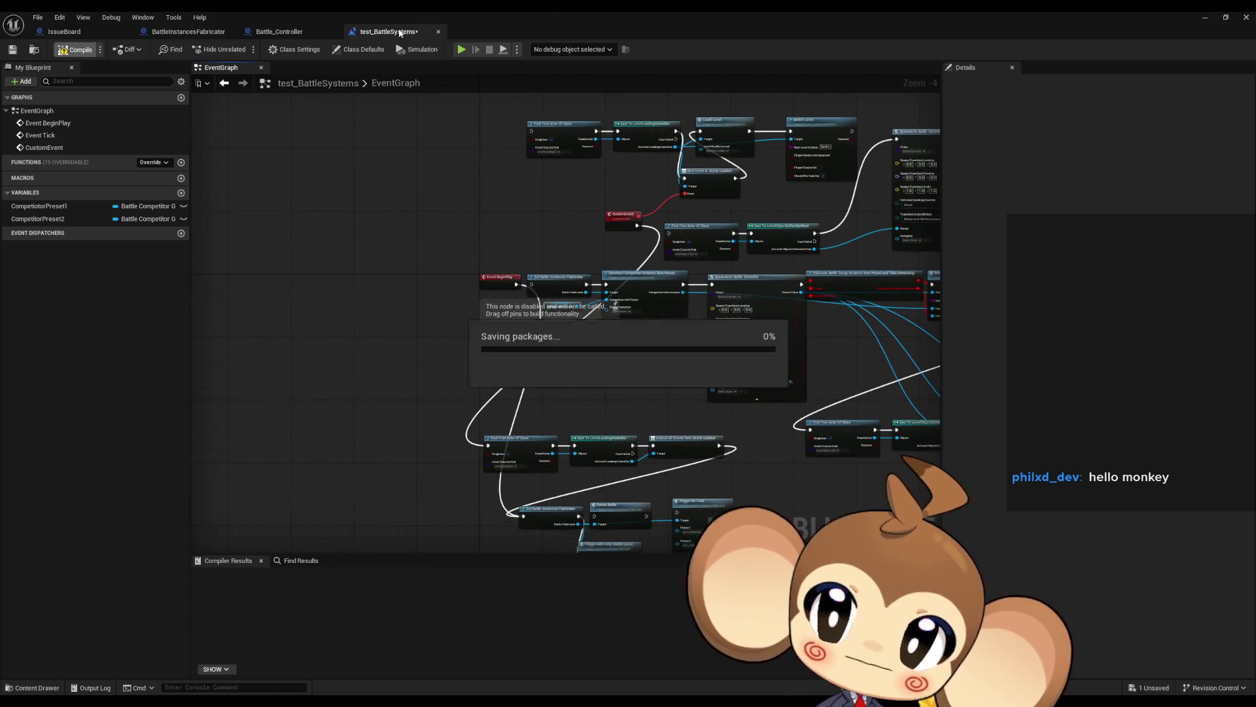
{"action": "left_click", "coordinate": [1203, 19]}
{"action": "left_click", "coordinate": [240, 51]}
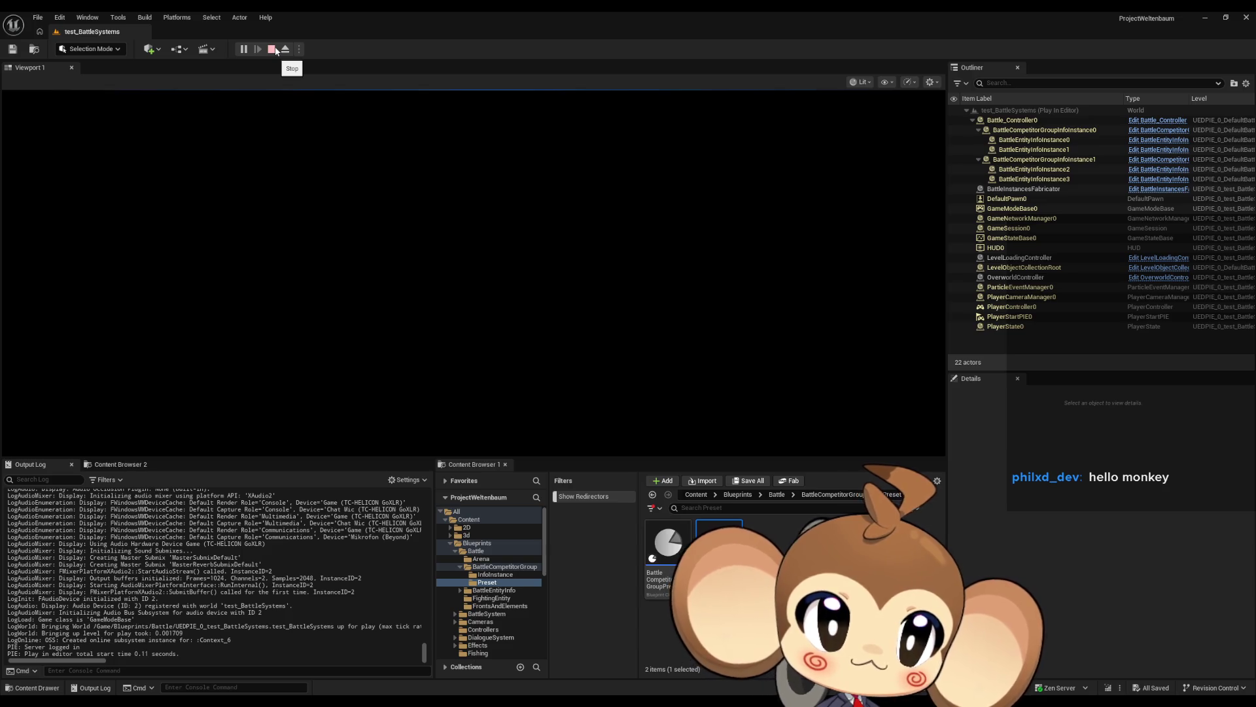
{"action": "left_click", "coordinate": [275, 51]}
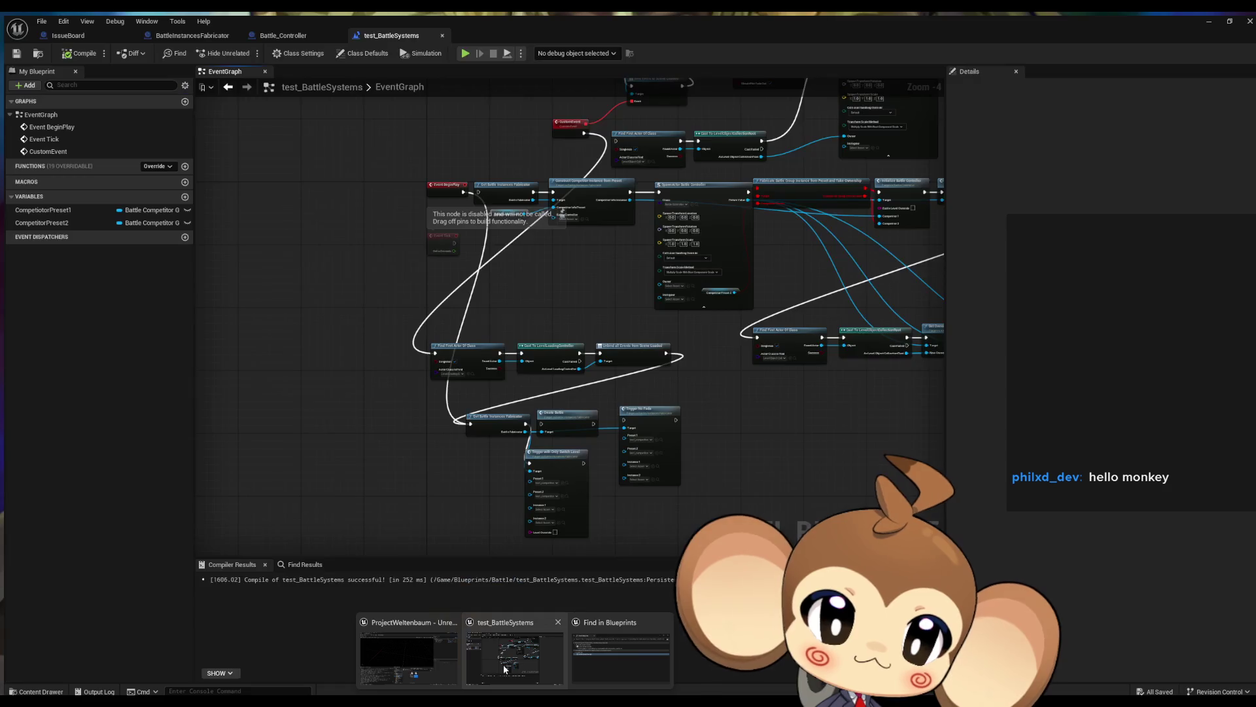
{"action": "left_click", "coordinate": [505, 654]}
{"action": "scroll", "coordinate": [690, 480], "scroll_direction": "up", "scroll_amount": 3}
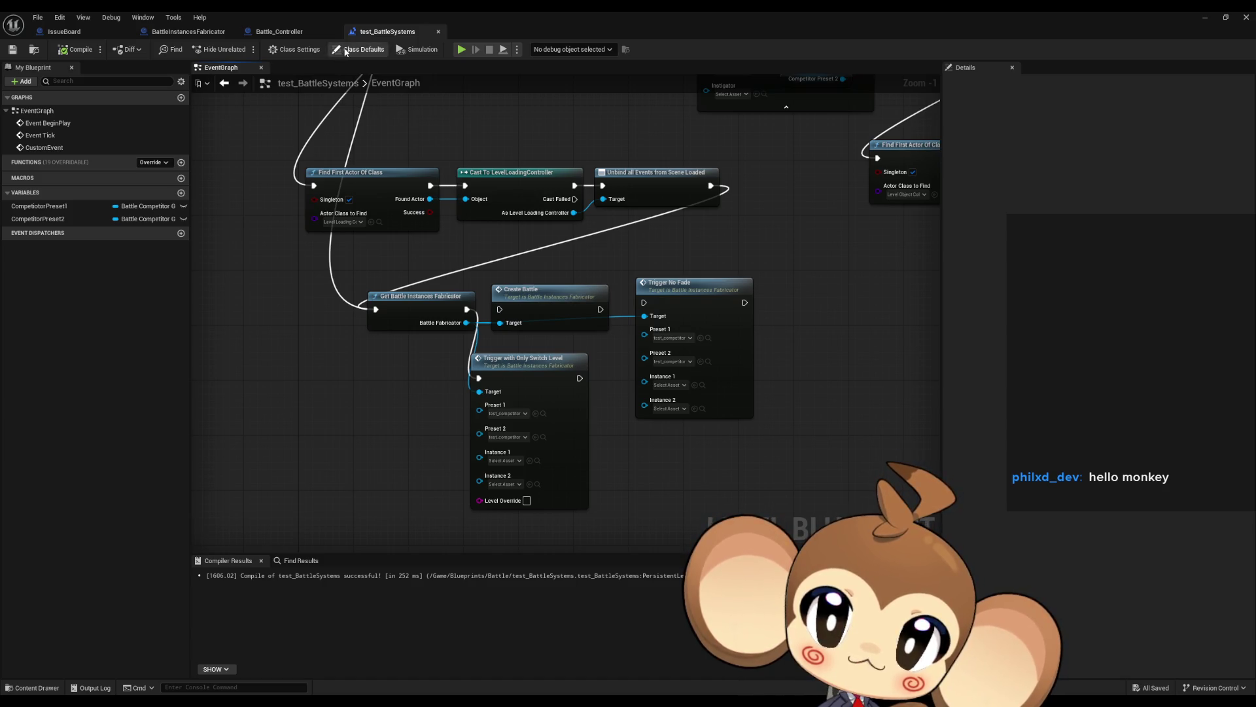
{"action": "left_click", "coordinate": [461, 49]}
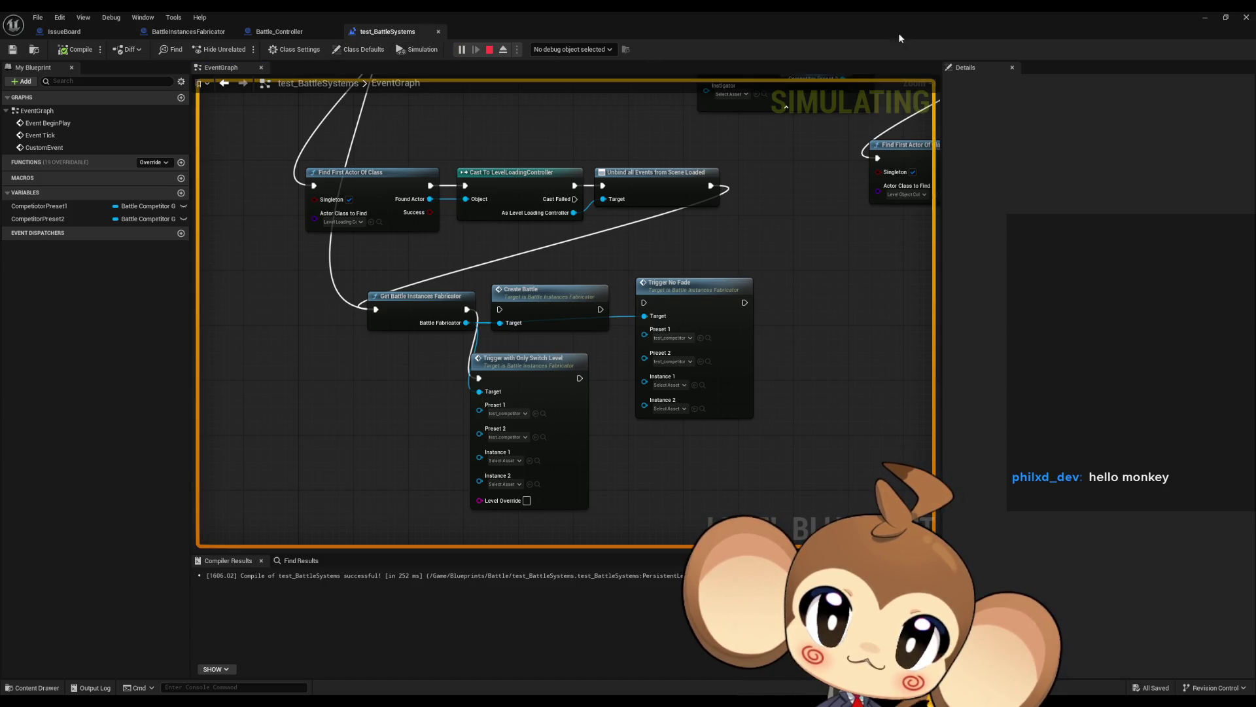
{"action": "left_click", "coordinate": [1207, 20]}
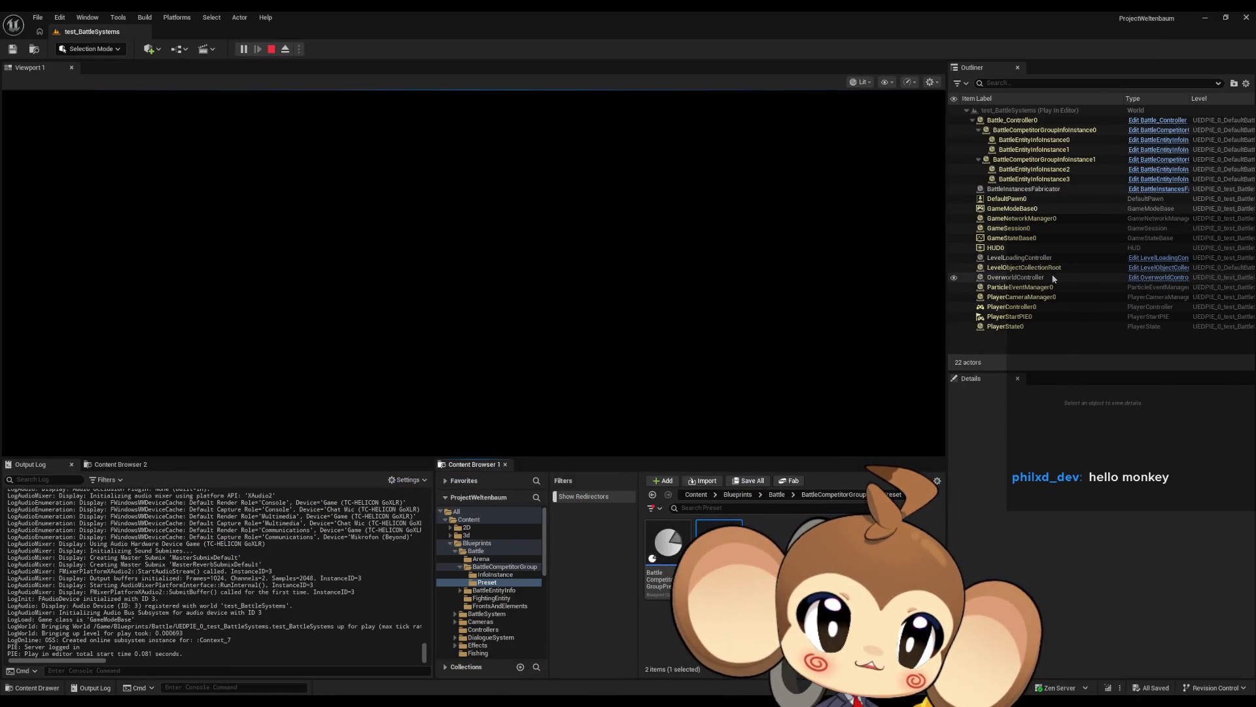
{"action": "left_click", "coordinate": [1055, 269]}
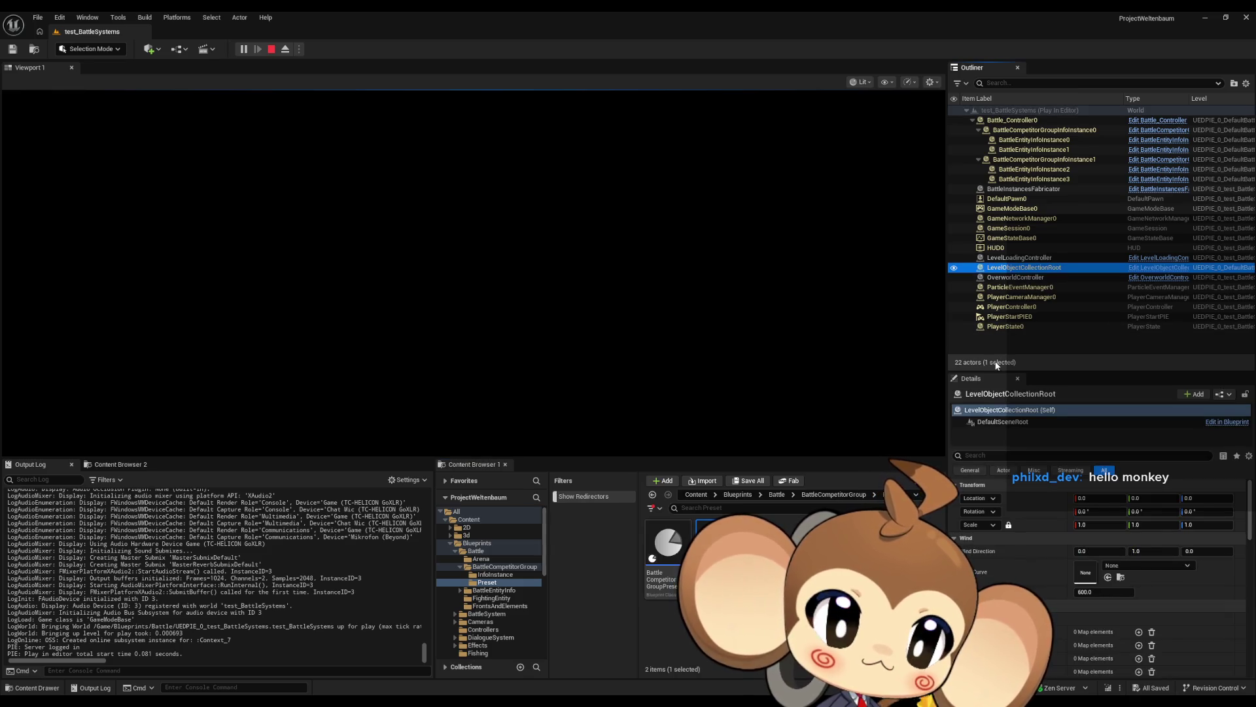
{"action": "left_click", "coordinate": [751, 252]}
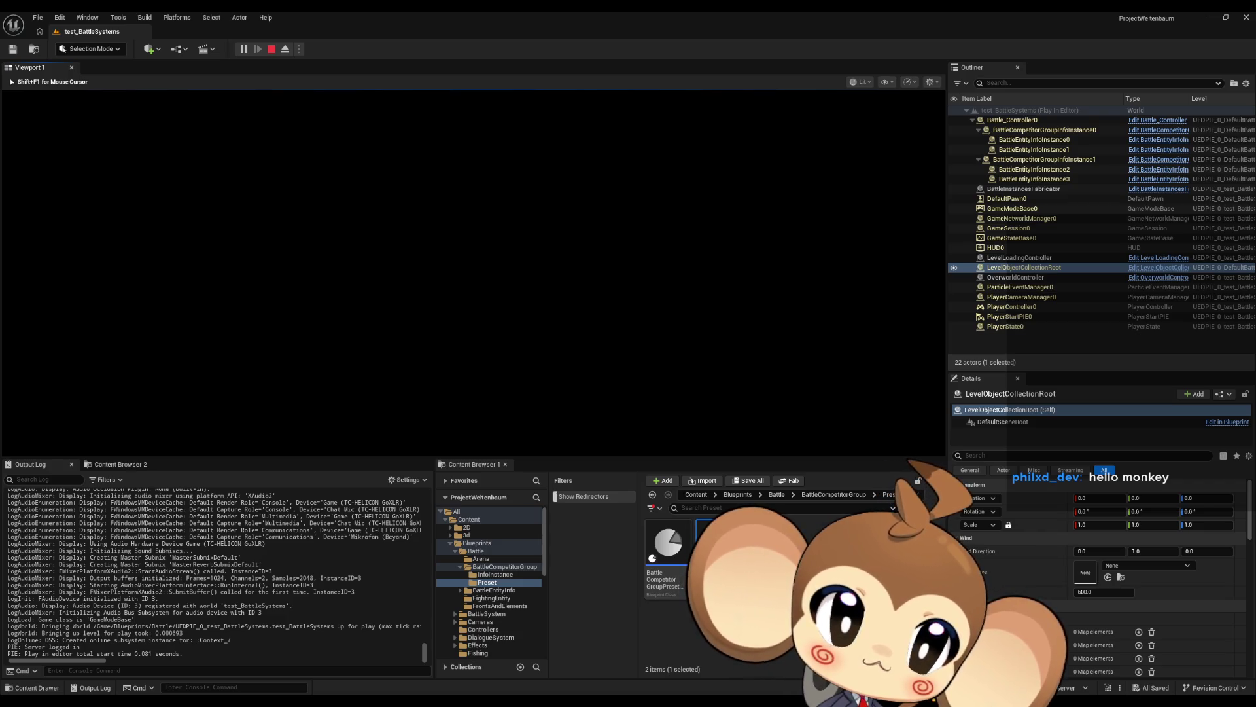
{"action": "key", "text": "Left"}
{"action": "key", "text": "shift+F1"}
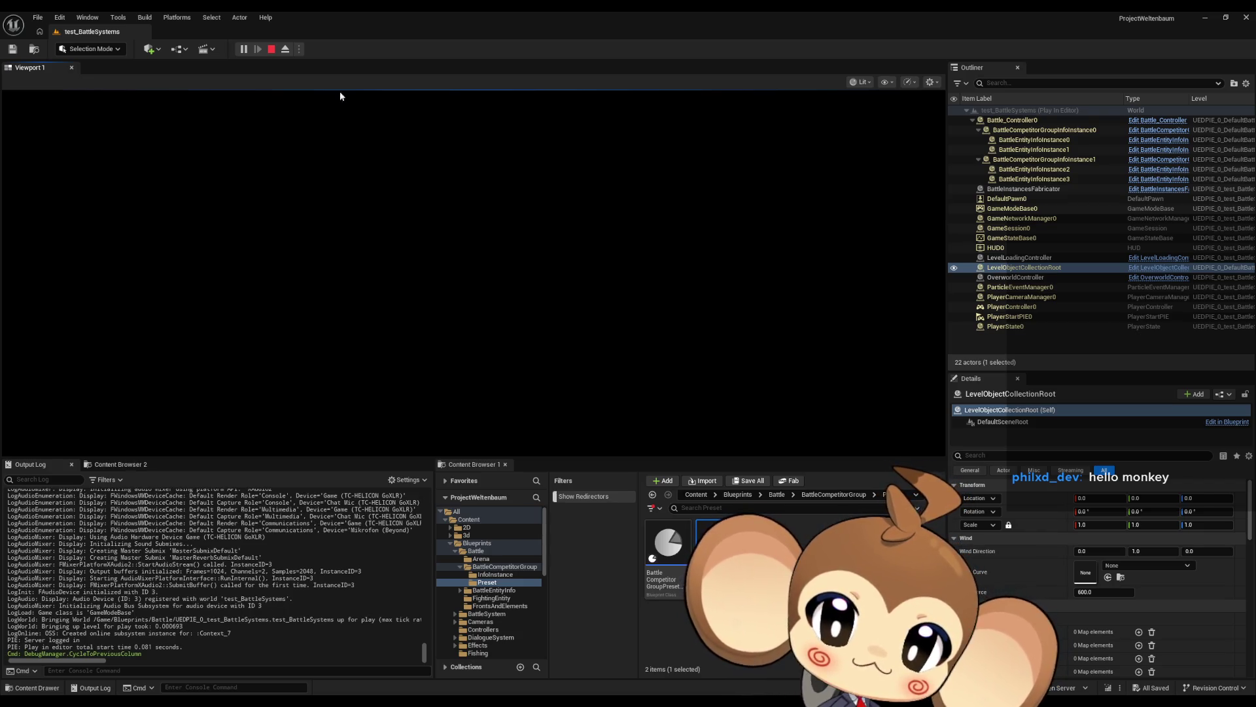
{"action": "left_click", "coordinate": [270, 51]}
{"action": "mouse_move", "coordinate": [517, 700]}
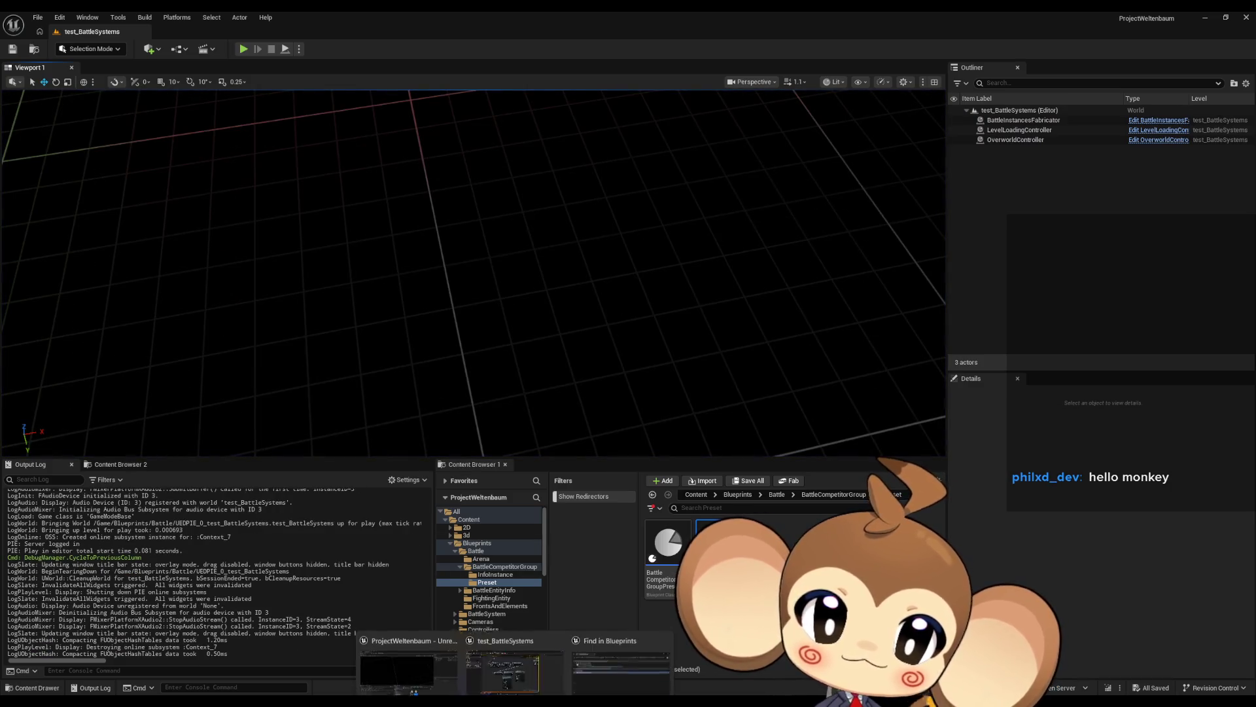
{"action": "left_click", "coordinate": [523, 657]}
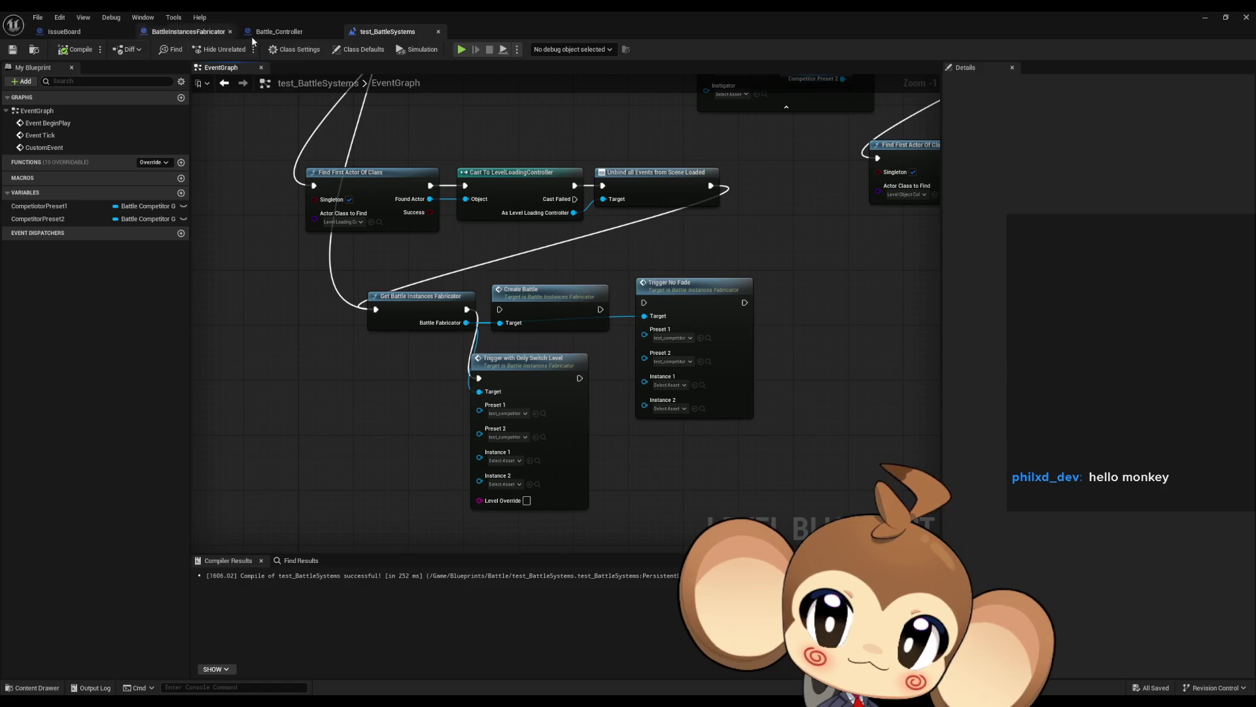
- In BattleInstancesFabricator, look over the TriggerWithOnlySwitchLevel and TriggerNoFade function graphs
{"action": "left_click", "coordinate": [202, 35]}
{"action": "scroll", "coordinate": [615, 376], "scroll_direction": "down", "scroll_amount": 4}
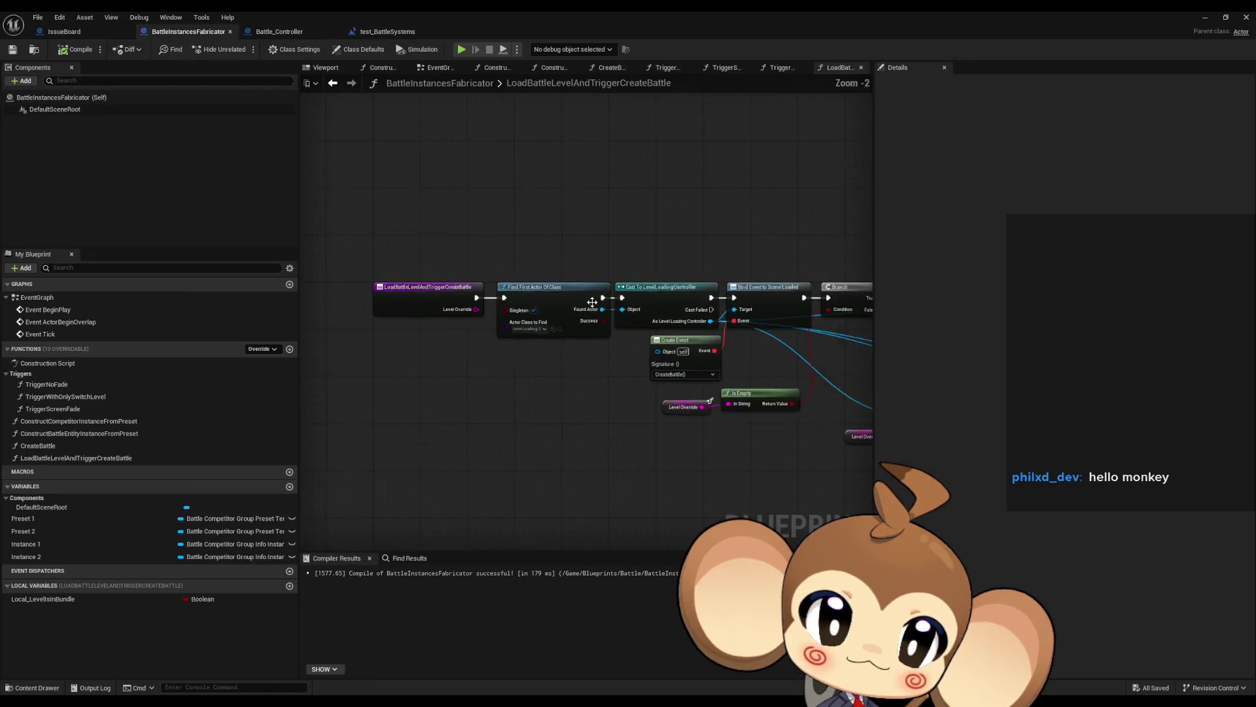
{"action": "mouse_move", "coordinate": [534, 387]}
{"action": "left_mouse_down"}
{"action": "mouse_move", "coordinate": [371, 362]}
{"action": "mouse_move", "coordinate": [521, 384]}
{"action": "left_mouse_up"}
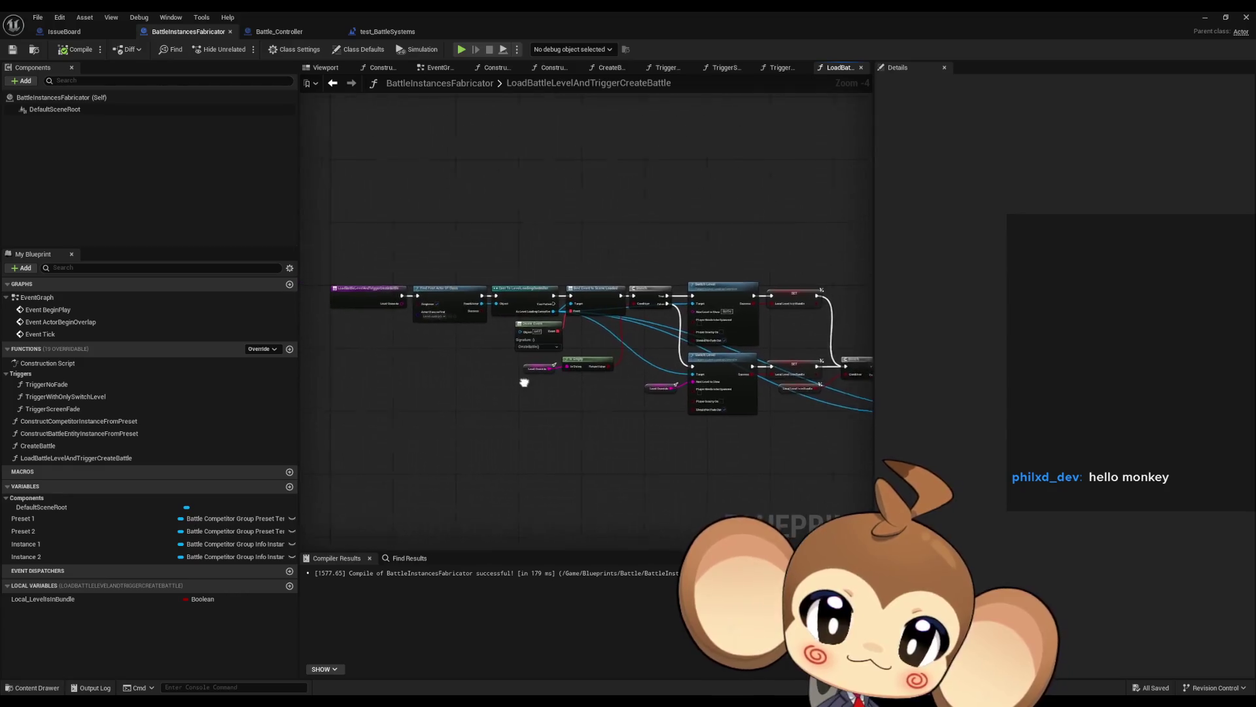
{"action": "double_click", "coordinate": [65, 397]}
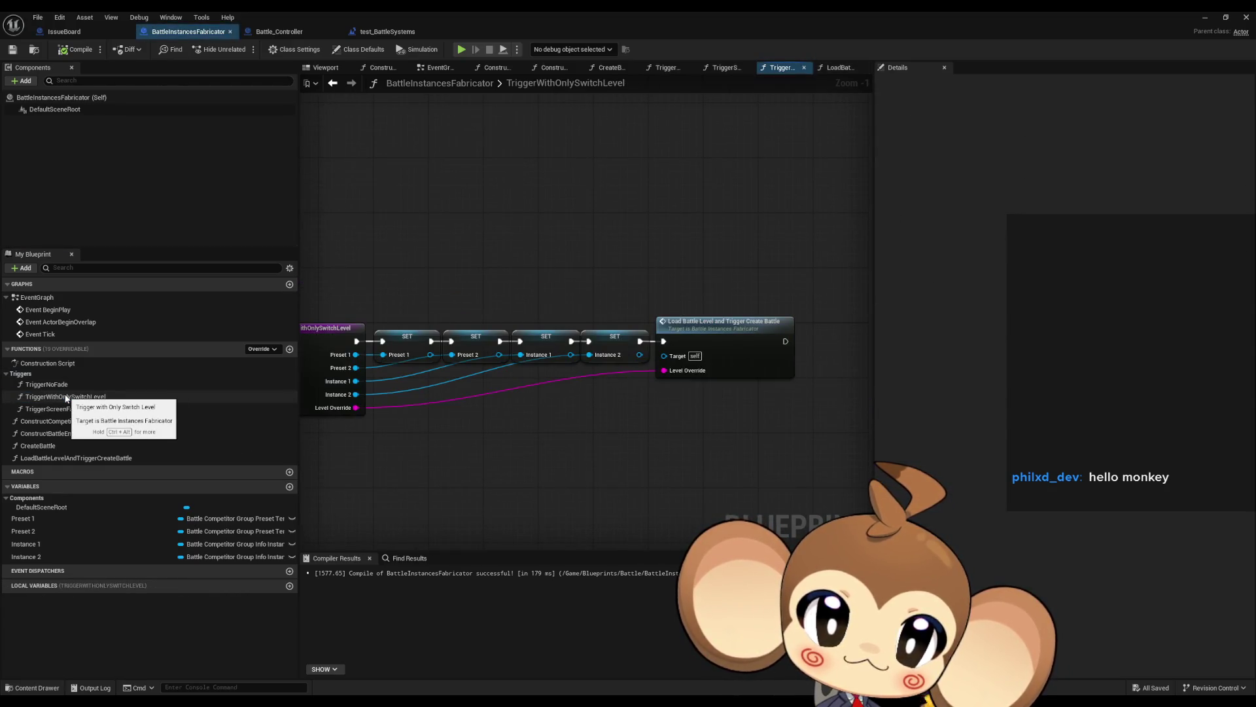
{"action": "left_click_drag", "start_coordinate": [604, 247], "coordinate": [392, 393]}
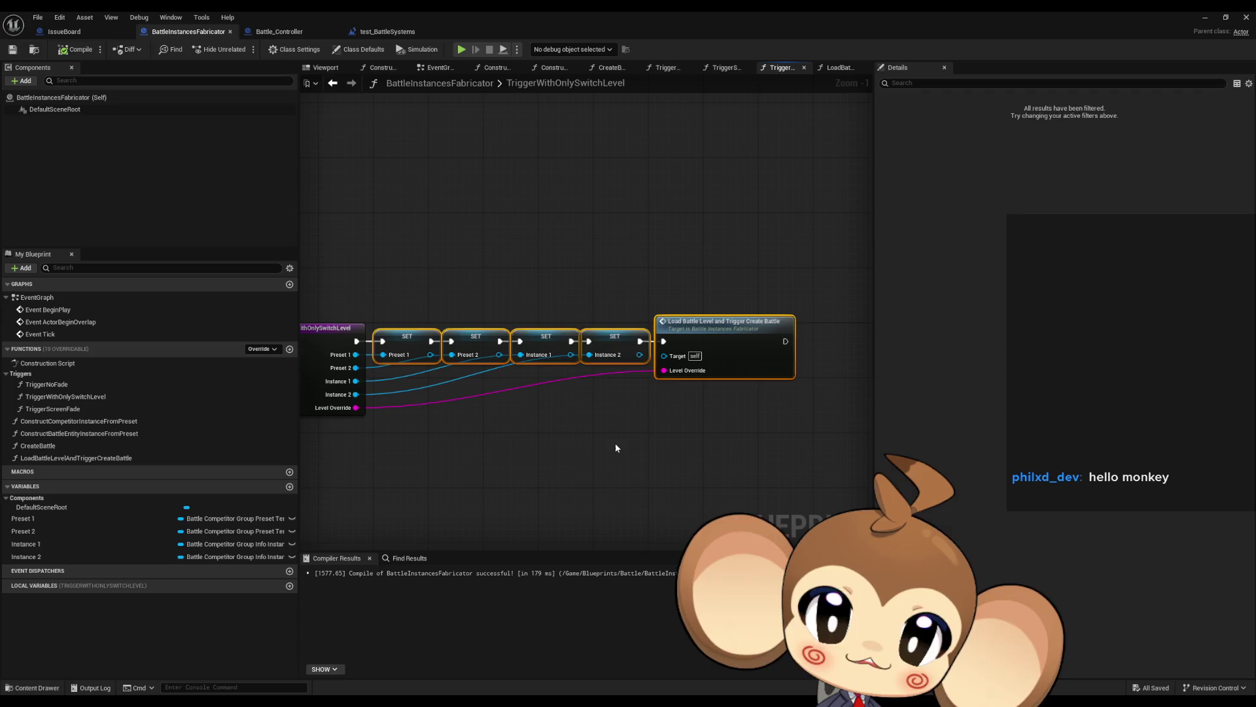
{"action": "left_click", "coordinate": [79, 409]}
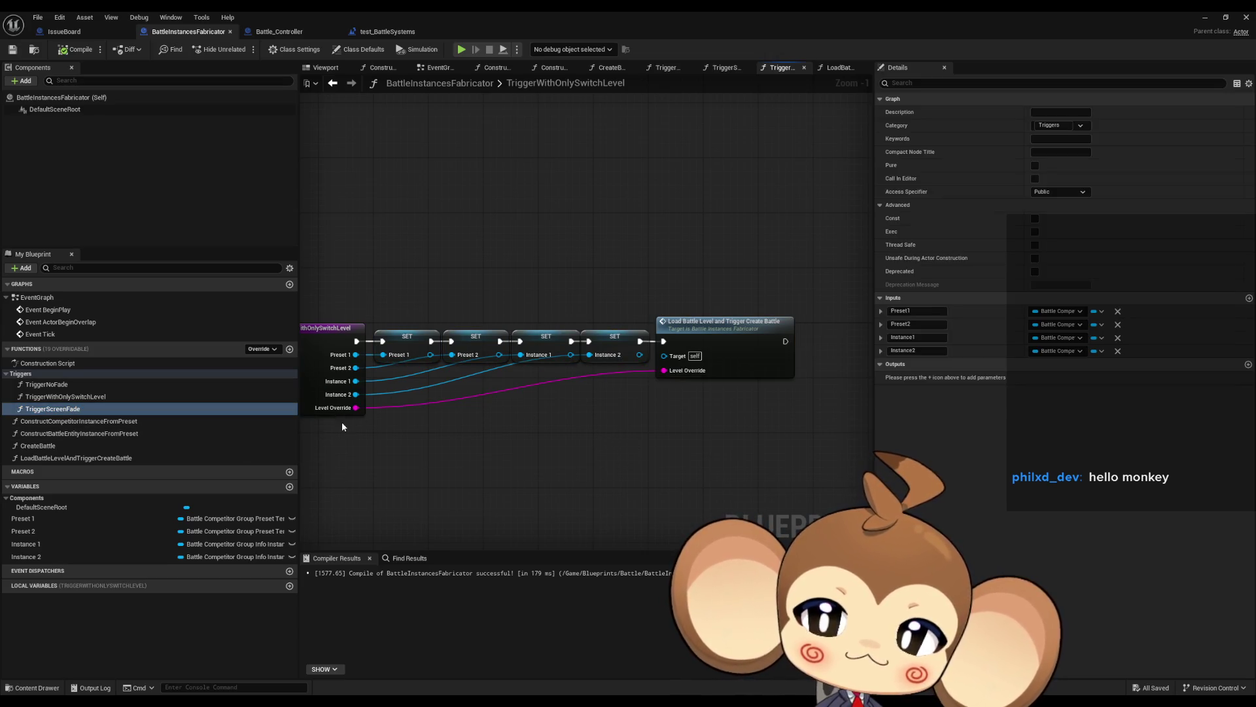
{"action": "double_click", "coordinate": [80, 385]}
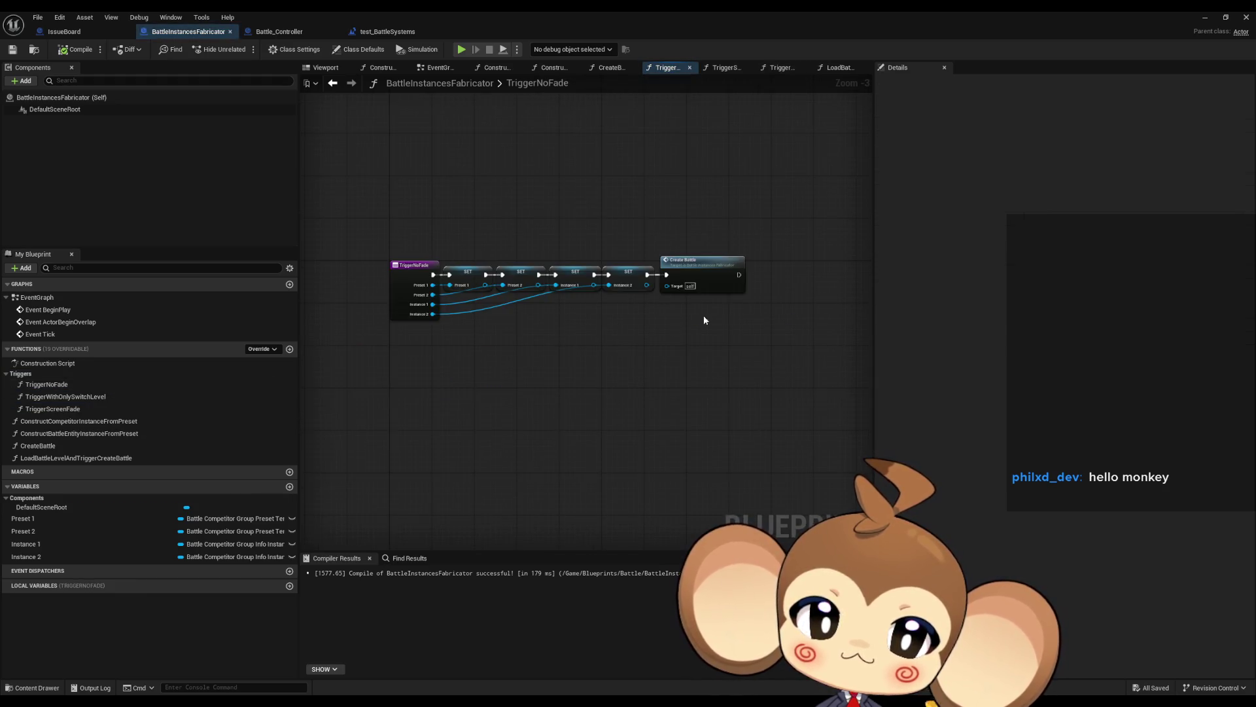
{"action": "left_click_drag", "start_coordinate": [558, 325], "coordinate": [577, 362]}
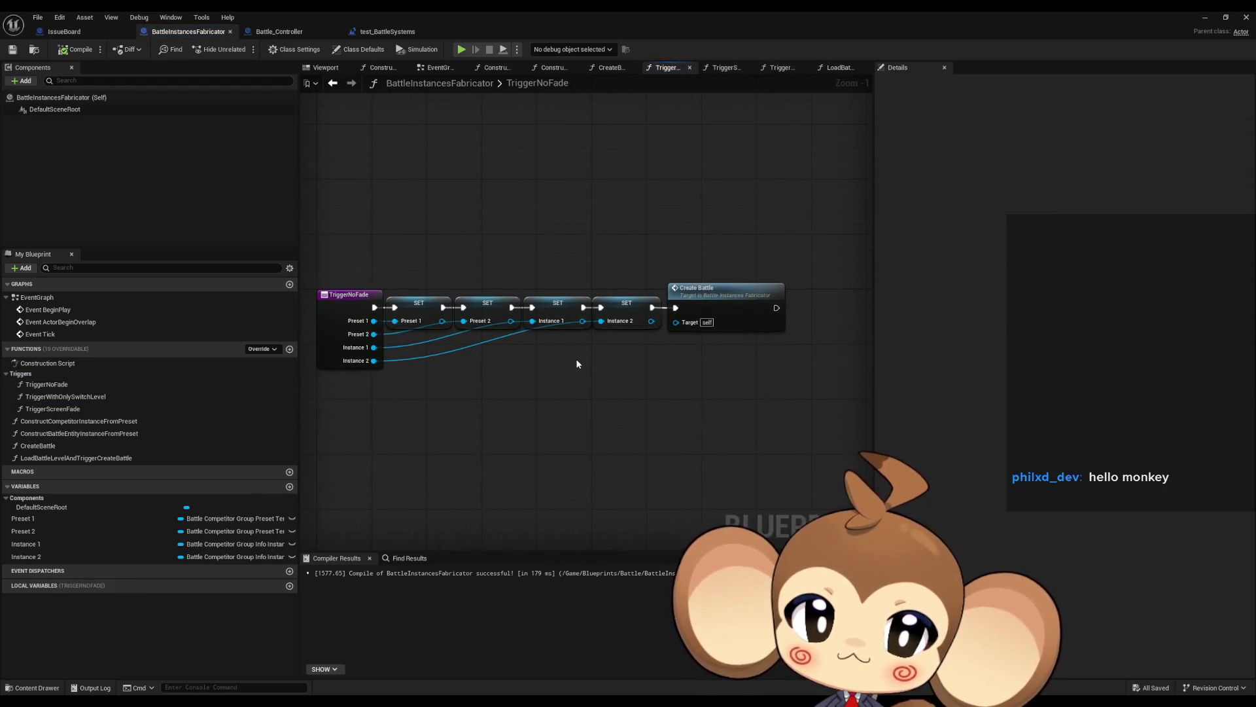
- Open the CreateBattle graph and delete its outdated 'triggers need to be handled here' comment
{"action": "left_click", "coordinate": [733, 295]}
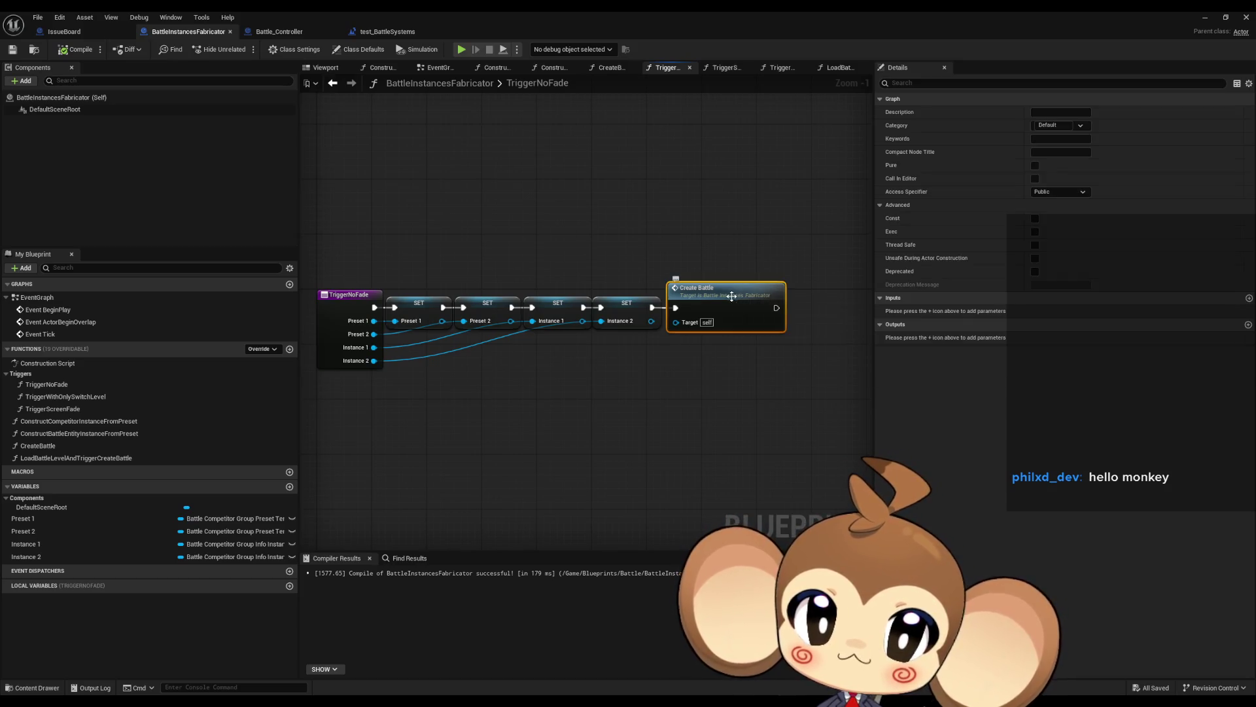
{"action": "double_click", "coordinate": [706, 322]}
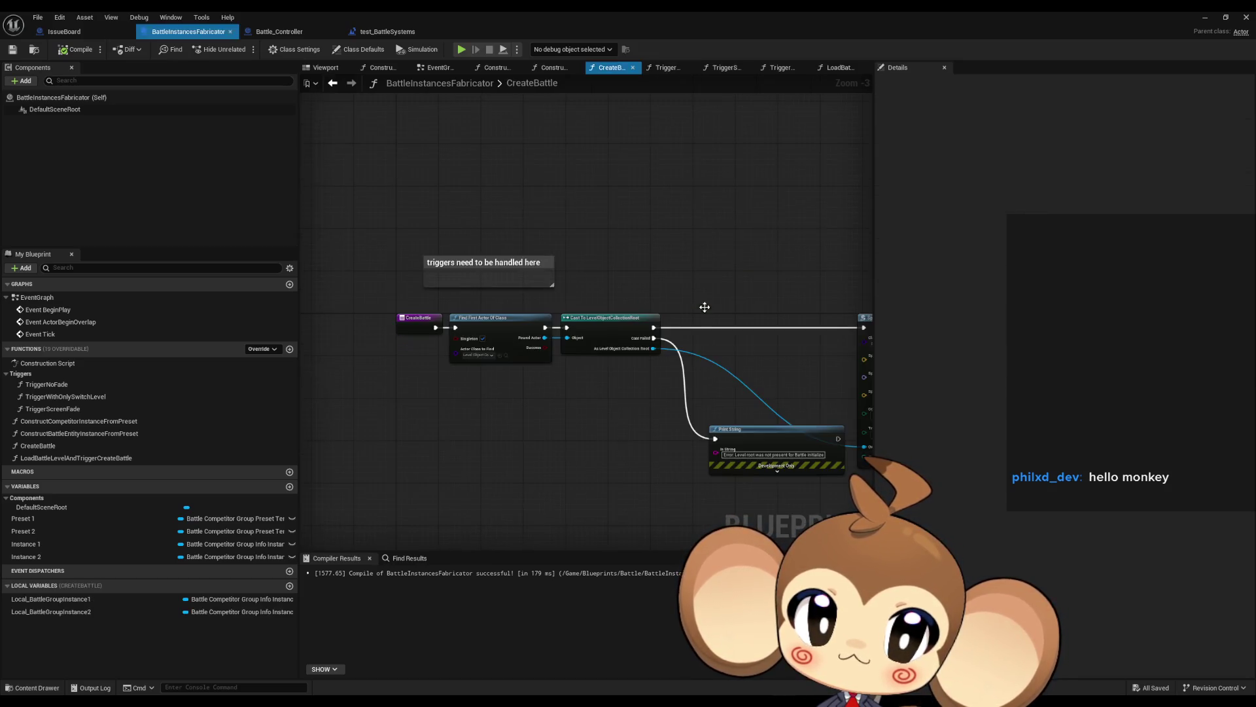
{"action": "mouse_move", "coordinate": [740, 369]}
{"action": "left_mouse_down"}
{"action": "mouse_move", "coordinate": [785, 470]}
{"action": "mouse_move", "coordinate": [607, 456]}
{"action": "mouse_move", "coordinate": [613, 466]}
{"action": "mouse_move", "coordinate": [781, 459]}
{"action": "mouse_move", "coordinate": [680, 445]}
{"action": "left_mouse_up"}
{"action": "left_click_drag", "start_coordinate": [354, 198], "coordinate": [496, 254]}
{"action": "key", "text": "Delete"}
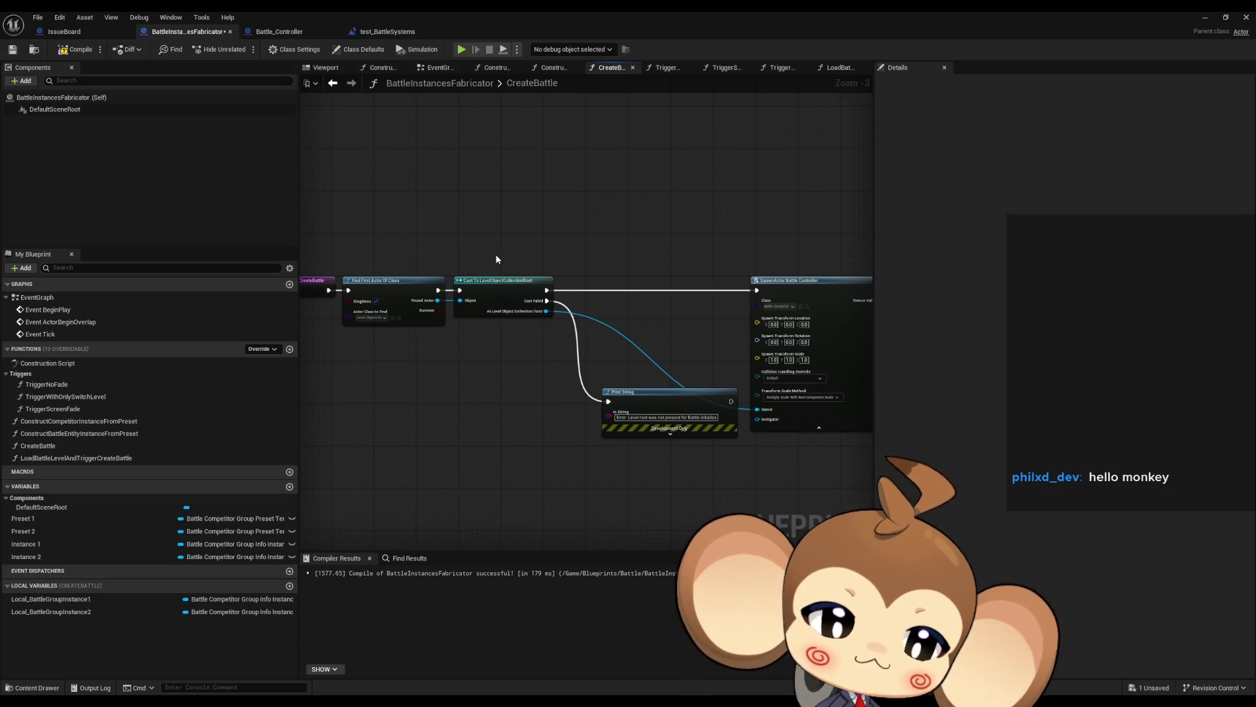
{"action": "left_click_drag", "start_coordinate": [630, 277], "coordinate": [334, 252]}
{"action": "scroll", "coordinate": [334, 252], "scroll_direction": "down", "scroll_amount": 3}
{"action": "left_click_drag", "start_coordinate": [452, 347], "coordinate": [620, 348]}
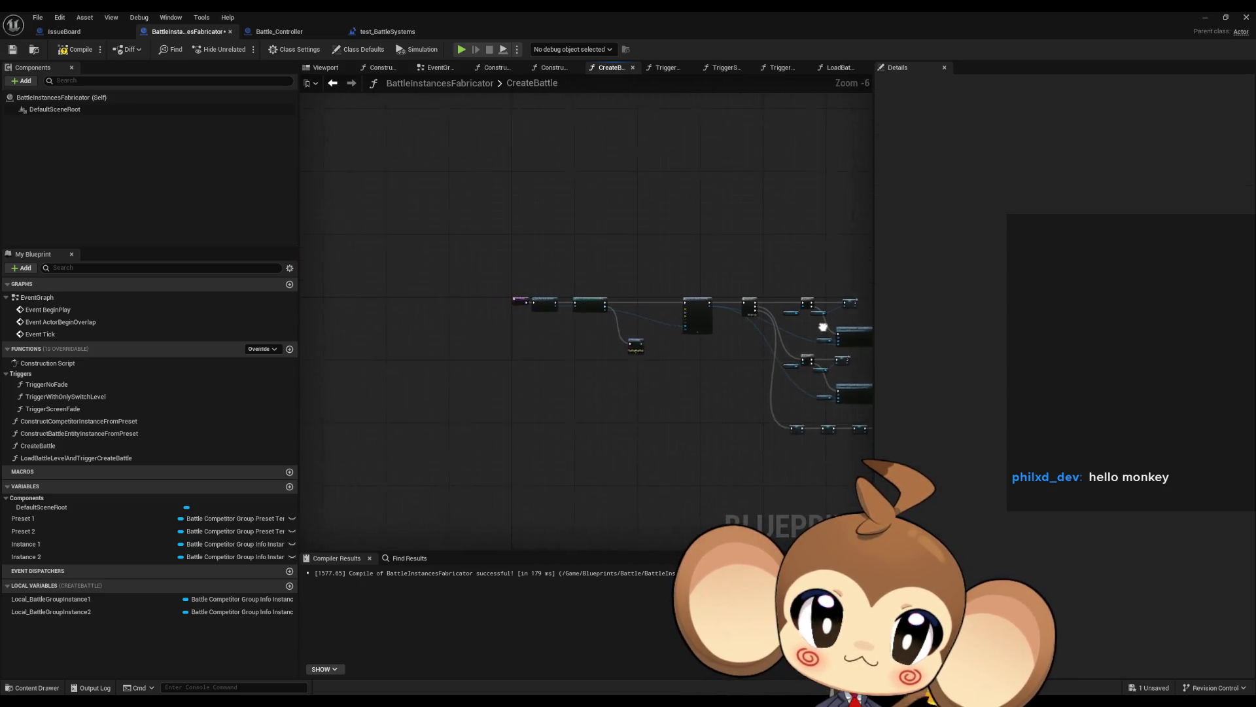
{"action": "scroll", "coordinate": [621, 348], "scroll_direction": "up", "scroll_amount": 2}
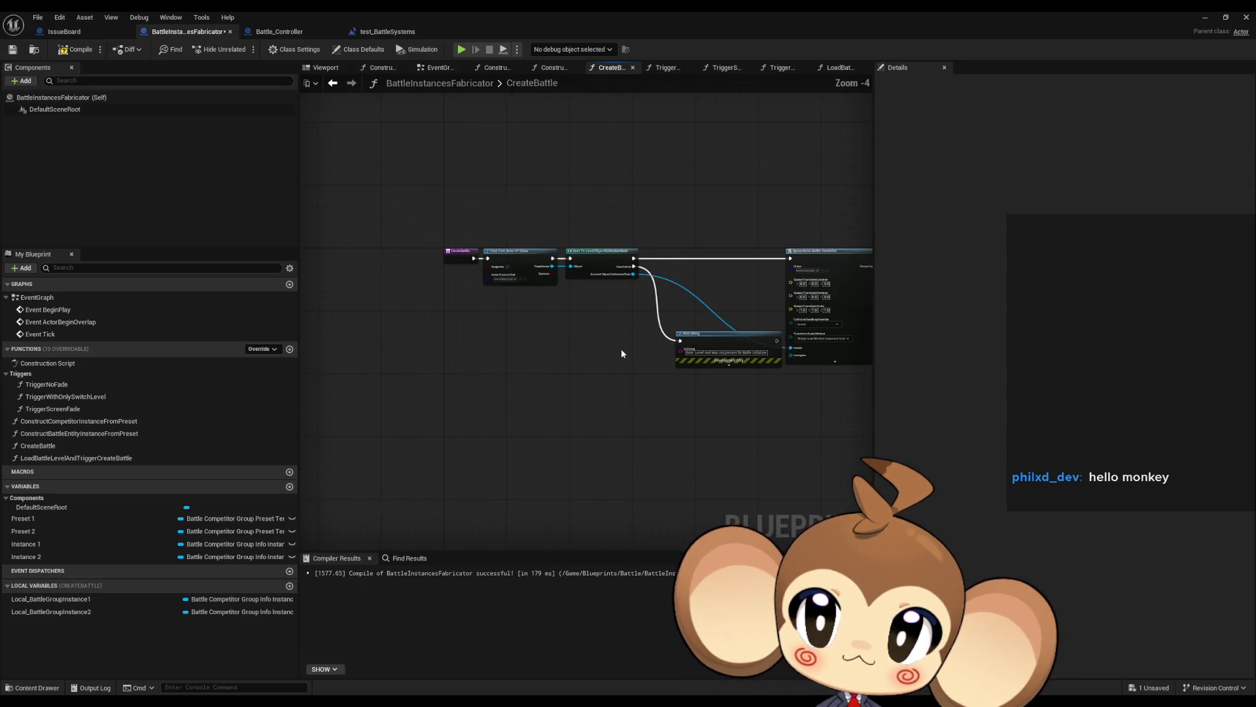
- Inspect Battle_Controller's InitializeBattleController function graph
{"action": "left_click", "coordinate": [291, 40]}
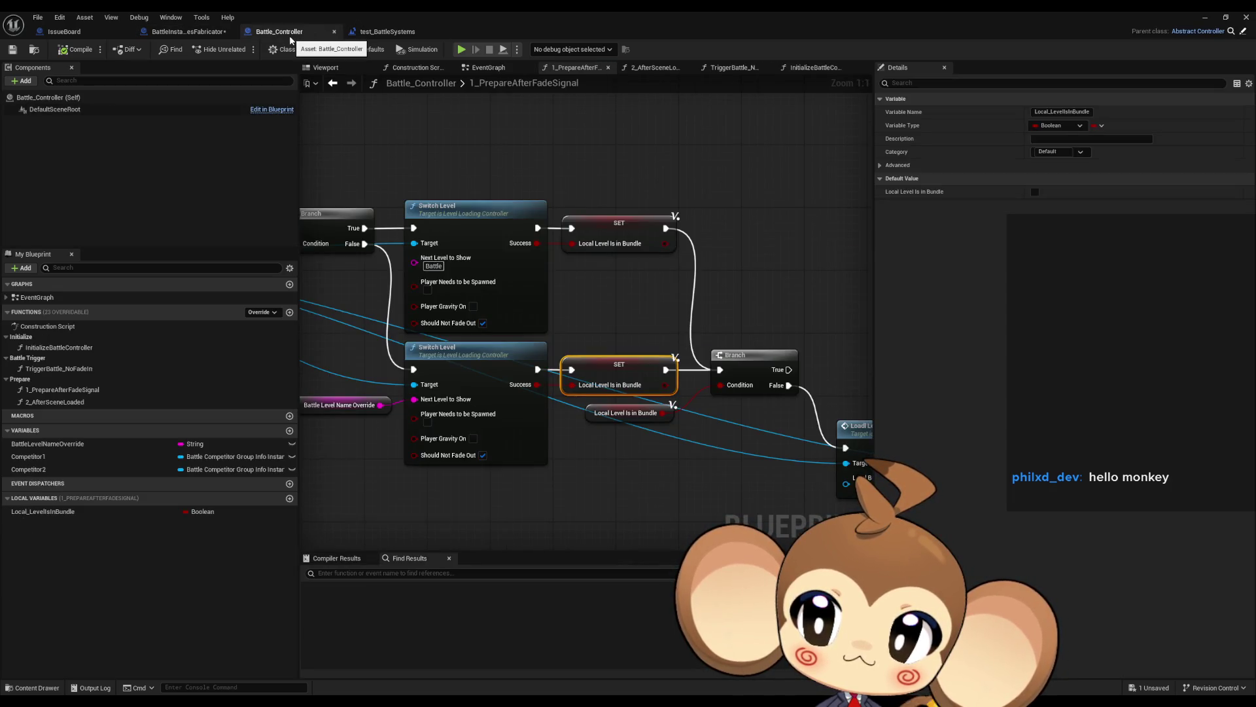
{"action": "left_click", "coordinate": [83, 348]}
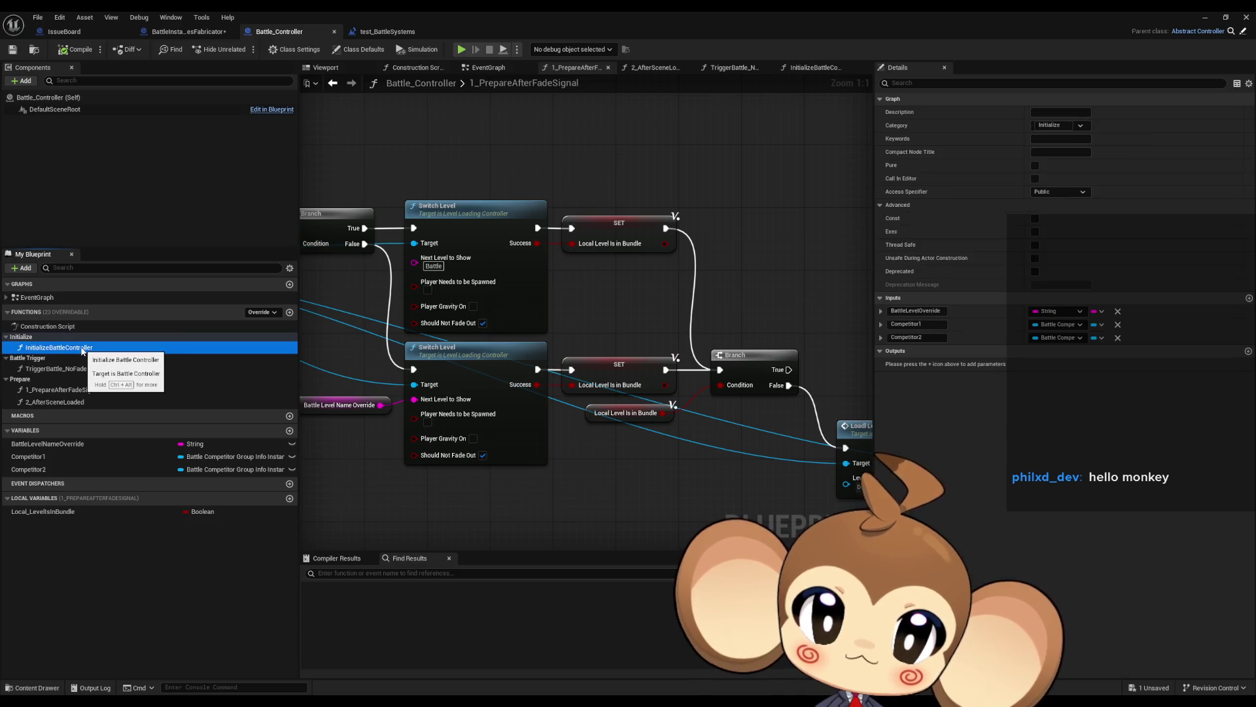
{"action": "double_click", "coordinate": [83, 350]}
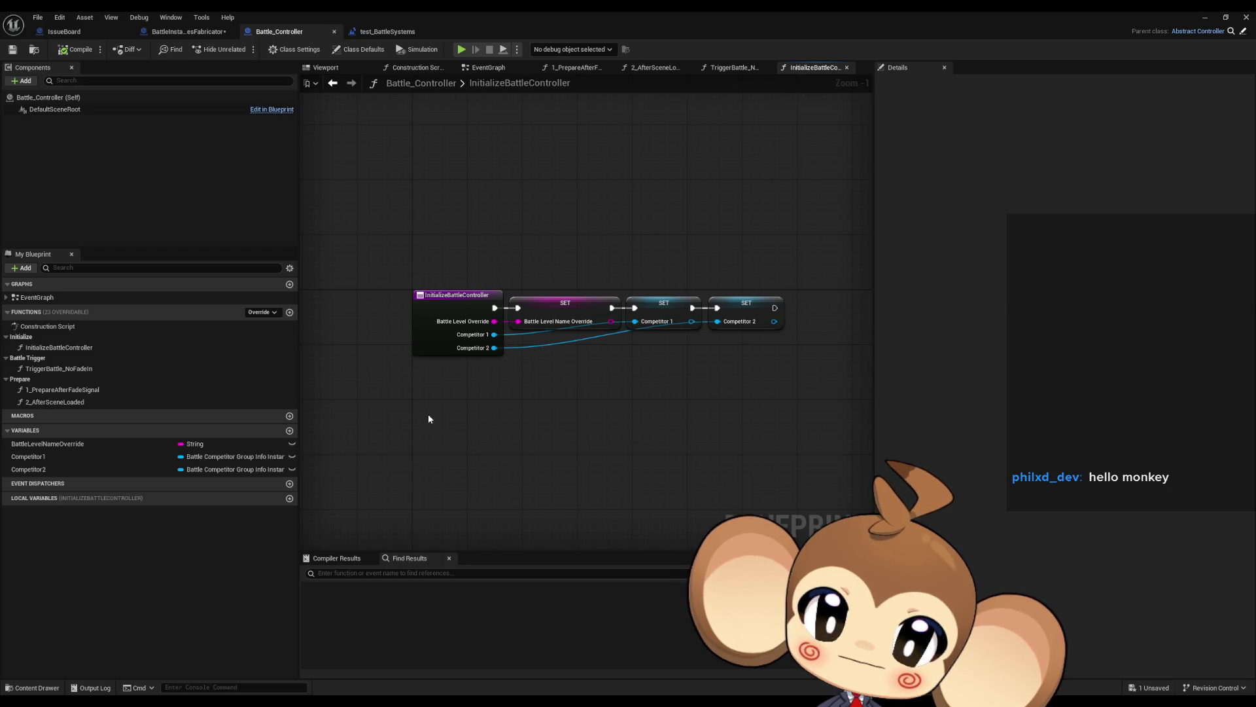
- Review both Construct…FromPreset graphs, then move CreateBattle above them in the function list
{"action": "left_click", "coordinate": [175, 36]}
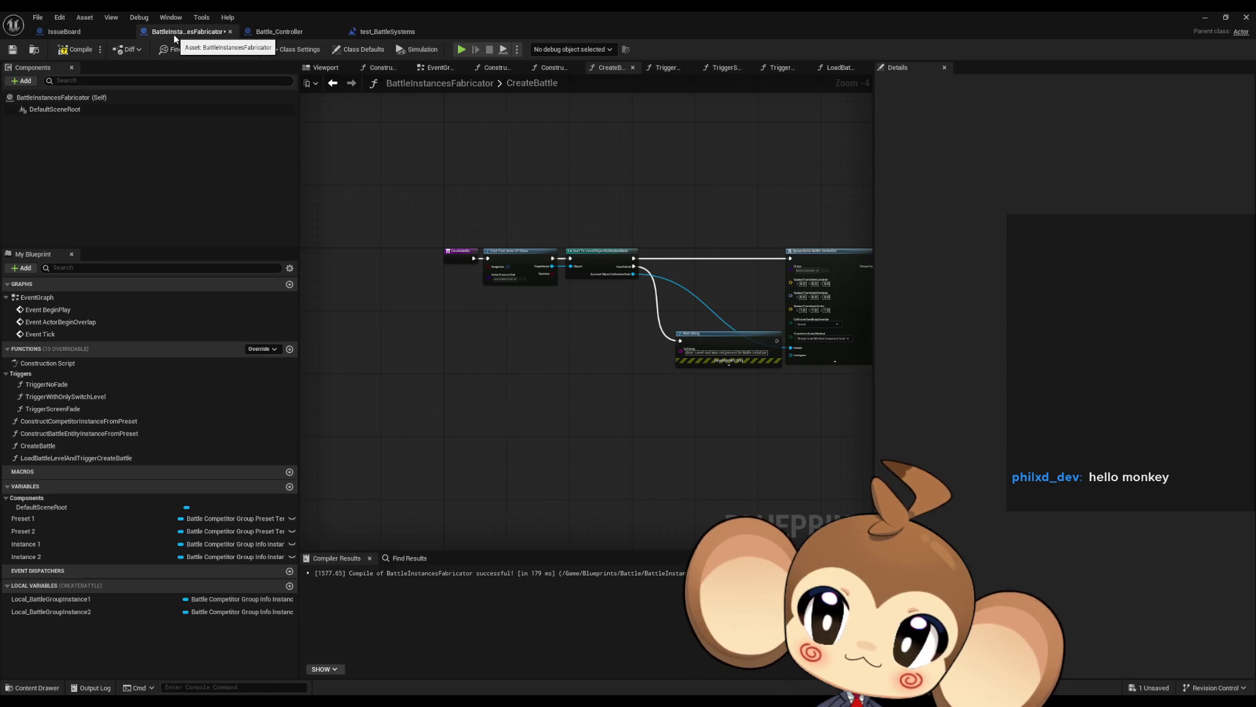
{"action": "scroll", "coordinate": [556, 424], "scroll_direction": "down", "scroll_amount": 2}
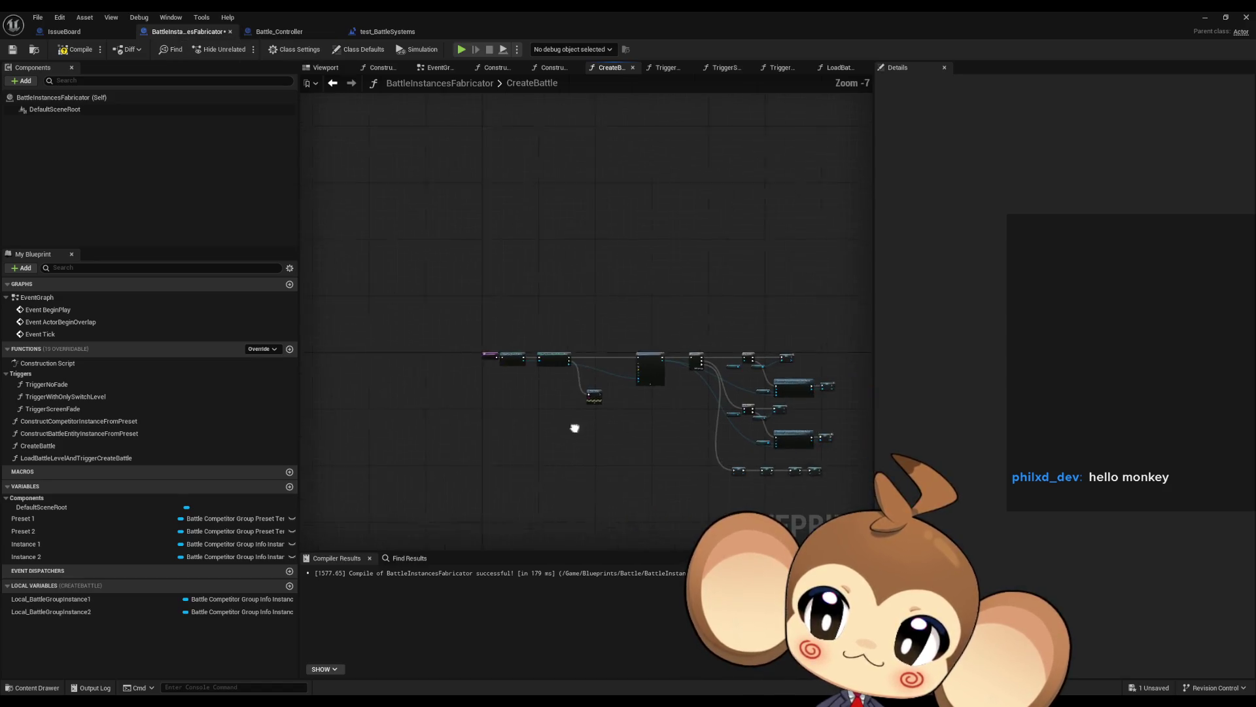
{"action": "double_click", "coordinate": [103, 422]}
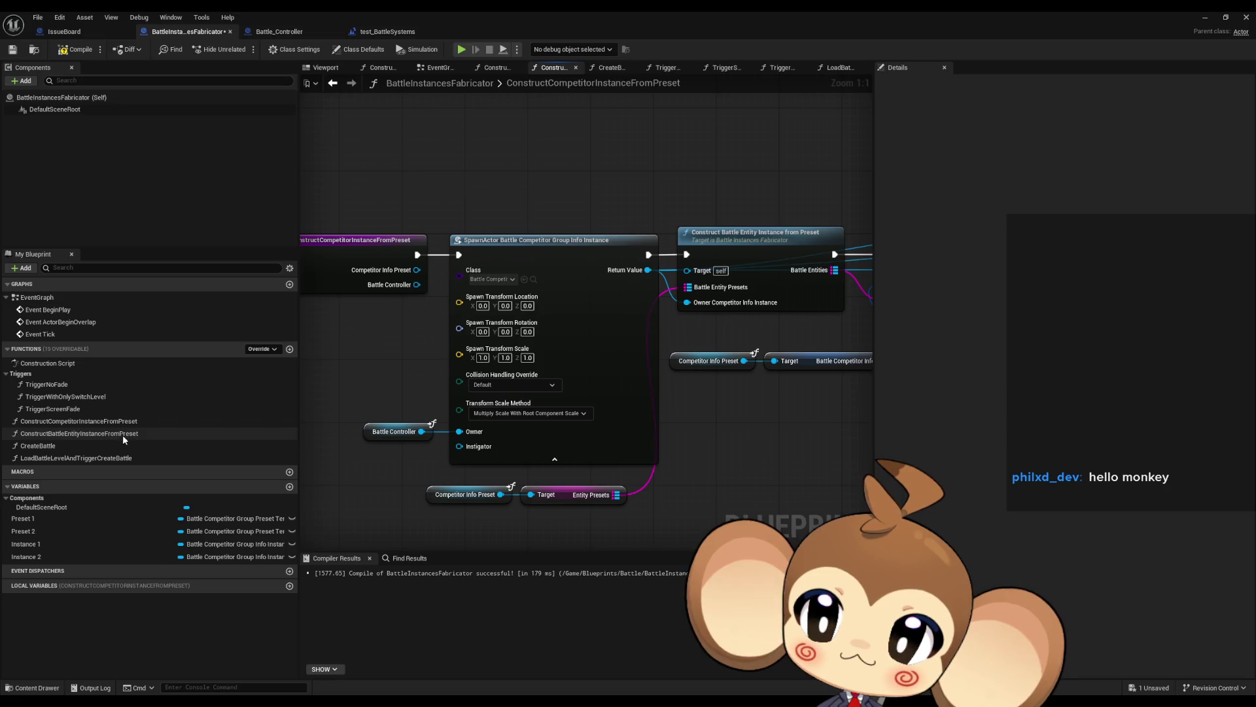
{"action": "double_click", "coordinate": [98, 434]}
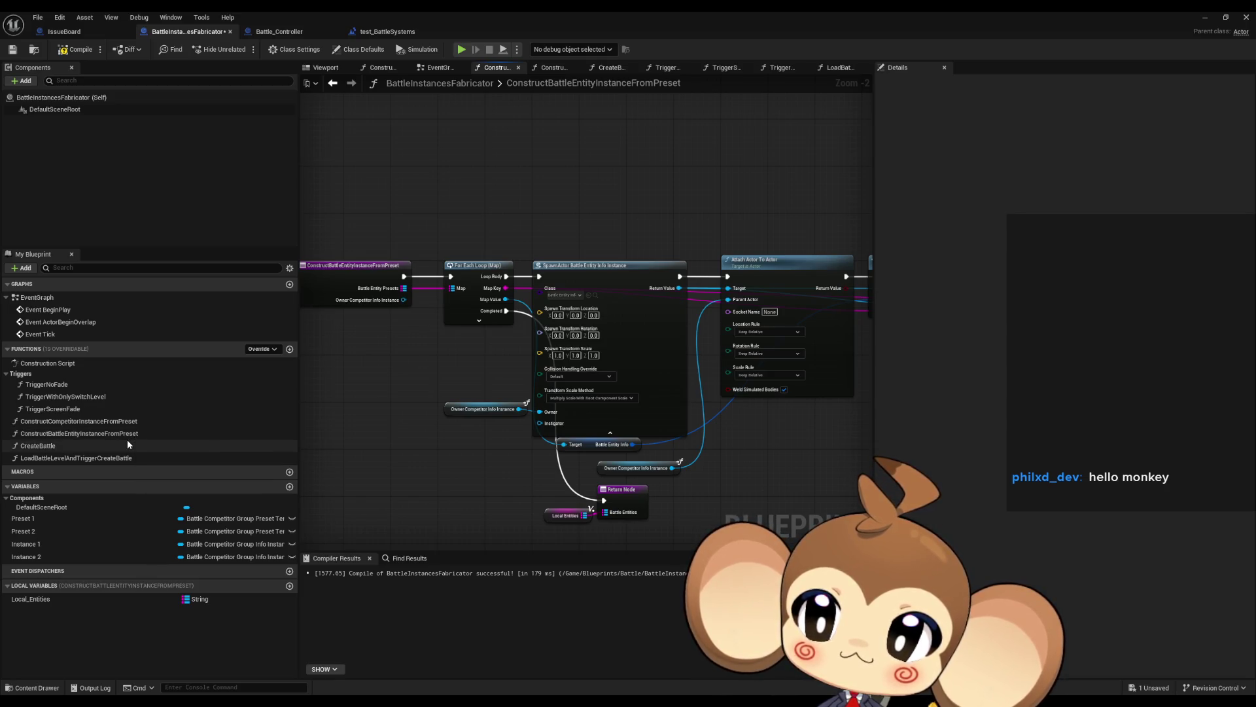
{"action": "scroll", "coordinate": [446, 423], "scroll_direction": "down", "scroll_amount": 1}
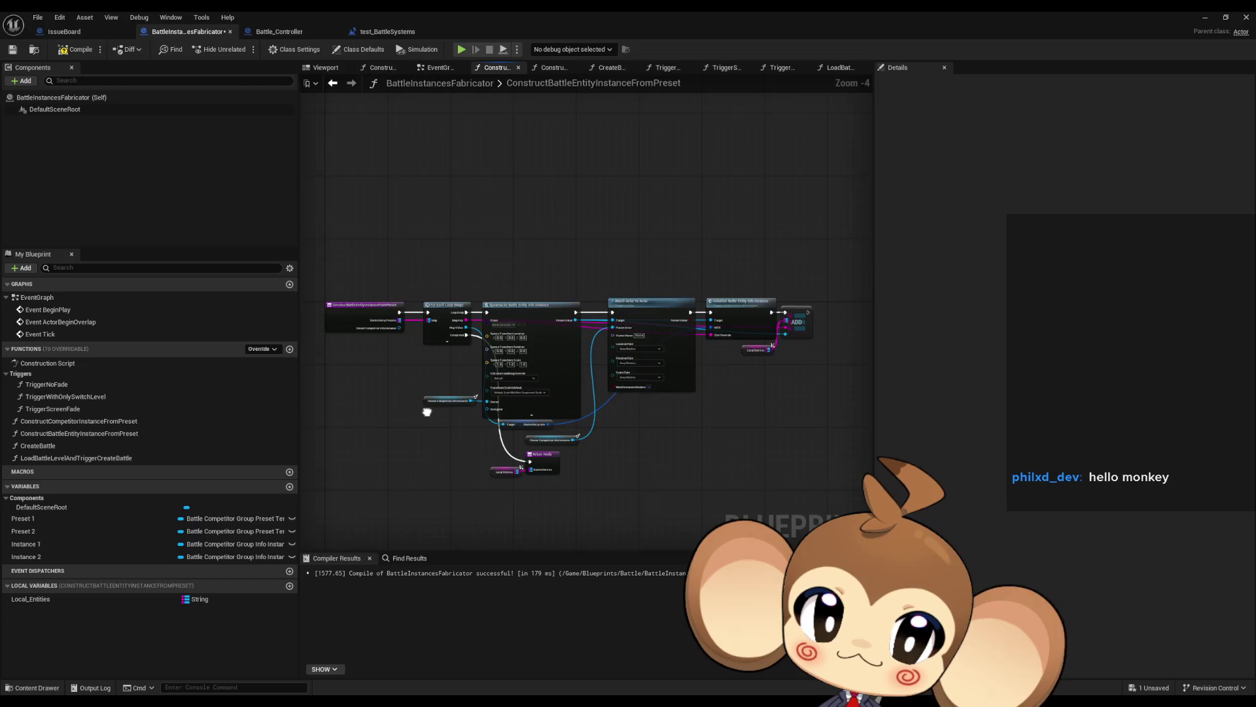
{"action": "double_click", "coordinate": [65, 420]}
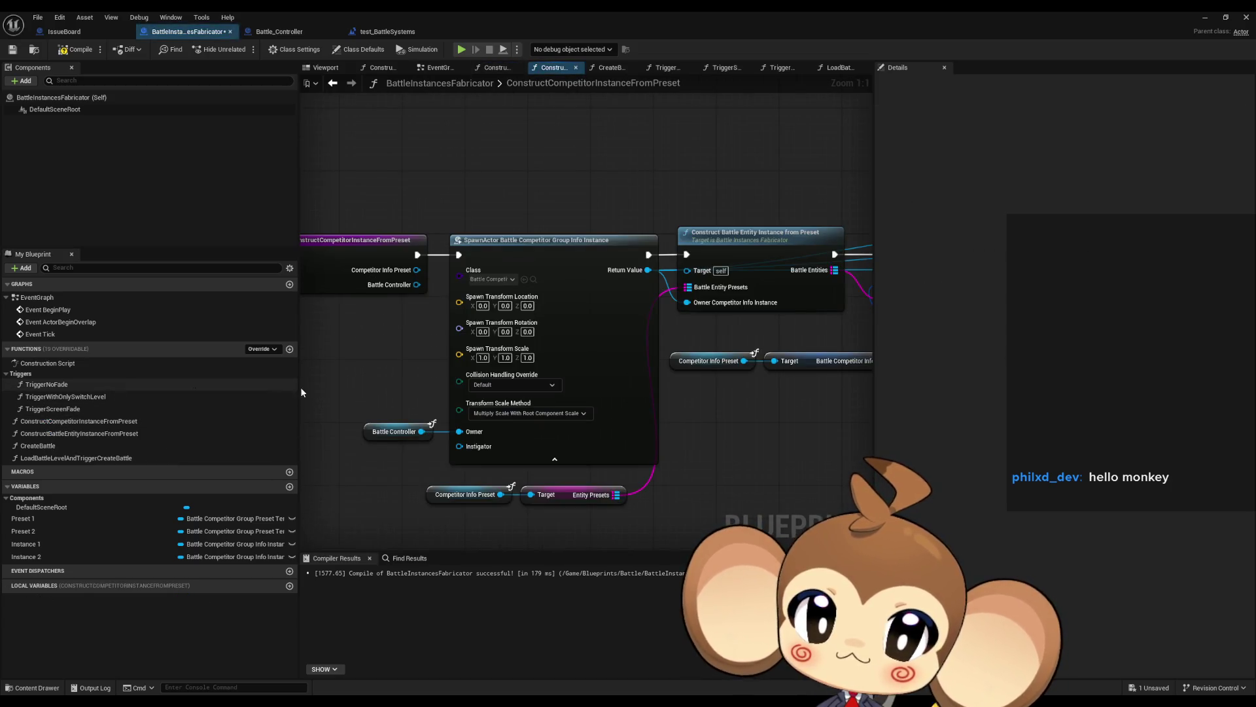
{"action": "scroll", "coordinate": [430, 410], "scroll_direction": "down", "scroll_amount": 1}
{"action": "scroll", "coordinate": [445, 395], "scroll_direction": "down", "scroll_amount": 2}
{"action": "scroll", "coordinate": [445, 395], "scroll_direction": "up", "scroll_amount": 5}
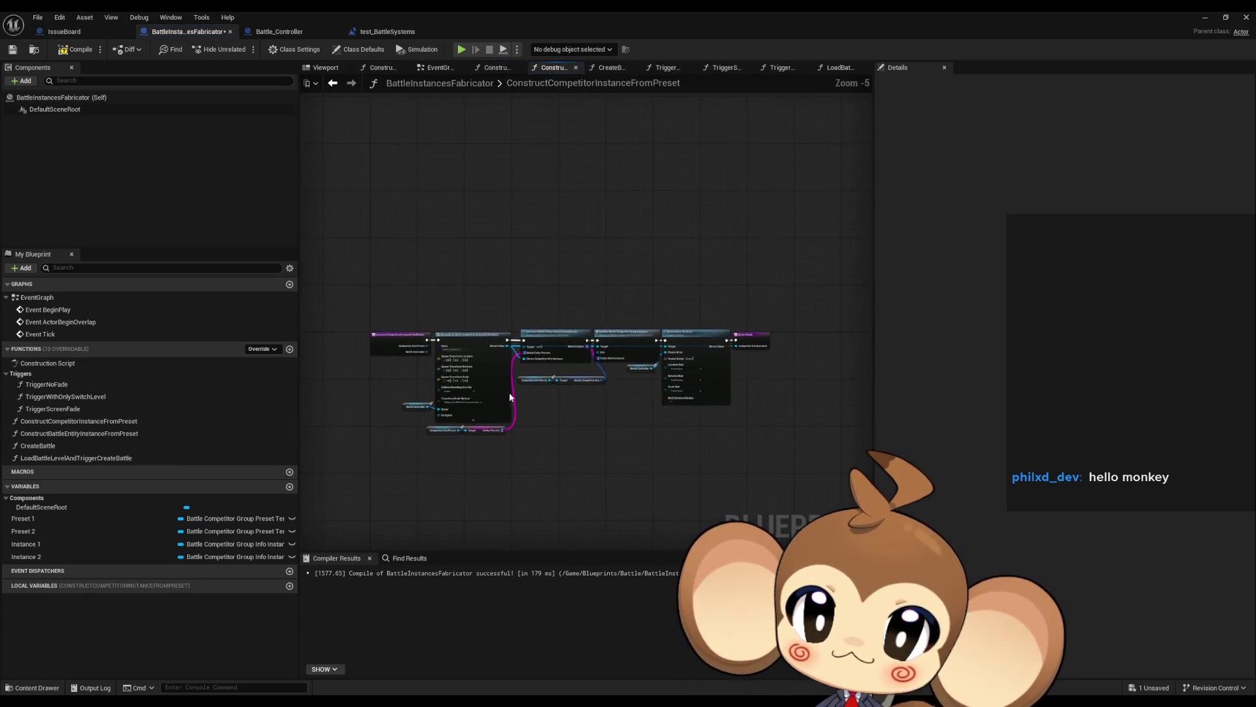
{"action": "left_click_drag", "start_coordinate": [37, 445], "coordinate": [38, 426]}
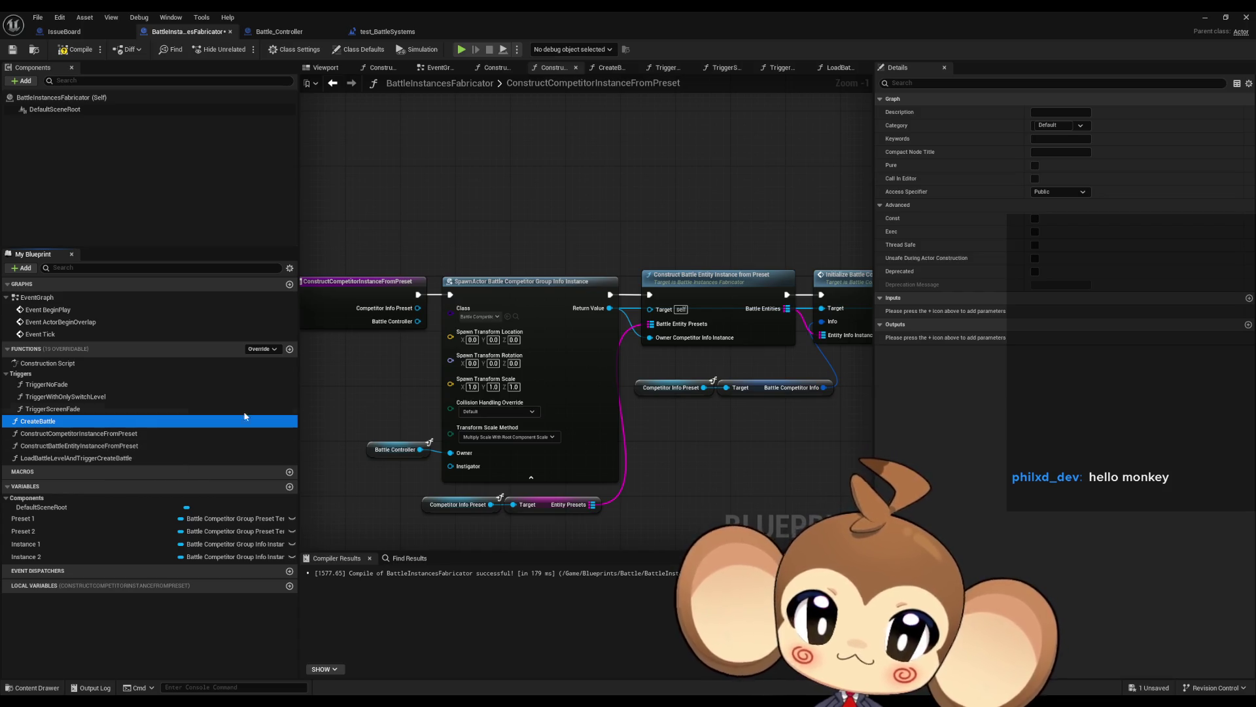
- In CreateBattle, add an Initialize Battle Controller node from the Return Value
{"action": "double_click", "coordinate": [51, 423]}
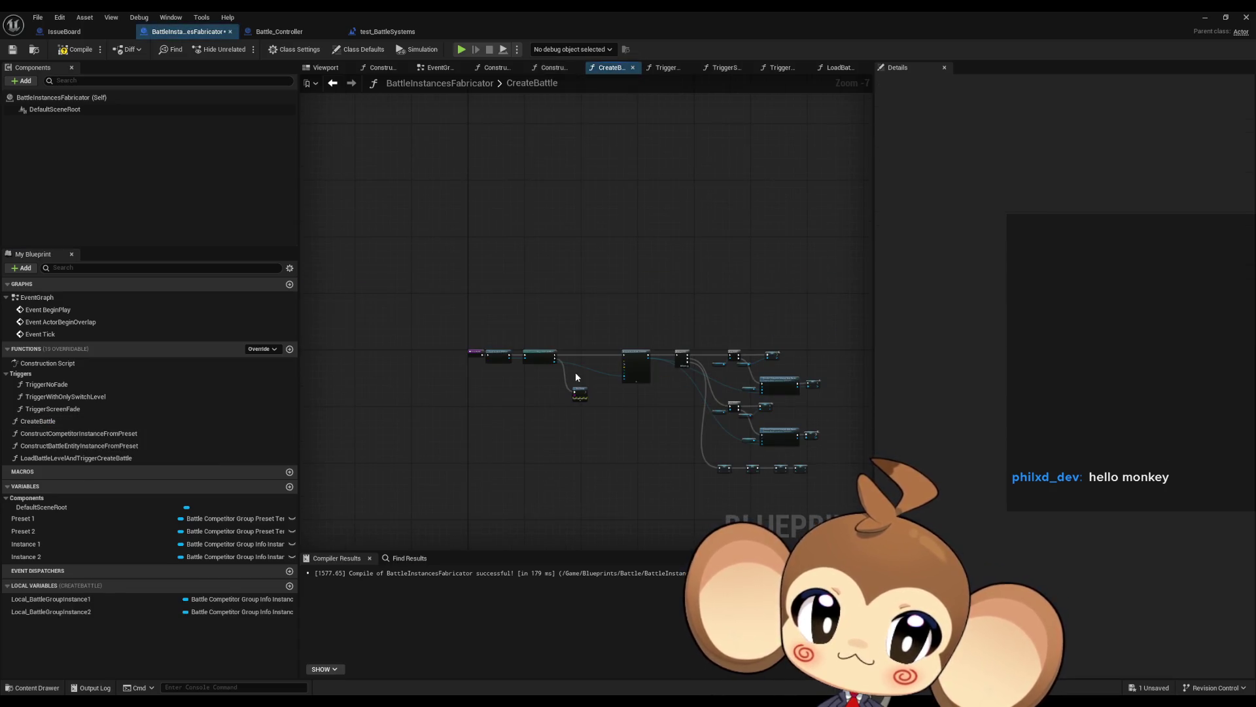
{"action": "mouse_move", "coordinate": [683, 400]}
{"action": "left_mouse_down"}
{"action": "mouse_move", "coordinate": [436, 353]}
{"action": "mouse_move", "coordinate": [438, 242]}
{"action": "mouse_move", "coordinate": [471, 182]}
{"action": "mouse_move", "coordinate": [501, 417]}
{"action": "mouse_move", "coordinate": [485, 454]}
{"action": "left_mouse_up"}
{"action": "type", "text": "initialize"}
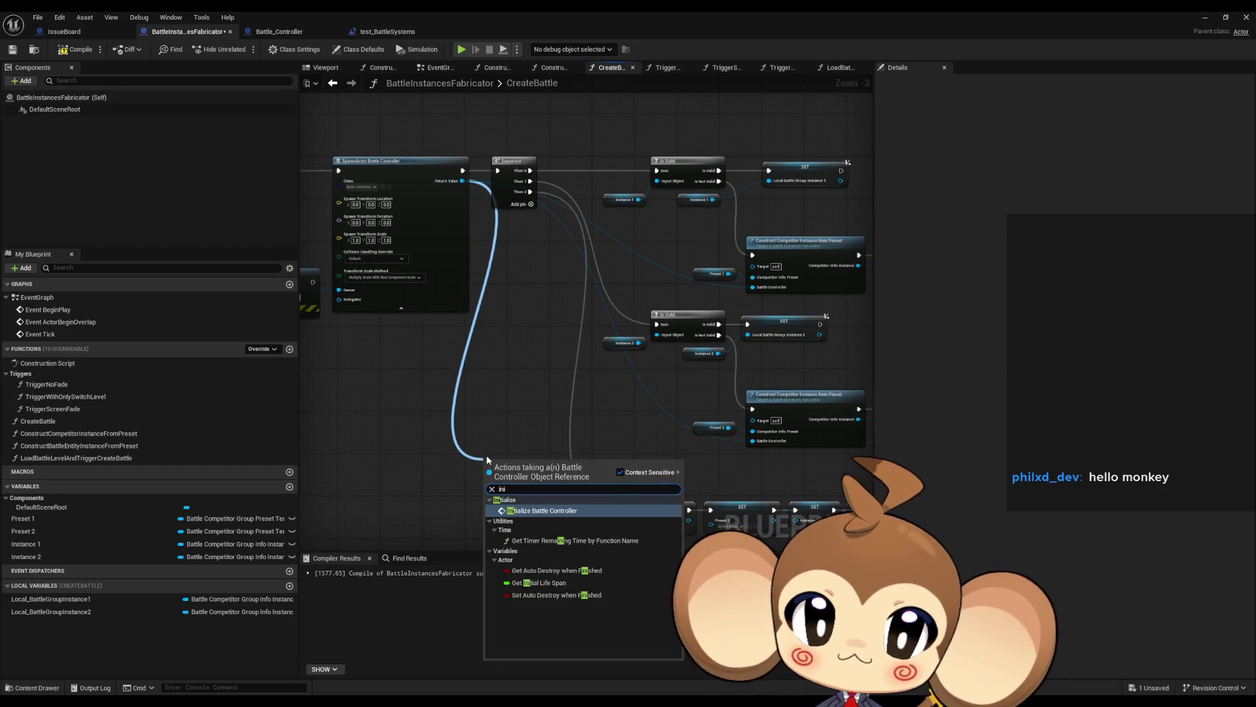
{"action": "key", "text": "Return"}
{"action": "mouse_move", "coordinate": [512, 408]}
{"action": "left_mouse_down"}
{"action": "mouse_move", "coordinate": [380, 386]}
{"action": "mouse_move", "coordinate": [421, 410]}
{"action": "left_mouse_up"}
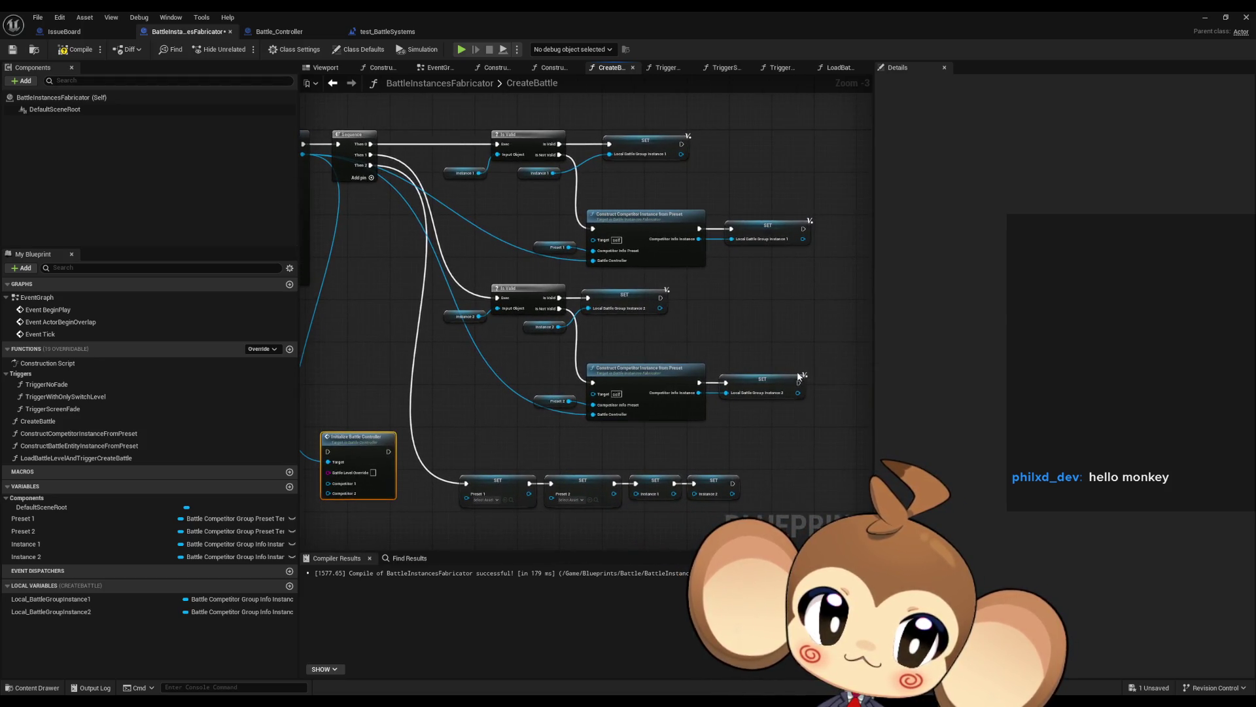
{"action": "scroll", "coordinate": [790, 344], "scroll_direction": "up", "scroll_amount": 3}
{"action": "left_click", "coordinate": [735, 146]}
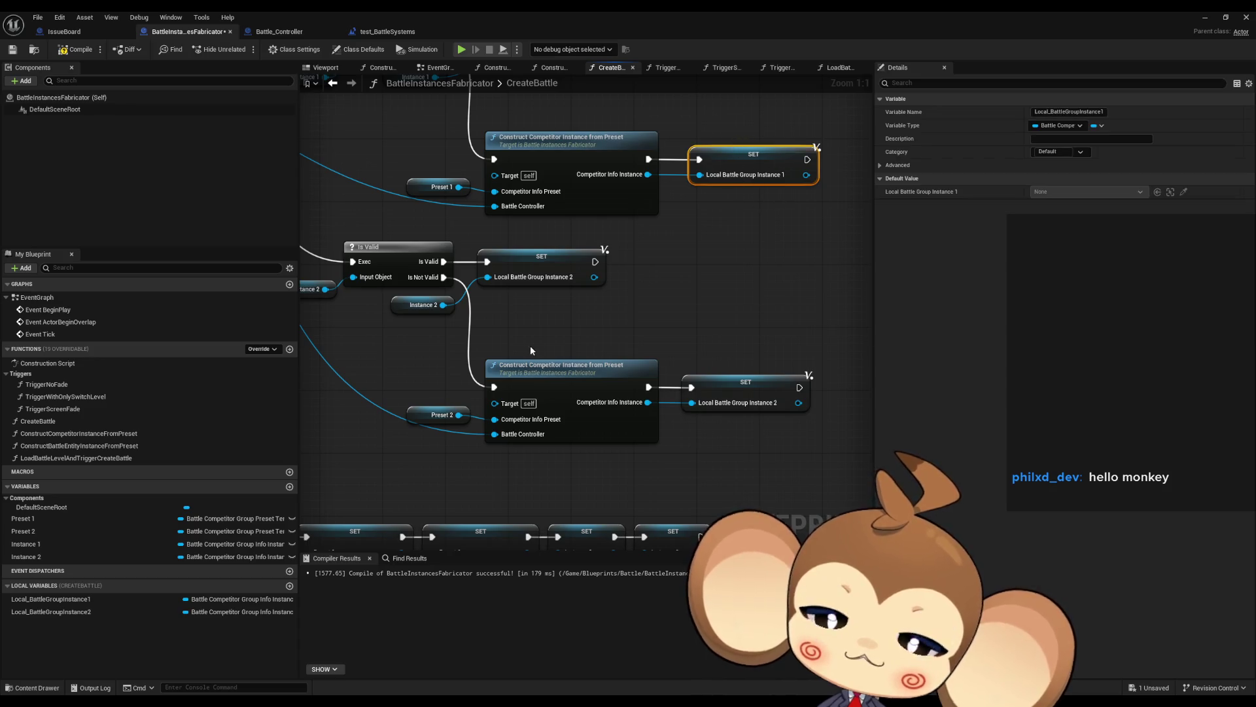
{"action": "mouse_move", "coordinate": [532, 351]}
{"action": "left_mouse_down"}
{"action": "mouse_move", "coordinate": [504, 386]}
{"action": "mouse_move", "coordinate": [572, 430]}
{"action": "mouse_move", "coordinate": [432, 515]}
{"action": "left_mouse_up"}
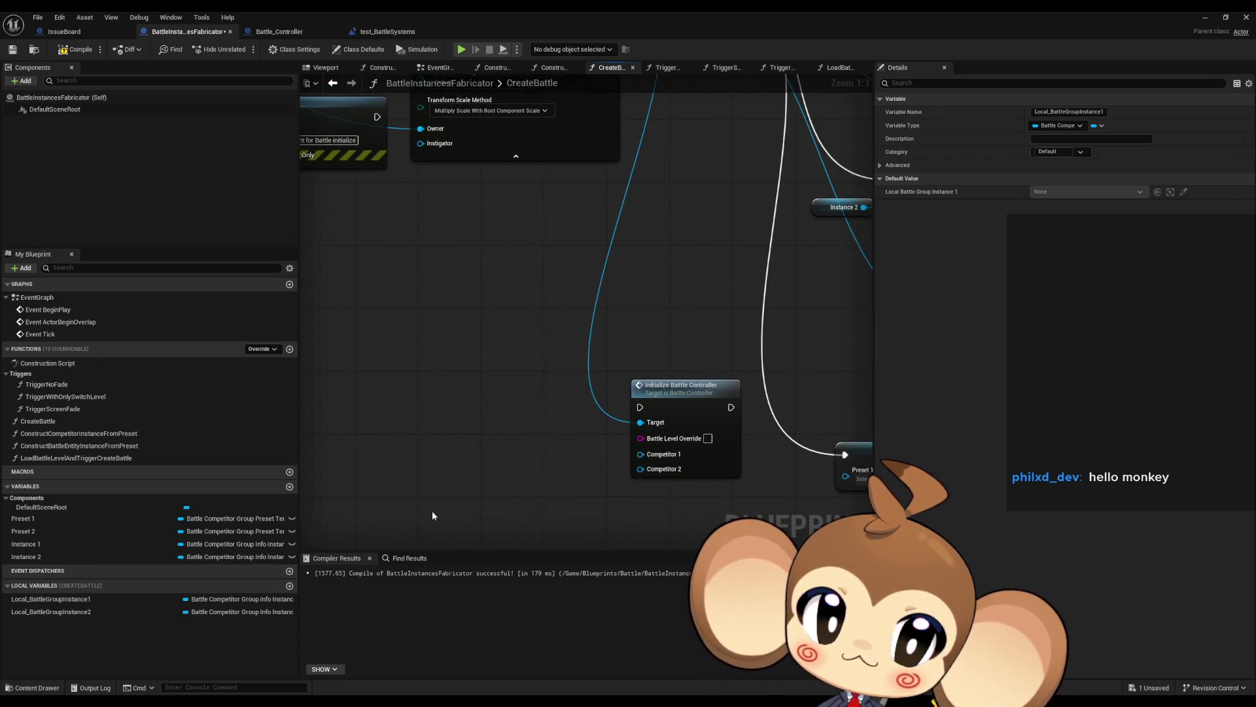
{"action": "left_click_drag", "start_coordinate": [631, 468], "coordinate": [583, 462]}
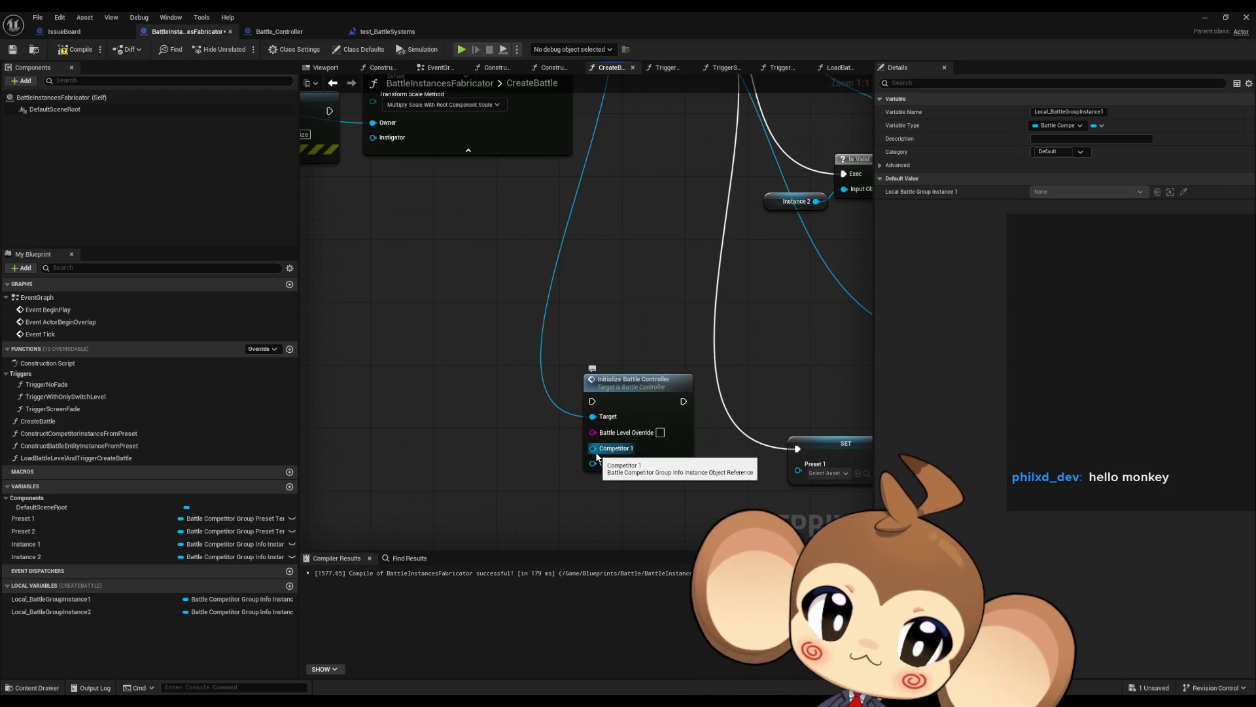
- Feed Local Battle Group Instance 1 and 2 getters into Competitor 1 and 2, then open the function
{"action": "left_click_drag", "start_coordinate": [53, 599], "coordinate": [426, 436]}
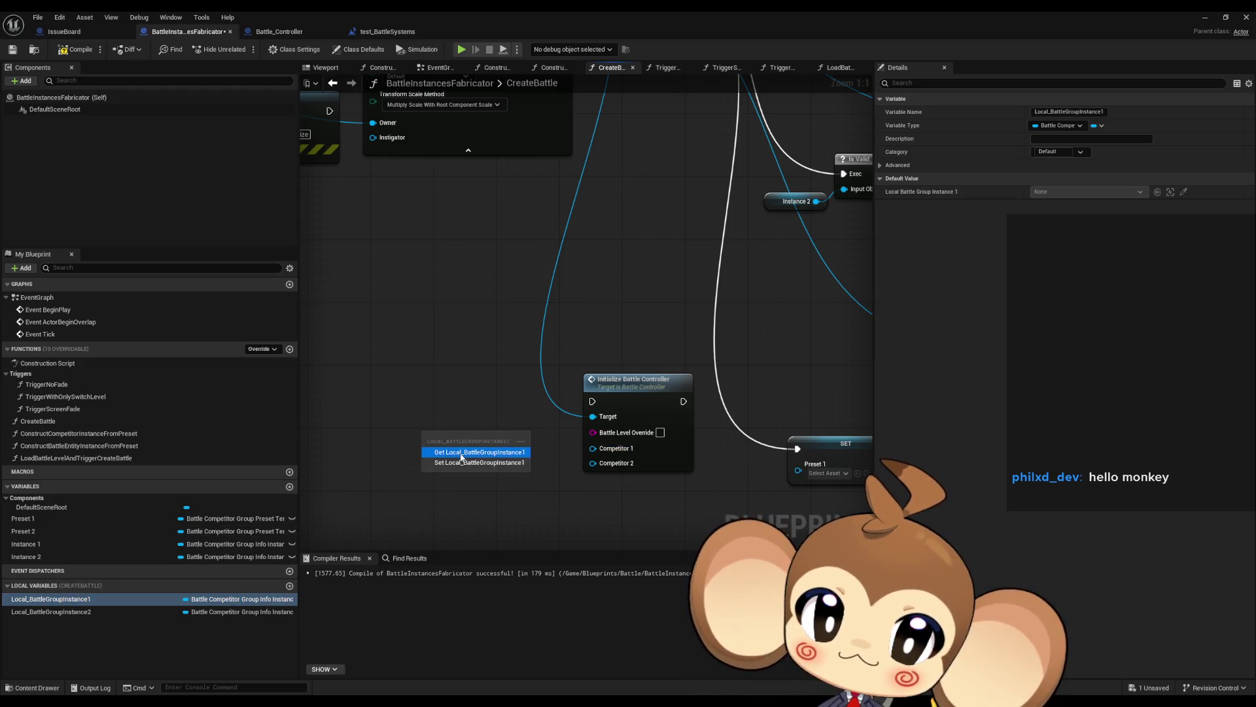
{"action": "left_click", "coordinate": [462, 452]}
{"action": "mouse_move", "coordinate": [52, 612]}
{"action": "left_mouse_down"}
{"action": "mouse_move", "coordinate": [484, 533]}
{"action": "mouse_move", "coordinate": [440, 476]}
{"action": "left_mouse_up"}
{"action": "left_click", "coordinate": [475, 491]}
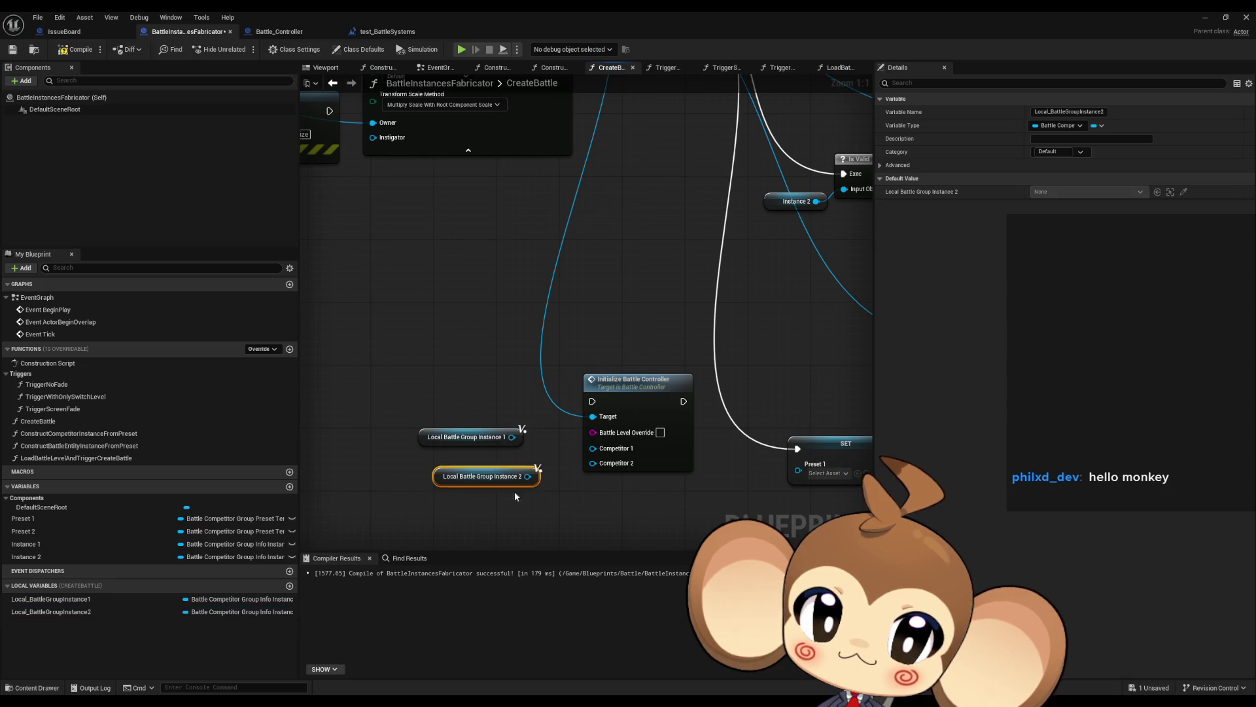
{"action": "left_click_drag", "start_coordinate": [527, 475], "coordinate": [592, 462]}
{"action": "left_click_drag", "start_coordinate": [511, 437], "coordinate": [592, 448]}
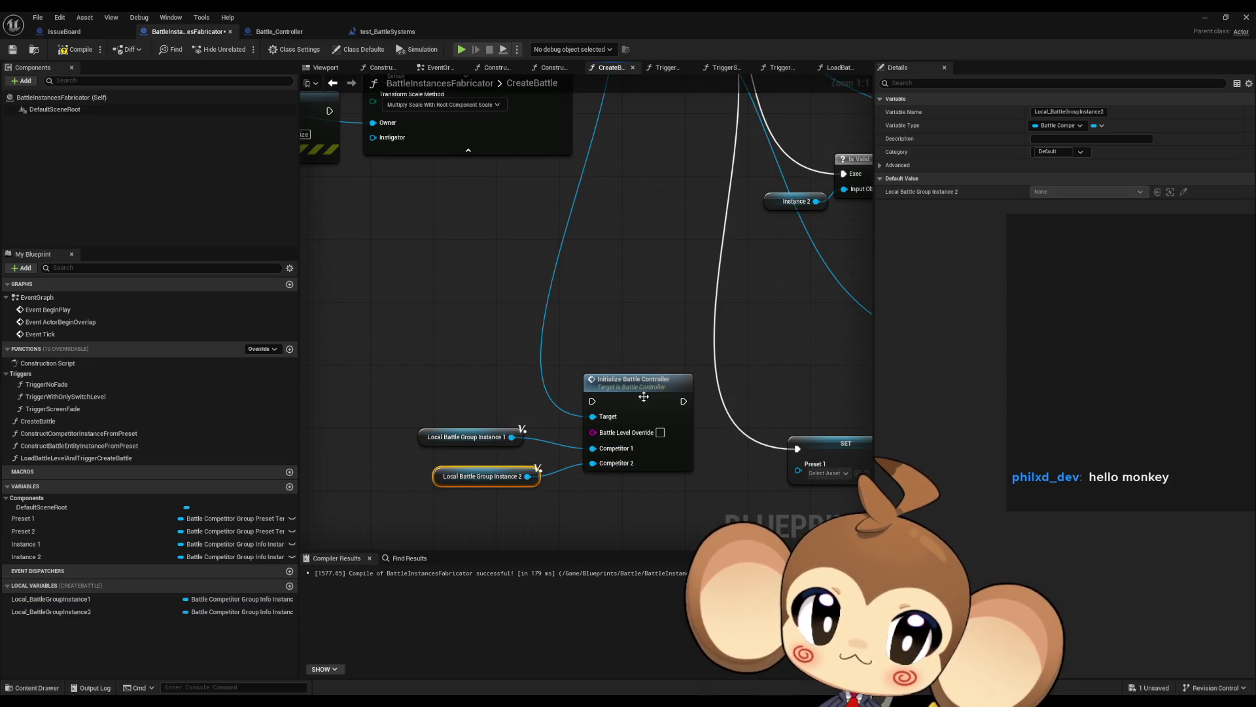
{"action": "double_click", "coordinate": [641, 395]}
- Remove the BattleLevelOverride input and delete the BattleLevelNameOverride variable
{"action": "left_click", "coordinate": [471, 304]}
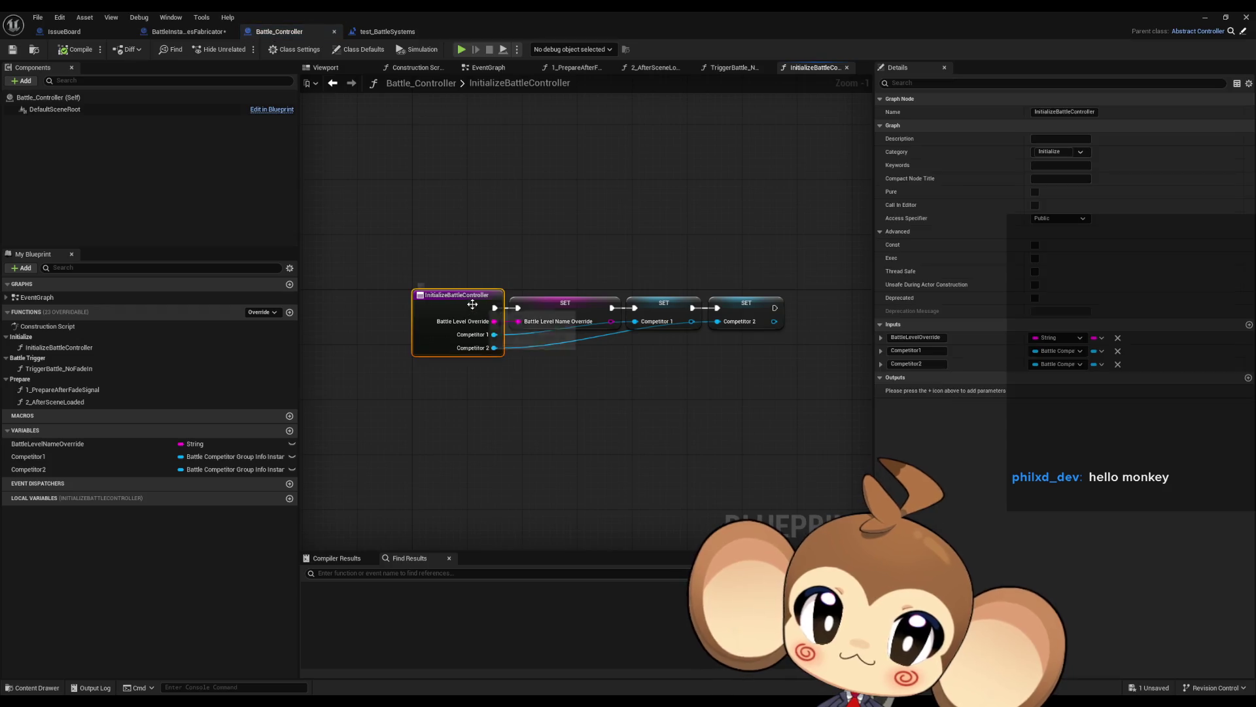
{"action": "left_click", "coordinate": [1117, 338]}
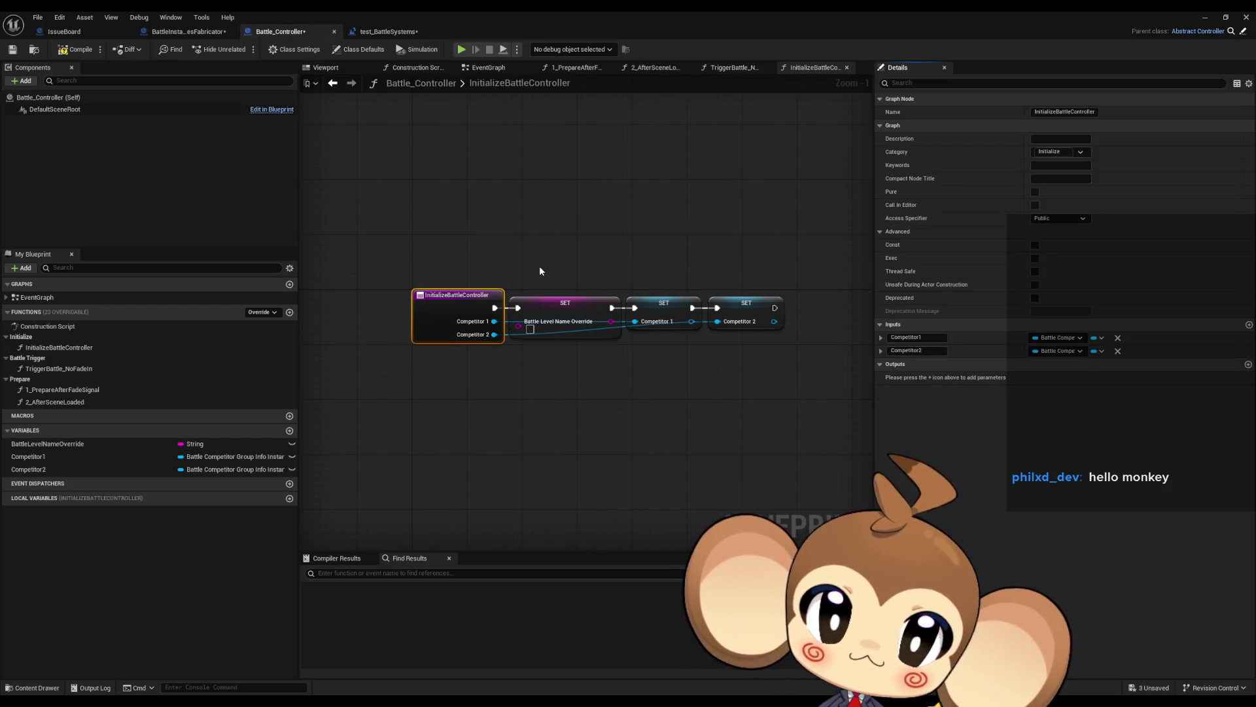
{"action": "left_click", "coordinate": [99, 443]}
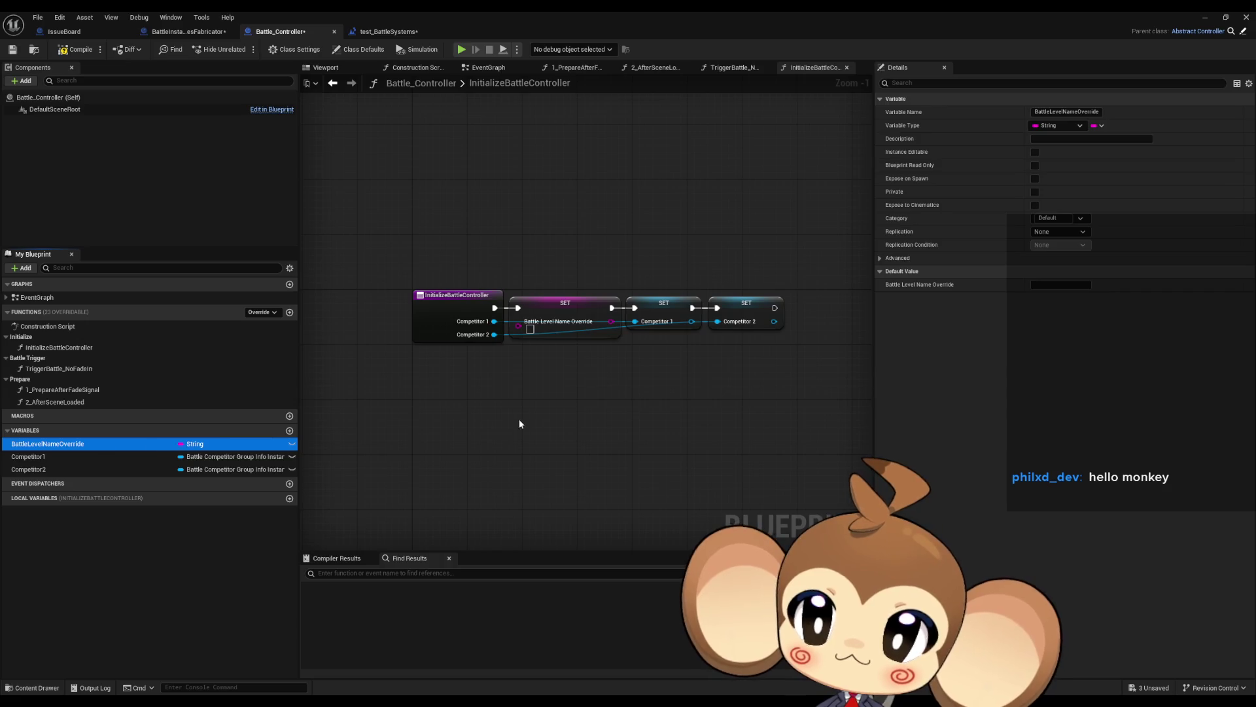
{"action": "key", "text": "Delete"}
{"action": "left_click", "coordinate": [705, 377]}
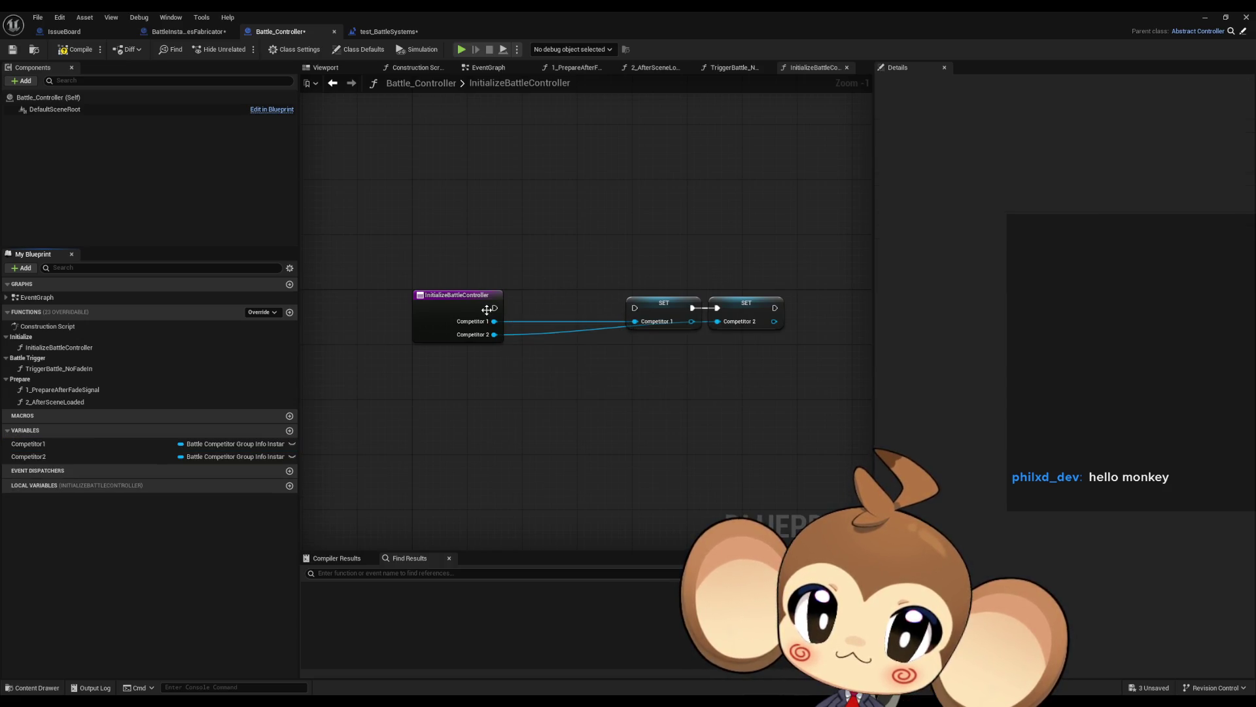
- Wire the entry node to the two SET nodes beside it, then open TriggerBattle_NoFadeIn
{"action": "mouse_move", "coordinate": [495, 308]}
{"action": "left_mouse_down"}
{"action": "mouse_move", "coordinate": [635, 308]}
{"action": "mouse_move", "coordinate": [788, 333]}
{"action": "left_mouse_up"}
{"action": "left_click_drag", "start_coordinate": [681, 312], "coordinate": [571, 311]}
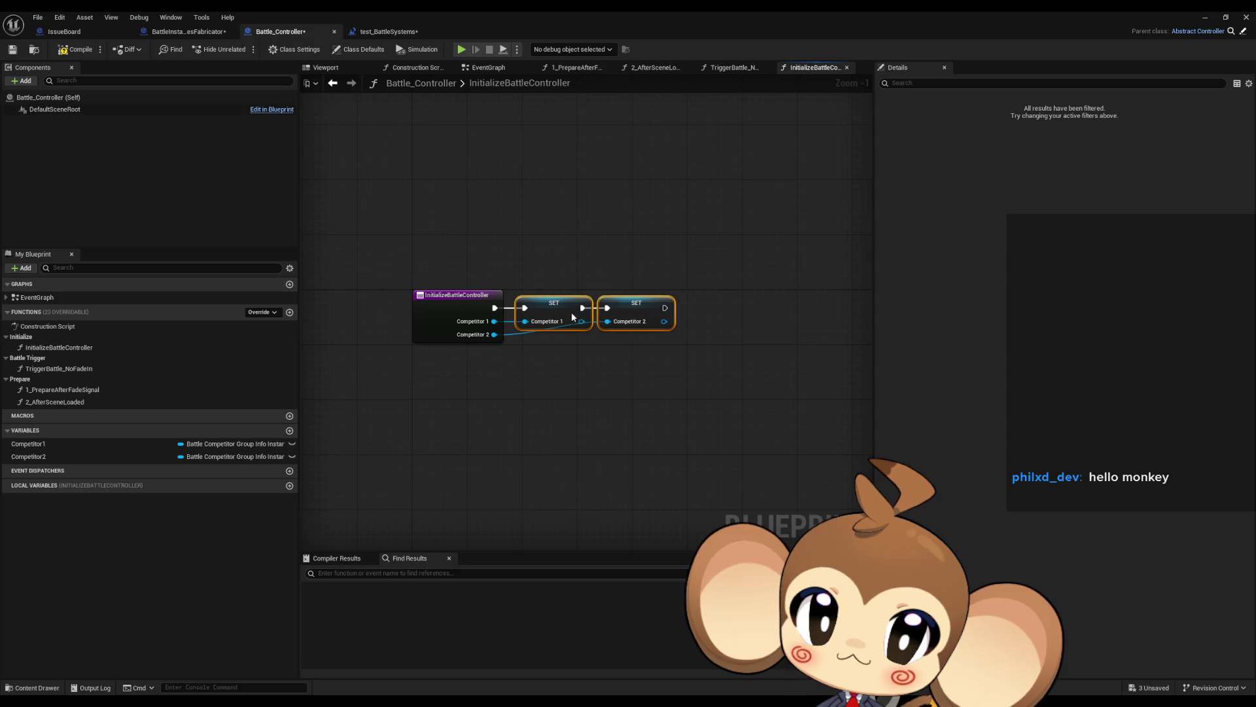
{"action": "left_click", "coordinate": [621, 433]}
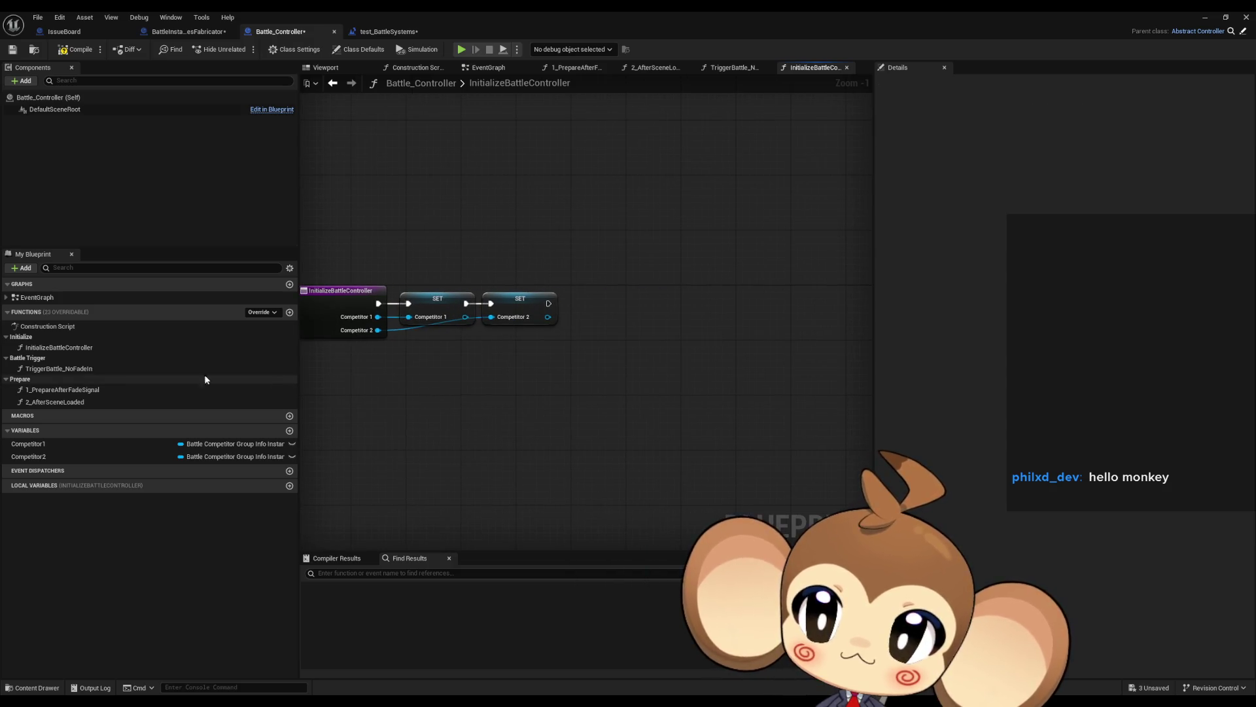
{"action": "left_click", "coordinate": [89, 368]}
{"action": "double_click", "coordinate": [88, 368]}
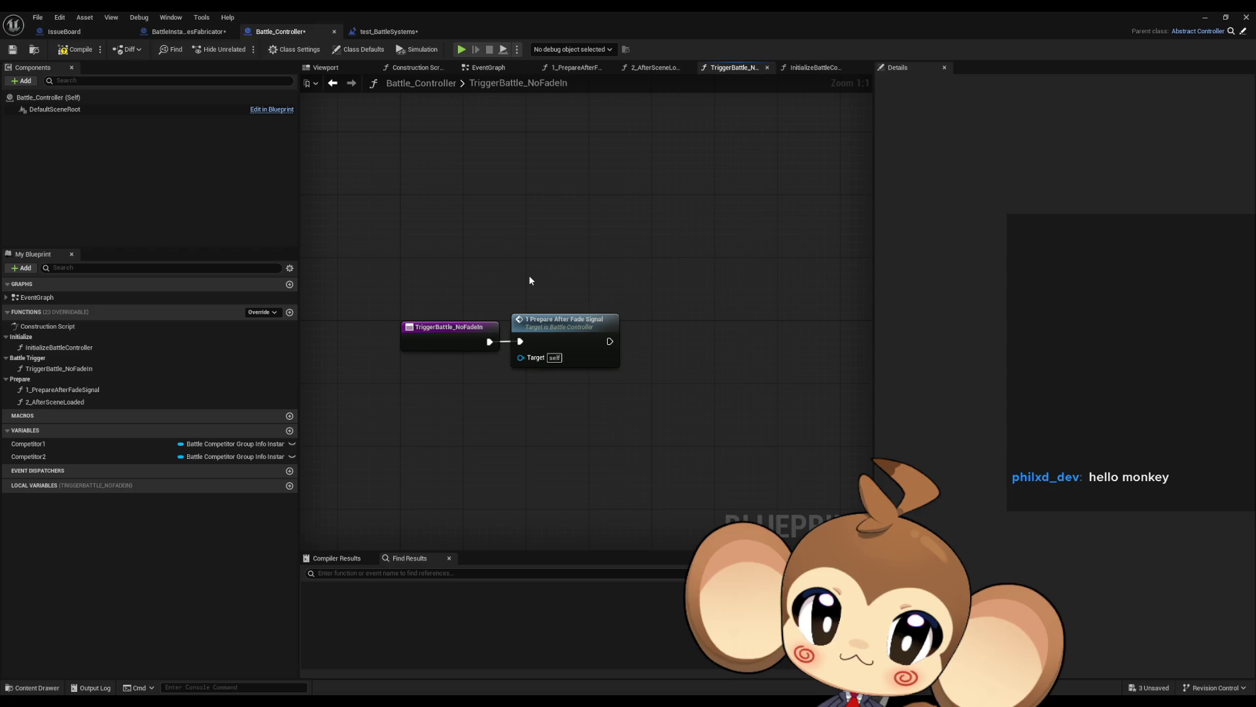
- Open InitializeBattleController, then frame 1_PrepareAfterFadeSignal's Find Actor, Cast and Bind Event chain
{"action": "left_click", "coordinate": [563, 340]}
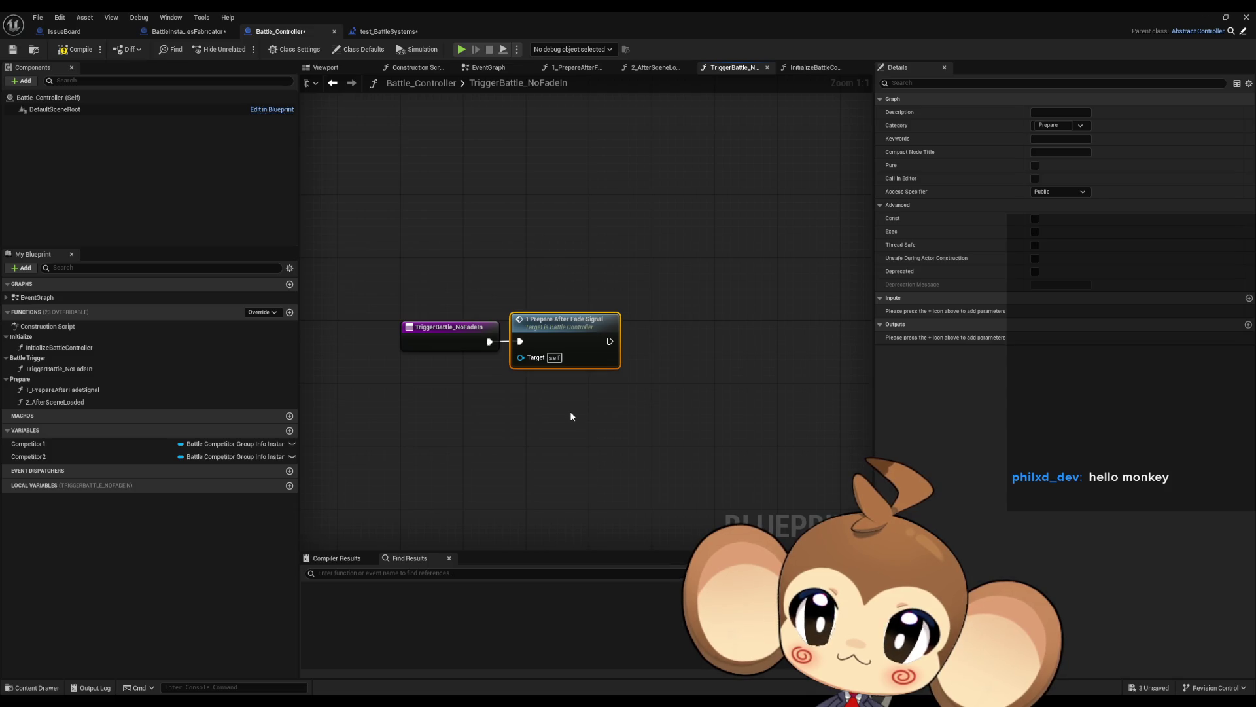
{"action": "left_click", "coordinate": [91, 351]}
{"action": "double_click", "coordinate": [91, 350]}
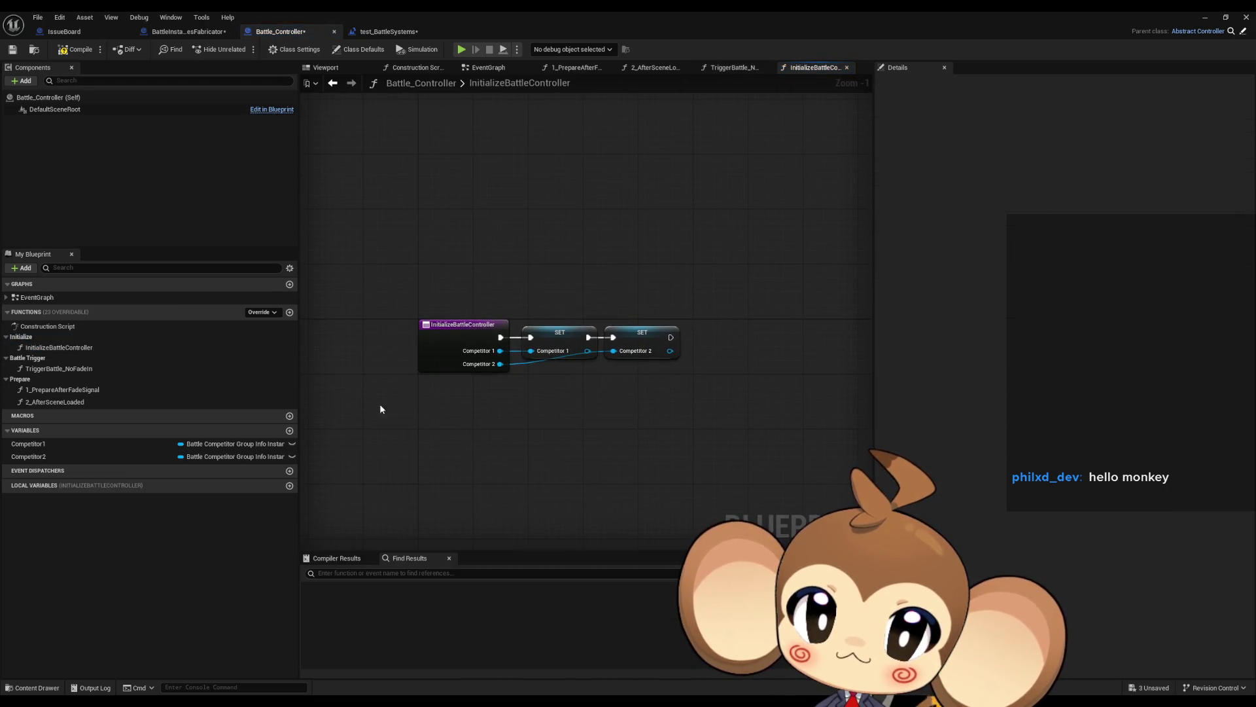
{"action": "left_click", "coordinate": [103, 390]}
{"action": "double_click", "coordinate": [102, 391]}
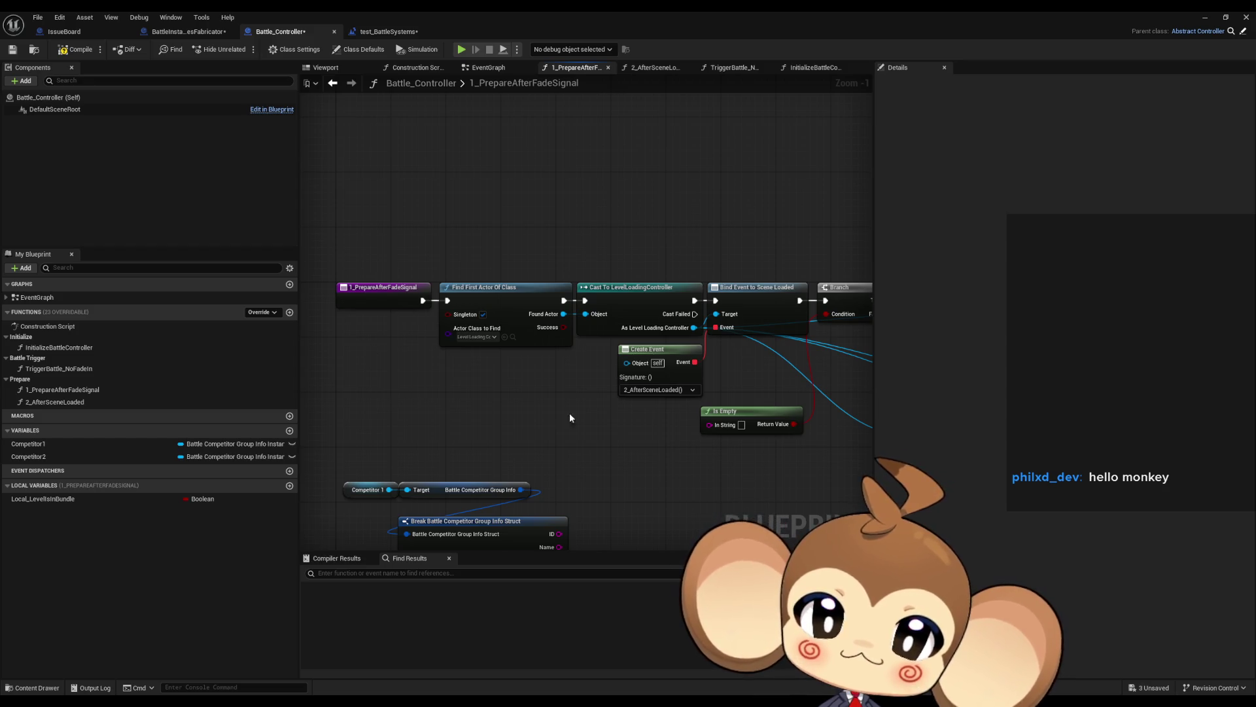
{"action": "scroll", "coordinate": [382, 385], "scroll_direction": "down", "scroll_amount": 3}
{"action": "left_click_drag", "start_coordinate": [449, 381], "coordinate": [653, 408]}
{"action": "left_click", "coordinate": [92, 348]}
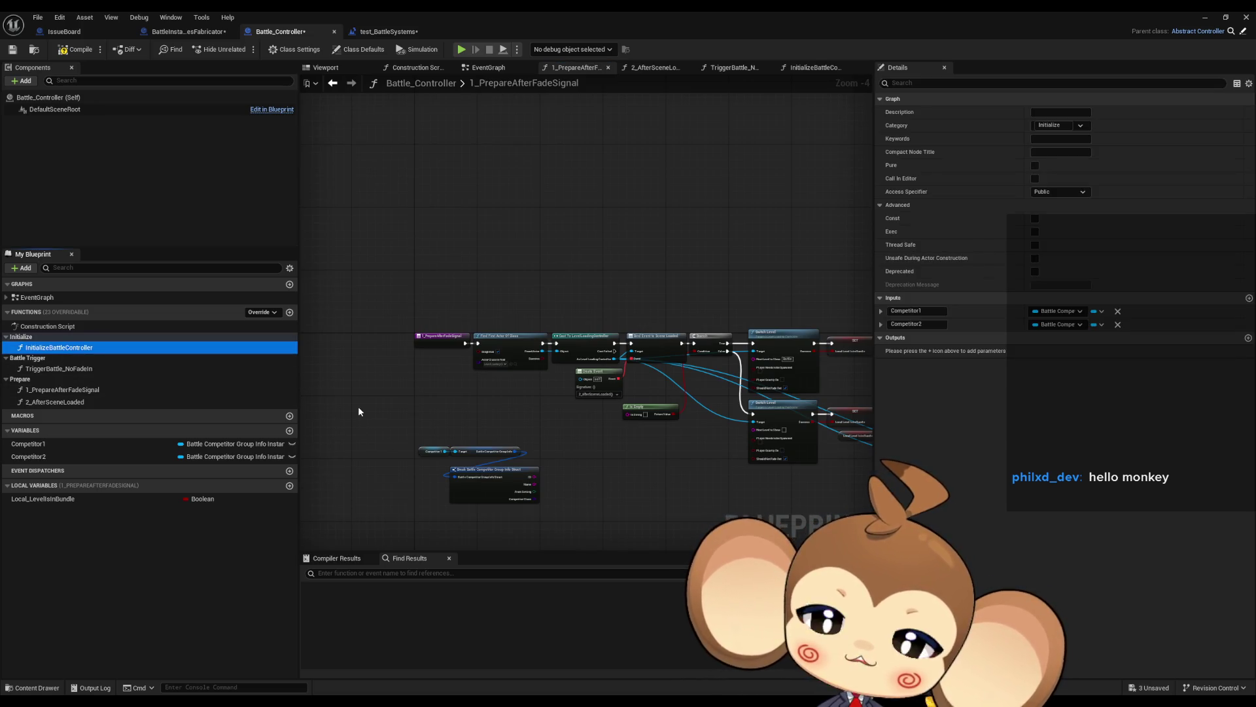
{"action": "left_click", "coordinate": [446, 432]}
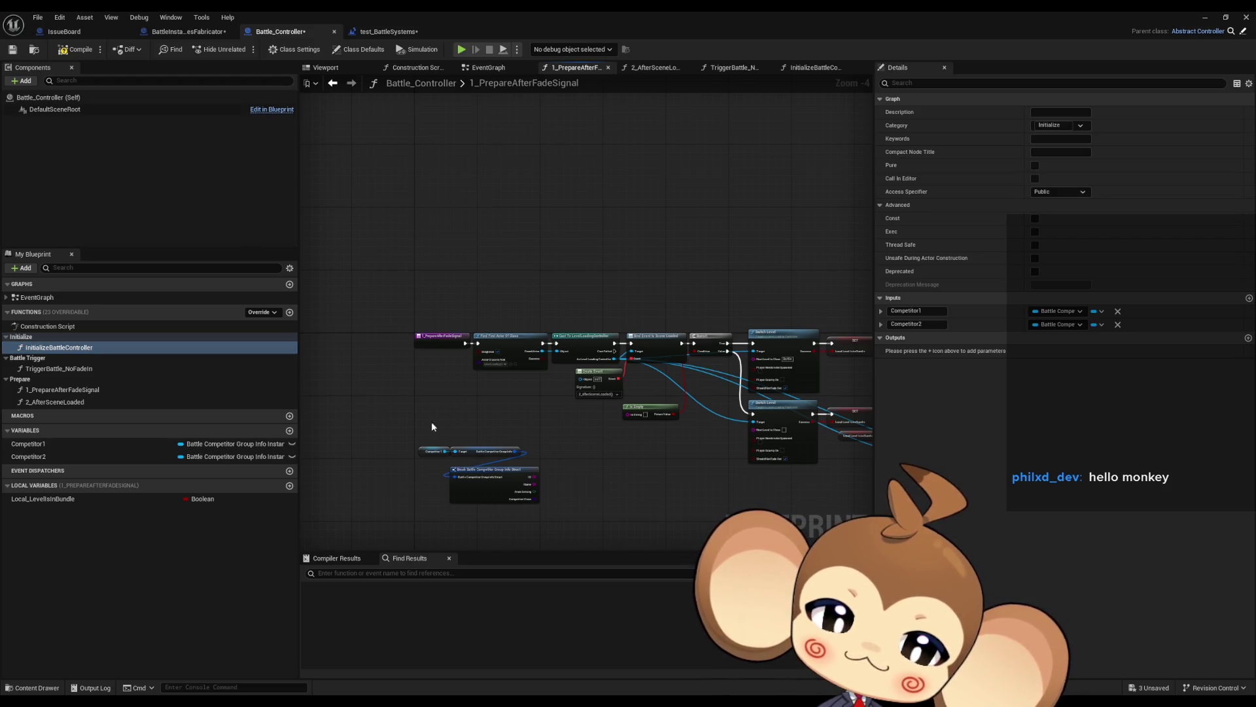
{"action": "left_click", "coordinate": [79, 391]}
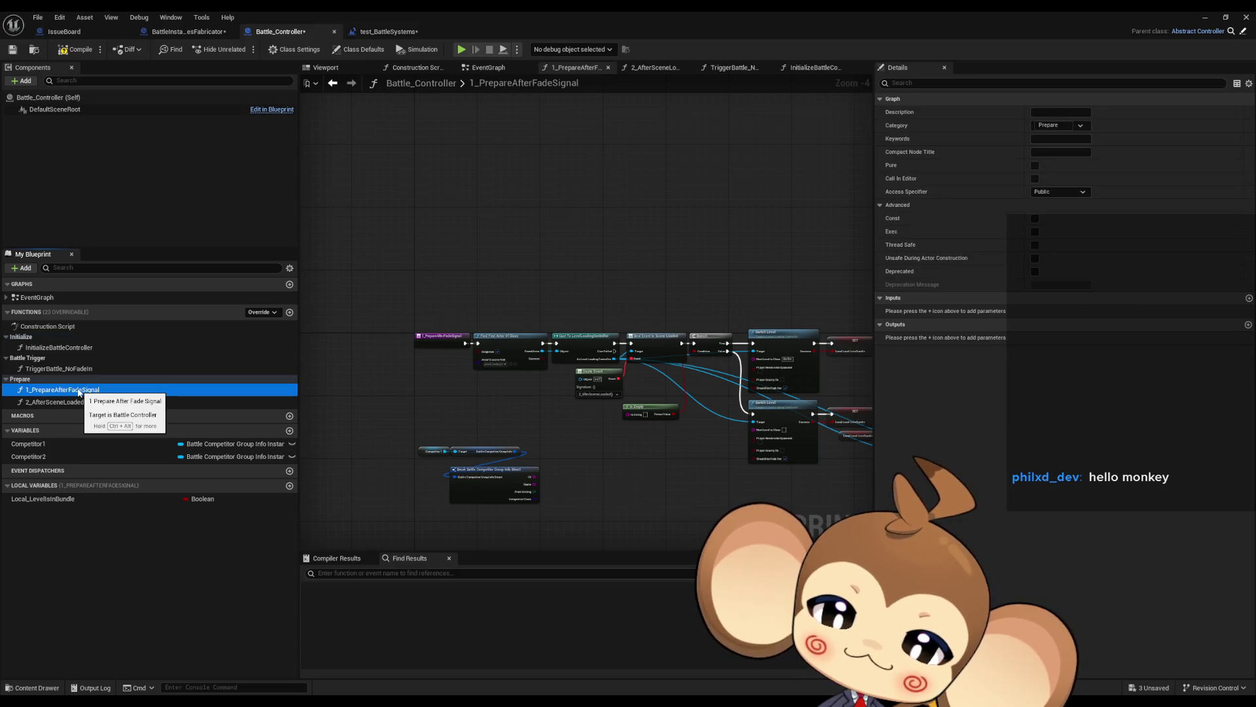
- Rename InitializeBattleController to 1_InitializeBattleController
{"action": "left_click", "coordinate": [66, 351]}
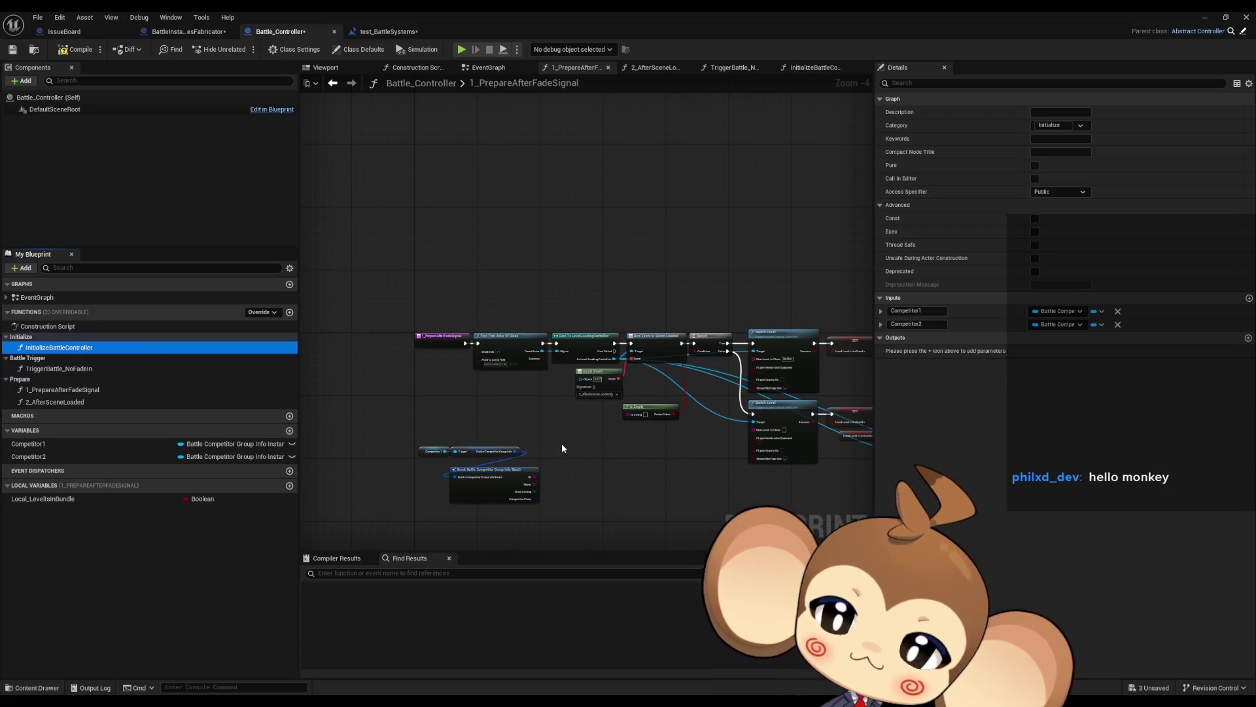
{"action": "key", "text": "F2"}
{"action": "key", "text": "Home"}
{"action": "type", "text": "1_"}
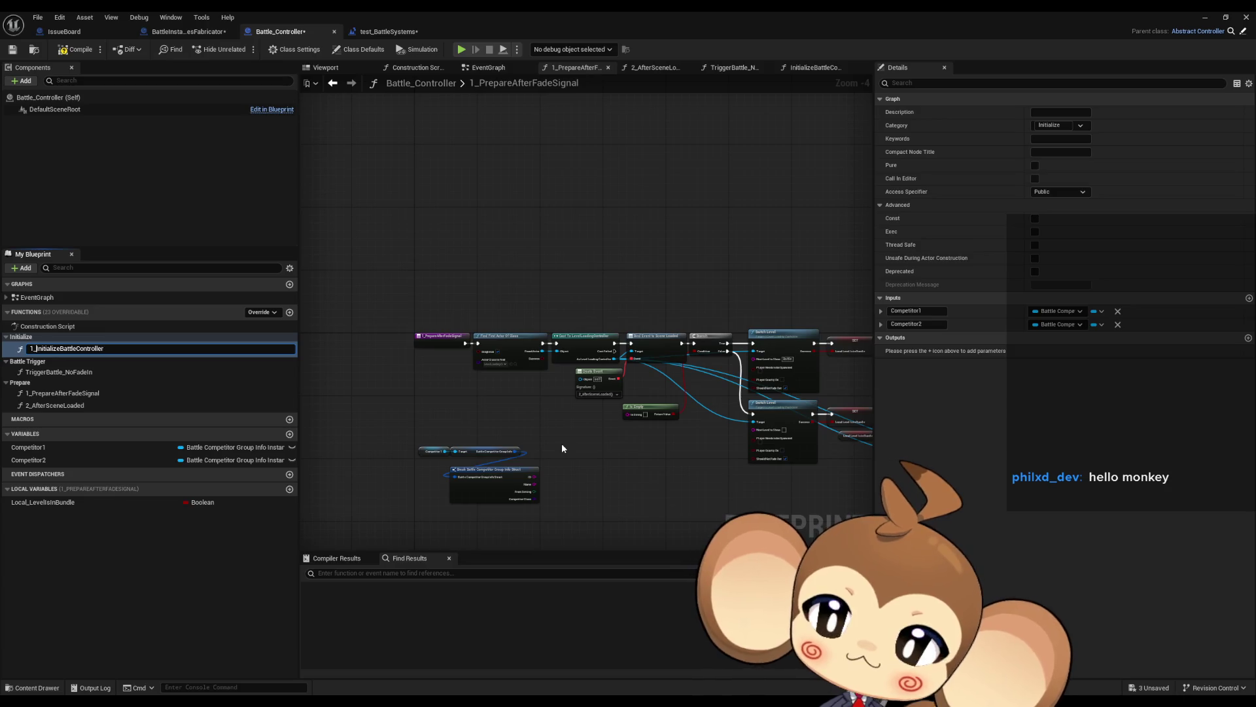
{"action": "key", "text": "Return"}
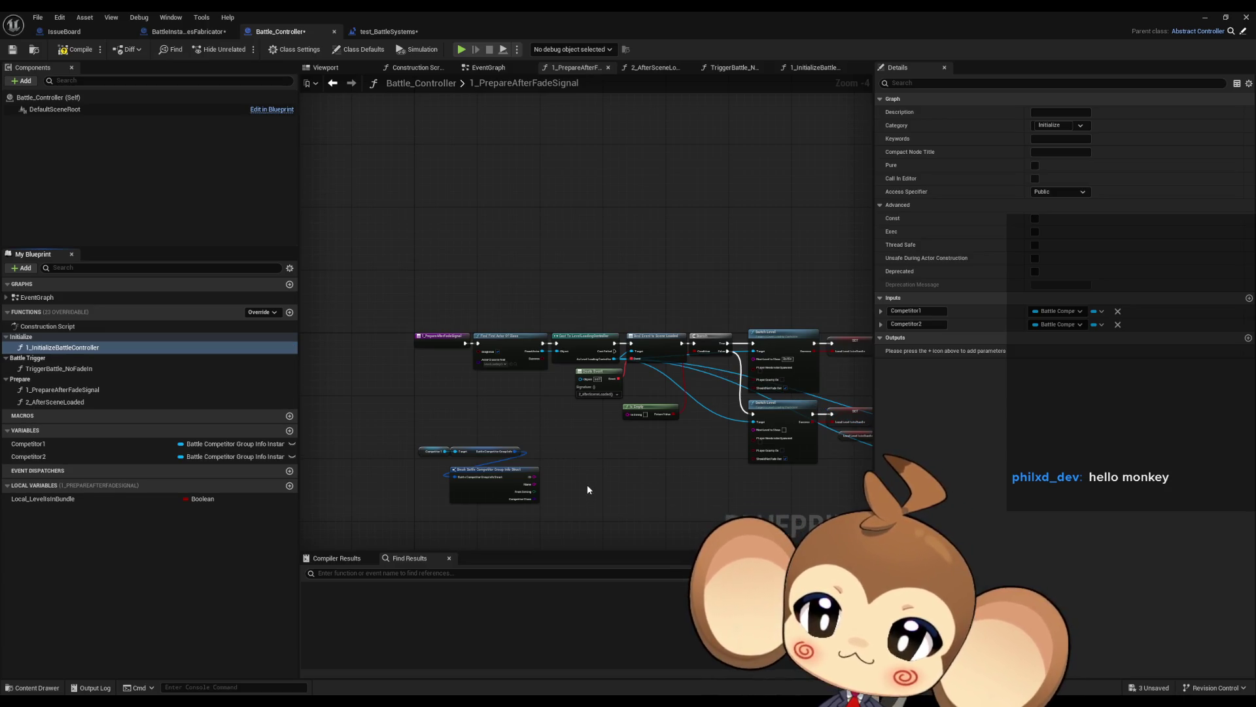
- Move 2_AfterSceneLoaded into the Initialize category and save Battle_Controller
{"action": "left_click_drag", "start_coordinate": [44, 402], "coordinate": [45, 341]}
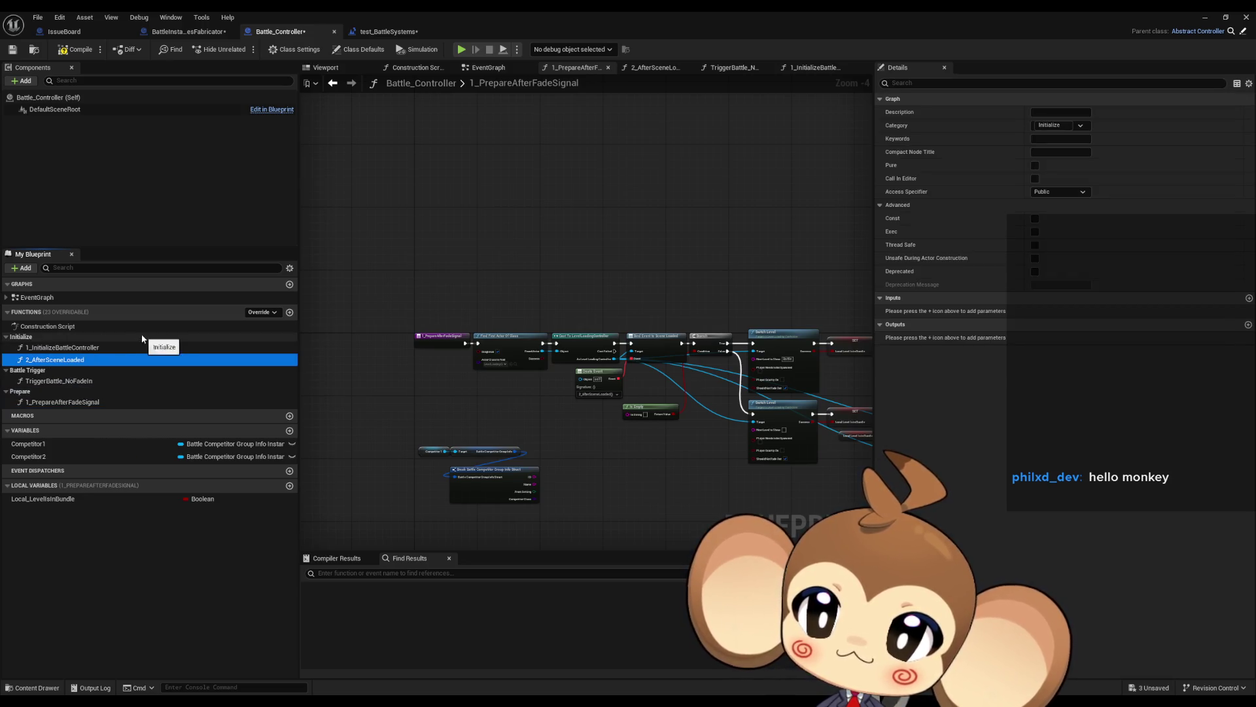
{"action": "left_click", "coordinate": [516, 407]}
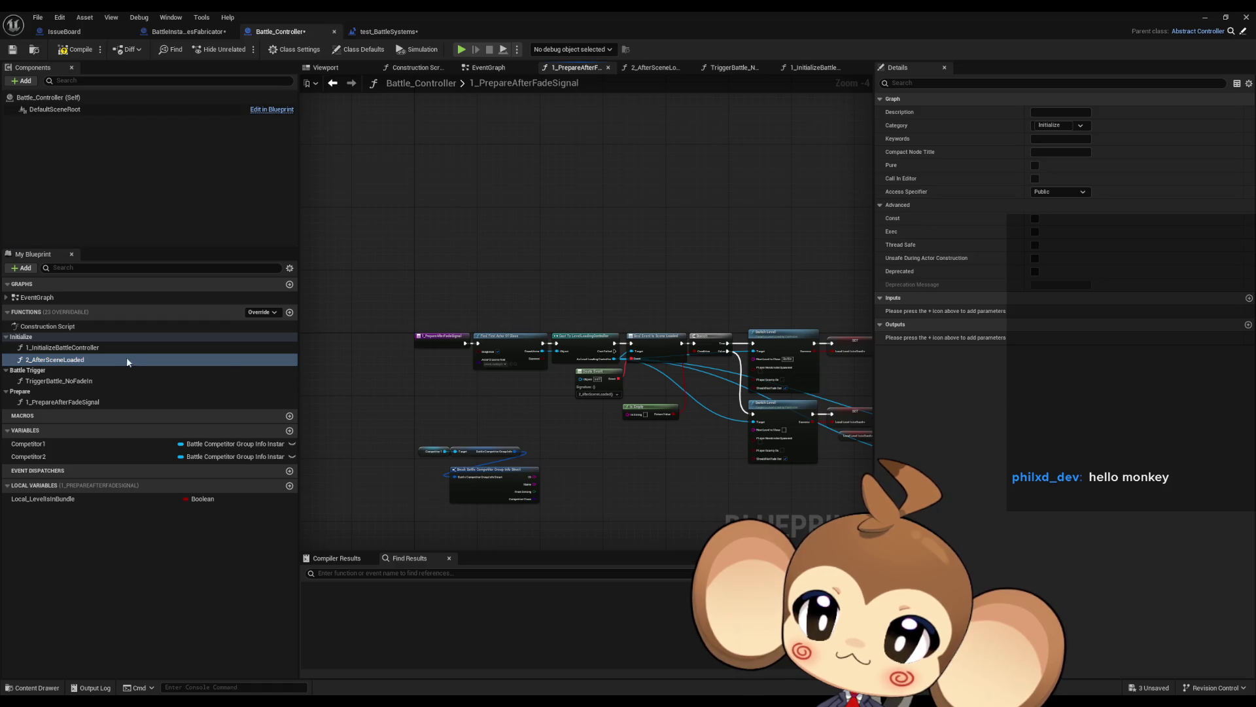
{"action": "double_click", "coordinate": [80, 360]}
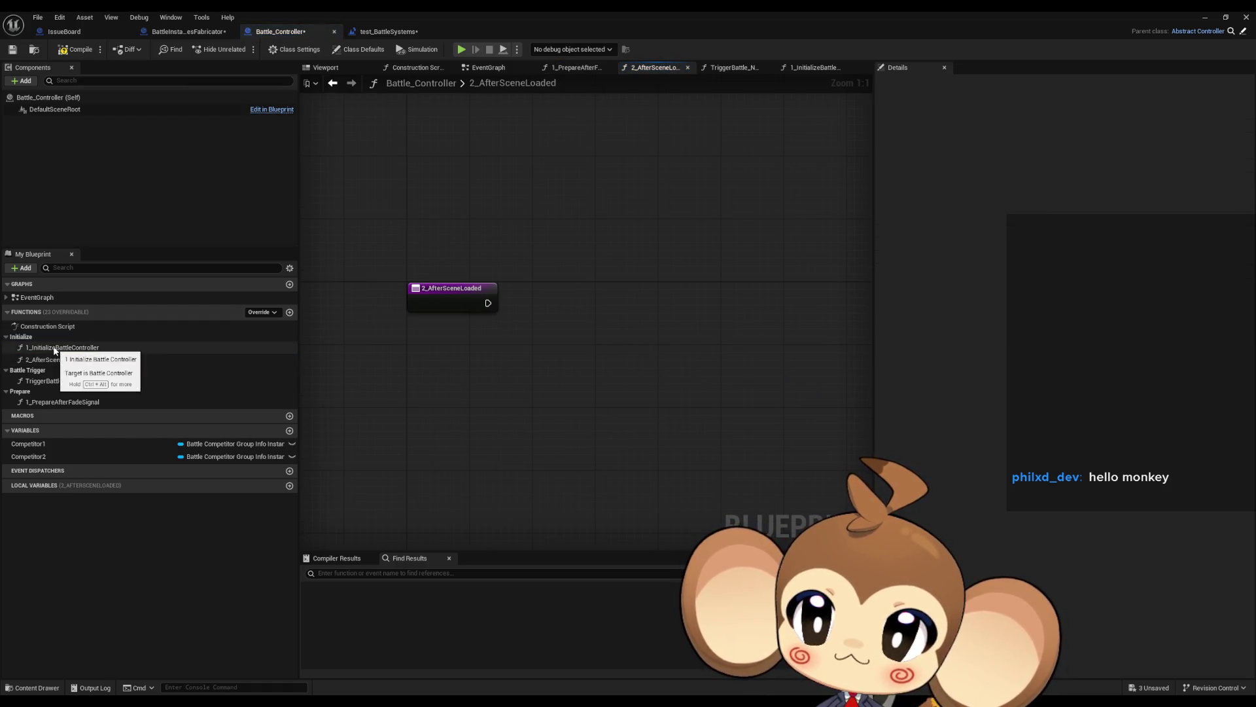
{"action": "double_click", "coordinate": [54, 347]}
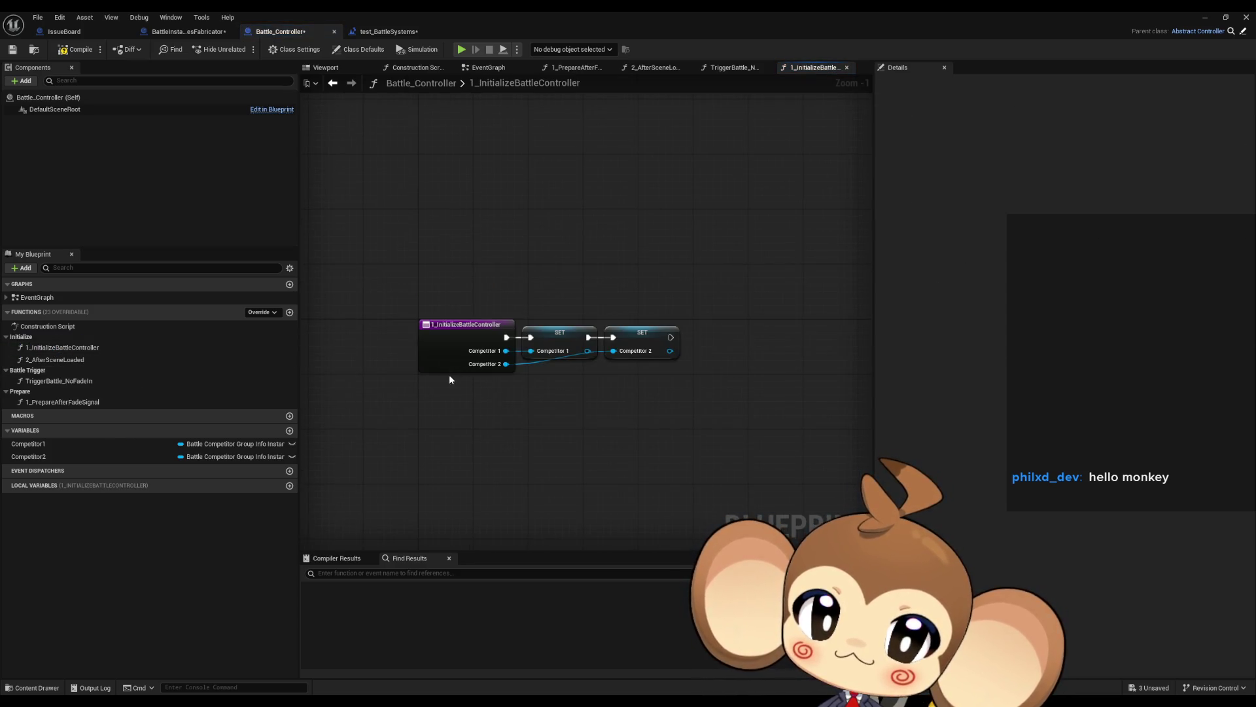
{"action": "left_click", "coordinate": [12, 49]}
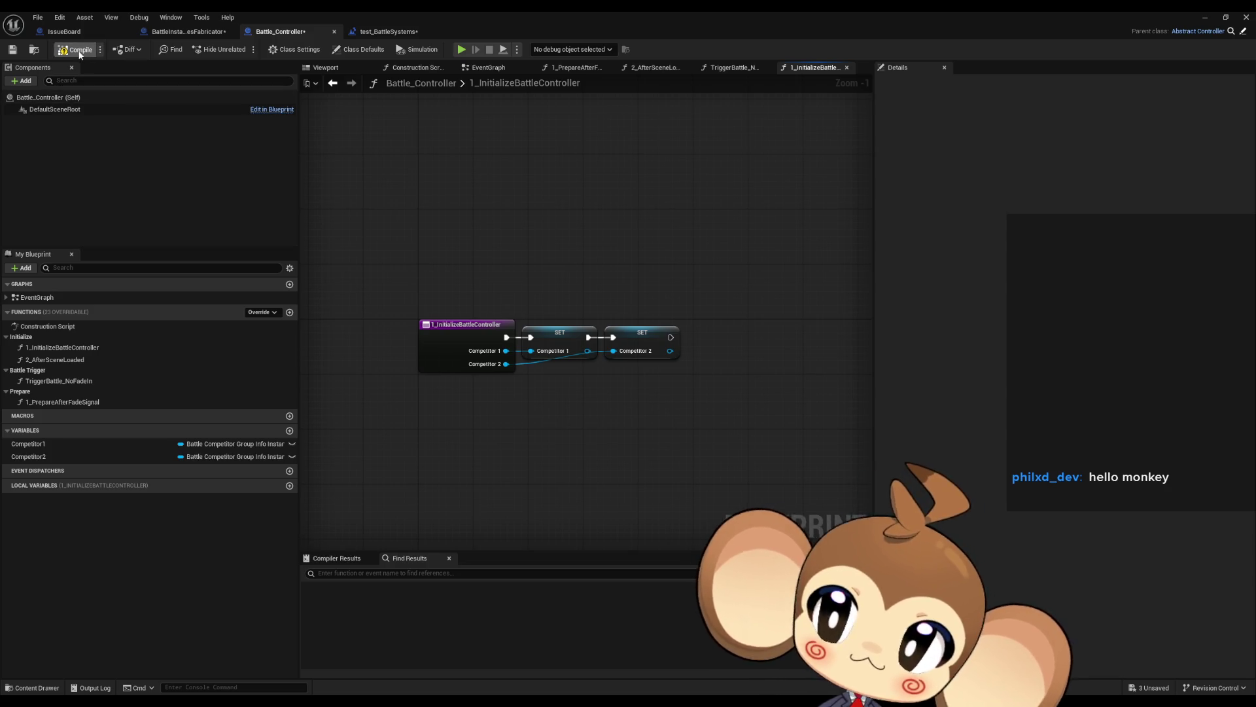
- In CreateBattle, run Initialize Battle Controller from Sequence Then 2 and feed its output to SET
{"action": "left_click", "coordinate": [187, 31]}
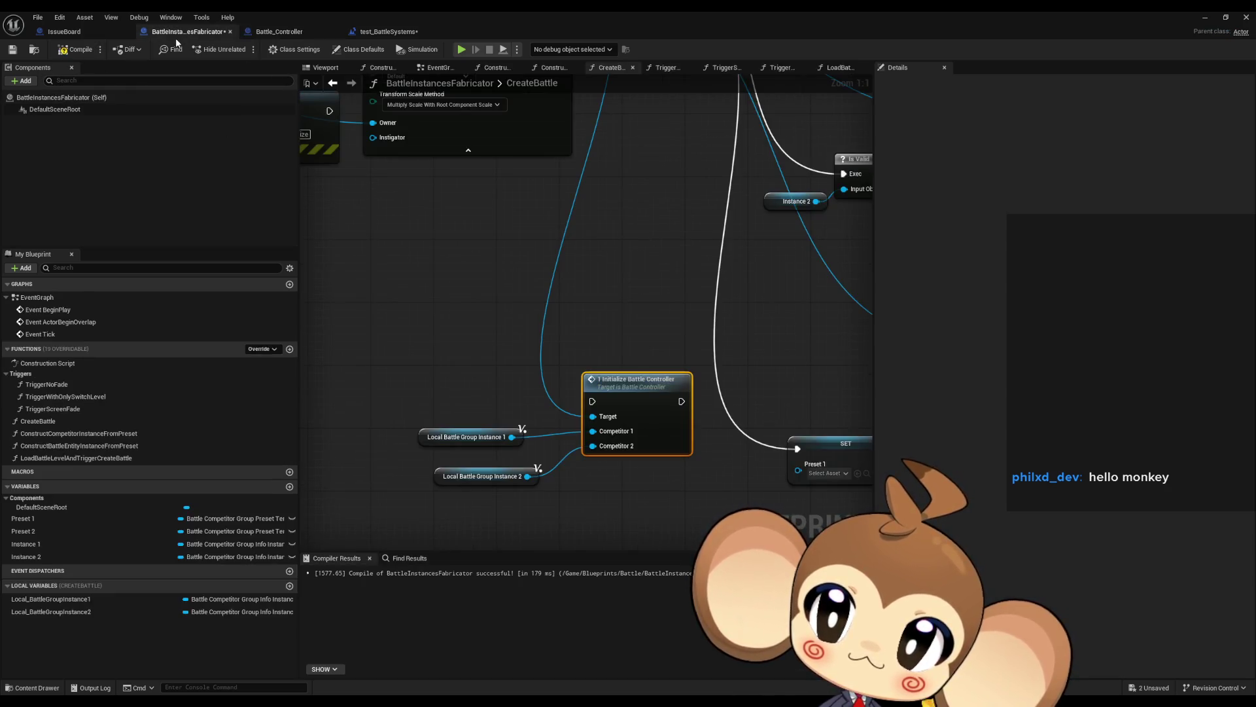
{"action": "left_click", "coordinate": [528, 261]}
{"action": "scroll", "coordinate": [492, 259], "scroll_direction": "down", "scroll_amount": 2}
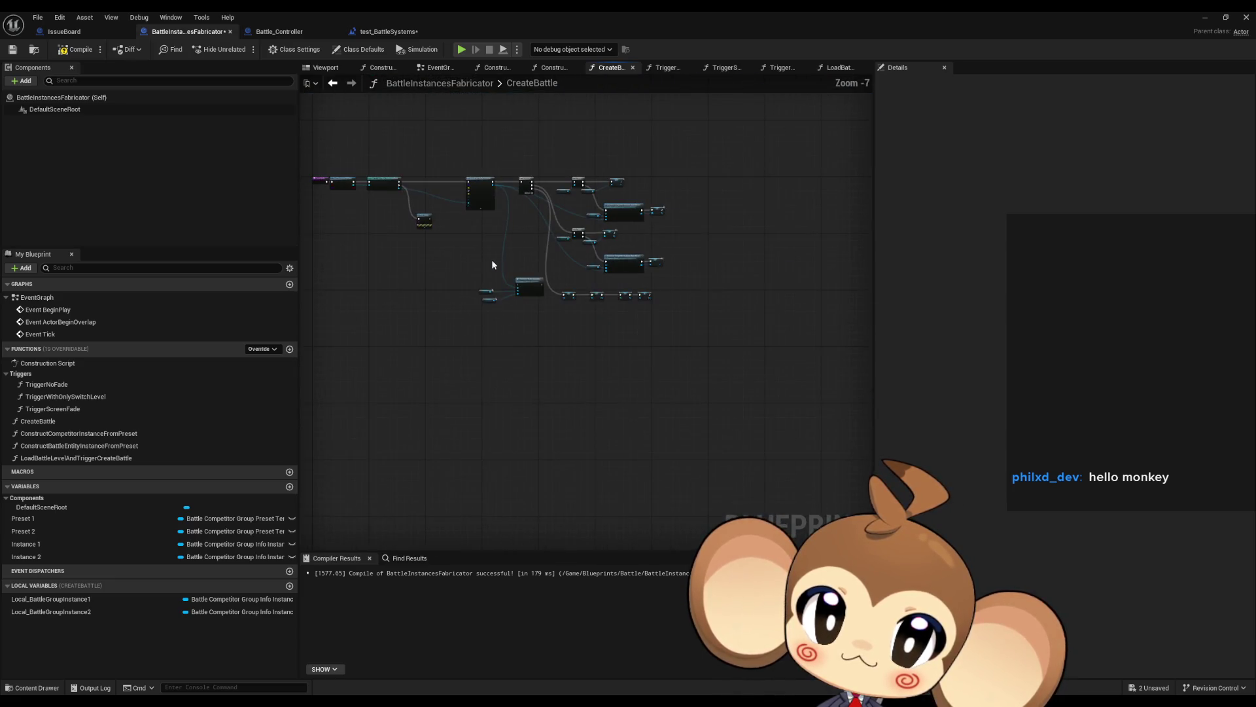
{"action": "scroll", "coordinate": [547, 367], "scroll_direction": "up", "scroll_amount": 5}
{"action": "left_click_drag", "start_coordinate": [547, 366], "coordinate": [562, 499]}
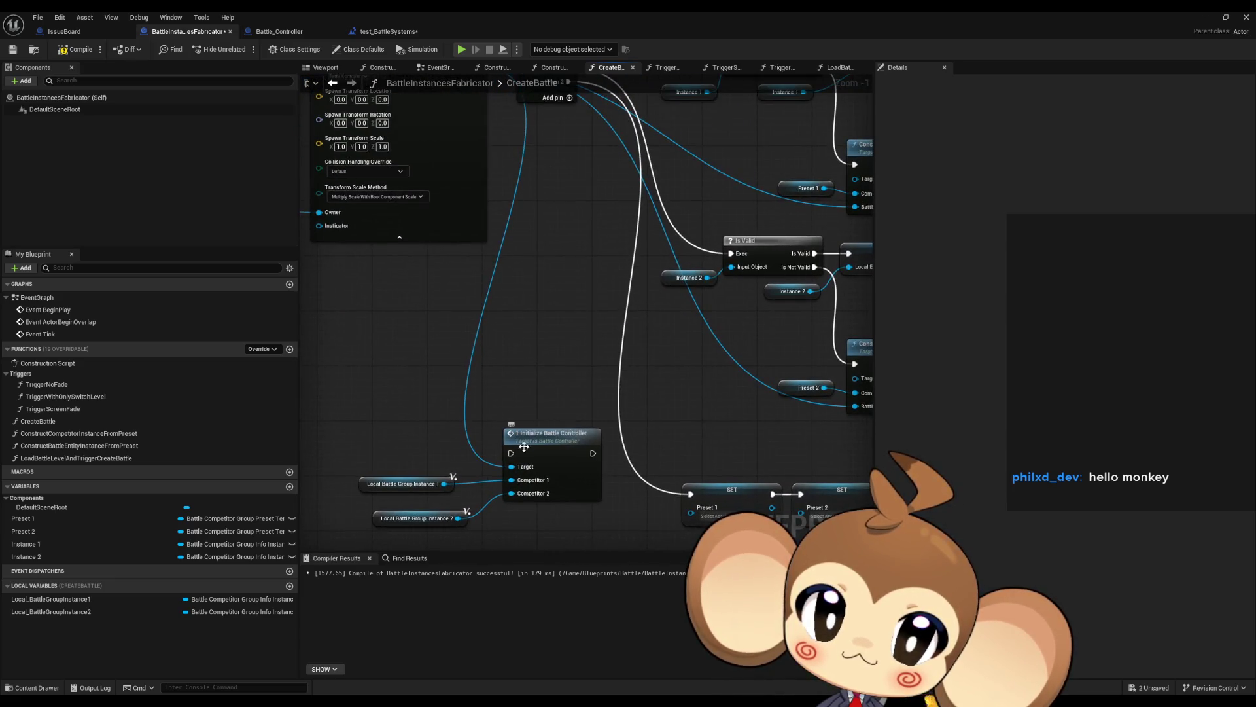
{"action": "mouse_move", "coordinate": [592, 453]}
{"action": "left_mouse_down"}
{"action": "mouse_move", "coordinate": [568, 422]}
{"action": "mouse_move", "coordinate": [674, 476]}
{"action": "mouse_move", "coordinate": [622, 418]}
{"action": "left_mouse_up"}
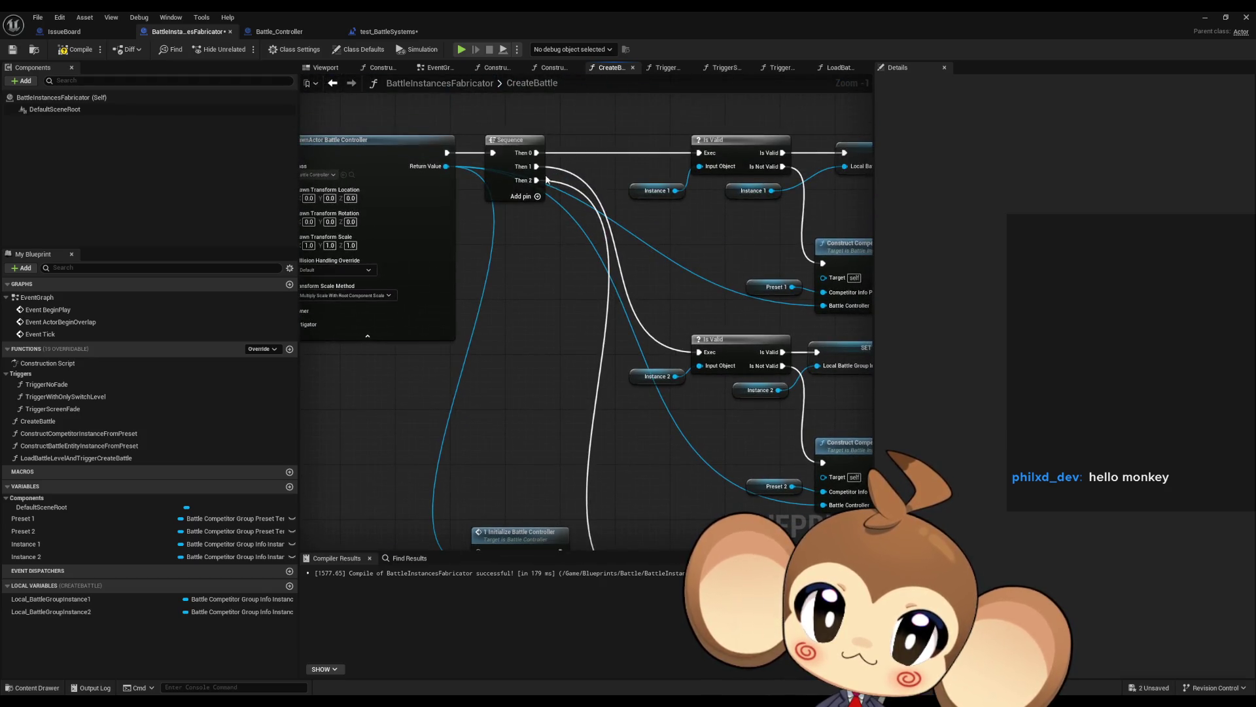
{"action": "mouse_move", "coordinate": [546, 180]}
{"action": "left_mouse_down"}
{"action": "mouse_move", "coordinate": [563, 454]}
{"action": "mouse_move", "coordinate": [491, 421]}
{"action": "mouse_move", "coordinate": [483, 394]}
{"action": "left_mouse_up"}
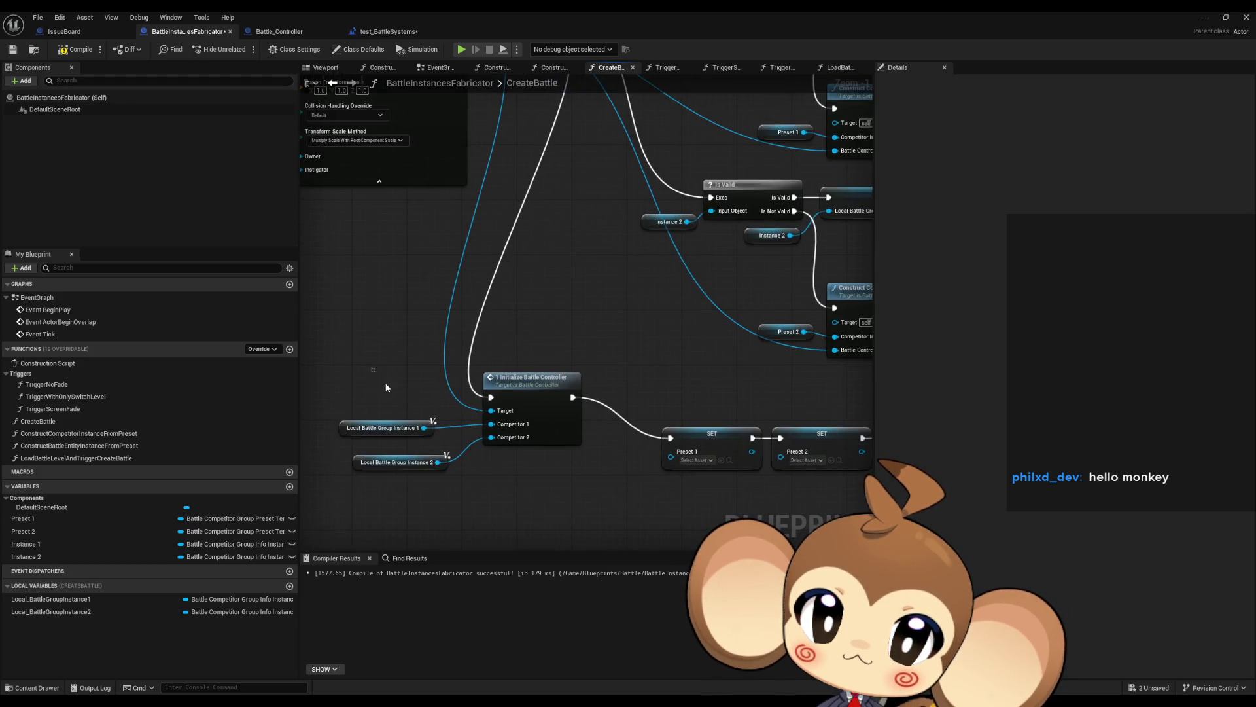
- Move Initialize Battle Controller with its inputs beside the SET chain and shift the bottom row right
{"action": "left_click_drag", "start_coordinate": [386, 387], "coordinate": [498, 477]}
{"action": "left_click_drag", "start_coordinate": [541, 414], "coordinate": [603, 432]}
{"action": "left_click", "coordinate": [541, 387]}
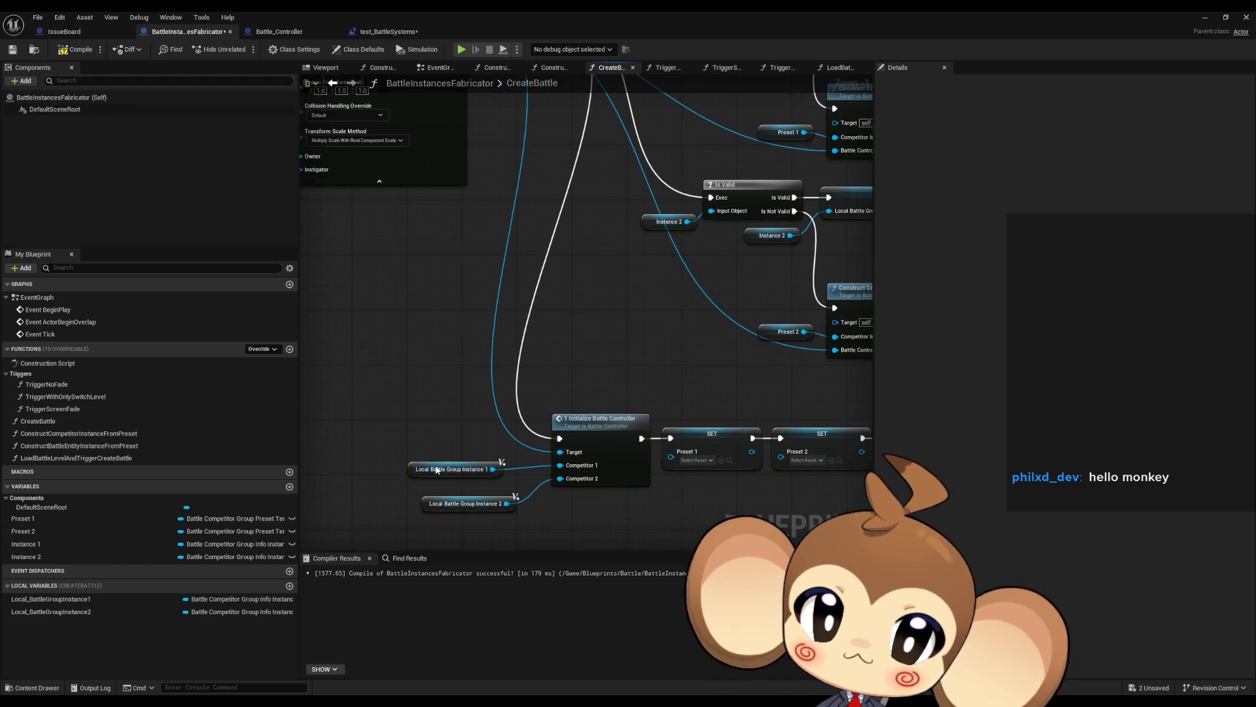
{"action": "left_click_drag", "start_coordinate": [437, 470], "coordinate": [451, 483]}
{"action": "left_click", "coordinate": [404, 459]}
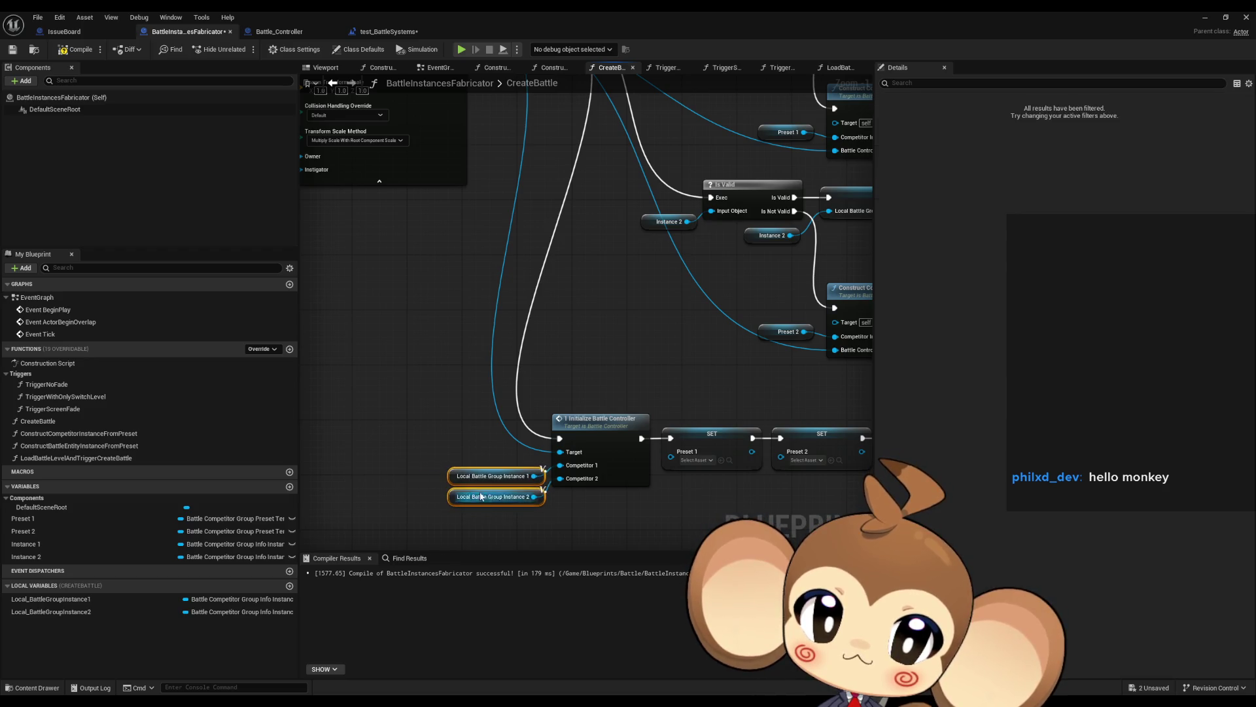
{"action": "left_click_drag", "start_coordinate": [671, 394], "coordinate": [480, 407]}
{"action": "scroll", "coordinate": [480, 407], "scroll_direction": "down", "scroll_amount": 2}
{"action": "mouse_move", "coordinate": [340, 517]}
{"action": "left_mouse_down"}
{"action": "mouse_move", "coordinate": [446, 418]}
{"action": "mouse_move", "coordinate": [818, 422]}
{"action": "left_mouse_up"}
{"action": "left_click_drag", "start_coordinate": [458, 450], "coordinate": [544, 450]}
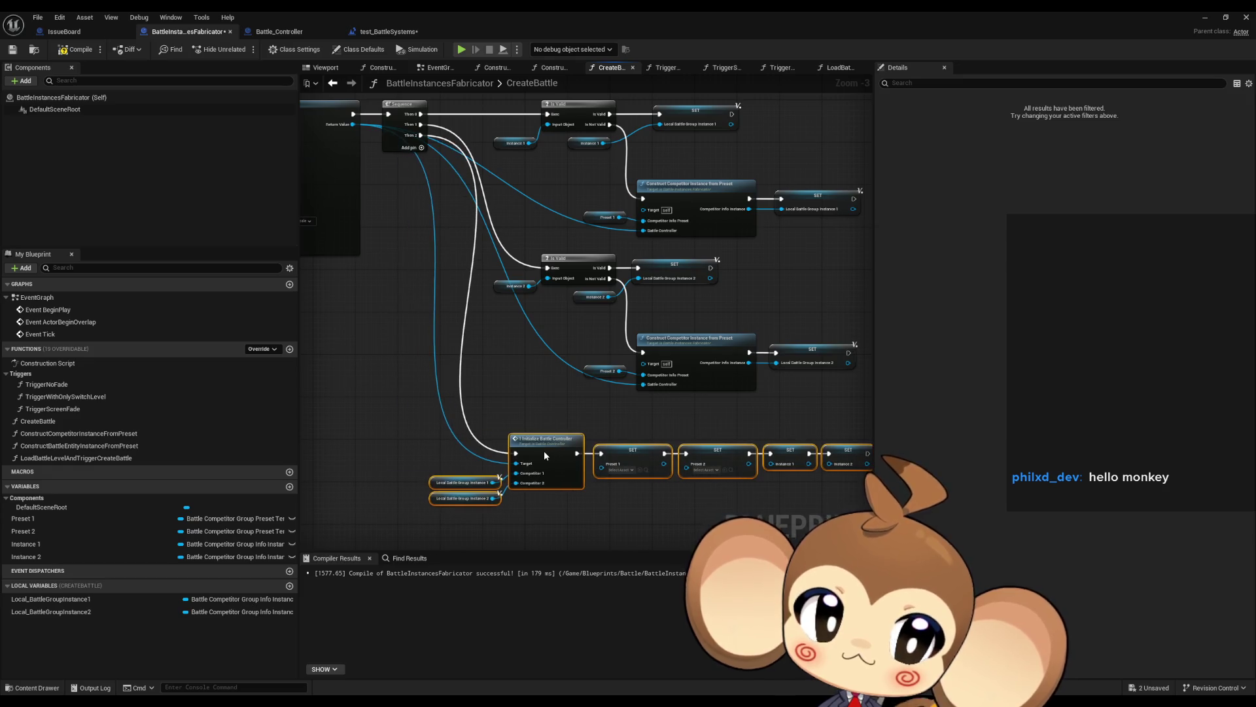
{"action": "left_click", "coordinate": [677, 396]}
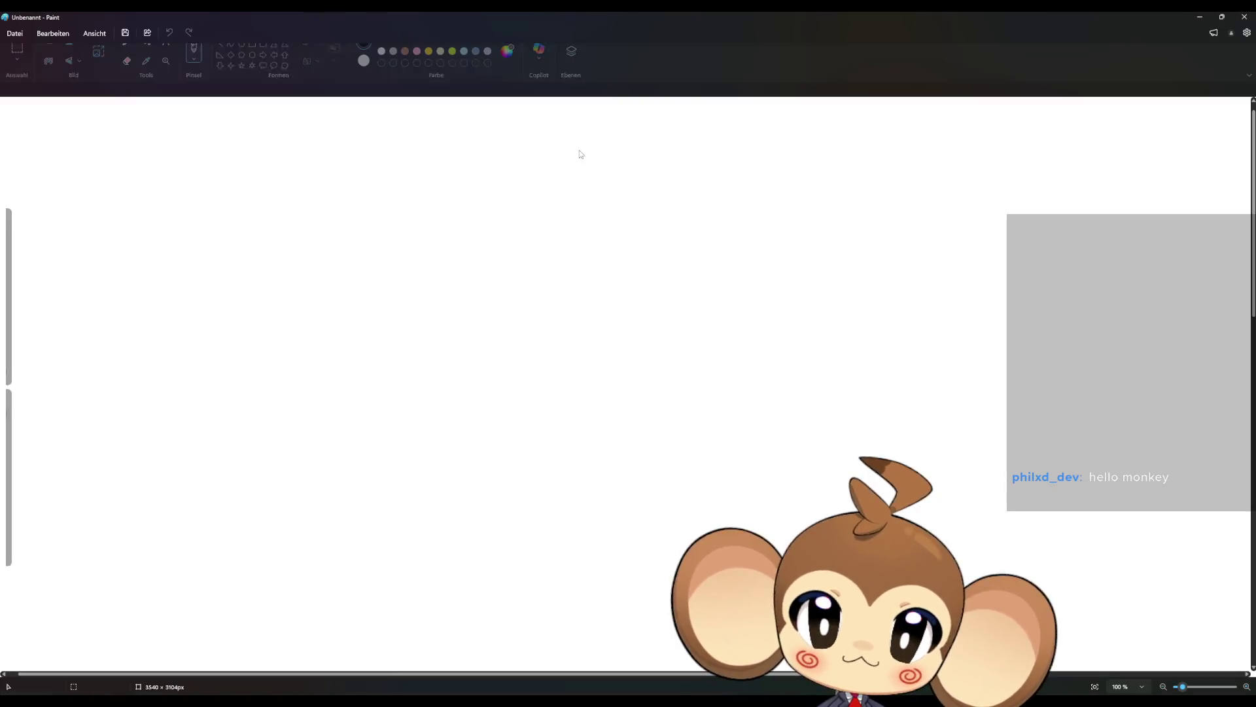
- With a 5px pencil, sketch the monkey's eyes, mouth, head, ears and face patches
{"action": "left_click", "coordinate": [126, 55]}
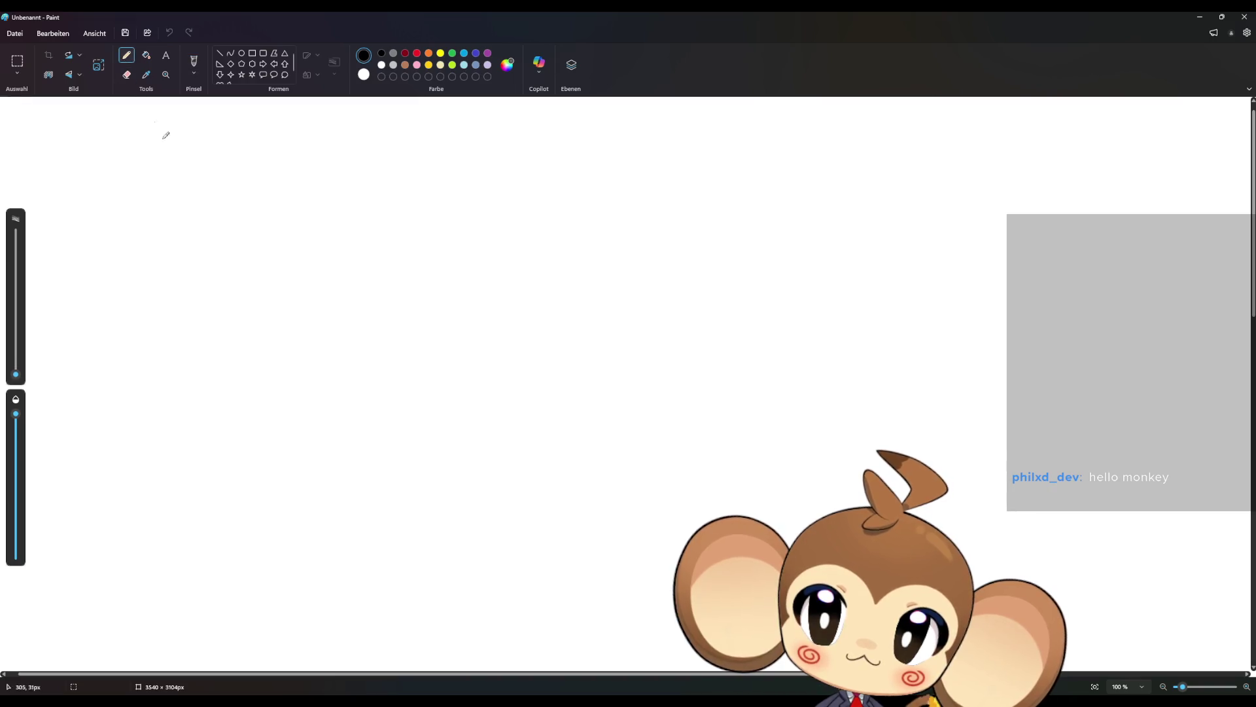
{"action": "left_click_drag", "start_coordinate": [18, 377], "coordinate": [19, 370]}
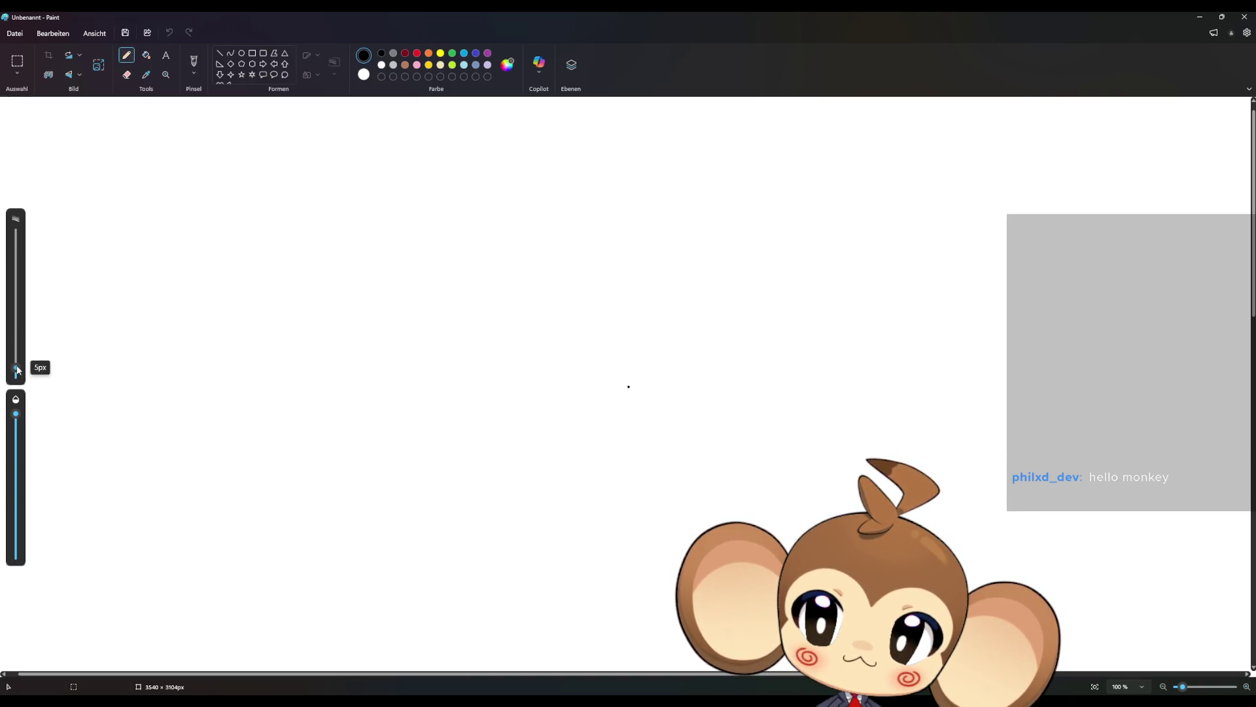
{"action": "mouse_move", "coordinate": [438, 306]}
{"action": "left_mouse_down"}
{"action": "mouse_move", "coordinate": [488, 288]}
{"action": "mouse_move", "coordinate": [508, 314]}
{"action": "mouse_move", "coordinate": [626, 320]}
{"action": "left_mouse_up"}
{"action": "mouse_move", "coordinate": [458, 367]}
{"action": "left_mouse_down"}
{"action": "mouse_move", "coordinate": [535, 401]}
{"action": "mouse_move", "coordinate": [627, 394]}
{"action": "left_mouse_up"}
{"action": "mouse_move", "coordinate": [567, 232]}
{"action": "left_mouse_down"}
{"action": "mouse_move", "coordinate": [545, 226]}
{"action": "mouse_move", "coordinate": [378, 289]}
{"action": "mouse_move", "coordinate": [389, 424]}
{"action": "mouse_move", "coordinate": [591, 469]}
{"action": "mouse_move", "coordinate": [667, 350]}
{"action": "mouse_move", "coordinate": [605, 243]}
{"action": "mouse_move", "coordinate": [544, 225]}
{"action": "mouse_move", "coordinate": [548, 142]}
{"action": "left_mouse_up"}
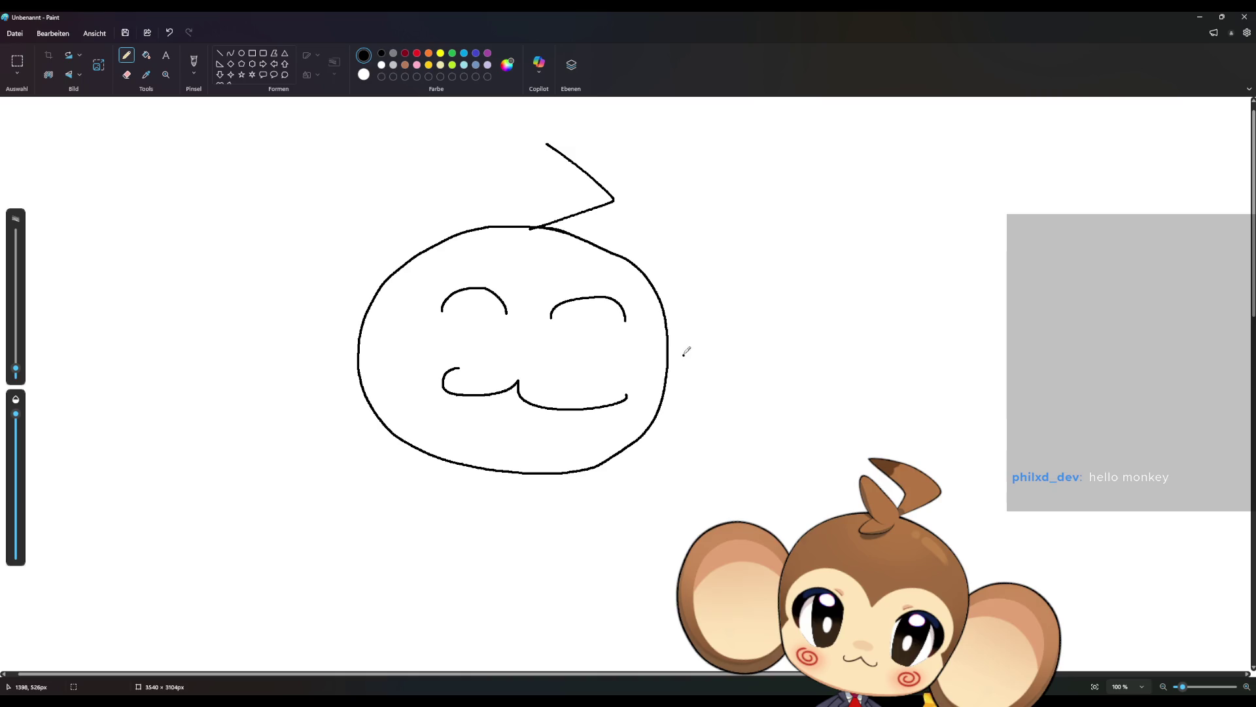
{"action": "mouse_move", "coordinate": [665, 325]}
{"action": "left_mouse_down"}
{"action": "mouse_move", "coordinate": [750, 301]}
{"action": "mouse_move", "coordinate": [680, 400]}
{"action": "mouse_move", "coordinate": [666, 390]}
{"action": "left_mouse_up"}
{"action": "mouse_move", "coordinate": [656, 285]}
{"action": "left_mouse_down"}
{"action": "mouse_move", "coordinate": [730, 263]}
{"action": "mouse_move", "coordinate": [728, 440]}
{"action": "mouse_move", "coordinate": [664, 408]}
{"action": "left_mouse_up"}
{"action": "mouse_move", "coordinate": [390, 271]}
{"action": "left_mouse_down"}
{"action": "mouse_move", "coordinate": [278, 282]}
{"action": "mouse_move", "coordinate": [370, 317]}
{"action": "mouse_move", "coordinate": [321, 165]}
{"action": "mouse_move", "coordinate": [268, 364]}
{"action": "mouse_move", "coordinate": [364, 342]}
{"action": "left_mouse_up"}
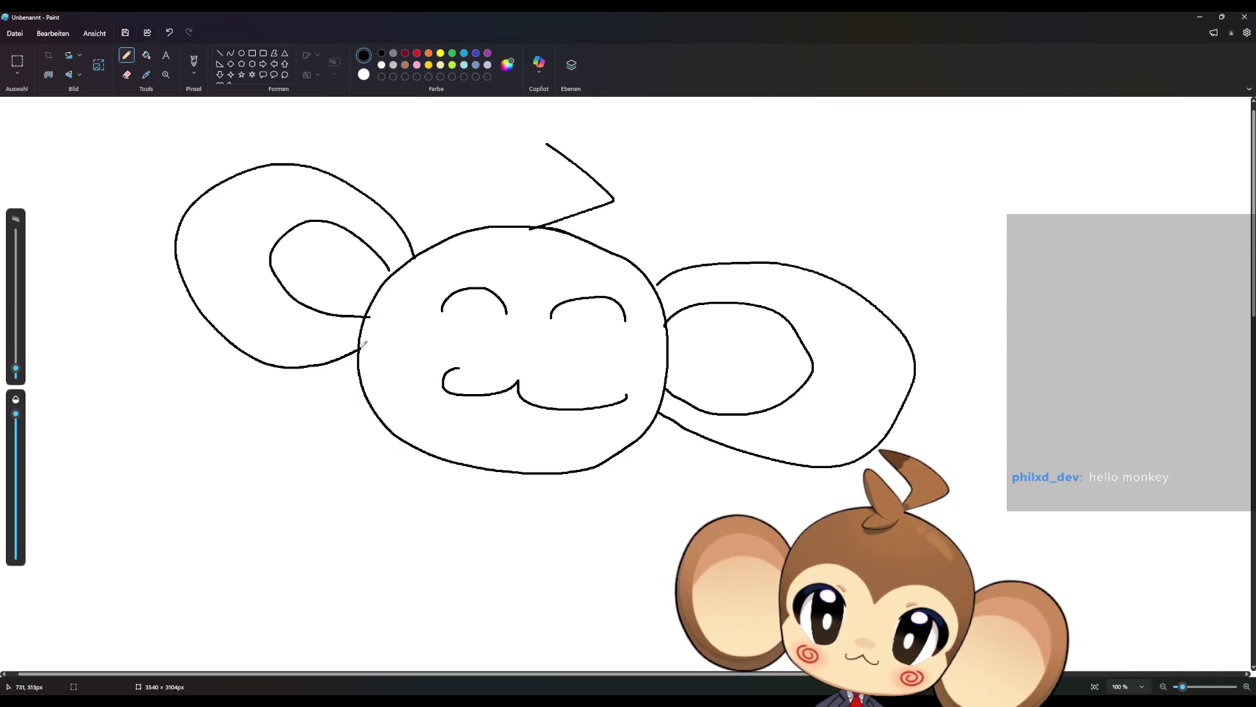
{"action": "mouse_move", "coordinate": [534, 289]}
{"action": "left_mouse_down"}
{"action": "mouse_move", "coordinate": [425, 285]}
{"action": "mouse_move", "coordinate": [406, 338]}
{"action": "mouse_move", "coordinate": [359, 368]}
{"action": "left_mouse_up"}
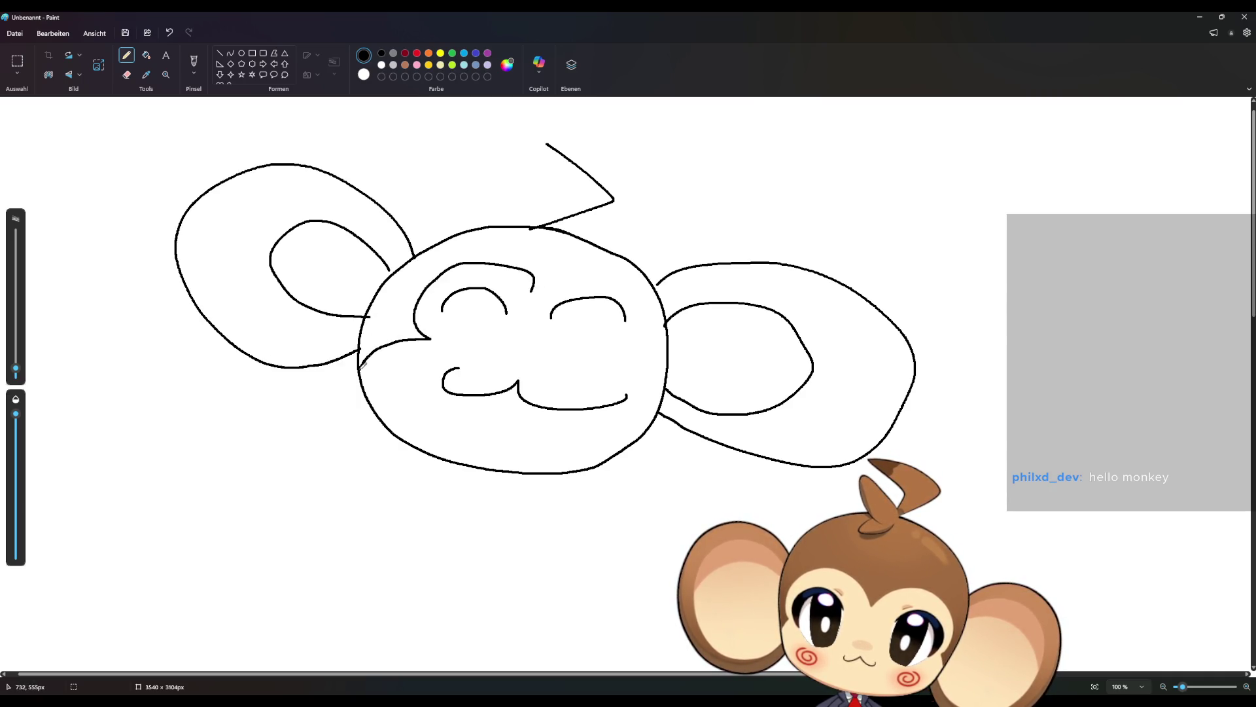
{"action": "mouse_move", "coordinate": [531, 292]}
{"action": "left_mouse_down"}
{"action": "mouse_move", "coordinate": [558, 273]}
{"action": "mouse_move", "coordinate": [629, 303]}
{"action": "mouse_move", "coordinate": [614, 357]}
{"action": "mouse_move", "coordinate": [661, 380]}
{"action": "left_mouse_up"}
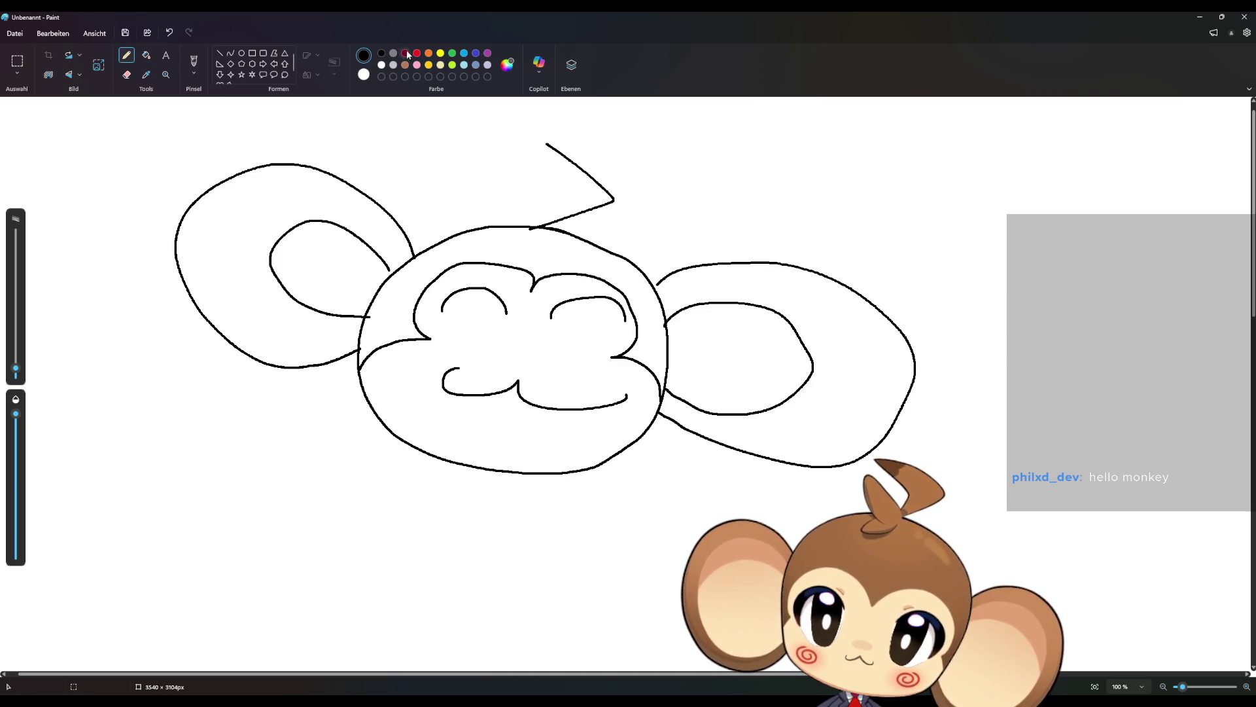
- Add dark-red spiral cheeks, then write the letters B, k and B in black below
{"action": "mouse_move", "coordinate": [428, 350]}
{"action": "left_mouse_down"}
{"action": "mouse_move", "coordinate": [394, 361]}
{"action": "mouse_move", "coordinate": [428, 363]}
{"action": "mouse_move", "coordinate": [414, 366]}
{"action": "left_mouse_up"}
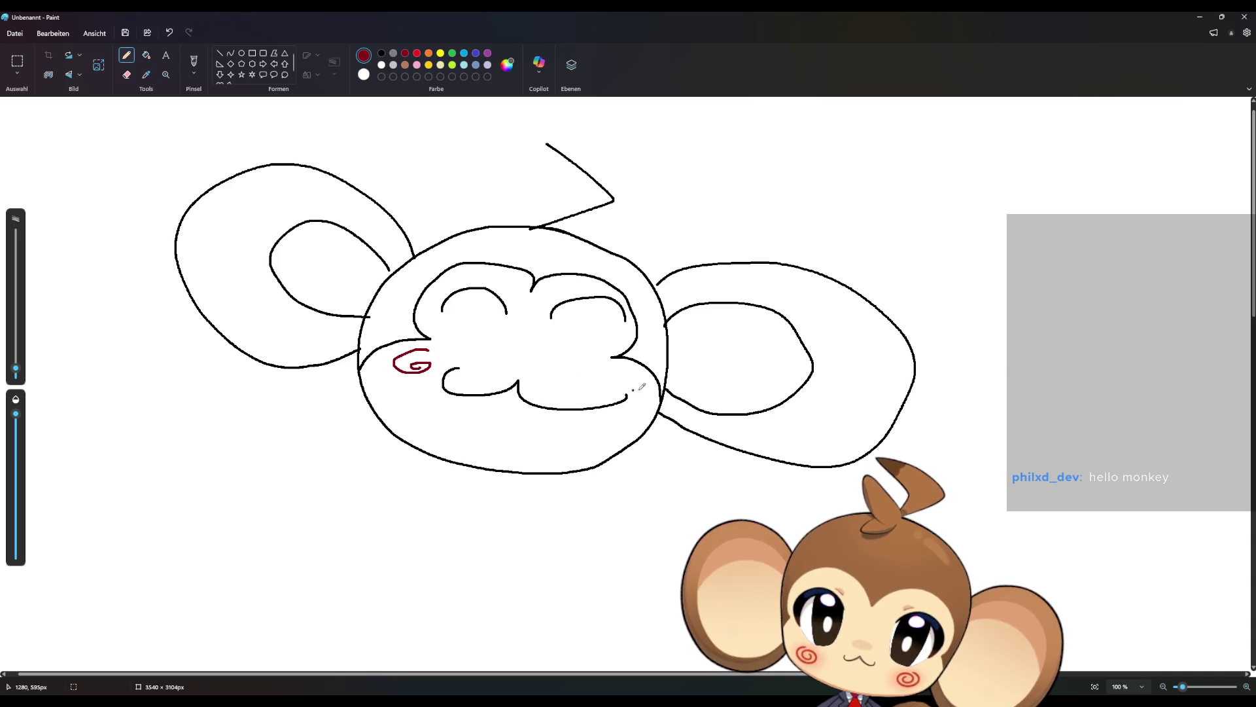
{"action": "left_click_drag", "start_coordinate": [615, 370], "coordinate": [636, 372]}
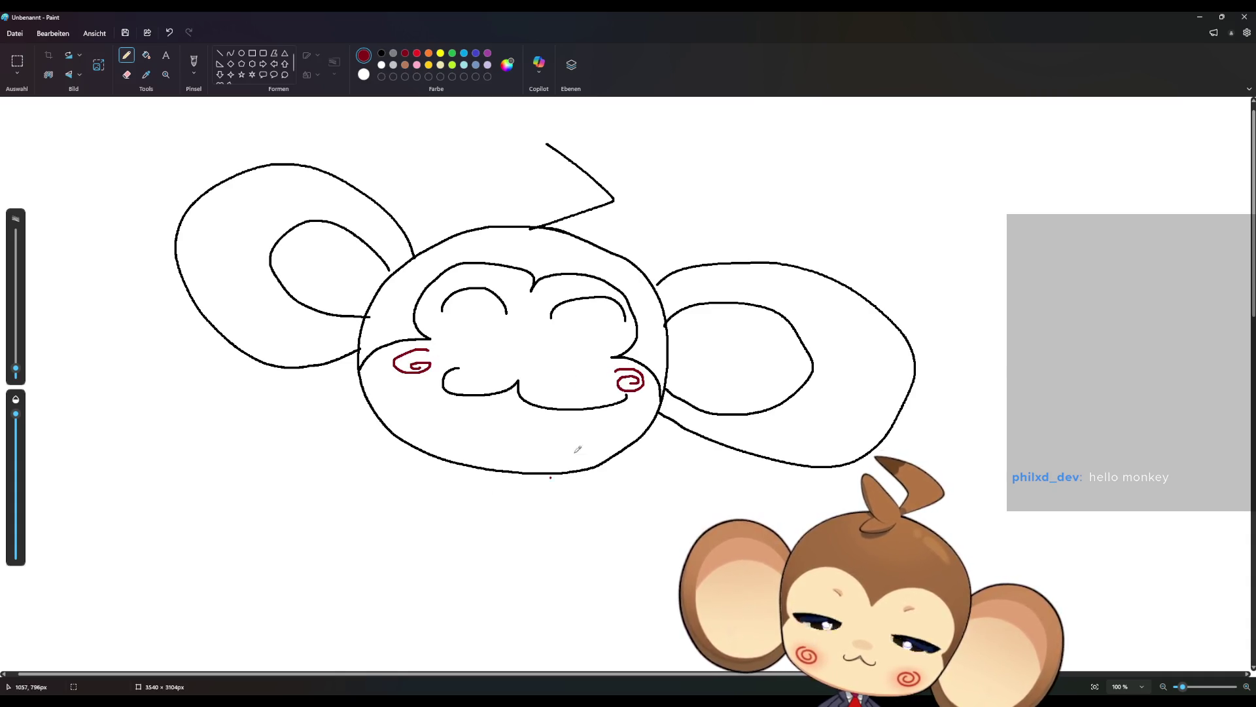
{"action": "left_click", "coordinate": [381, 55]}
{"action": "left_click_drag", "start_coordinate": [194, 387], "coordinate": [195, 480]}
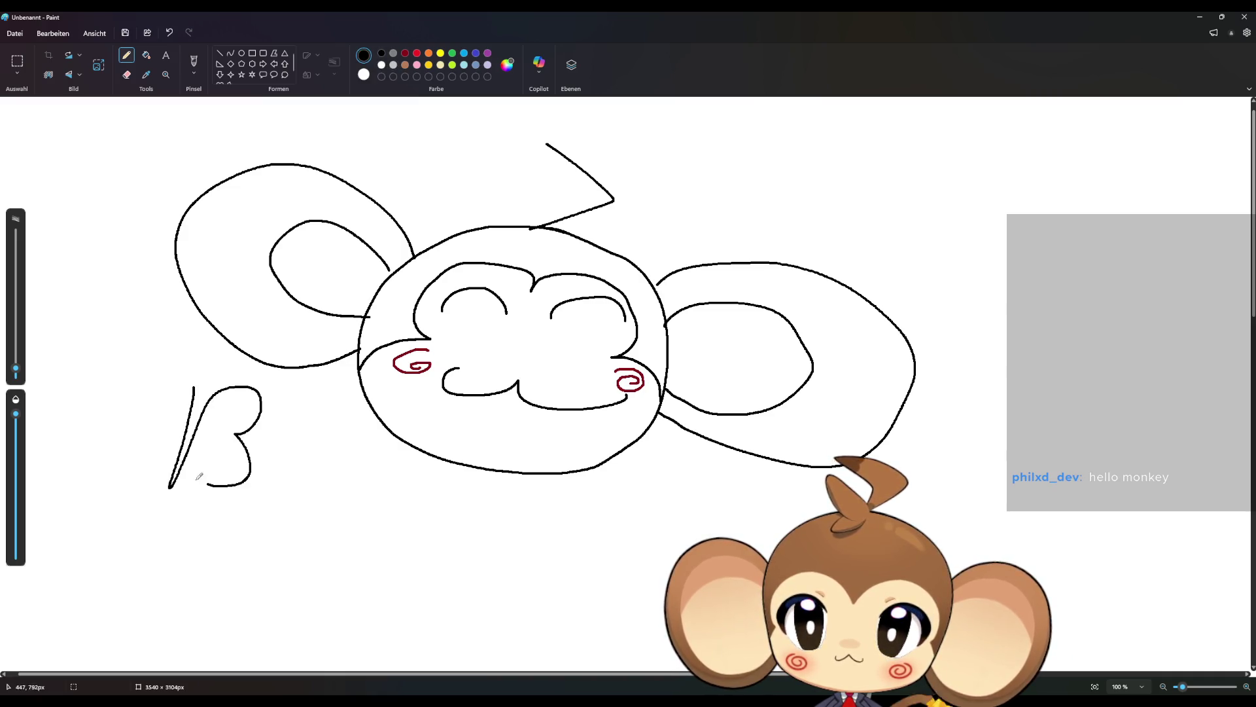
{"action": "left_click_drag", "start_coordinate": [288, 402], "coordinate": [262, 493]}
{"action": "left_click_drag", "start_coordinate": [273, 446], "coordinate": [299, 512]}
{"action": "mouse_move", "coordinate": [340, 439]}
{"action": "left_mouse_down"}
{"action": "mouse_move", "coordinate": [327, 492]}
{"action": "mouse_move", "coordinate": [342, 496]}
{"action": "left_mouse_up"}
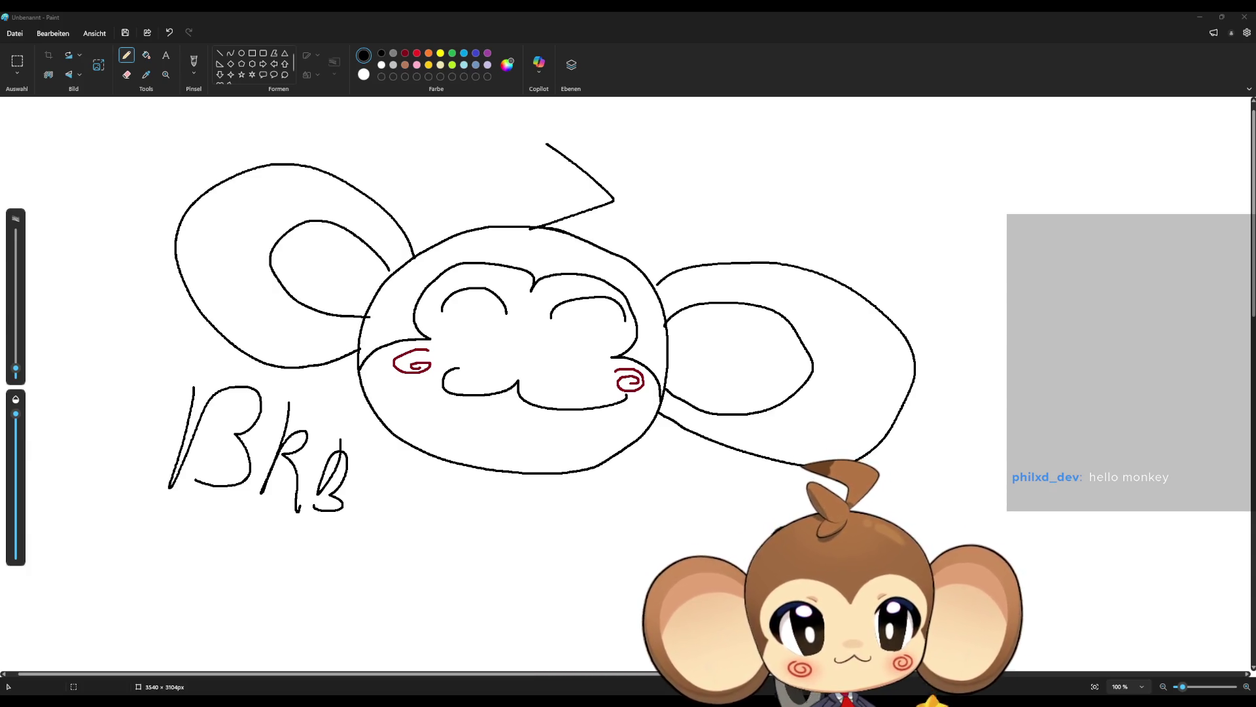
- Close Paint without saving the monkey sketch
{"action": "left_click", "coordinate": [1244, 16]}
{"action": "left_click", "coordinate": [646, 388]}
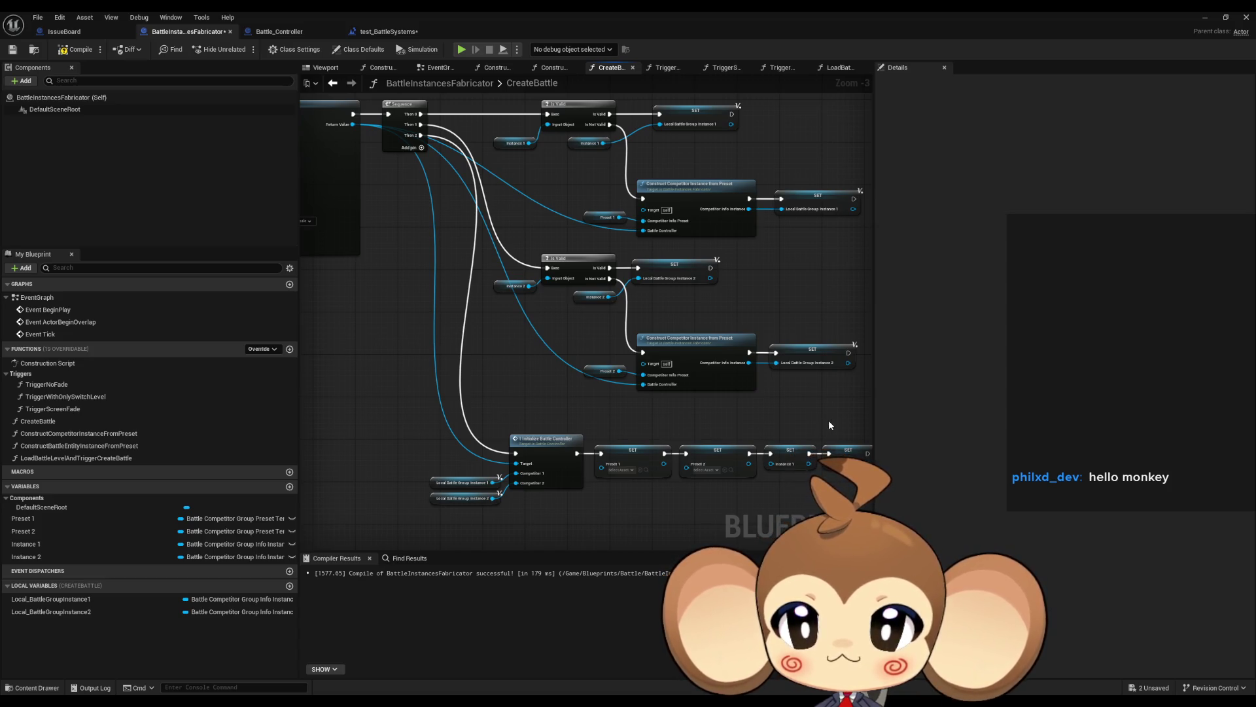
- Open the Initialize Battle Controller function graph, then the 2_AfterSceneLoaded function graph
{"action": "mouse_move", "coordinate": [828, 425]}
{"action": "left_mouse_down"}
{"action": "mouse_move", "coordinate": [792, 413]}
{"action": "mouse_move", "coordinate": [788, 392]}
{"action": "left_mouse_up"}
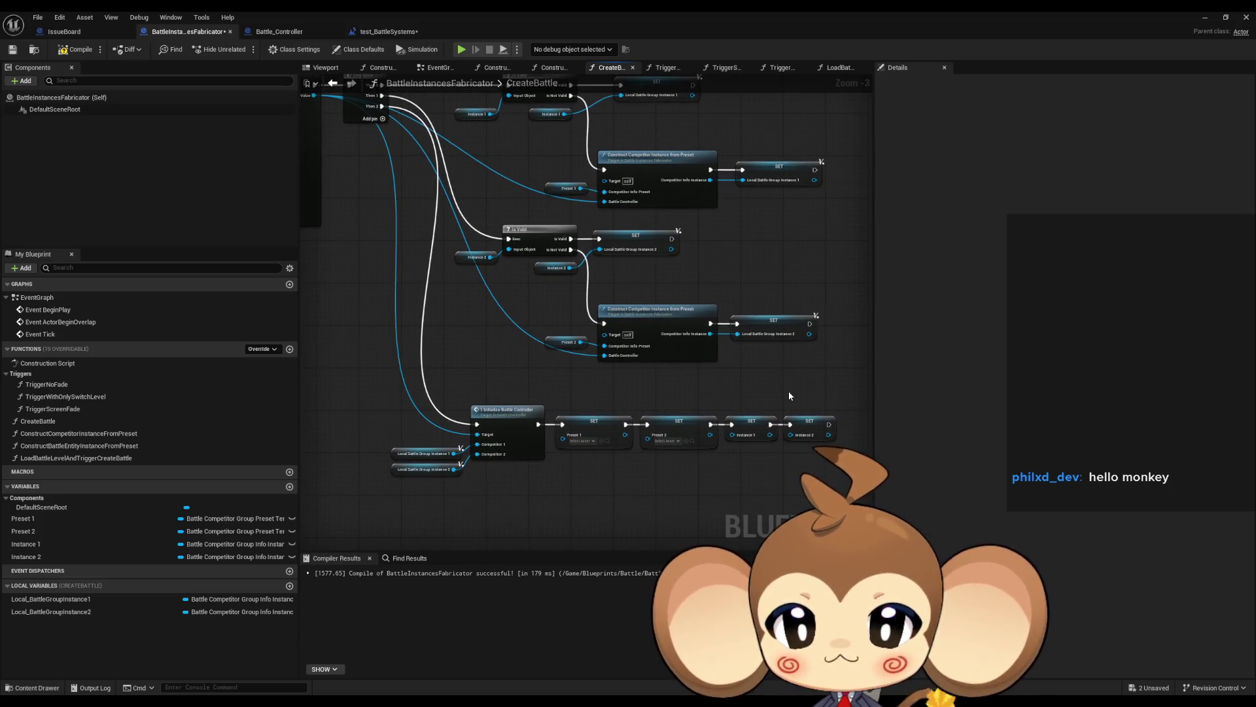
{"action": "left_click_drag", "start_coordinate": [668, 421], "coordinate": [742, 367]}
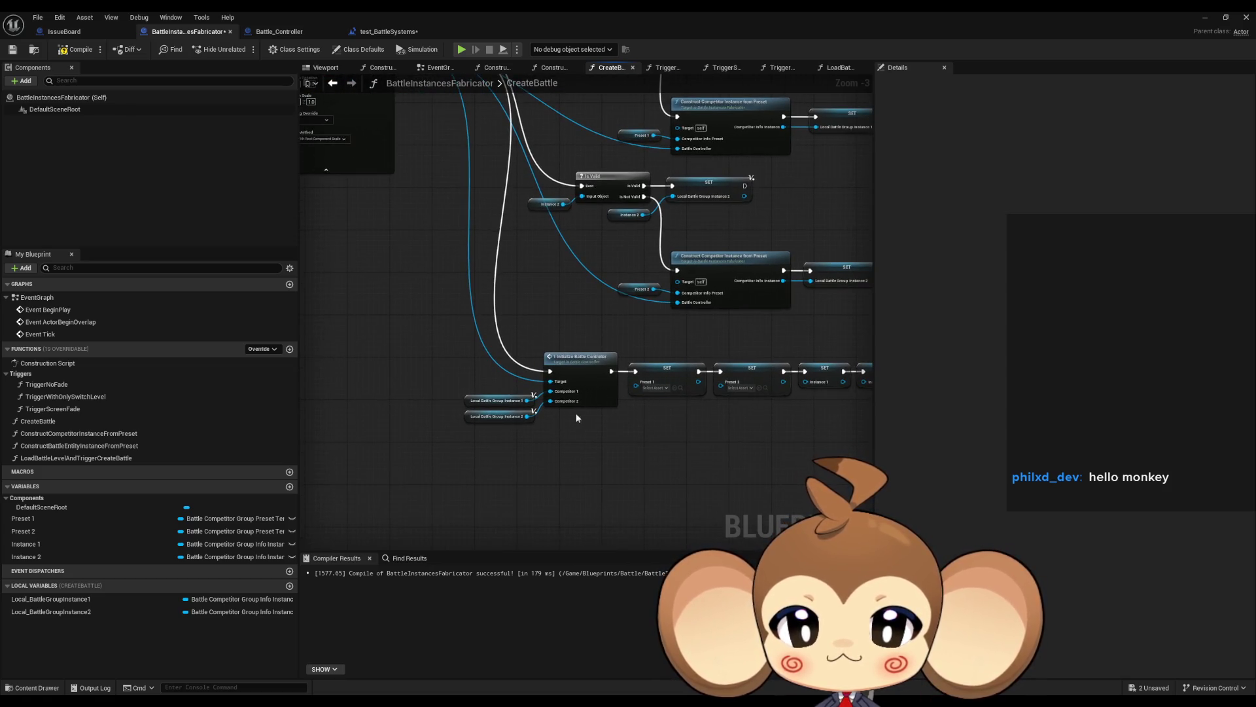
{"action": "left_click", "coordinate": [574, 375]}
{"action": "double_click", "coordinate": [574, 375]}
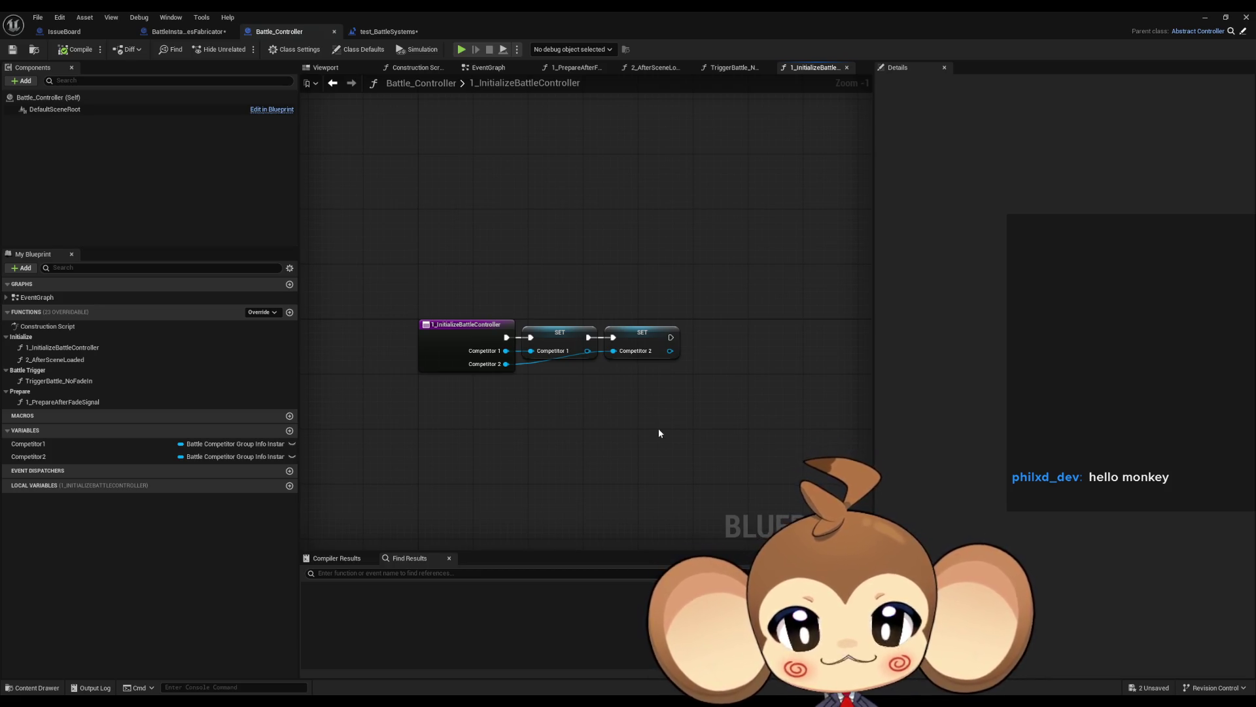
{"action": "left_click_drag", "start_coordinate": [658, 432], "coordinate": [664, 402]}
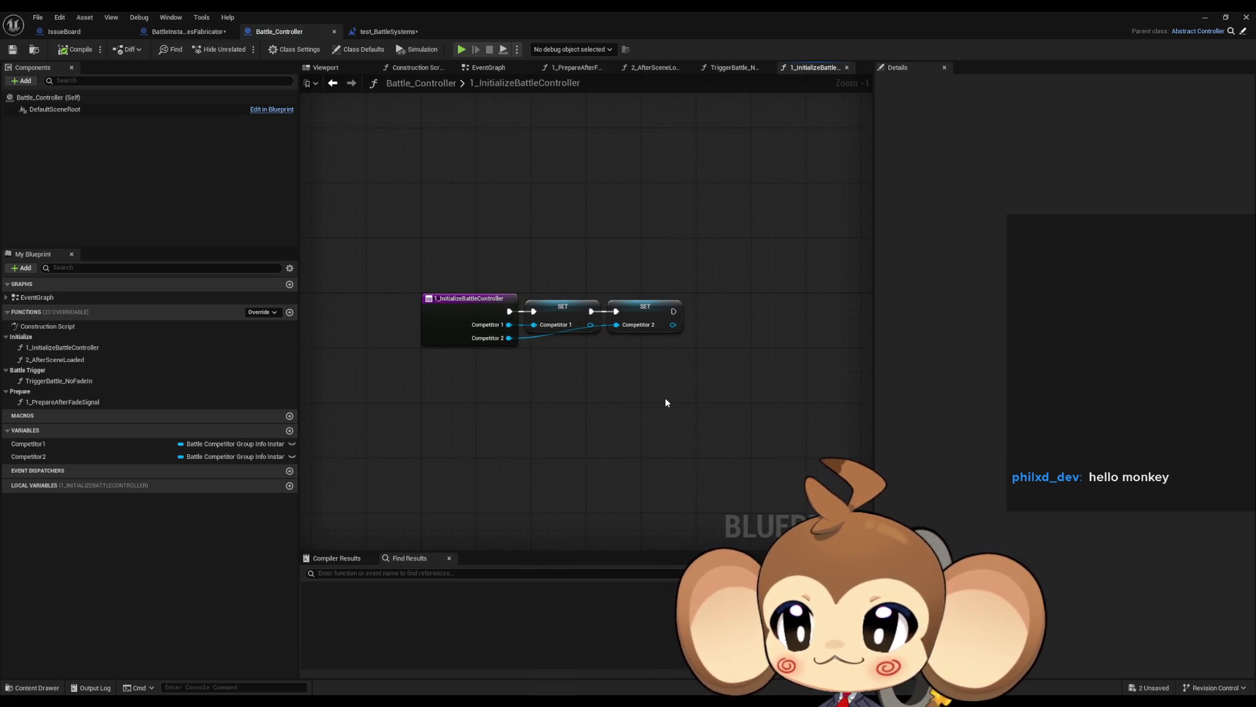
{"action": "left_click", "coordinate": [74, 360]}
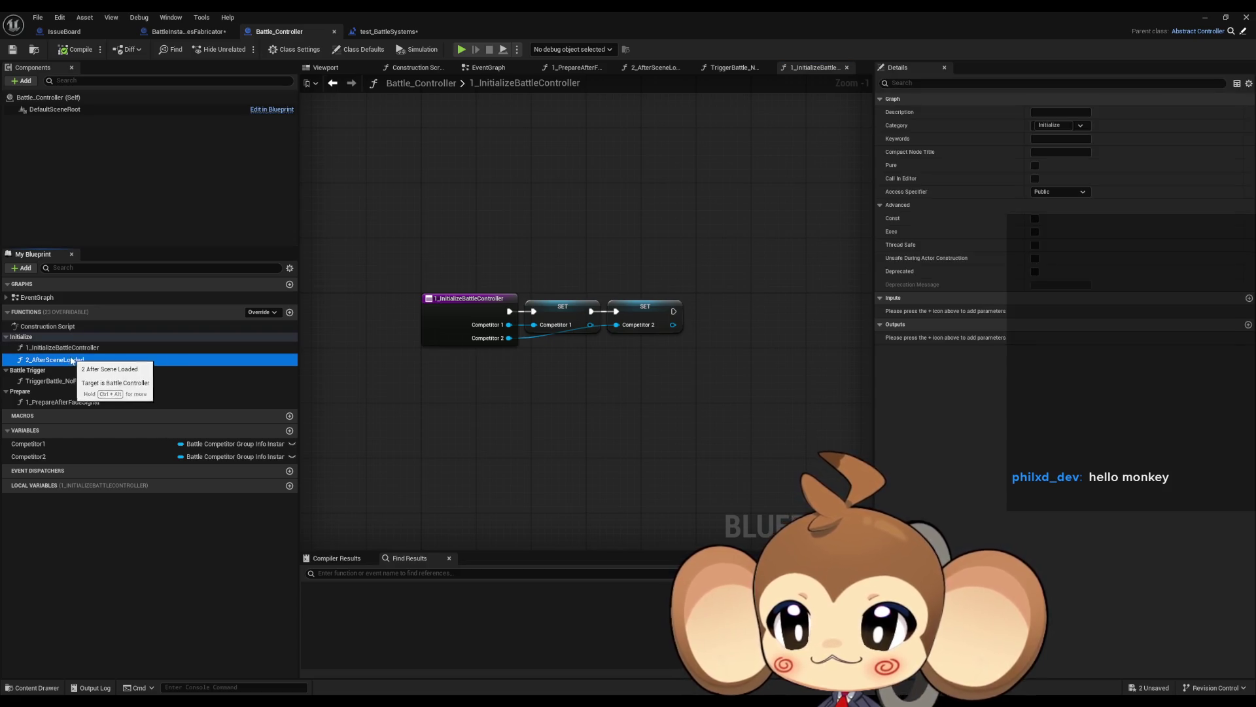
{"action": "double_click", "coordinate": [74, 360]}
- Dock the Level Blueprint tab and browse the Content Browser to Blueprints > BattleSystem
{"action": "left_click", "coordinate": [388, 31]}
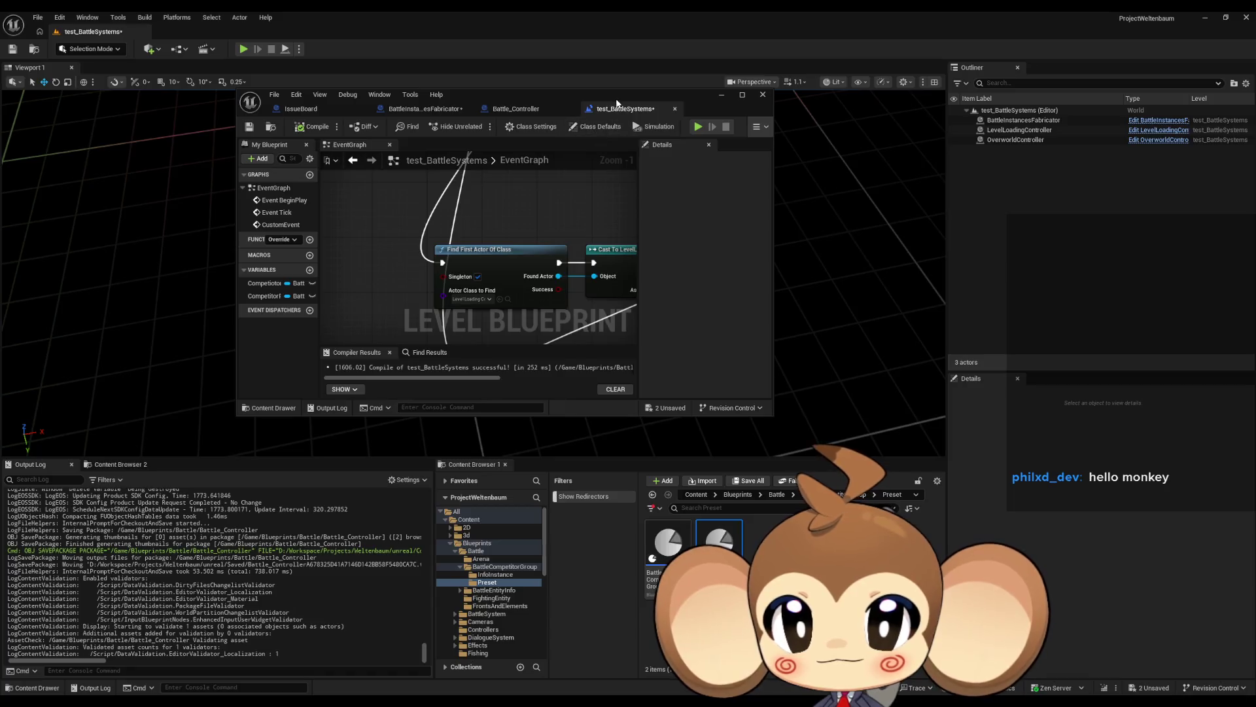
{"action": "left_click_drag", "start_coordinate": [390, 117], "coordinate": [381, 108]}
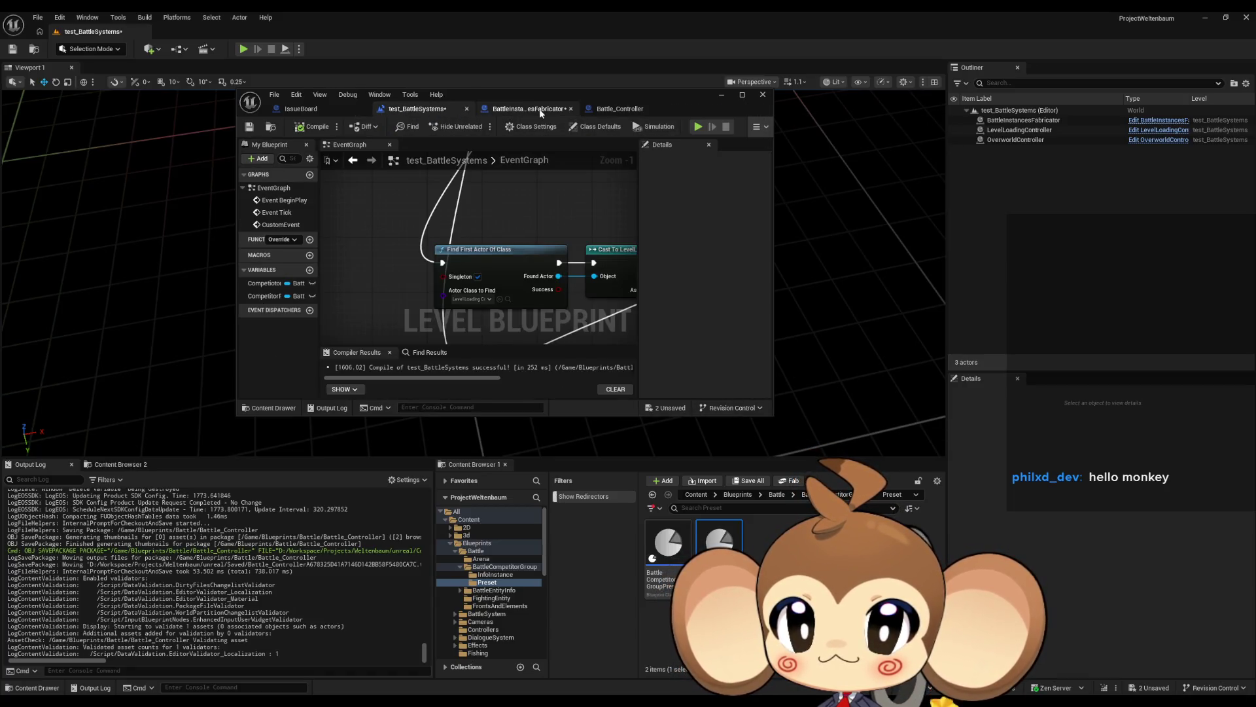
{"action": "left_click", "coordinate": [738, 494]}
{"action": "double_click", "coordinate": [741, 545]}
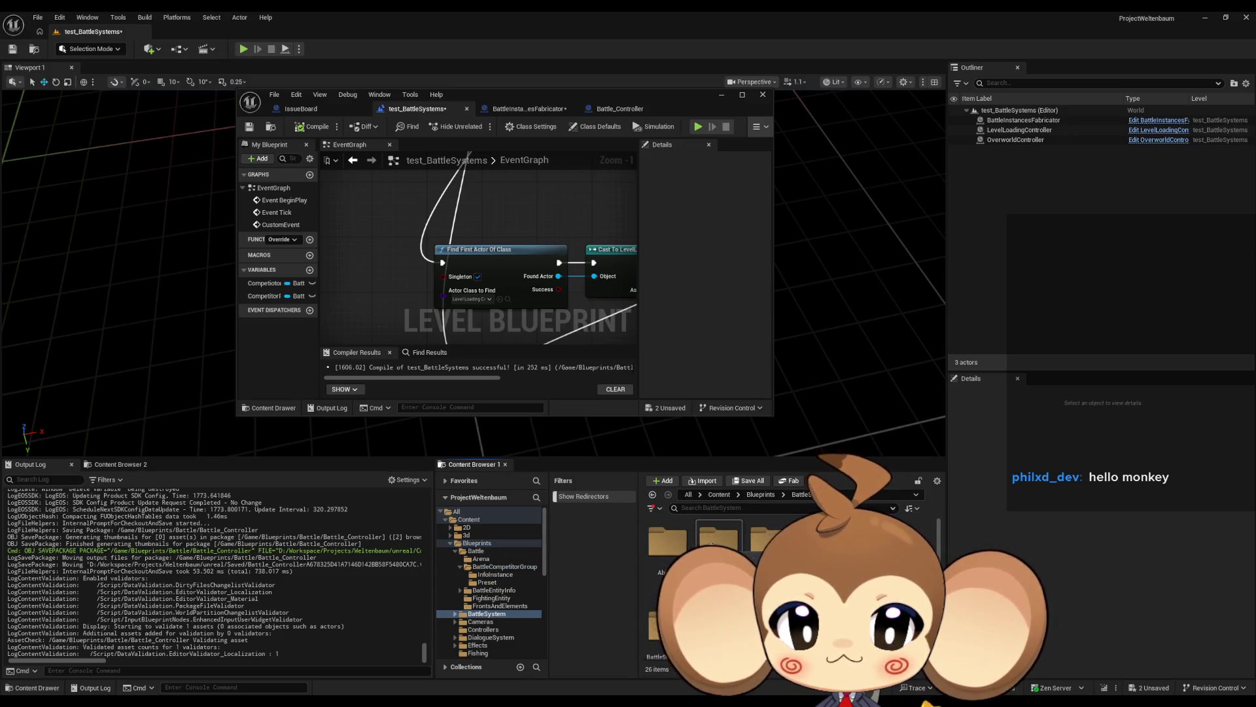
{"action": "scroll", "coordinate": [741, 557], "scroll_direction": "down", "scroll_amount": 2}
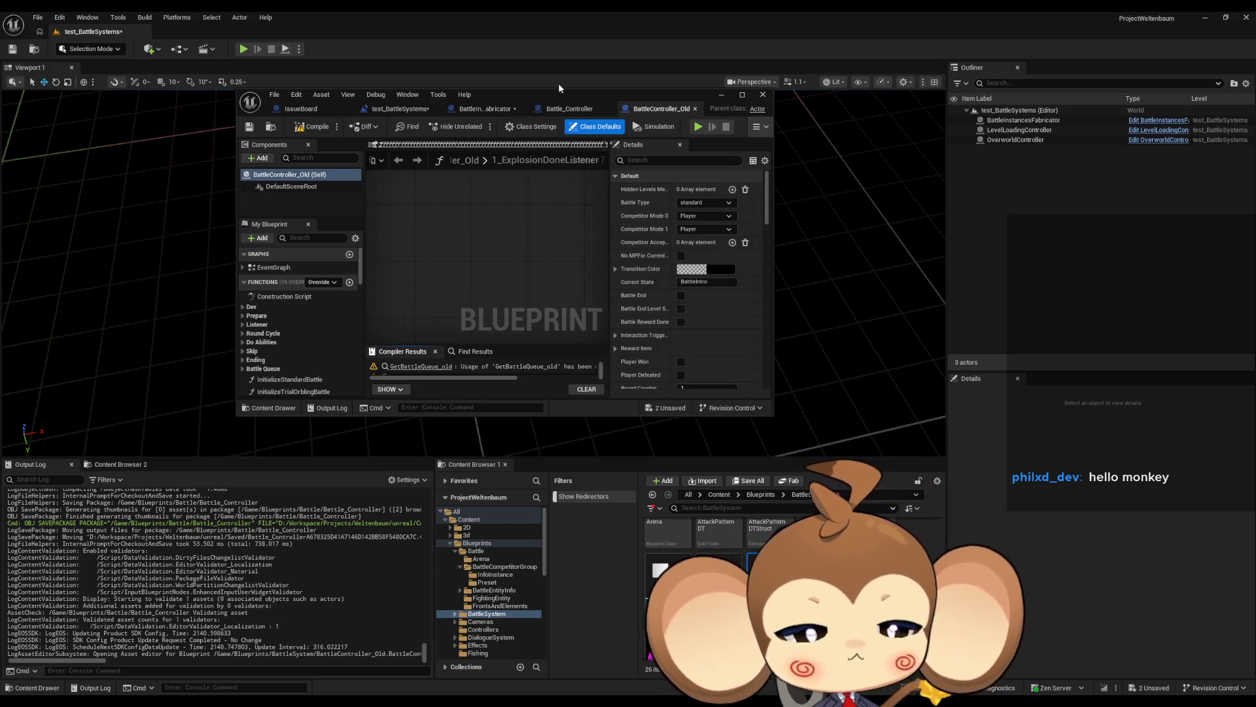
{"action": "left_click_drag", "start_coordinate": [556, 94], "coordinate": [662, 152]}
{"action": "double_click", "coordinate": [666, 152]}
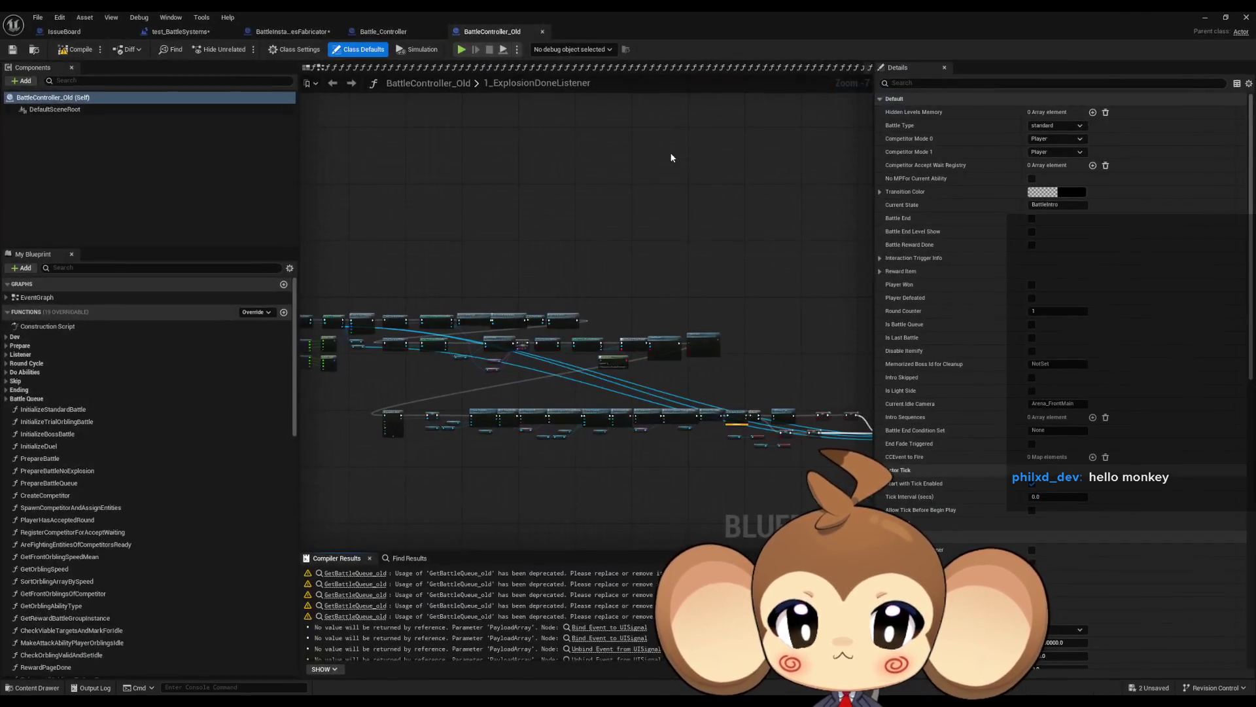
{"action": "left_click", "coordinate": [20, 345]}
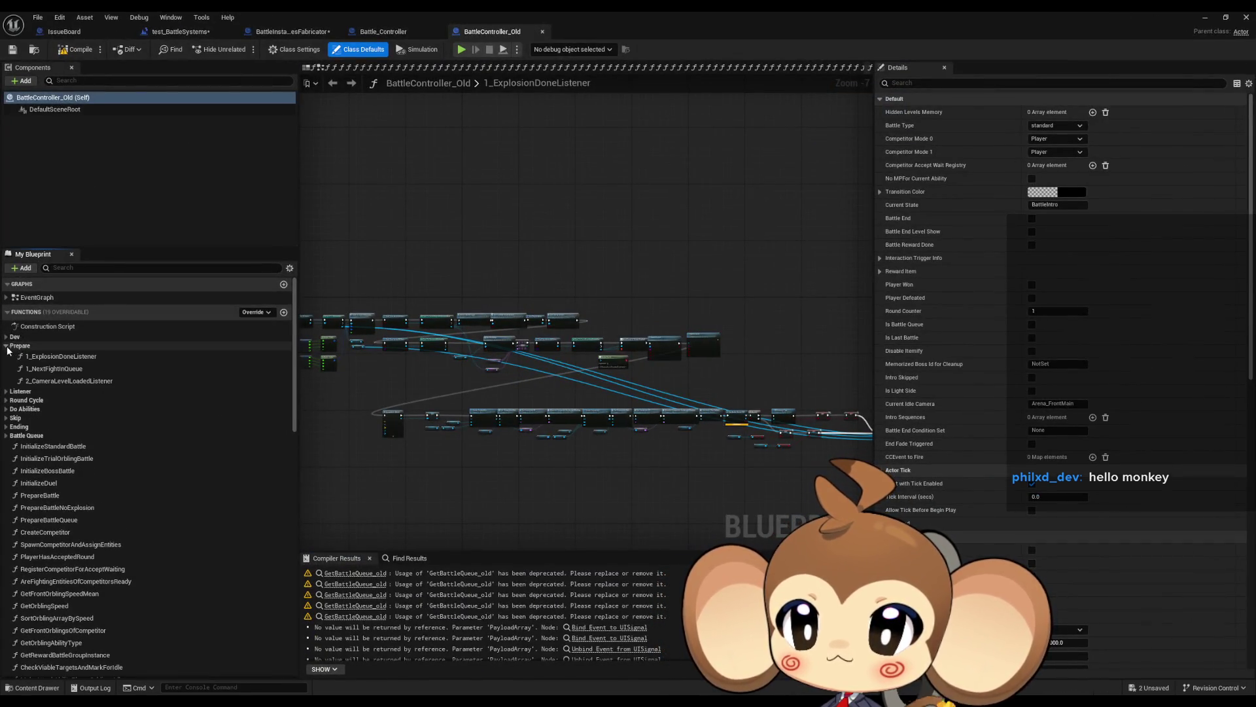
{"action": "double_click", "coordinate": [121, 358]}
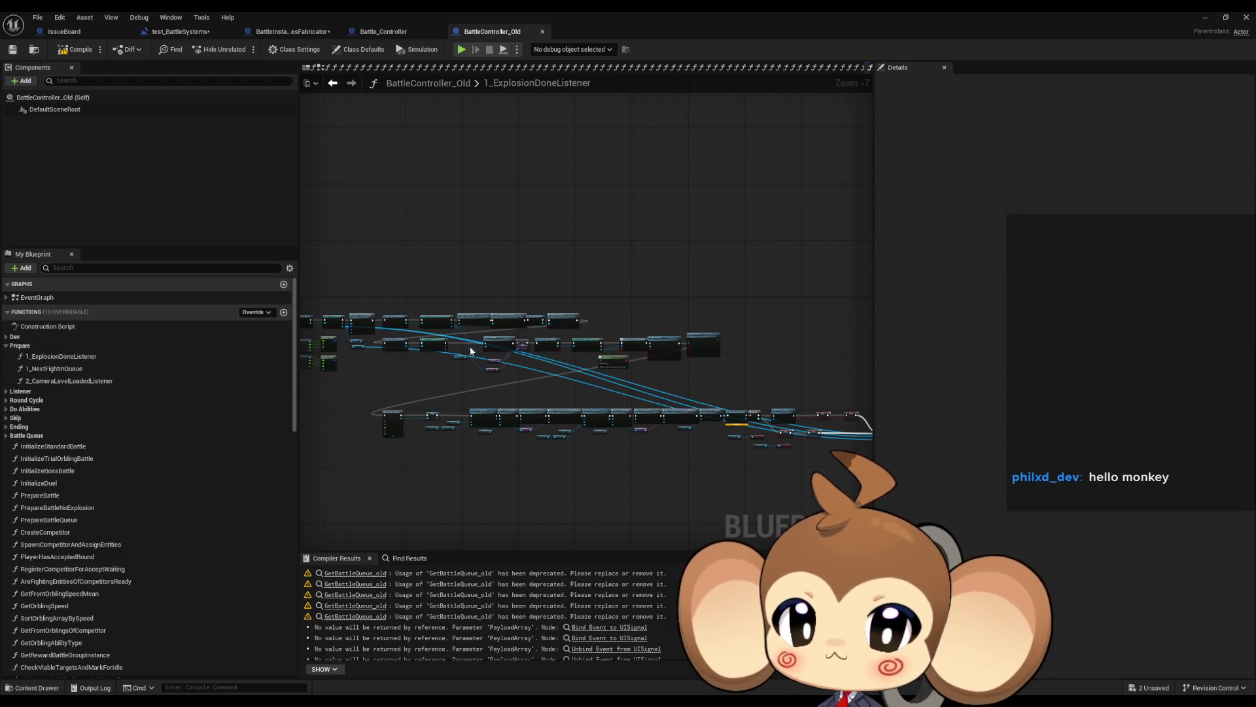
{"action": "left_click", "coordinate": [49, 383]}
{"action": "double_click", "coordinate": [49, 382]}
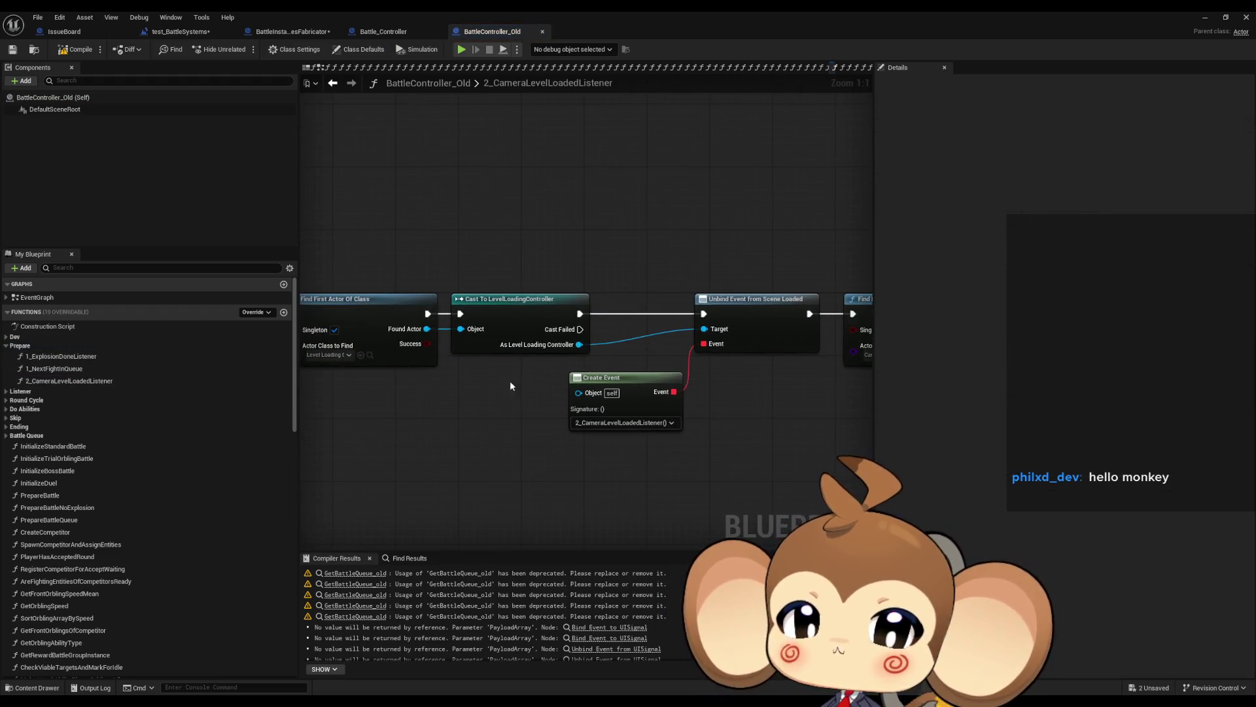
{"action": "double_click", "coordinate": [59, 356]}
{"action": "scroll", "coordinate": [488, 412], "scroll_direction": "up", "scroll_amount": 7}
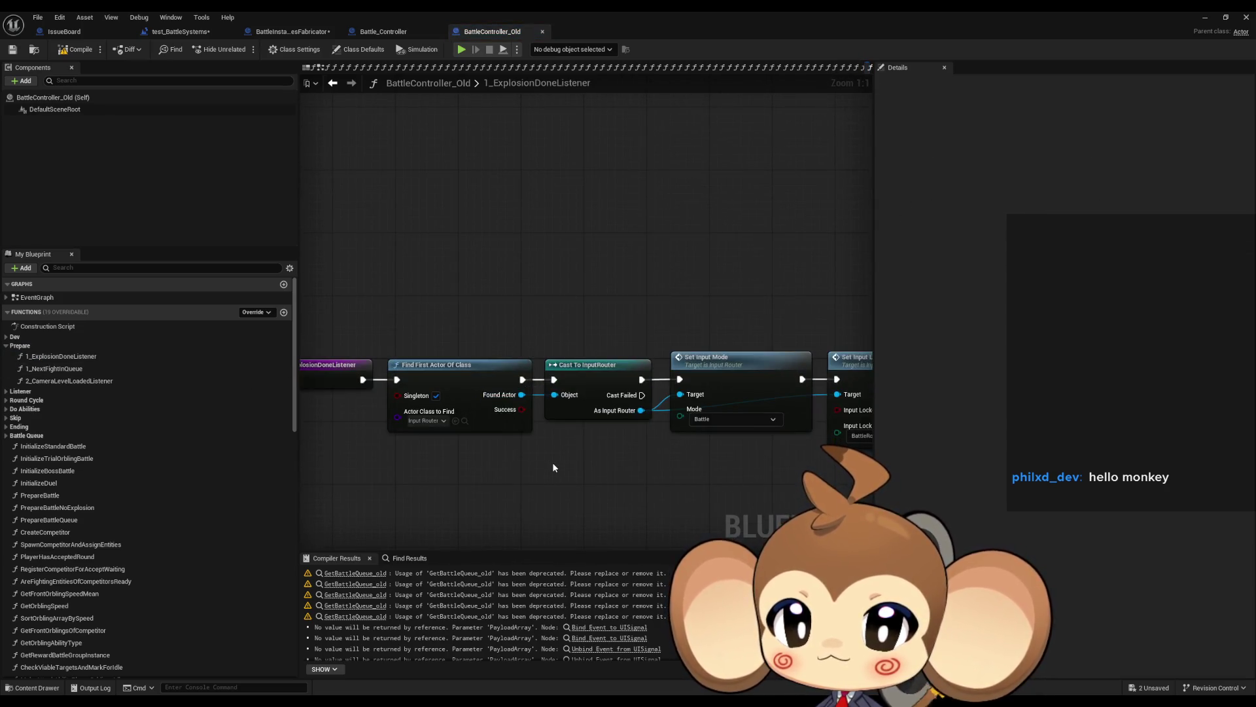
{"action": "mouse_move", "coordinate": [500, 322]}
{"action": "left_mouse_down"}
{"action": "mouse_move", "coordinate": [566, 320]}
{"action": "mouse_move", "coordinate": [457, 316]}
{"action": "mouse_move", "coordinate": [322, 267]}
{"action": "left_mouse_up"}
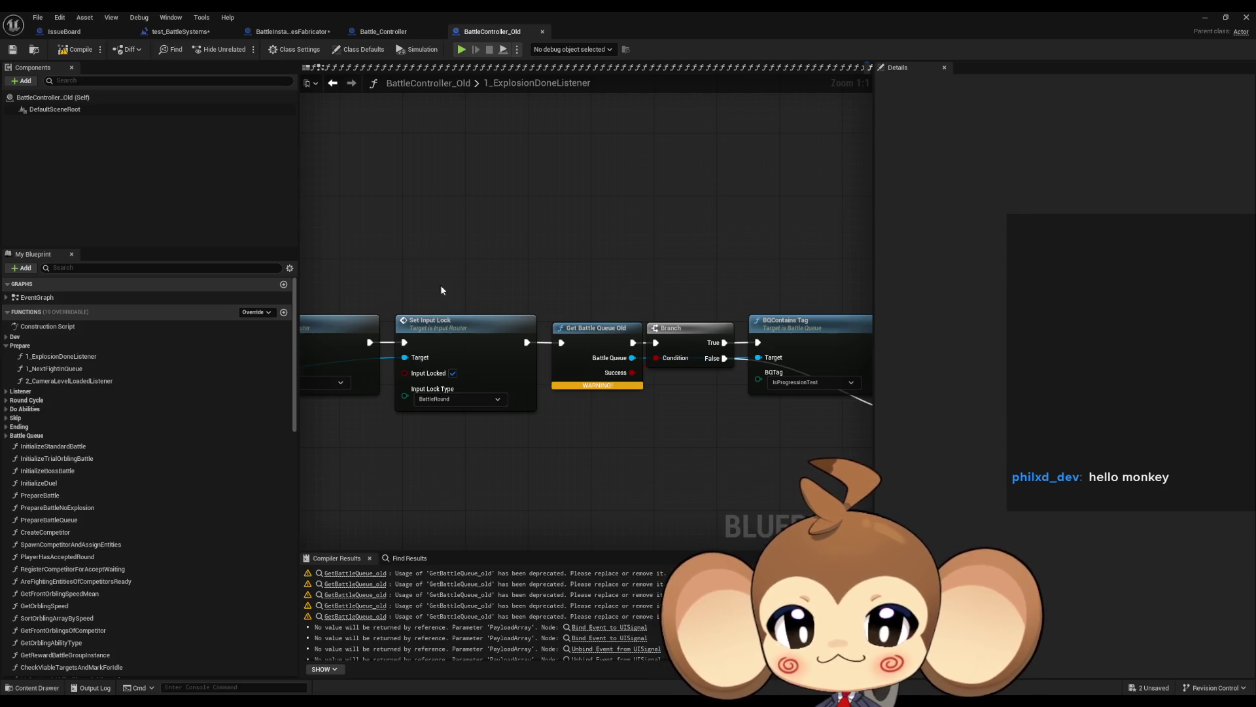
{"action": "mouse_move", "coordinate": [567, 313]}
{"action": "left_mouse_down"}
{"action": "mouse_move", "coordinate": [522, 293]}
{"action": "mouse_move", "coordinate": [566, 386]}
{"action": "left_mouse_up"}
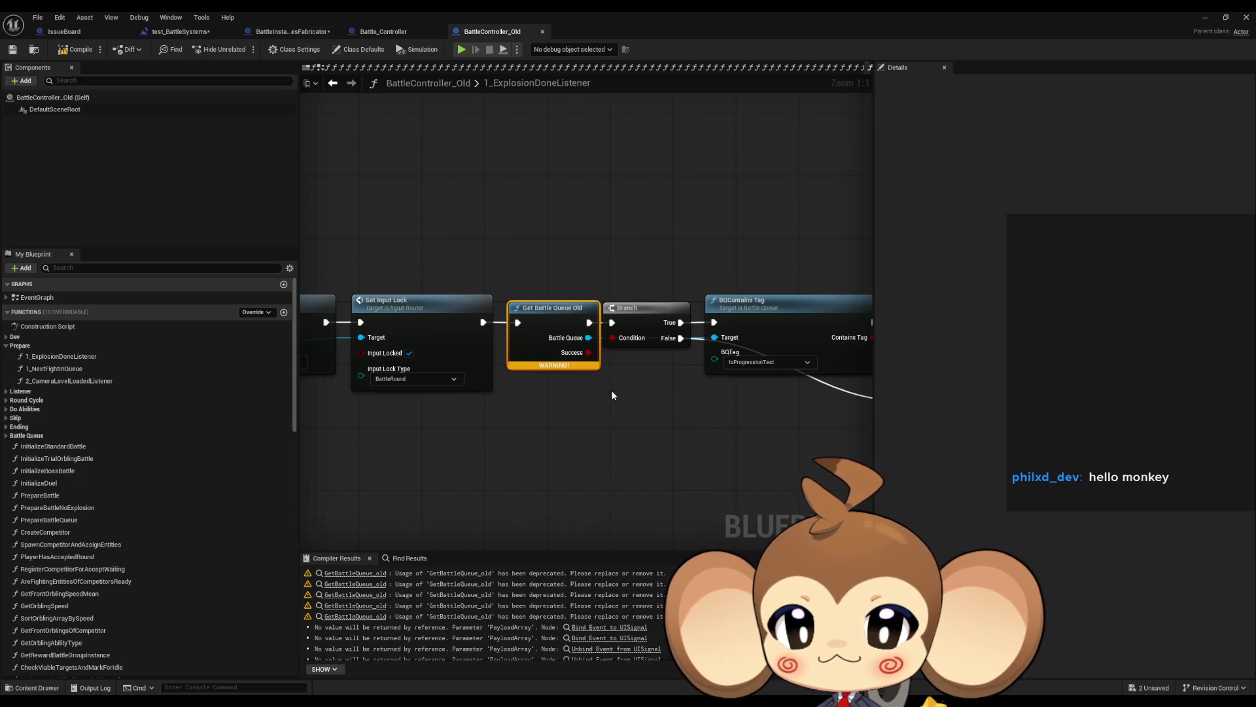
{"action": "left_click_drag", "start_coordinate": [612, 395], "coordinate": [602, 387]}
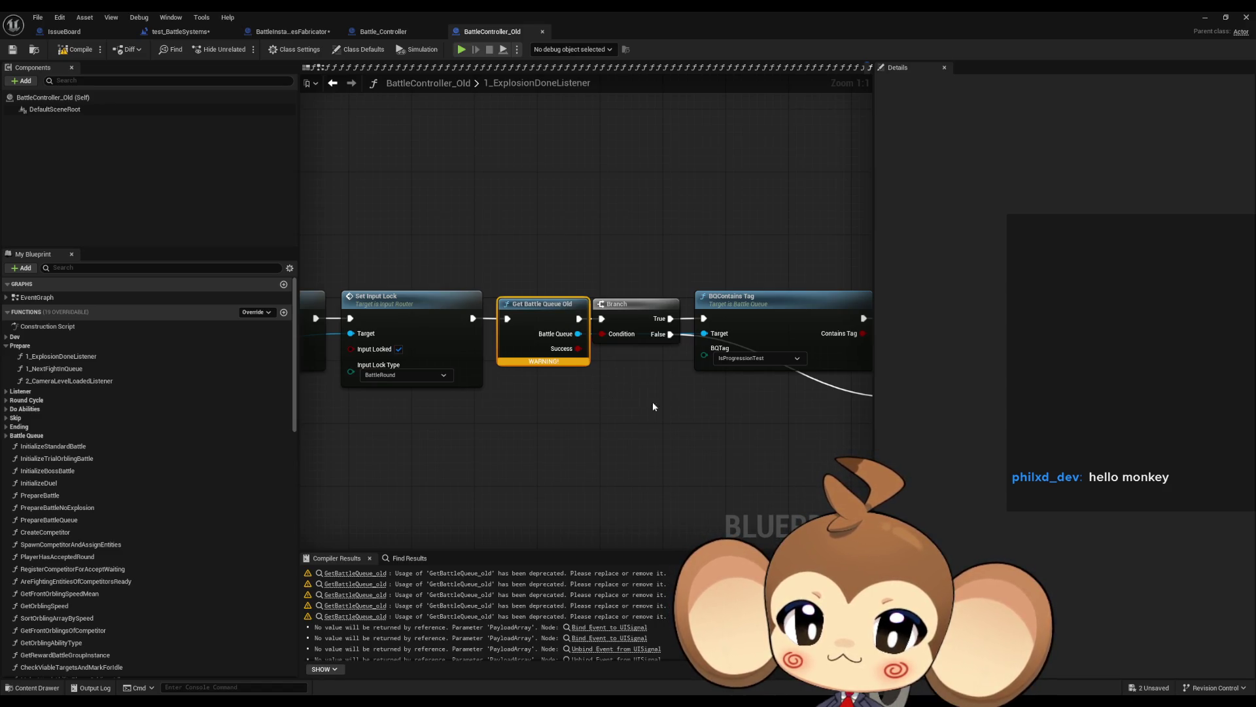
{"action": "left_click_drag", "start_coordinate": [653, 402], "coordinate": [586, 411]}
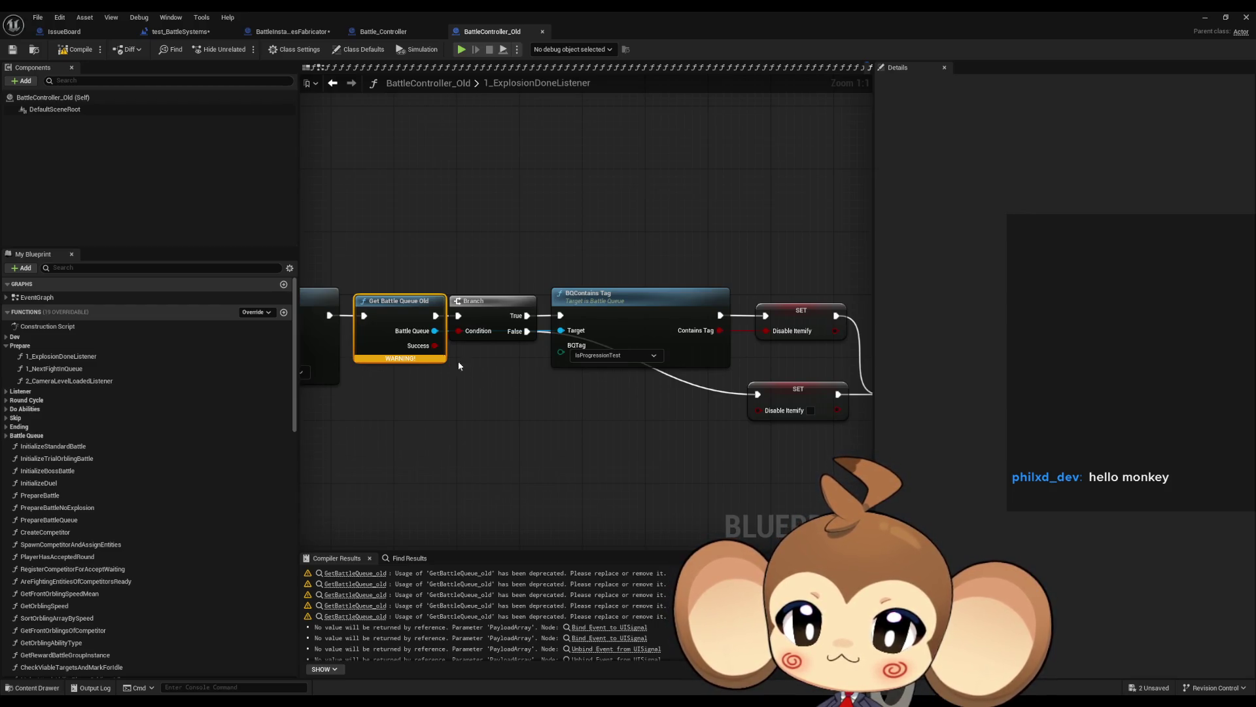
{"action": "double_click", "coordinate": [379, 309]}
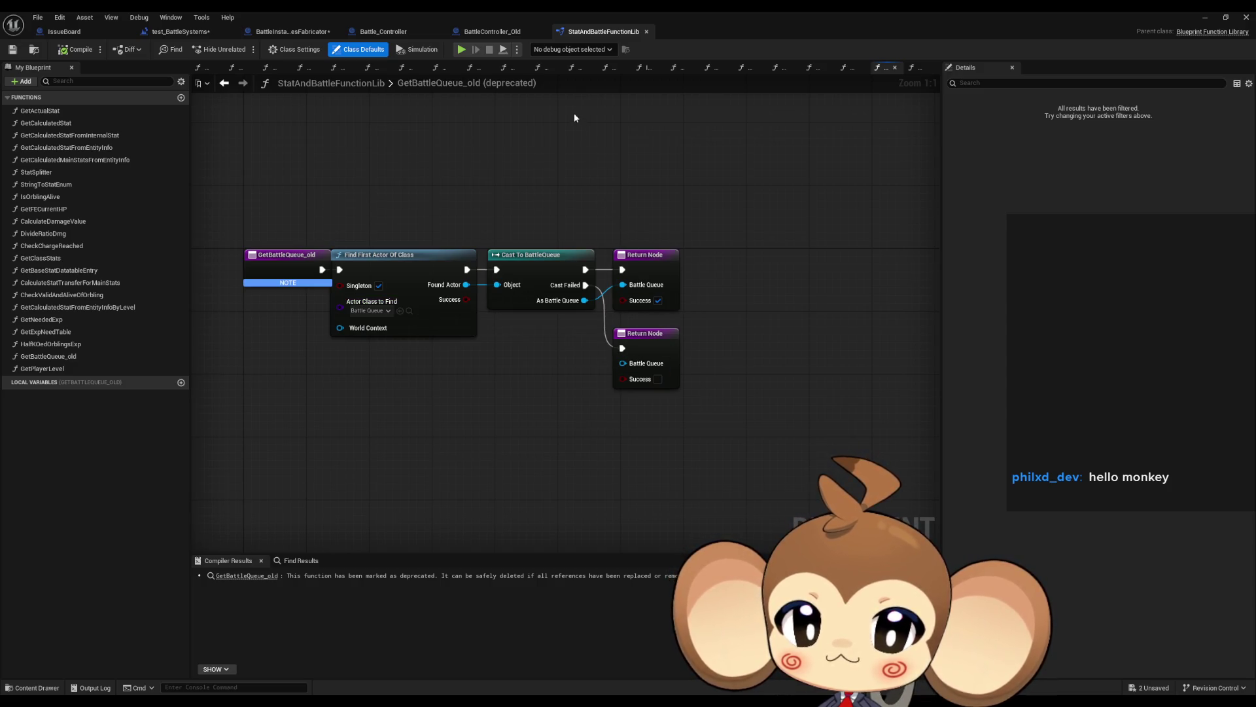
{"action": "middle_click", "coordinate": [597, 34]}
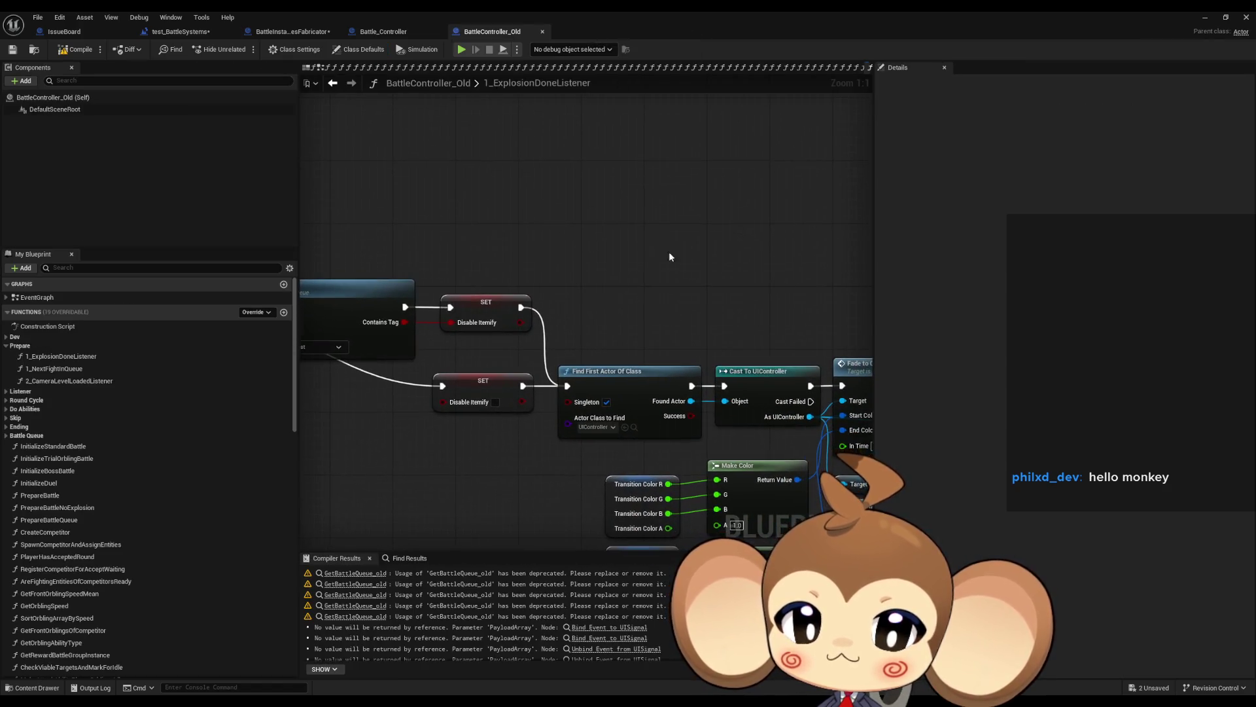
{"action": "mouse_move", "coordinate": [669, 256]}
{"action": "left_mouse_down"}
{"action": "mouse_move", "coordinate": [598, 245]}
{"action": "mouse_move", "coordinate": [547, 199]}
{"action": "left_mouse_up"}
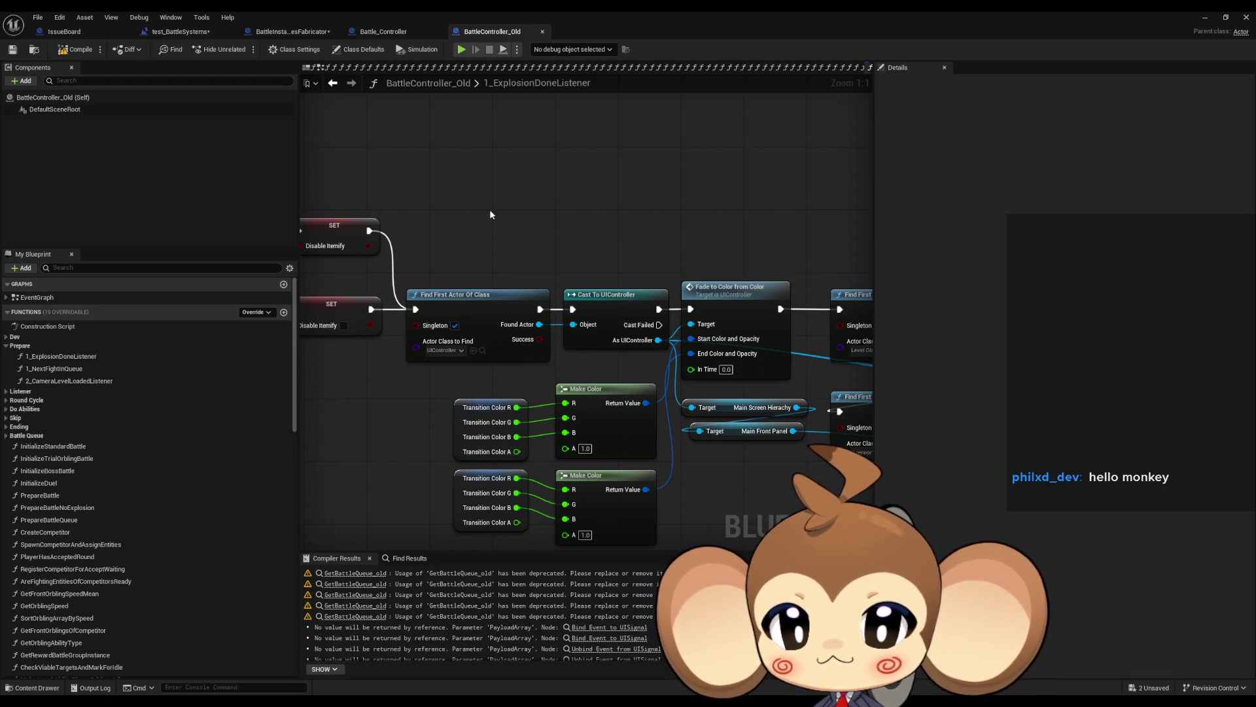
{"action": "left_click_drag", "start_coordinate": [532, 242], "coordinate": [508, 208]}
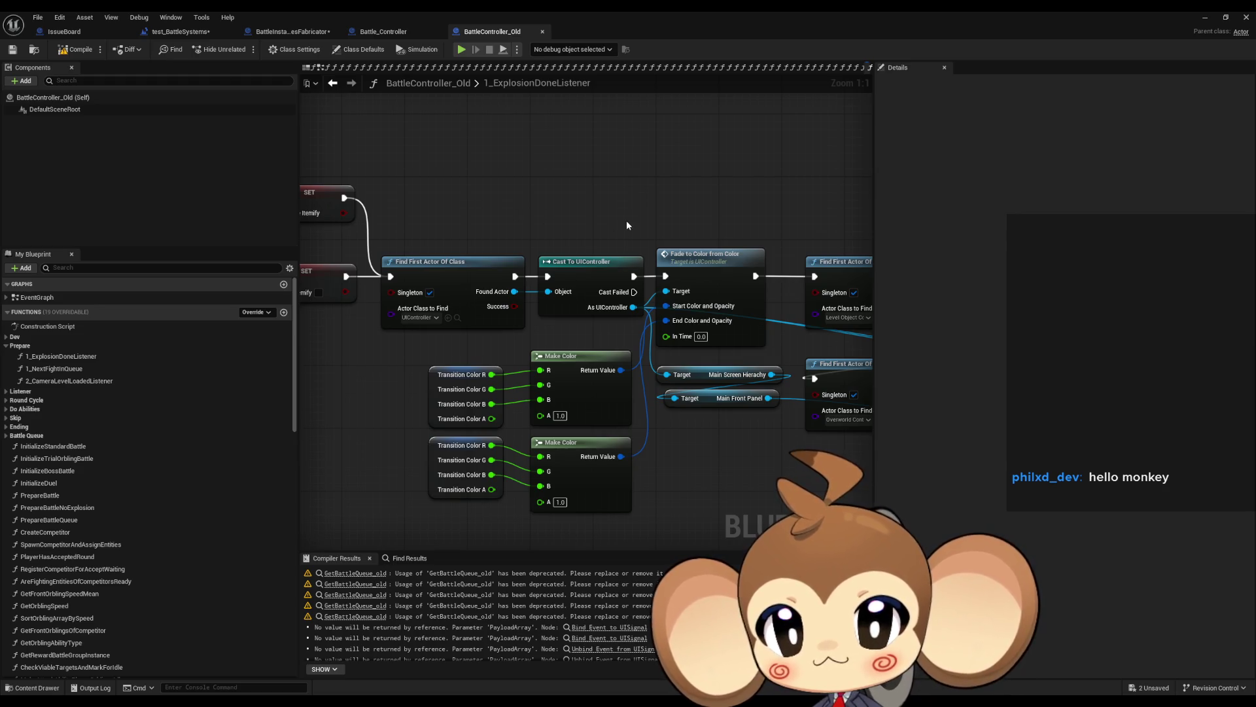
{"action": "left_click_drag", "start_coordinate": [626, 223], "coordinate": [542, 223]}
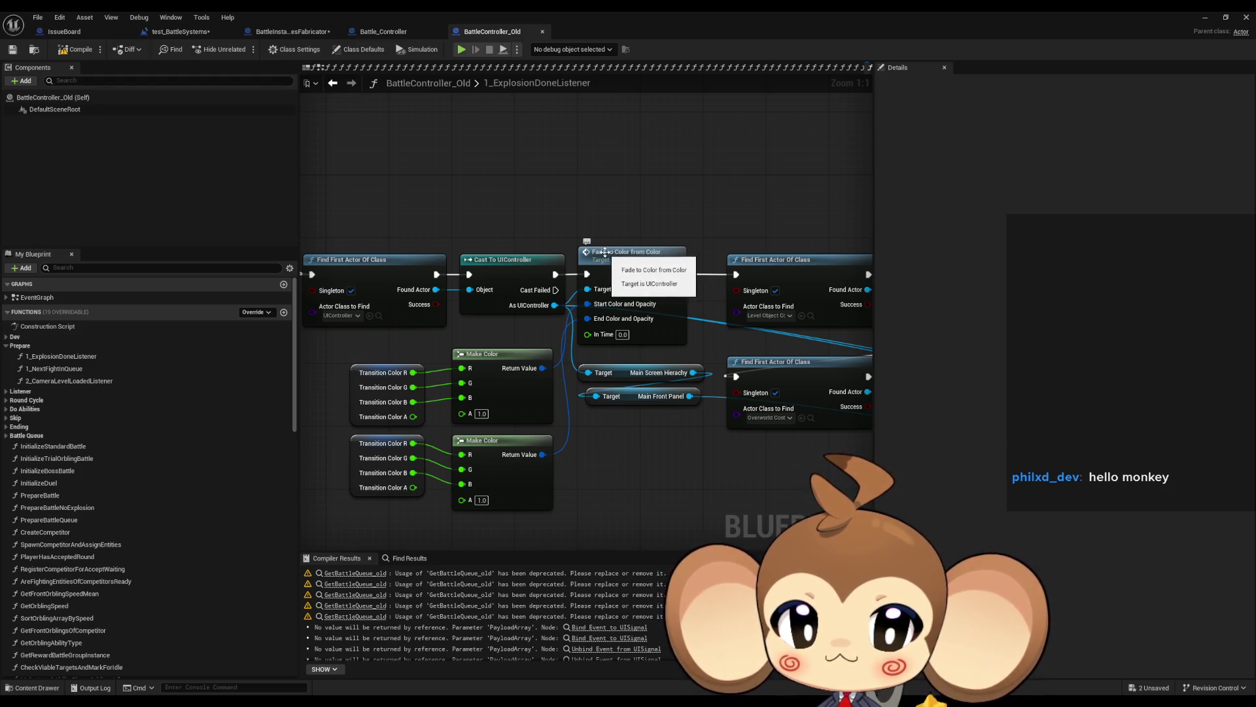
{"action": "mouse_move", "coordinate": [712, 272]}
{"action": "left_mouse_down"}
{"action": "mouse_move", "coordinate": [533, 281]}
{"action": "mouse_move", "coordinate": [543, 279]}
{"action": "mouse_move", "coordinate": [307, 255]}
{"action": "left_mouse_up"}
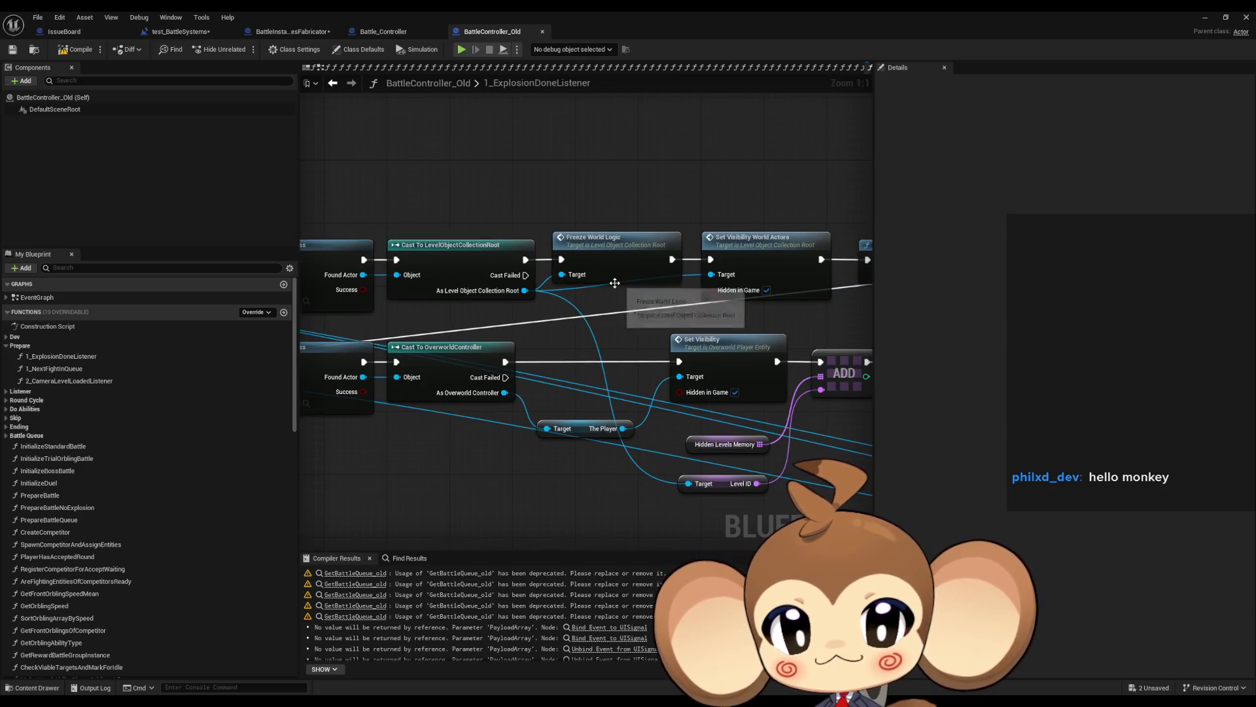
{"action": "scroll", "coordinate": [615, 282], "scroll_direction": "down", "scroll_amount": 1}
{"action": "left_click_drag", "start_coordinate": [615, 282], "coordinate": [318, 286]}
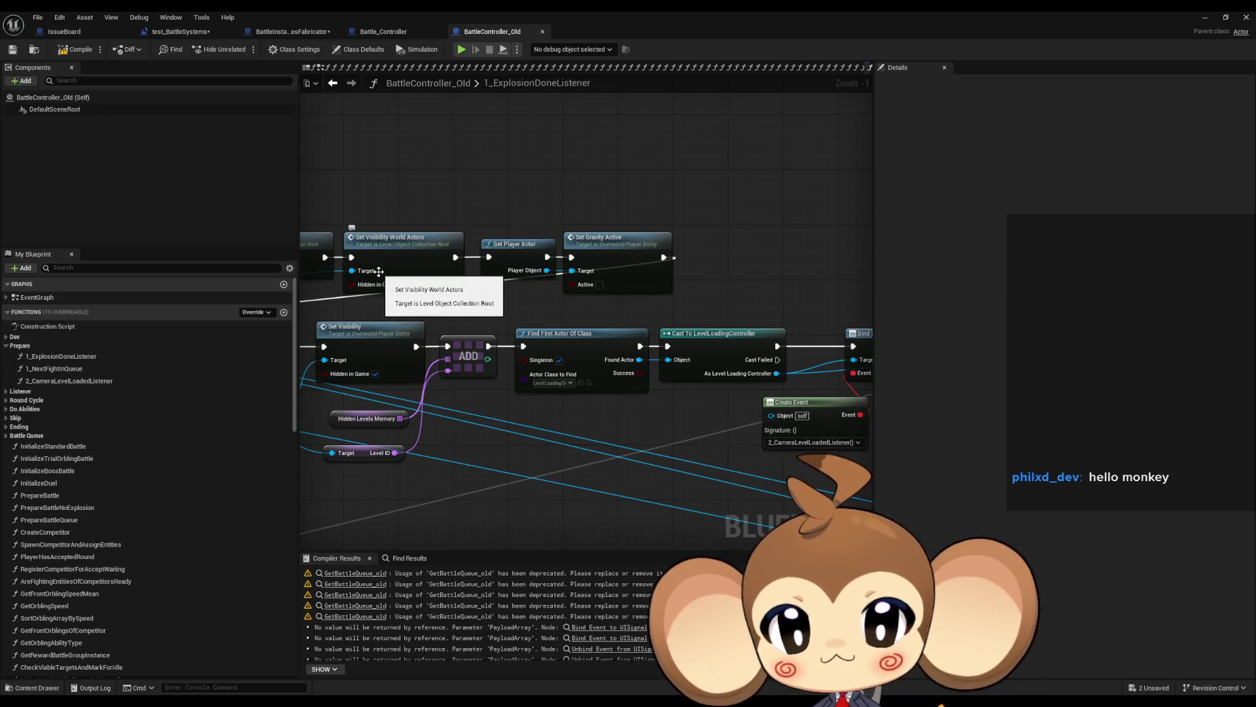
{"action": "mouse_move", "coordinate": [640, 302]}
{"action": "left_mouse_down"}
{"action": "mouse_move", "coordinate": [678, 319]}
{"action": "mouse_move", "coordinate": [870, 329]}
{"action": "mouse_move", "coordinate": [394, 317]}
{"action": "left_mouse_up"}
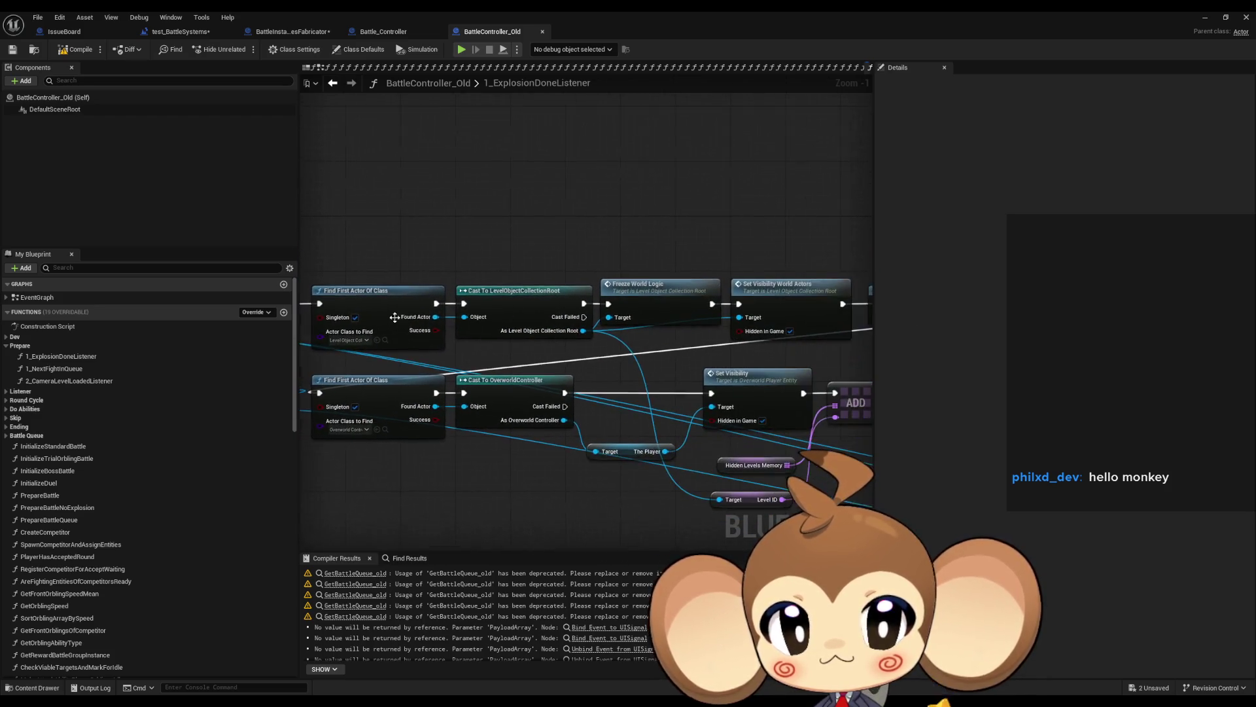
{"action": "left_click", "coordinate": [651, 294]}
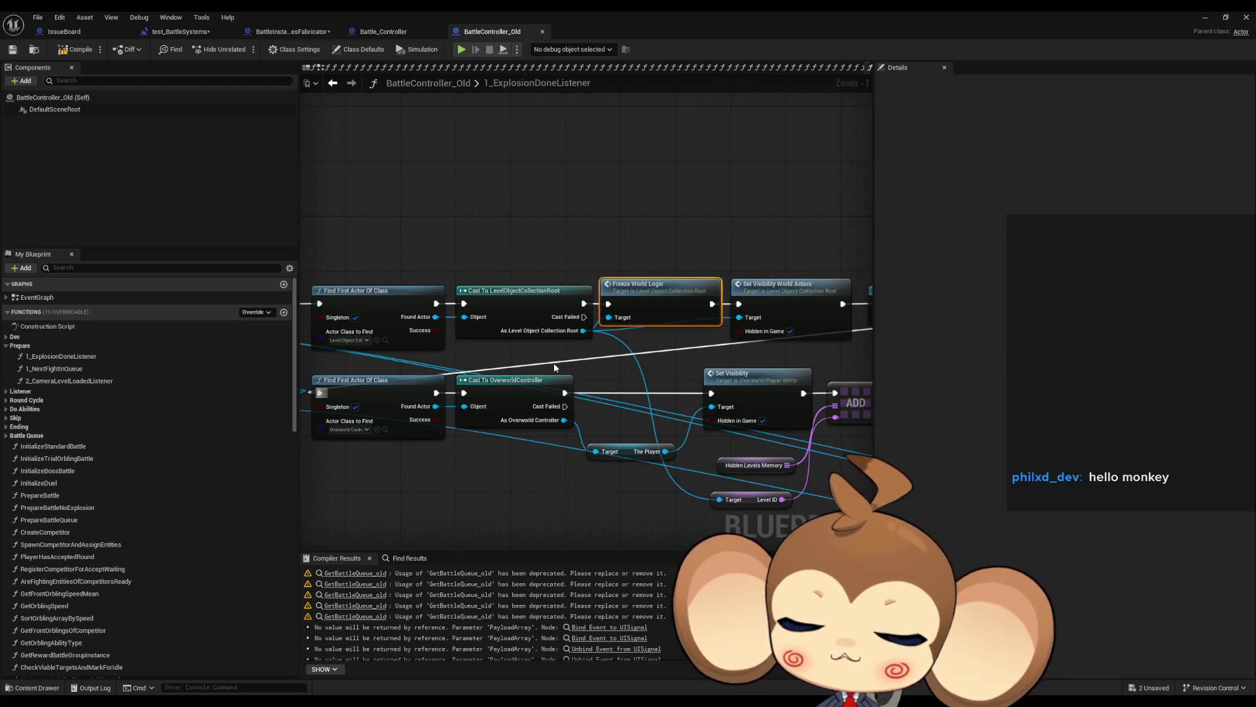
{"action": "mouse_move", "coordinate": [784, 402]}
{"action": "left_mouse_down"}
{"action": "mouse_move", "coordinate": [657, 415]}
{"action": "mouse_move", "coordinate": [608, 441]}
{"action": "left_mouse_up"}
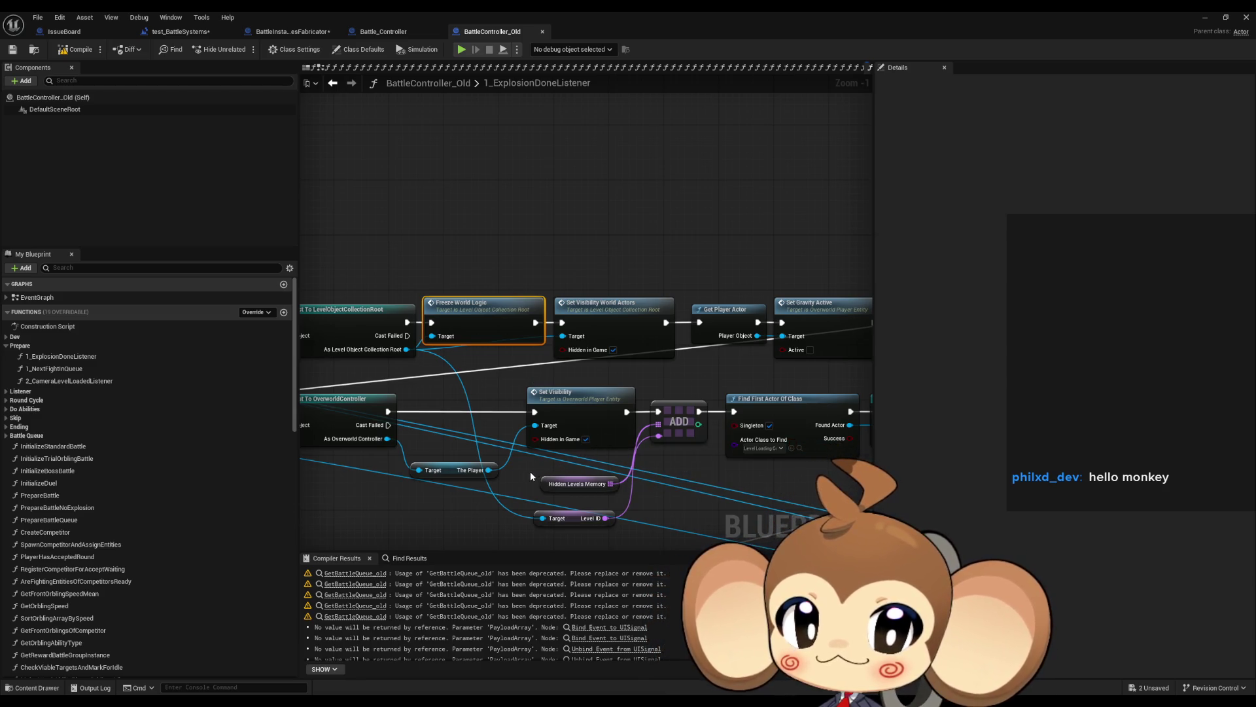
{"action": "left_click_drag", "start_coordinate": [508, 429], "coordinate": [447, 429]}
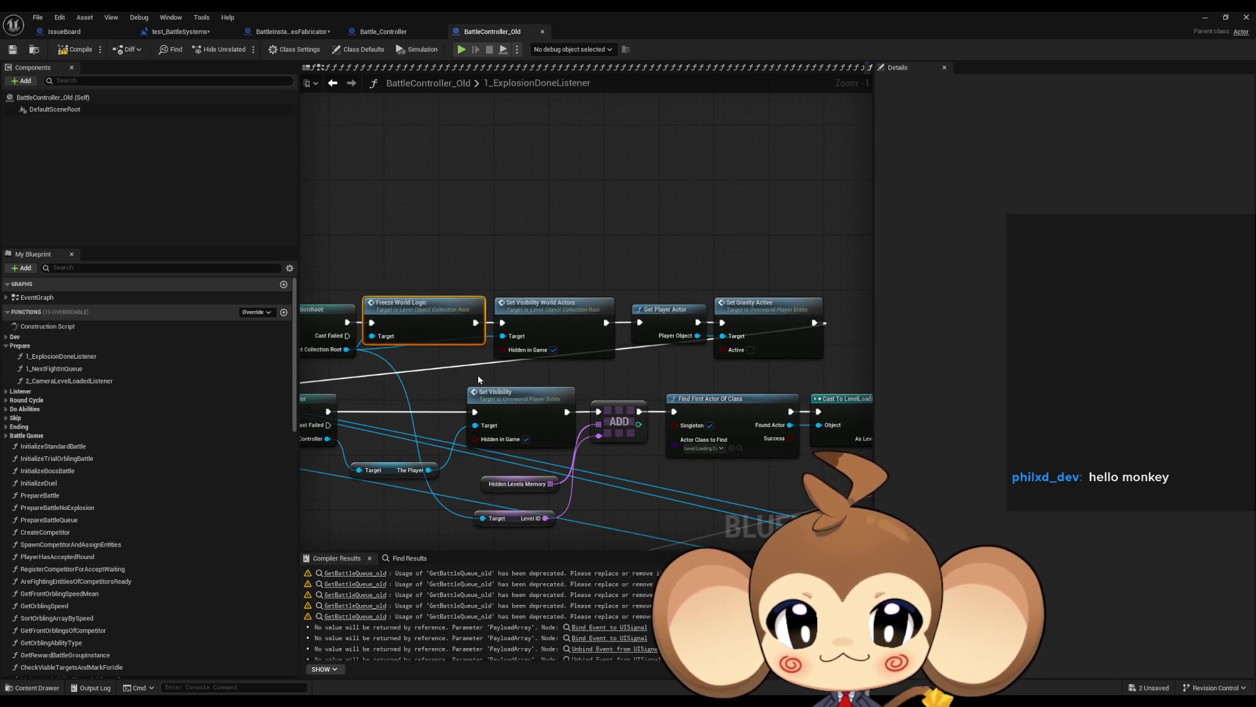
{"action": "left_click", "coordinate": [791, 354]}
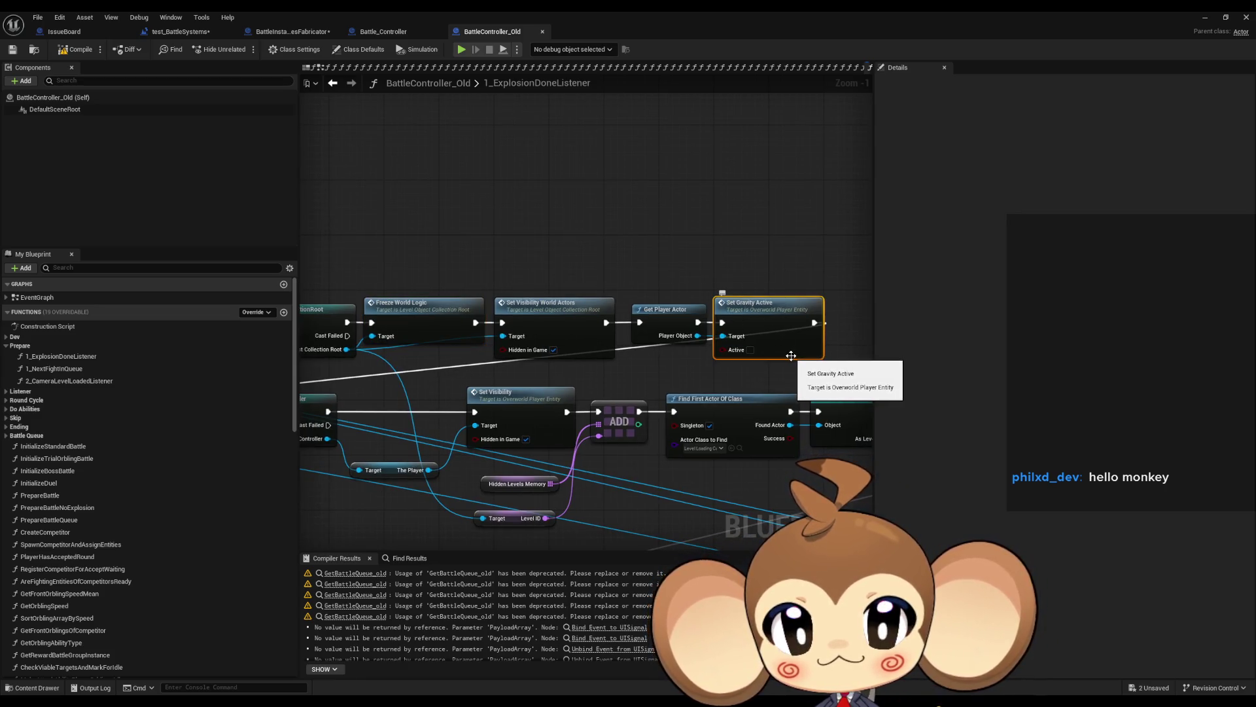
{"action": "left_click_drag", "start_coordinate": [649, 274], "coordinate": [797, 367]}
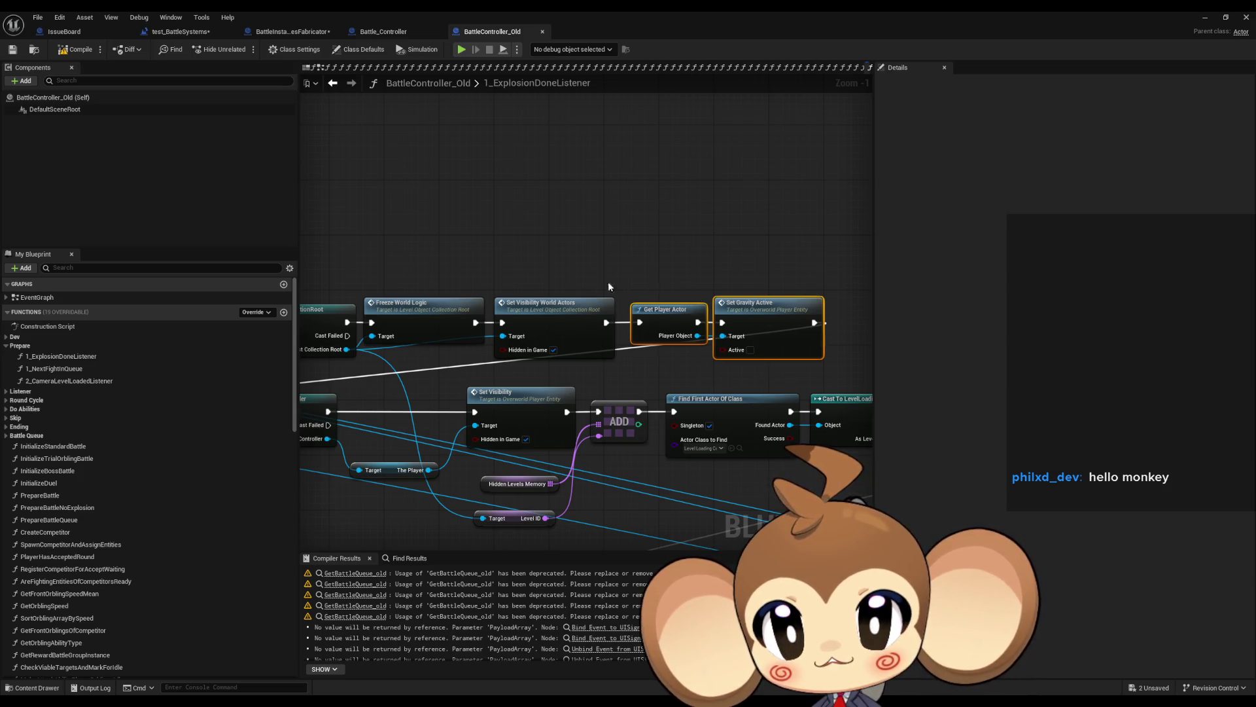
{"action": "scroll", "coordinate": [523, 318], "scroll_direction": "down", "scroll_amount": 8}
{"action": "scroll", "coordinate": [497, 324], "scroll_direction": "up", "scroll_amount": 9}
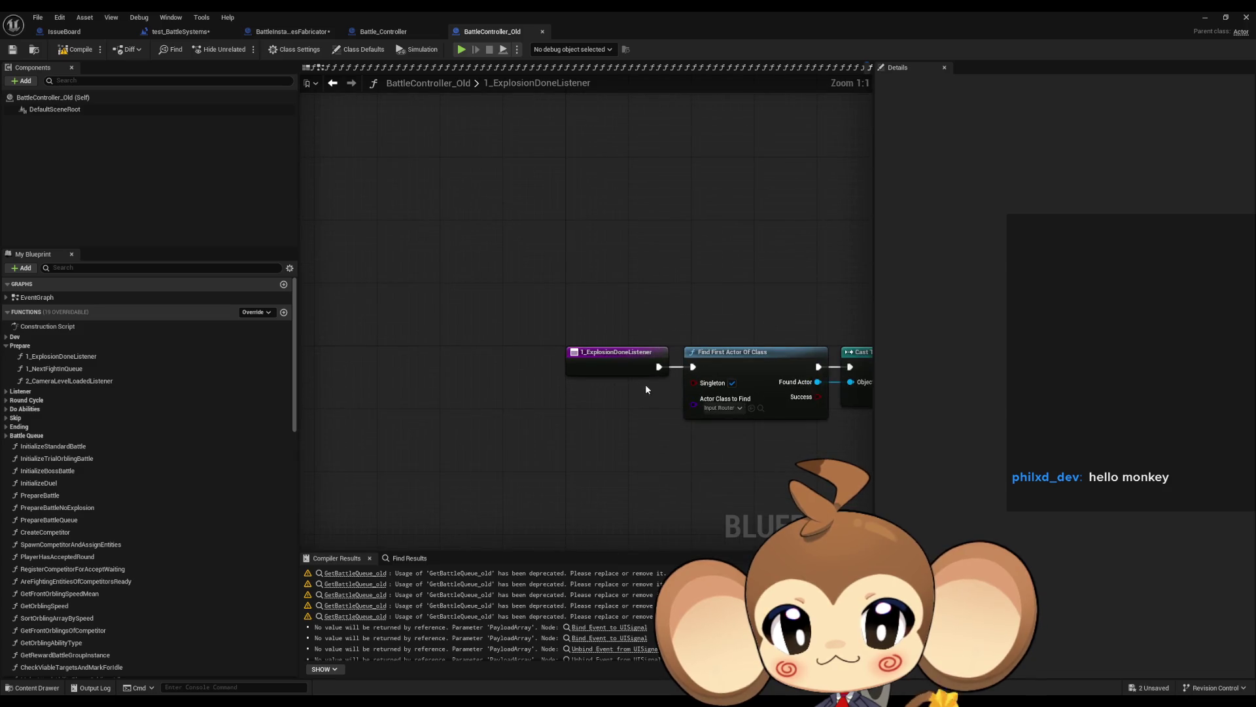
- Zoom out and marquee-select the entire 1_ExplosionDoneListener node network
{"action": "left_click_drag", "start_coordinate": [645, 383], "coordinate": [458, 355]}
{"action": "scroll", "coordinate": [458, 355], "scroll_direction": "down", "scroll_amount": 7}
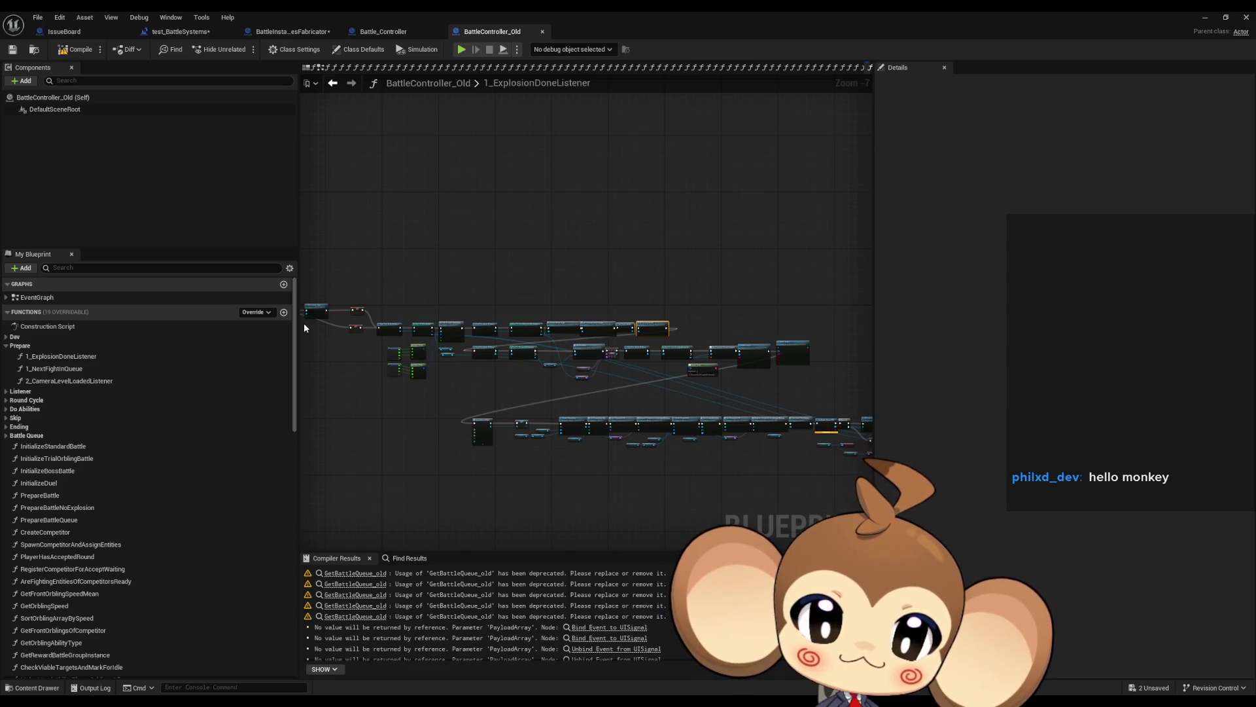
{"action": "scroll", "coordinate": [392, 329], "scroll_direction": "down", "scroll_amount": 5}
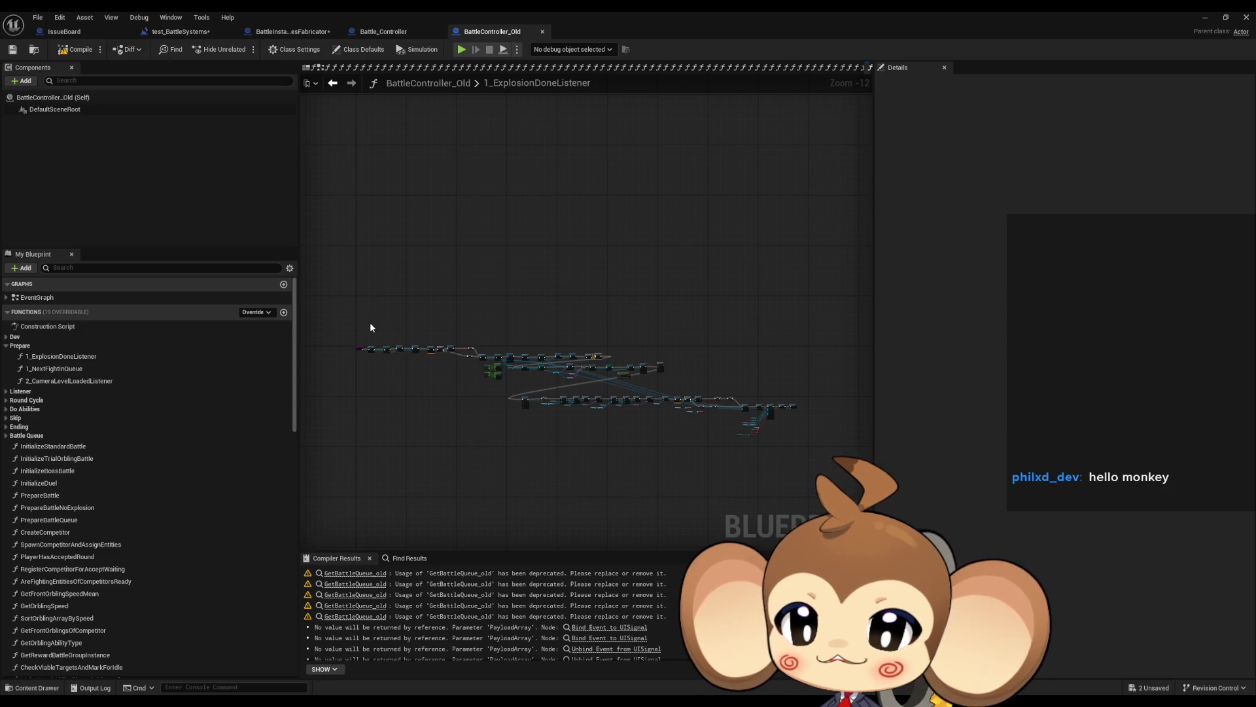
{"action": "mouse_move", "coordinate": [370, 324]}
{"action": "left_mouse_down"}
{"action": "mouse_move", "coordinate": [680, 428]}
{"action": "mouse_move", "coordinate": [821, 457]}
{"action": "left_mouse_up"}
{"action": "left_click_drag", "start_coordinate": [500, 406], "coordinate": [635, 426]}
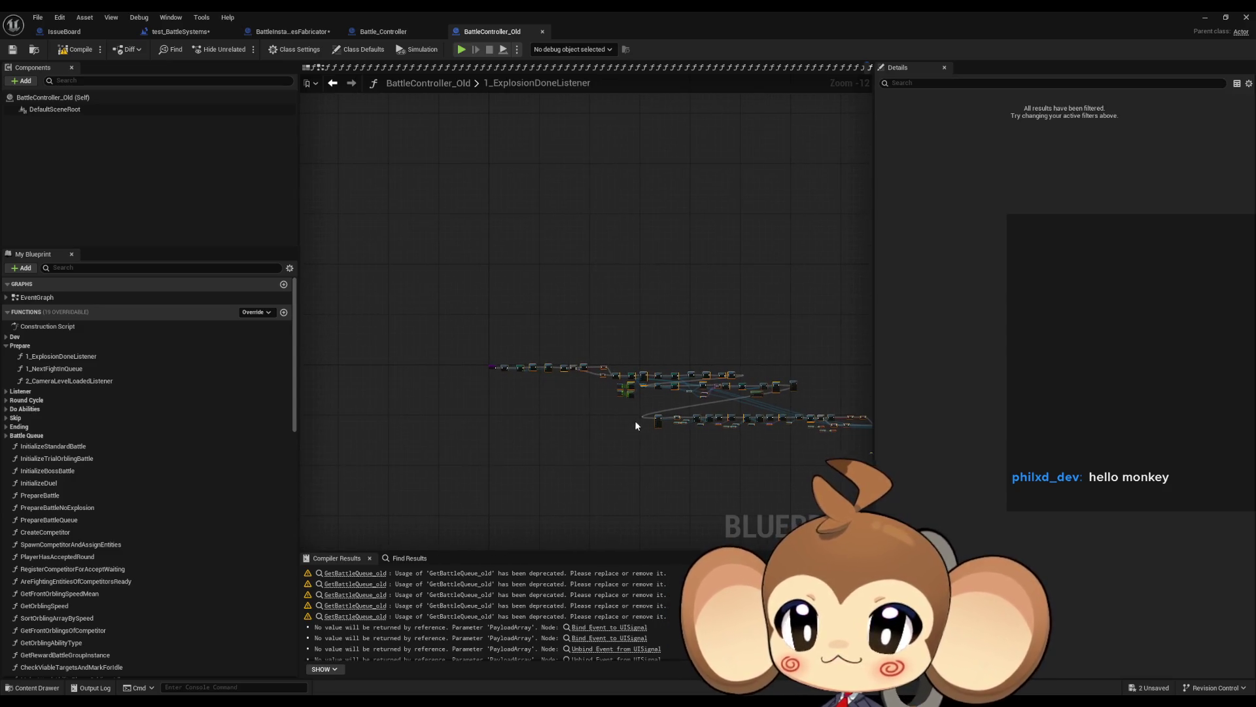
- Switch to BattleInstancesFabricator and open its TriggerWithOnlySwitchLevel function graph
{"action": "left_click", "coordinate": [392, 31]}
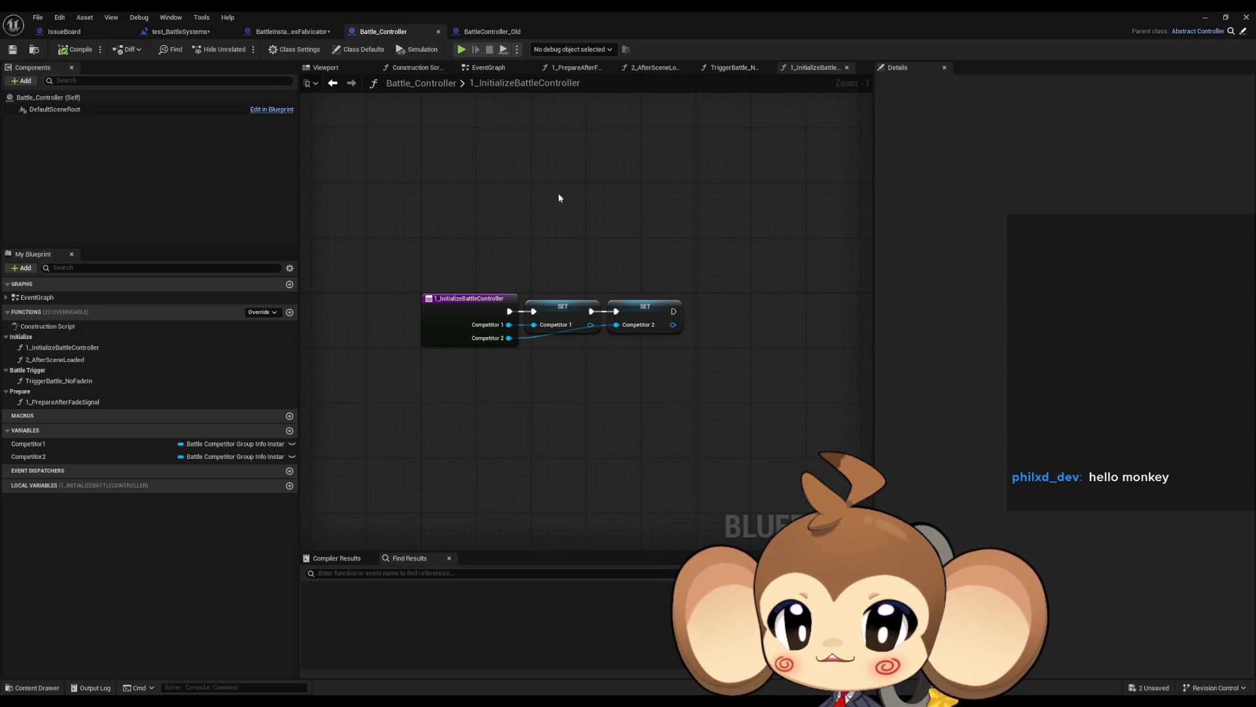
{"action": "scroll", "coordinate": [602, 251], "scroll_direction": "down", "scroll_amount": 7}
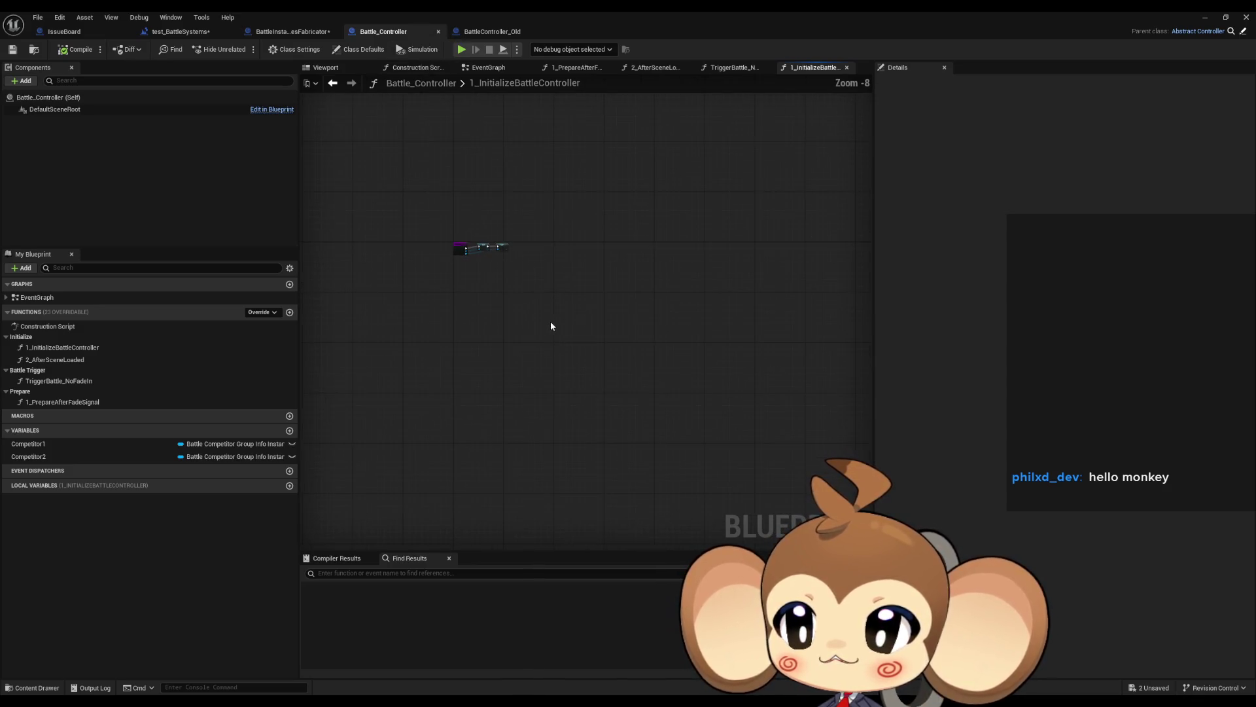
{"action": "left_click_drag", "start_coordinate": [537, 327], "coordinate": [597, 347]}
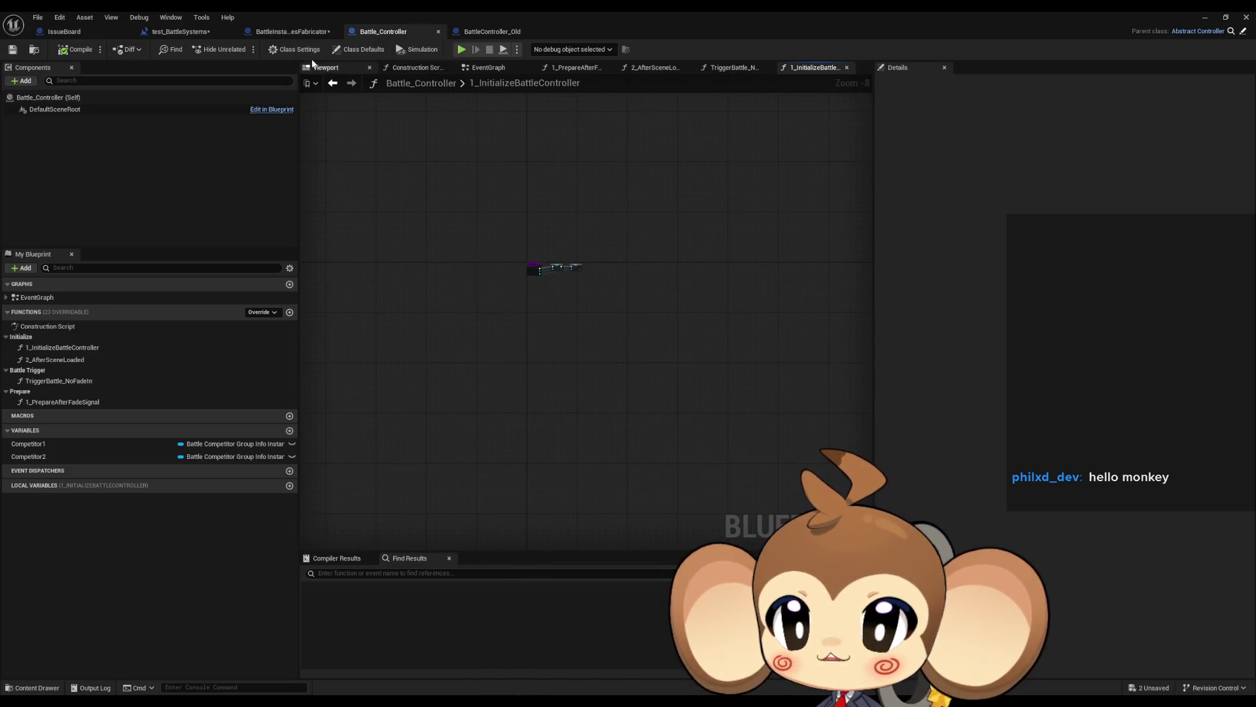
{"action": "left_click", "coordinate": [274, 34]}
{"action": "scroll", "coordinate": [485, 277], "scroll_direction": "down", "scroll_amount": 7}
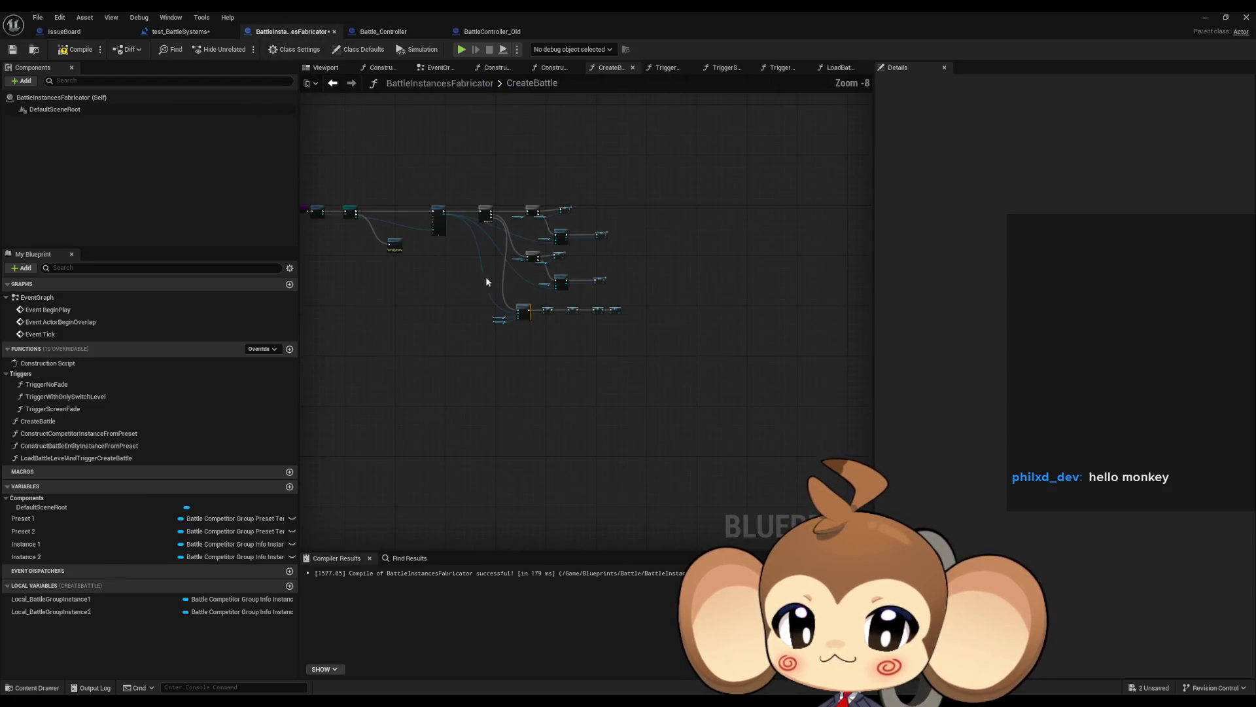
{"action": "double_click", "coordinate": [63, 398]}
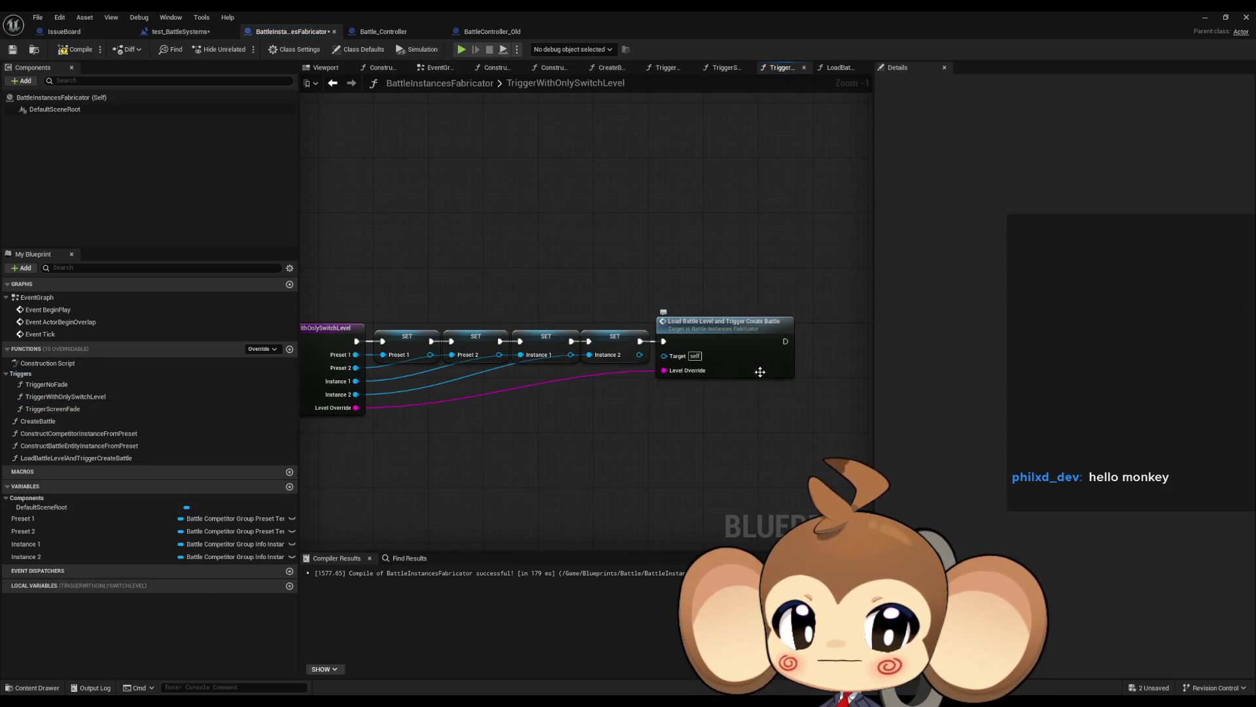
- Paste the copied listener nodes onto empty canvas with Ctrl+V
{"action": "left_click", "coordinate": [760, 364]}
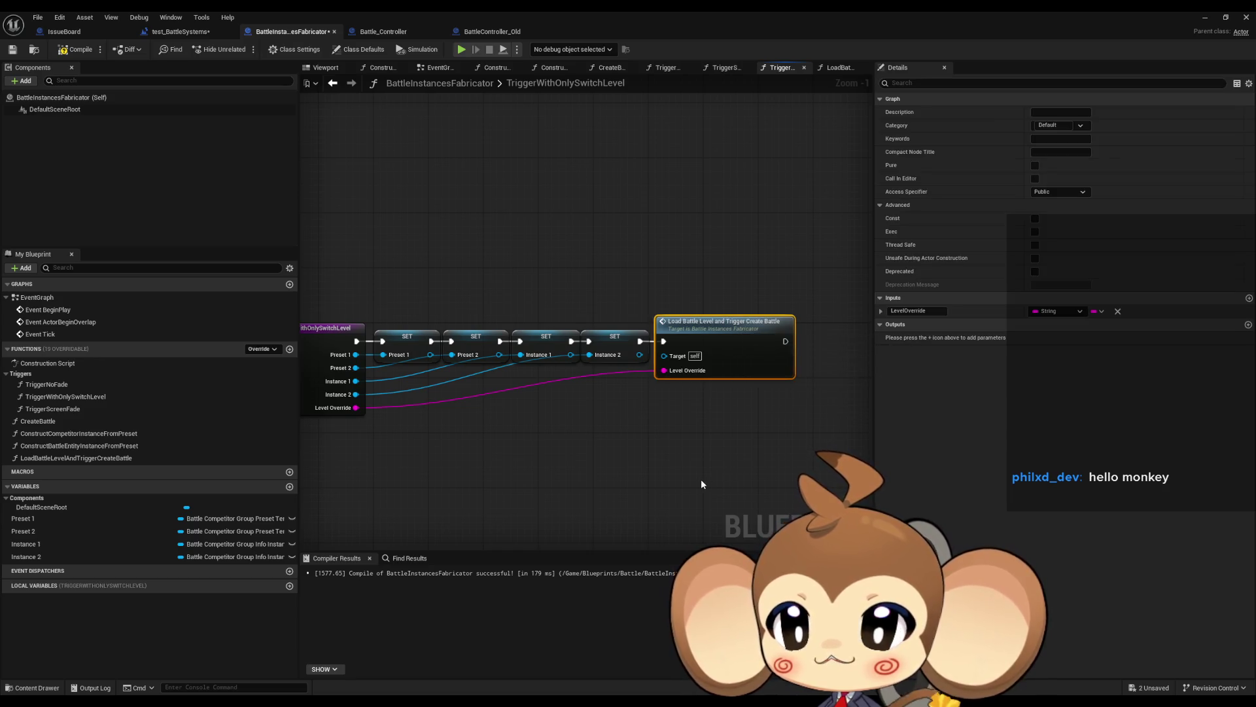
{"action": "scroll", "coordinate": [701, 479], "scroll_direction": "down", "scroll_amount": 5}
{"action": "left_click", "coordinate": [490, 383]}
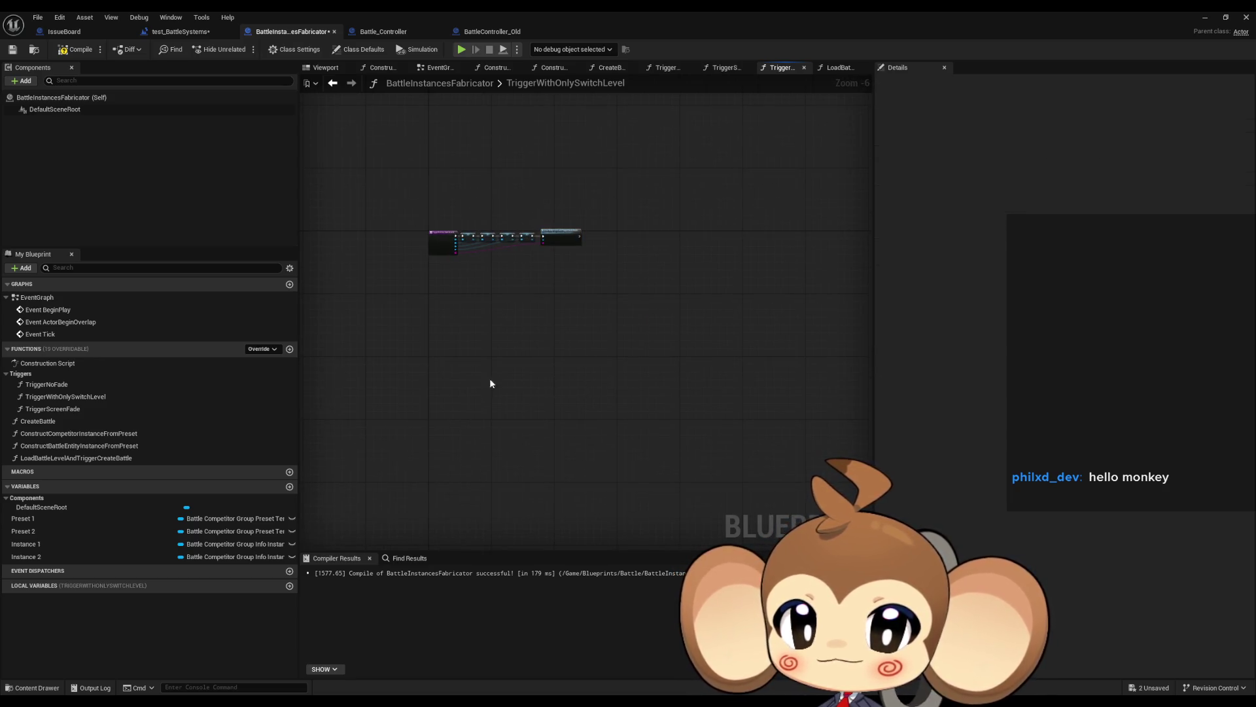
{"action": "key", "text": "ctrl+v"}
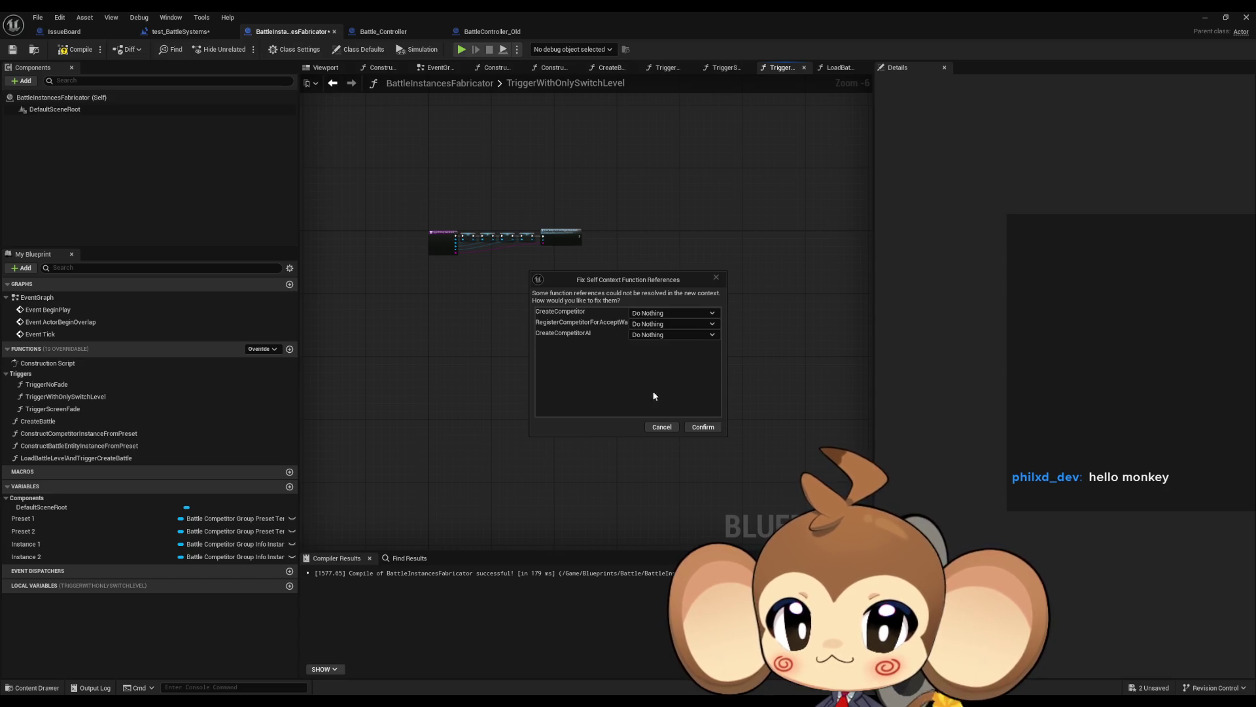
- Accept the paste without fixing references, then delete the Branch, BQContains Tag and both SET nodes
{"action": "left_click", "coordinate": [703, 427]}
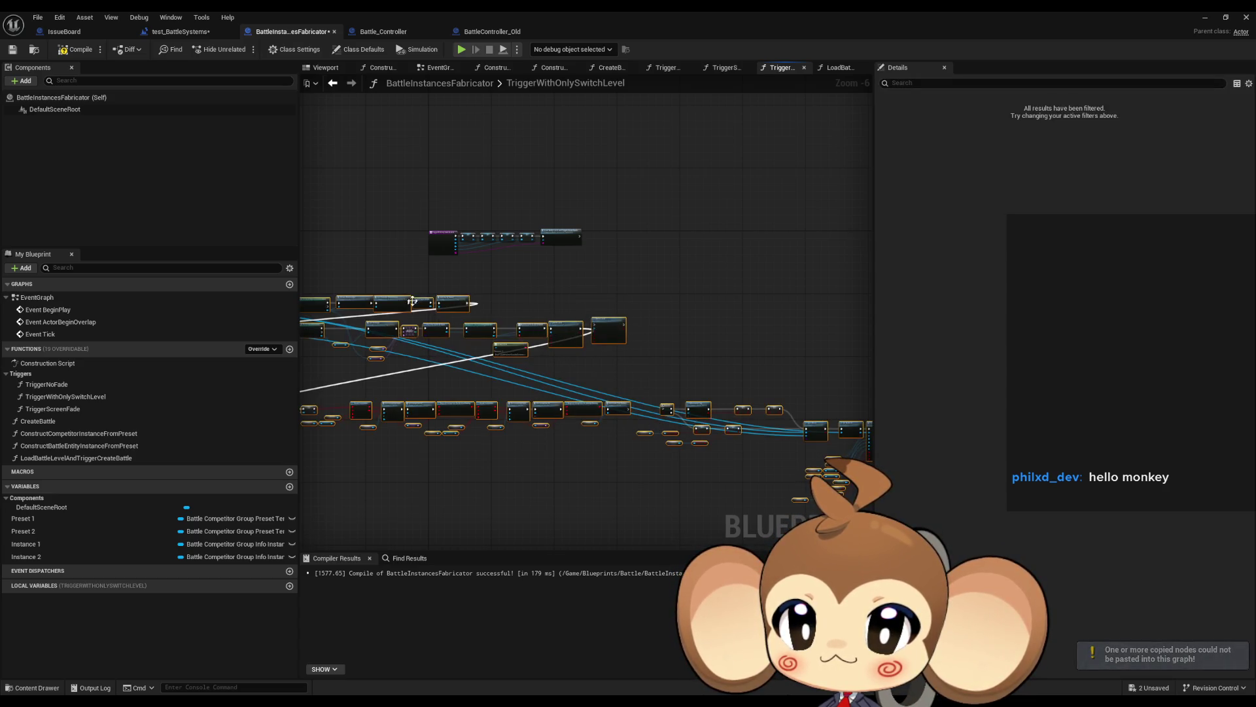
{"action": "mouse_move", "coordinate": [635, 416]}
{"action": "left_mouse_down"}
{"action": "mouse_move", "coordinate": [740, 334]}
{"action": "mouse_move", "coordinate": [544, 329]}
{"action": "left_mouse_up"}
{"action": "scroll", "coordinate": [544, 330], "scroll_direction": "up", "scroll_amount": 5}
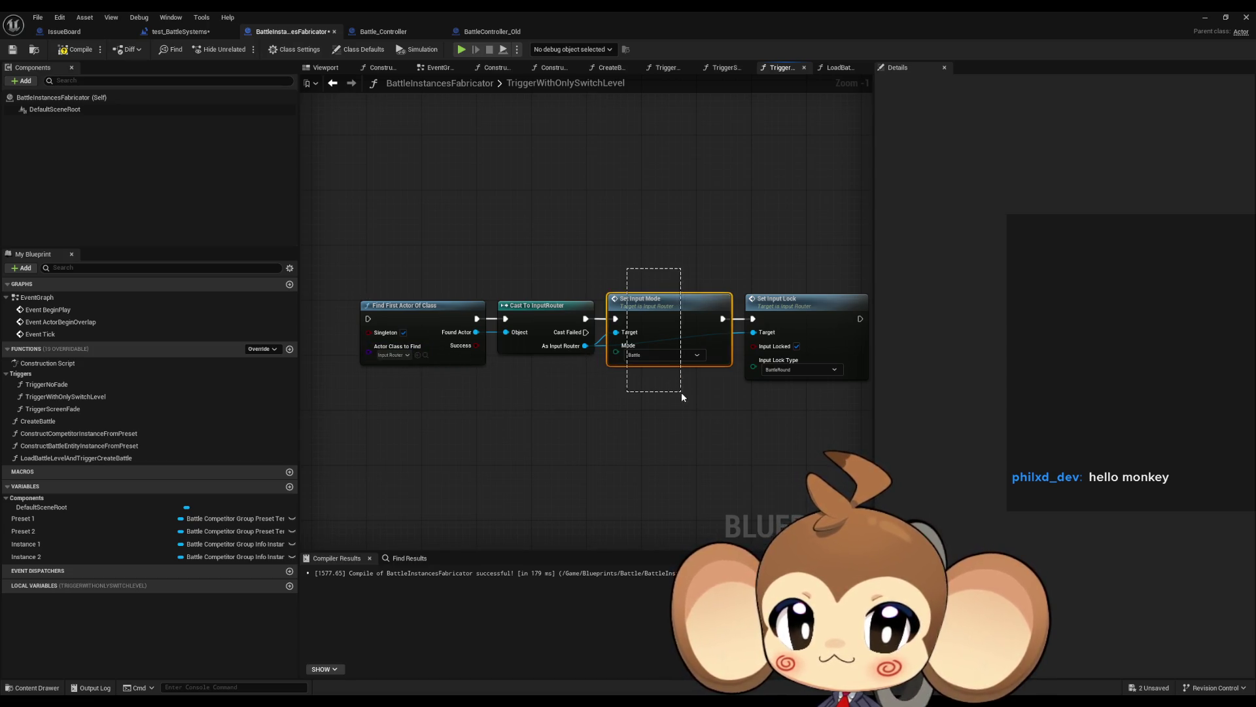
{"action": "left_click_drag", "start_coordinate": [824, 262], "coordinate": [854, 393]}
{"action": "key", "text": "f"}
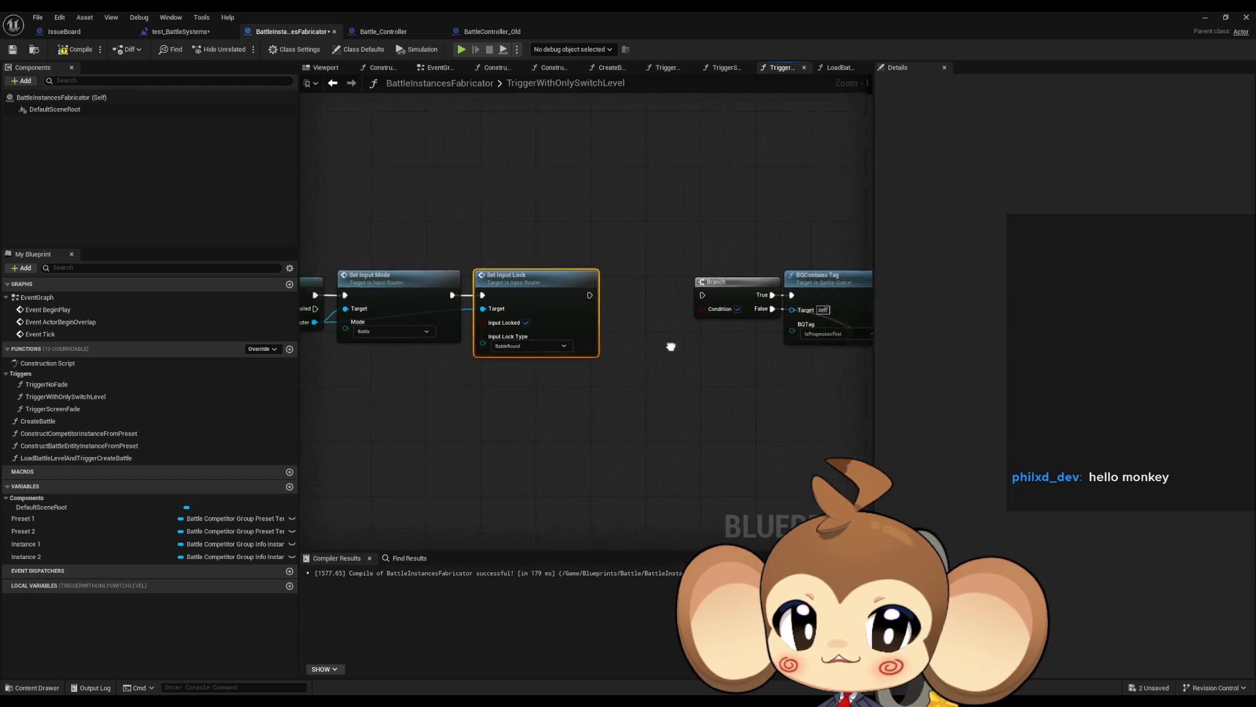
{"action": "mouse_move", "coordinate": [349, 221]}
{"action": "left_mouse_down"}
{"action": "mouse_move", "coordinate": [650, 391]}
{"action": "mouse_move", "coordinate": [343, 343]}
{"action": "left_mouse_up"}
{"action": "key", "text": "Delete"}
- Review the pasted Find First Actor, Cast, color and Fade to Color nodes, selecting a Transition Color getter
{"action": "mouse_move", "coordinate": [388, 252]}
{"action": "left_mouse_down"}
{"action": "mouse_move", "coordinate": [429, 340]}
{"action": "mouse_move", "coordinate": [583, 507]}
{"action": "left_mouse_up"}
{"action": "left_click", "coordinate": [728, 331], "text": "ctrl"}
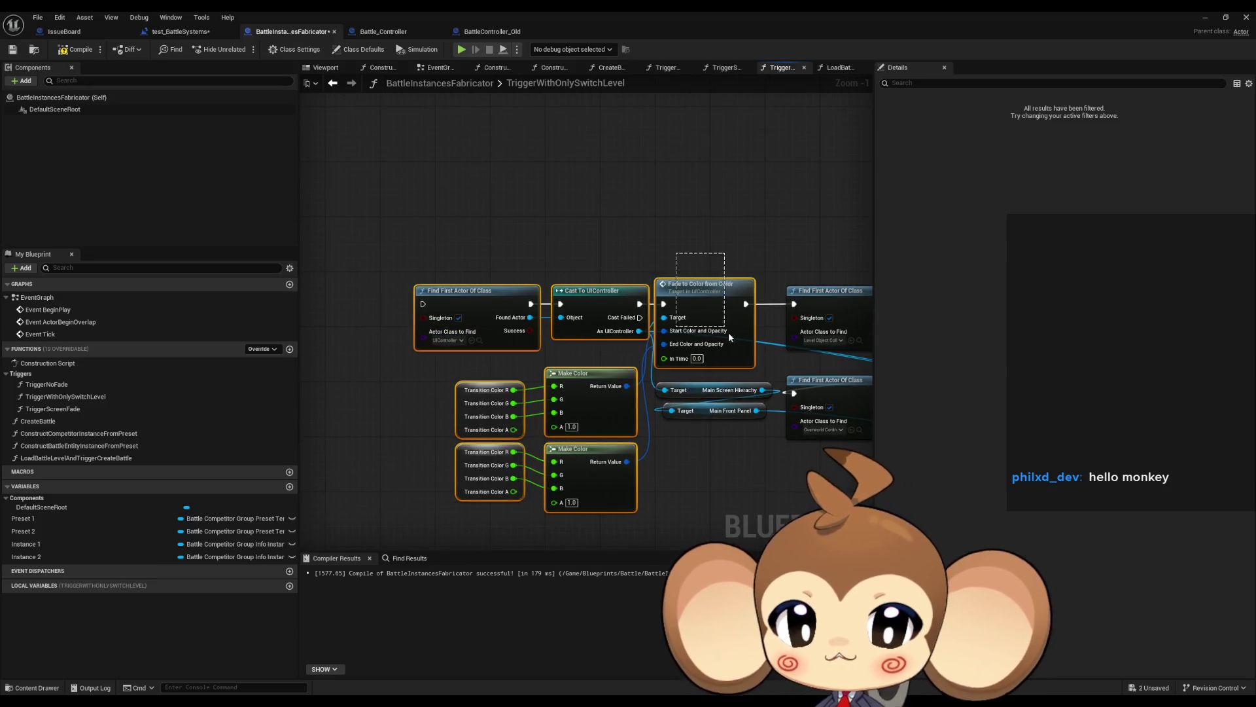
{"action": "left_click_drag", "start_coordinate": [714, 348], "coordinate": [457, 319]}
{"action": "left_click_drag", "start_coordinate": [552, 334], "coordinate": [583, 337]}
{"action": "left_click", "coordinate": [532, 449]}
{"action": "mouse_move", "coordinate": [532, 449]}
{"action": "left_mouse_down"}
{"action": "mouse_move", "coordinate": [487, 429]}
{"action": "mouse_move", "coordinate": [631, 421]}
{"action": "left_mouse_up"}
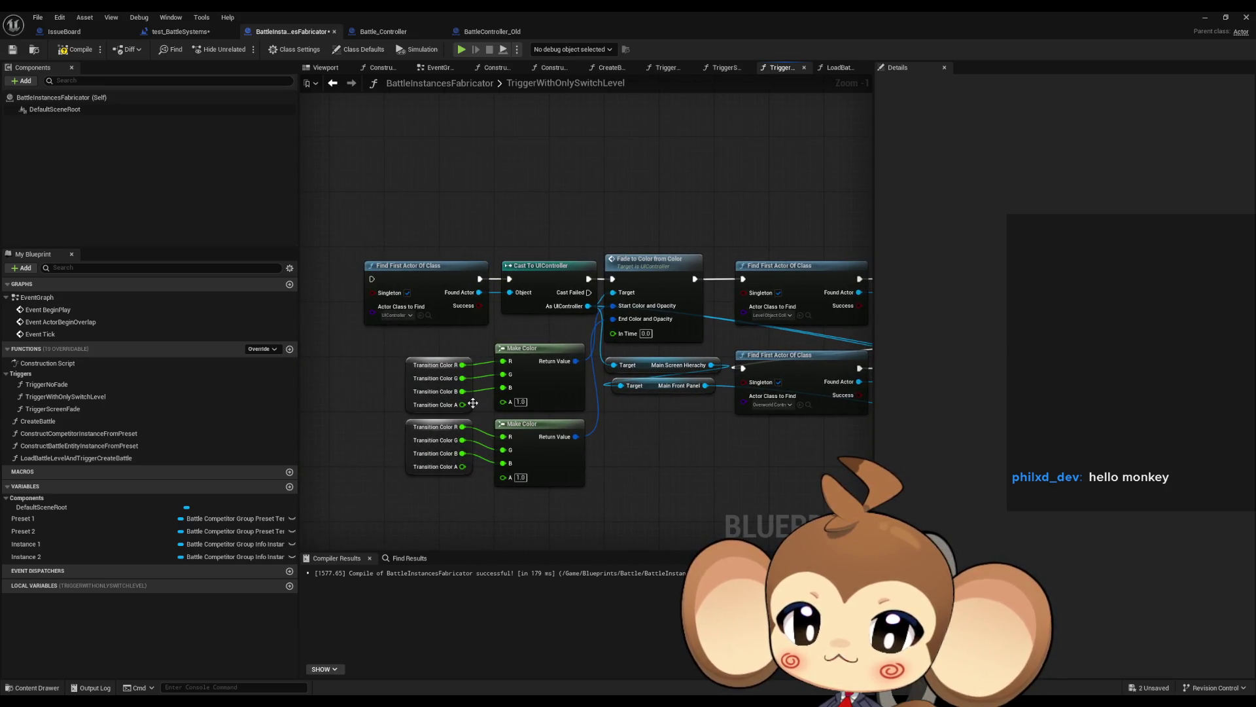
{"action": "left_click", "coordinate": [429, 385]}
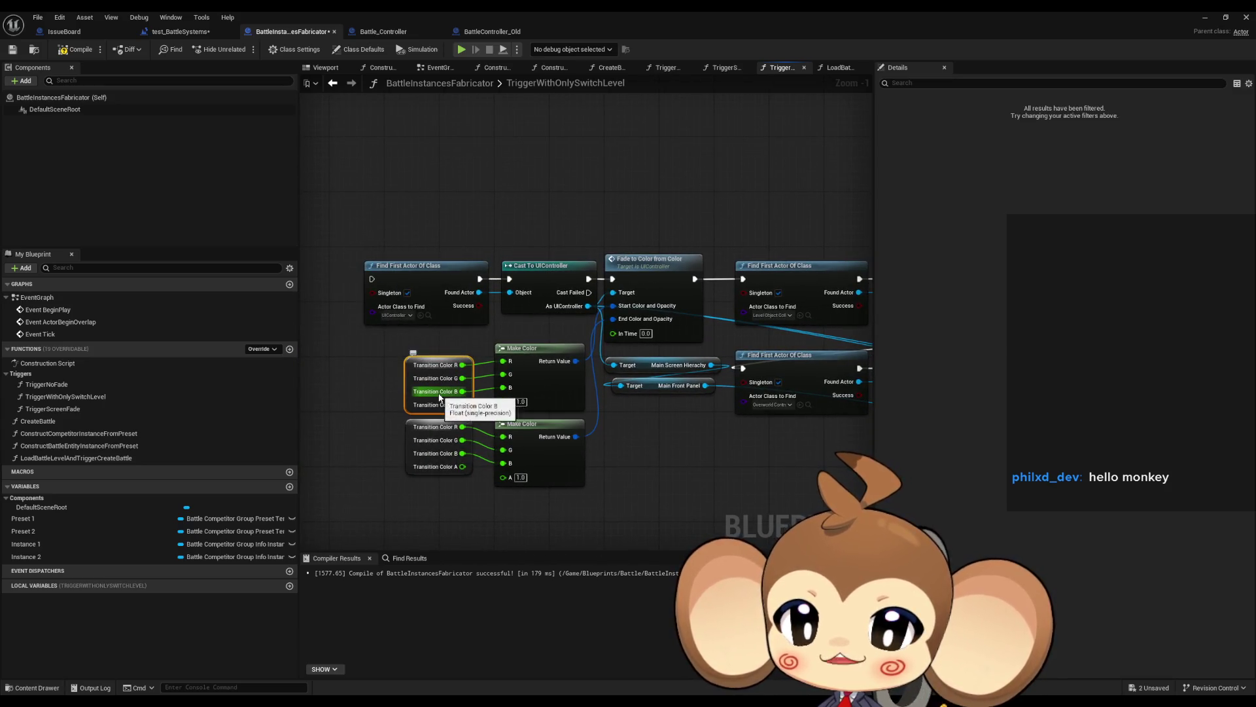
{"action": "left_click_drag", "start_coordinate": [703, 386], "coordinate": [576, 386]}
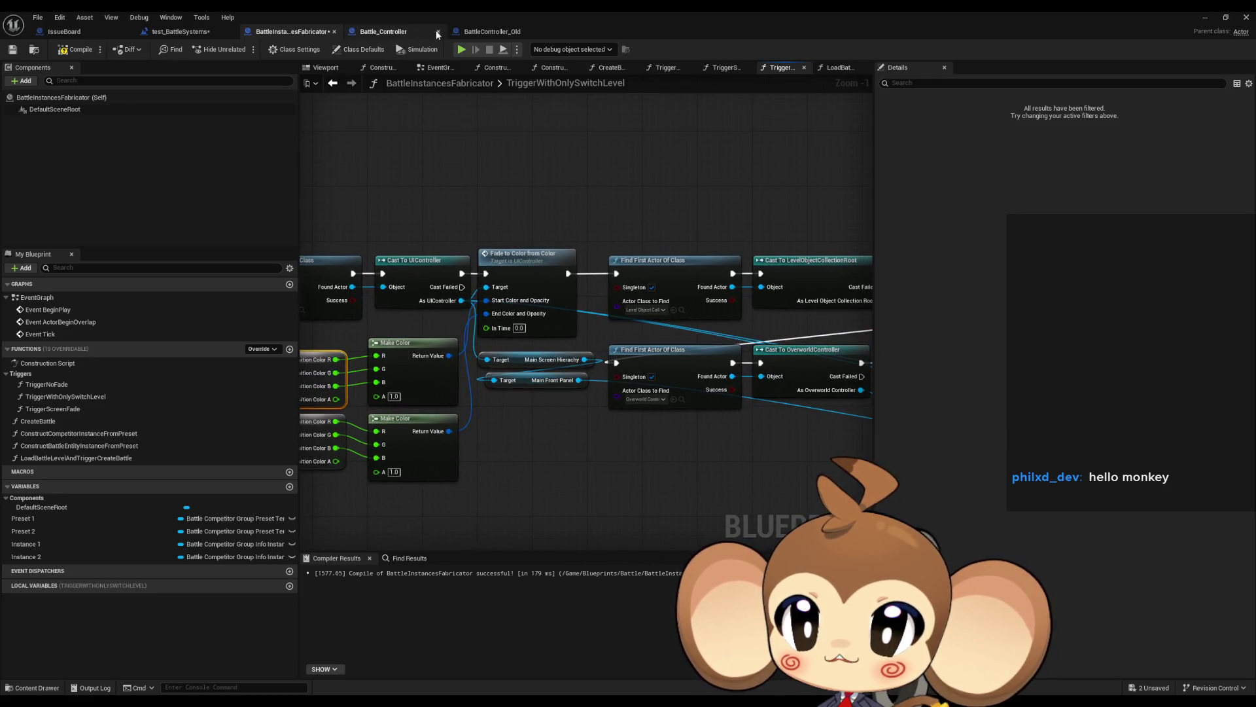
{"action": "left_click", "coordinate": [492, 32]}
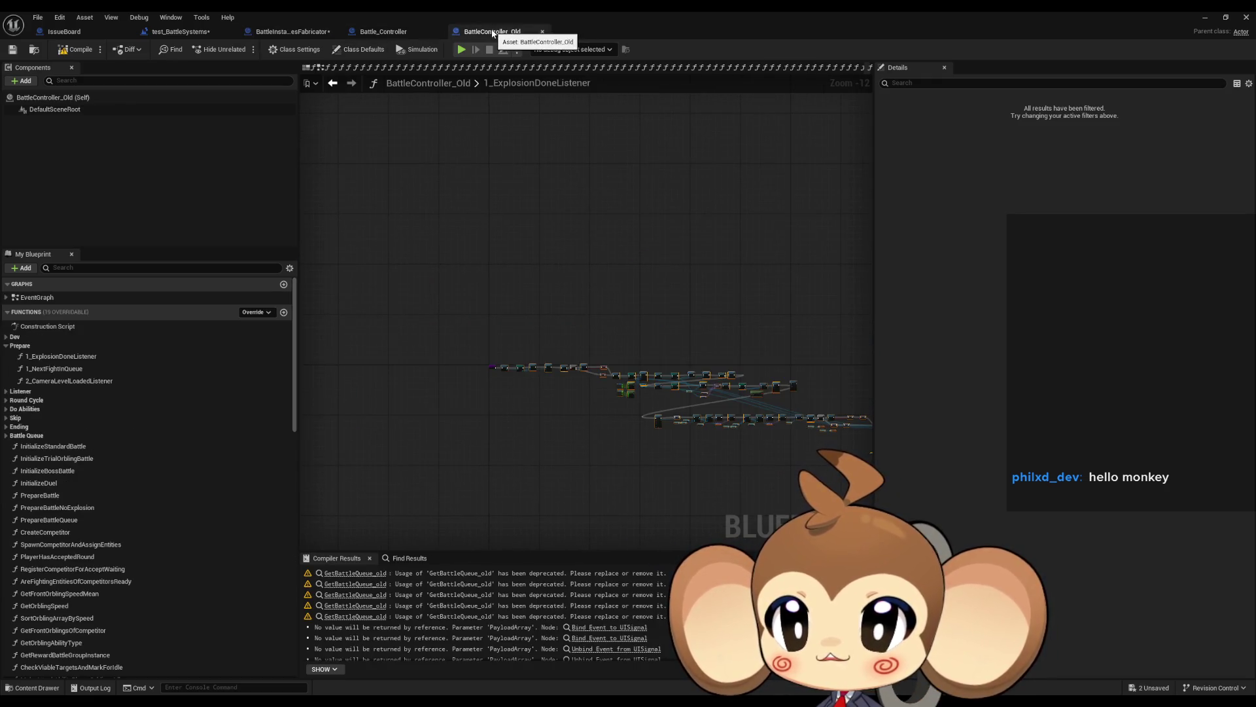
- Run Find References on the TransitionColor variable from a Transition Color node
{"action": "scroll", "coordinate": [620, 434], "scroll_direction": "up", "scroll_amount": 12}
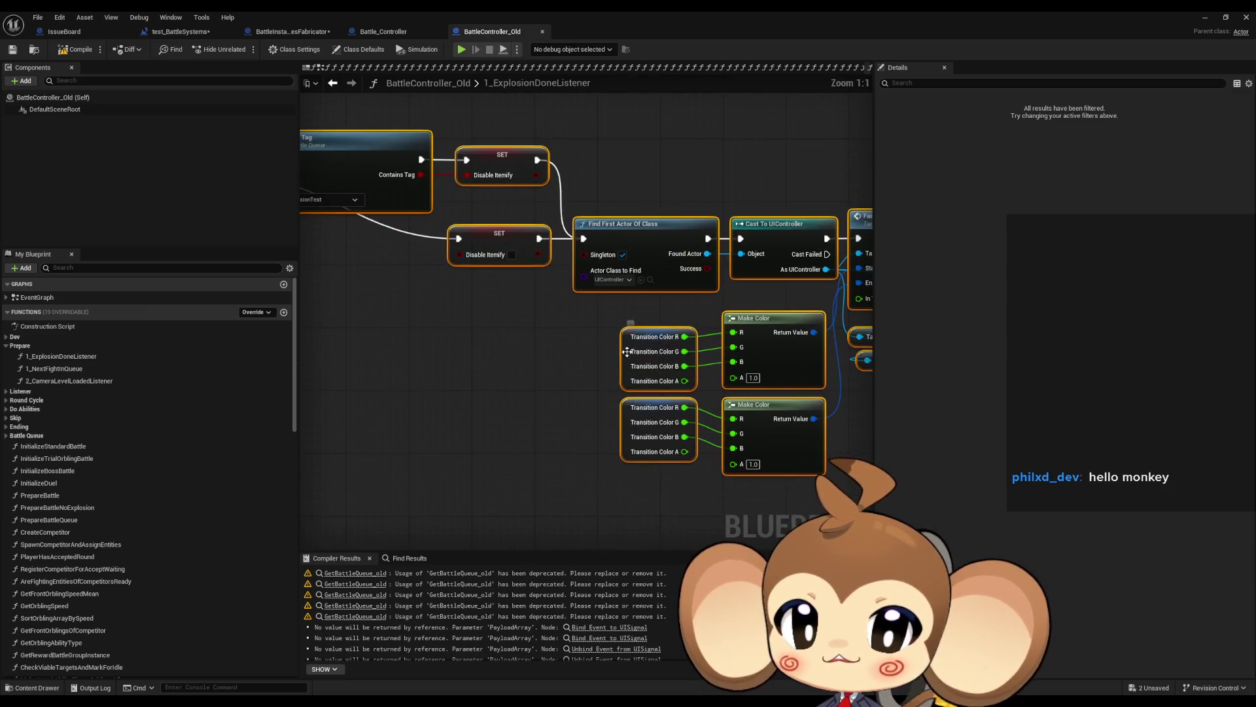
{"action": "right_click", "coordinate": [629, 354]}
{"action": "mouse_move", "coordinate": [664, 447]}
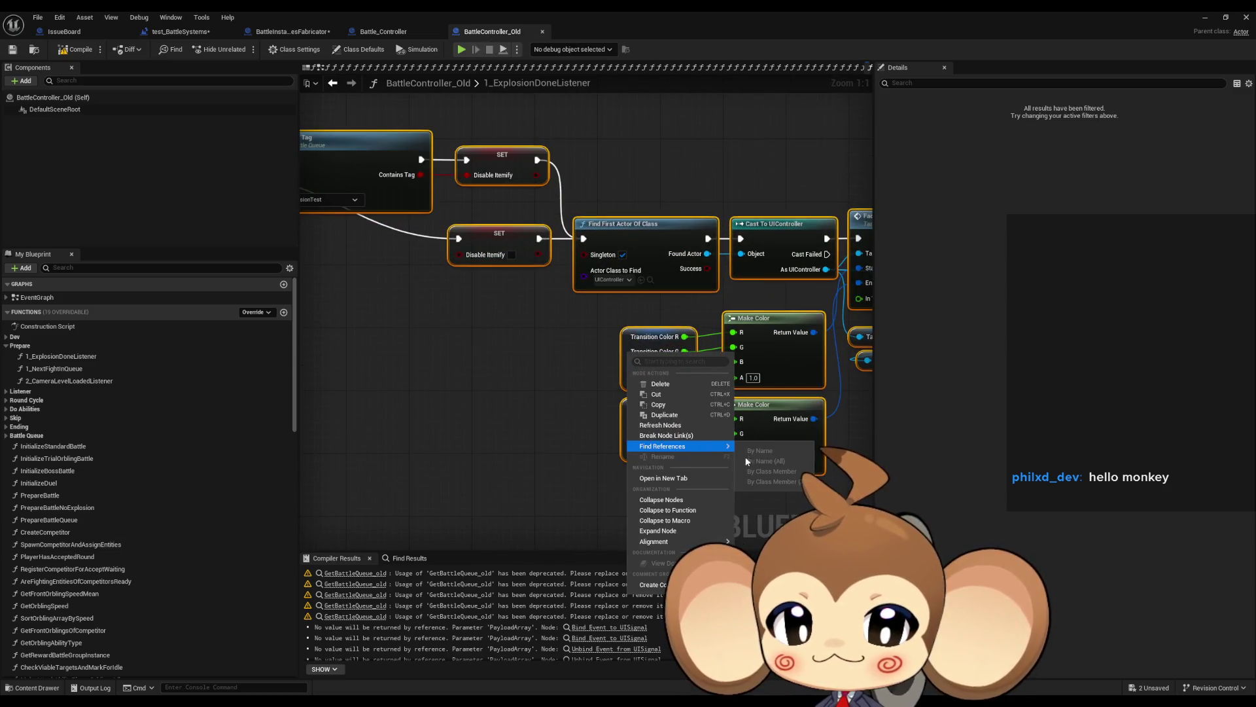
{"action": "left_click", "coordinate": [619, 386]}
{"action": "right_click", "coordinate": [623, 373]}
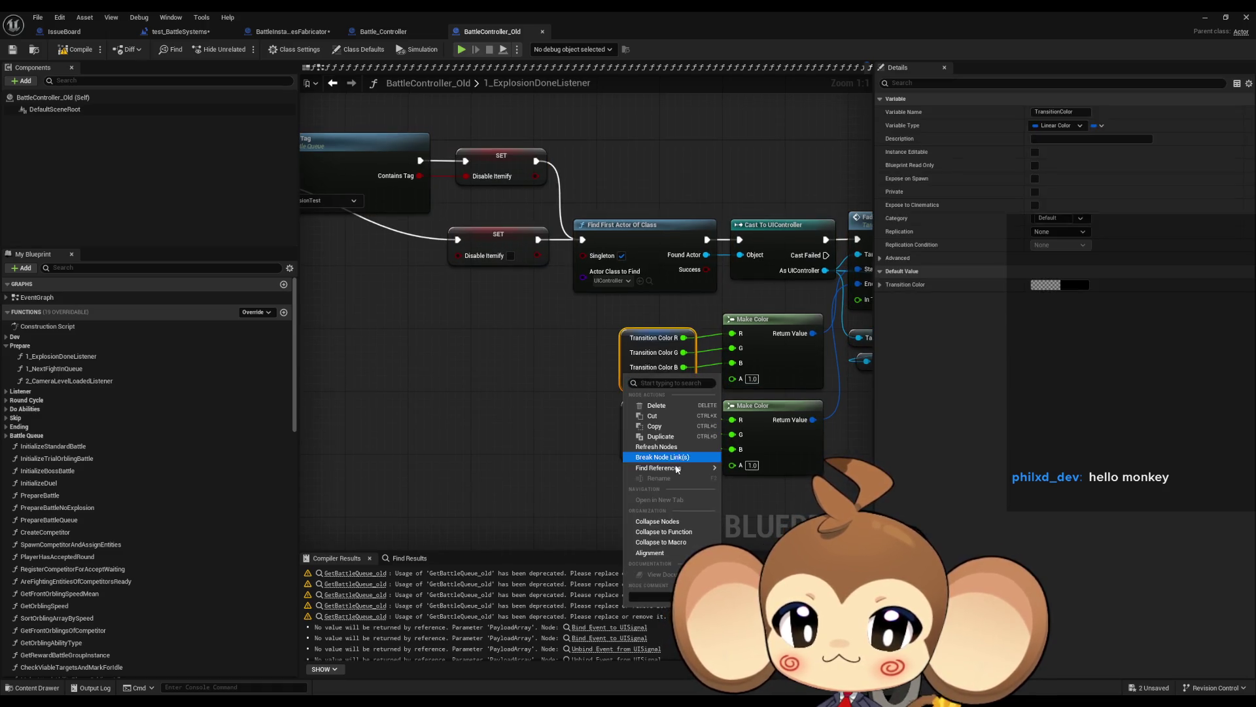
{"action": "left_click", "coordinate": [638, 508]}
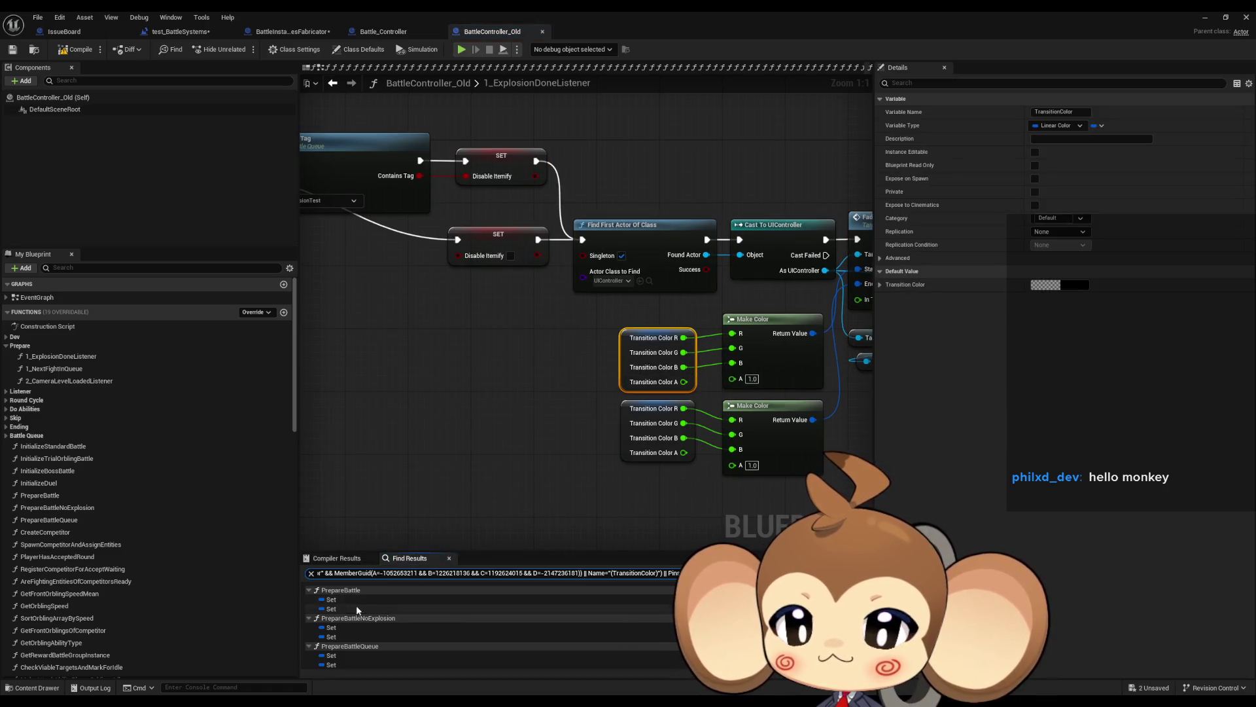
- Jump to the TransitionColor Set in PrepareBattle and inspect the Branch feeding it
{"action": "left_click", "coordinate": [345, 600]}
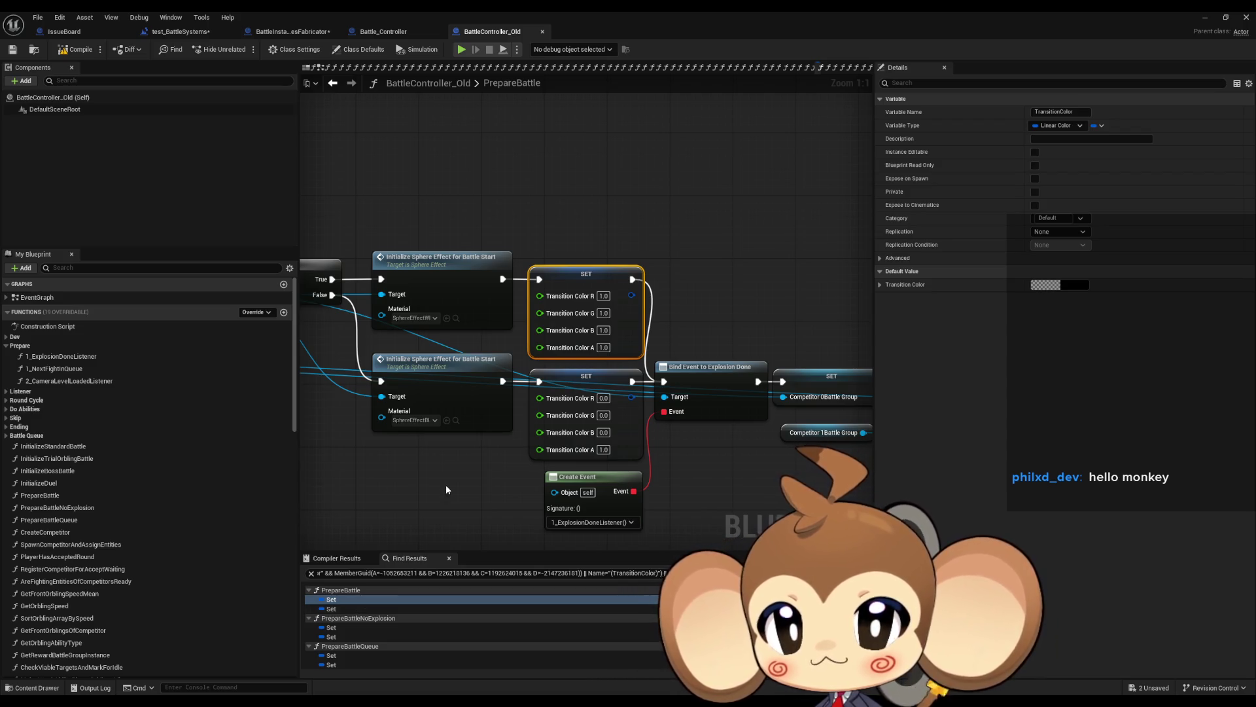
{"action": "mouse_move", "coordinate": [453, 482]}
{"action": "left_mouse_down"}
{"action": "mouse_move", "coordinate": [696, 485]}
{"action": "mouse_move", "coordinate": [518, 483]}
{"action": "left_mouse_up"}
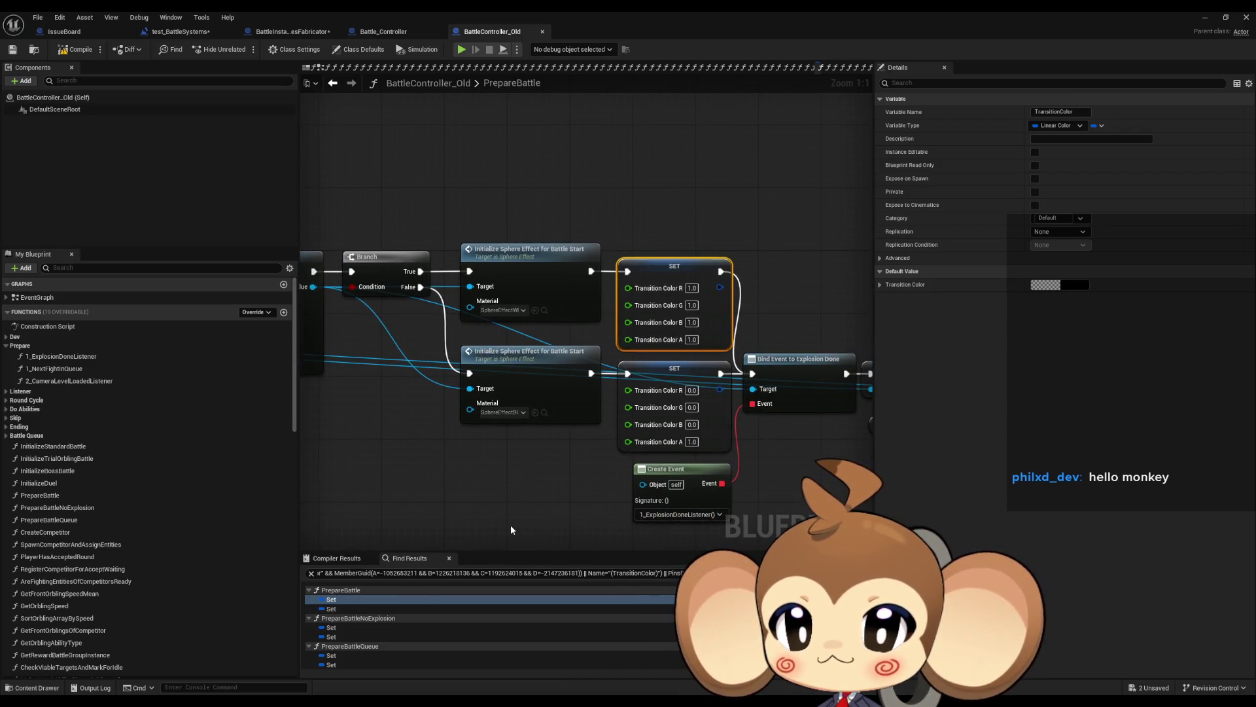
{"action": "scroll", "coordinate": [390, 617], "scroll_direction": "down", "scroll_amount": 2}
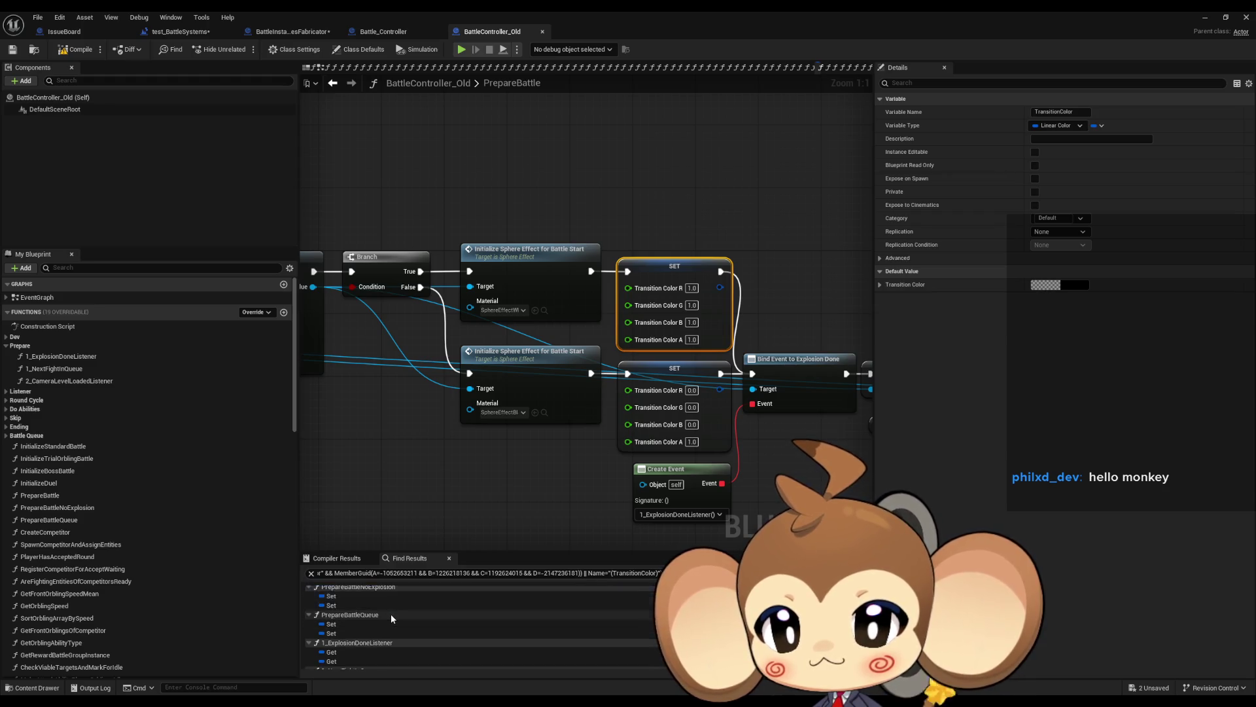
{"action": "scroll", "coordinate": [391, 618], "scroll_direction": "down", "scroll_amount": 5}
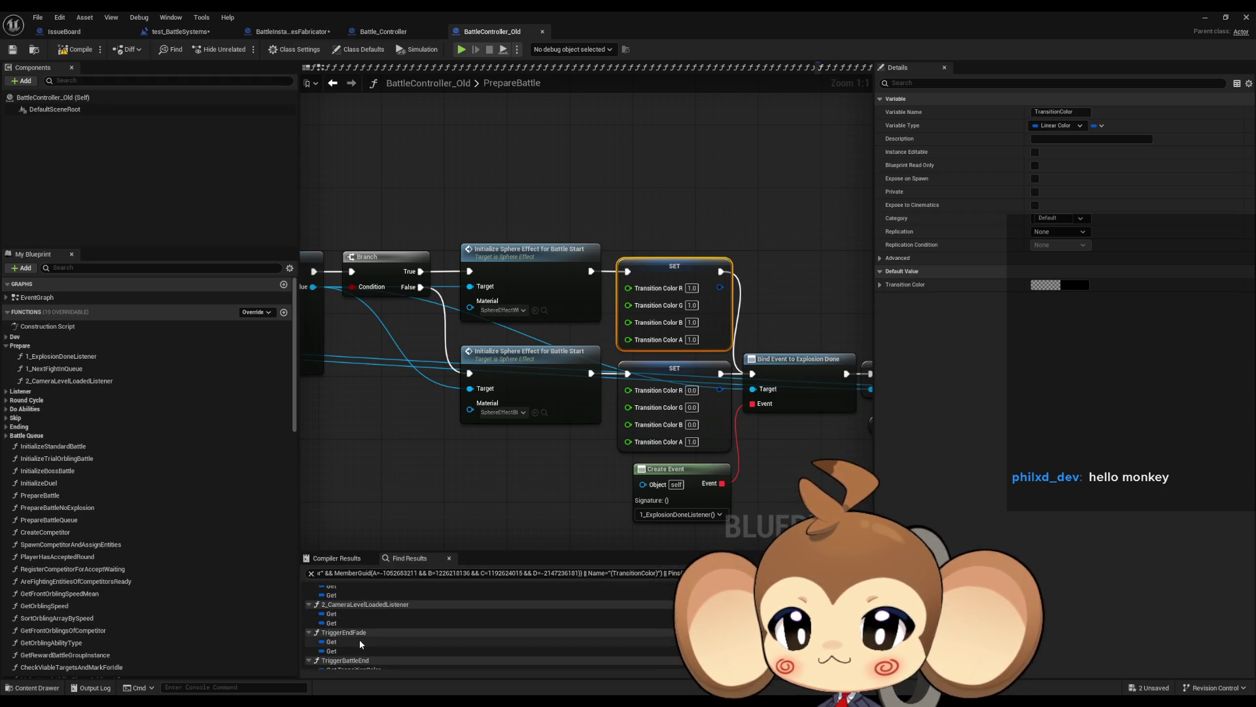
{"action": "left_click", "coordinate": [297, 33]}
- Create the Linear Color member variable TransitionColor from the pasted Transition Color getter
{"action": "left_click_drag", "start_coordinate": [509, 426], "coordinate": [664, 382]}
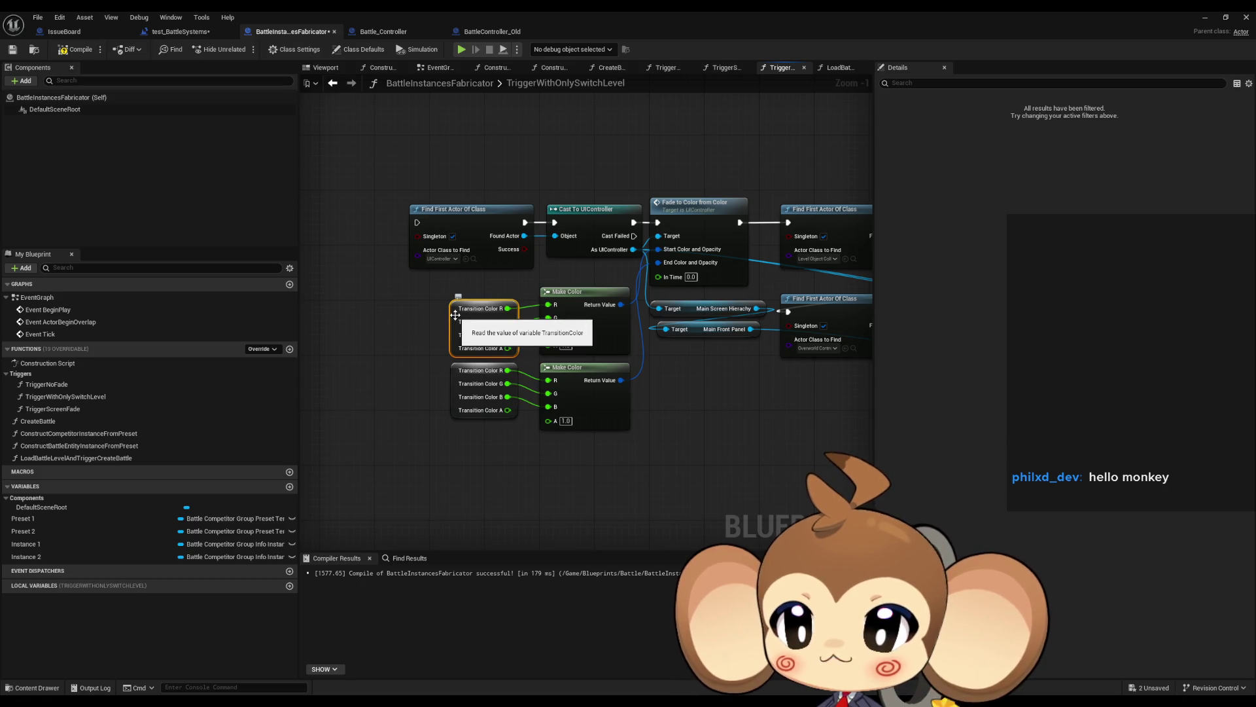
{"action": "left_click_drag", "start_coordinate": [725, 311], "coordinate": [720, 358]}
{"action": "mouse_move", "coordinate": [725, 301]}
{"action": "left_mouse_down"}
{"action": "mouse_move", "coordinate": [557, 323]}
{"action": "mouse_move", "coordinate": [714, 319]}
{"action": "left_mouse_up"}
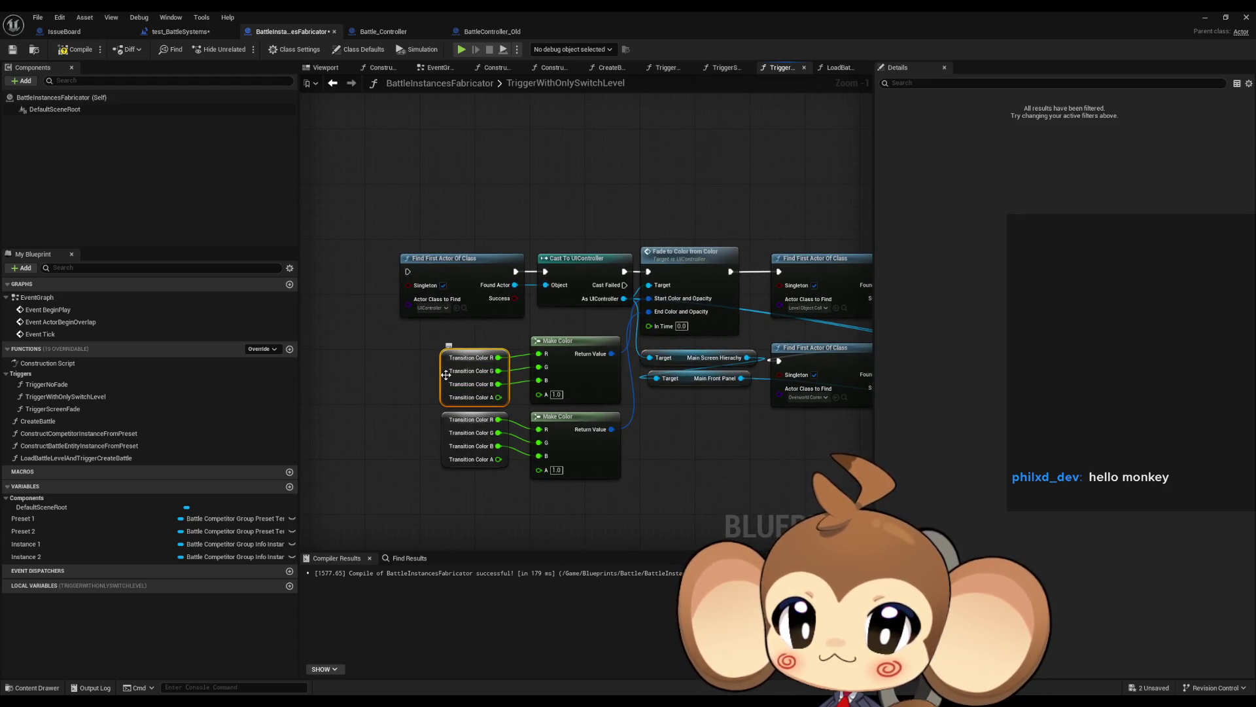
{"action": "right_click", "coordinate": [447, 378]}
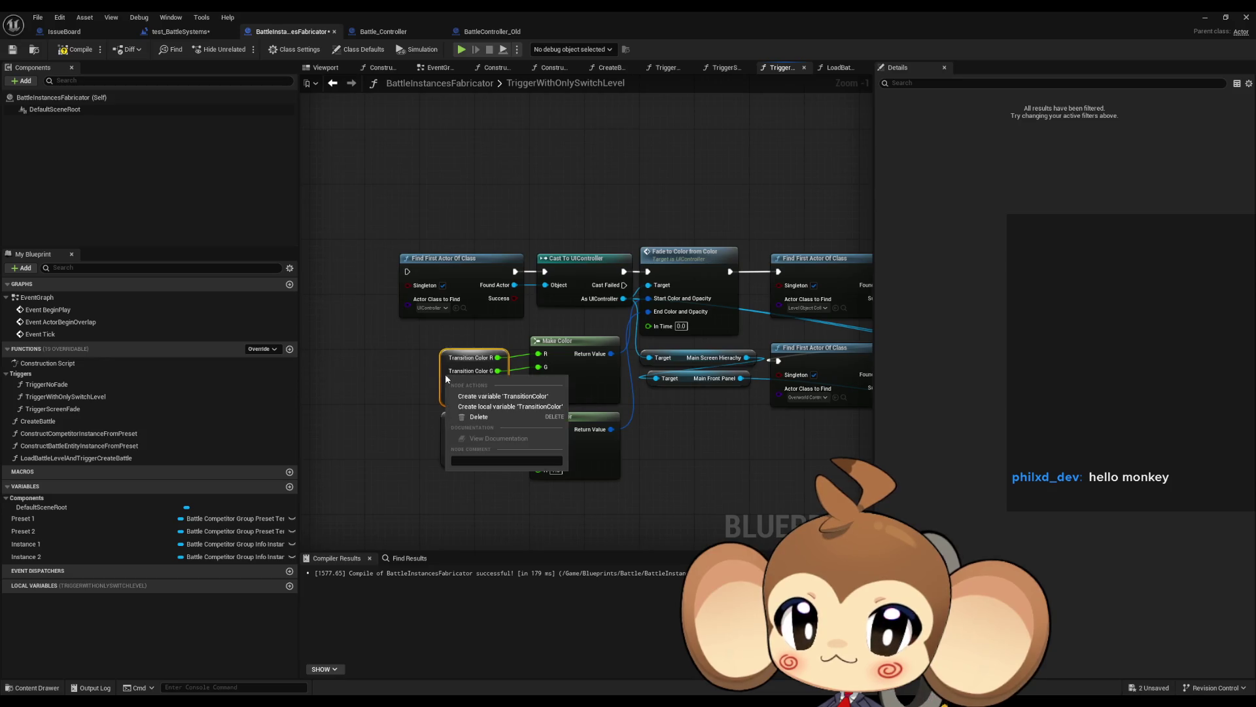
{"action": "left_click", "coordinate": [498, 396]}
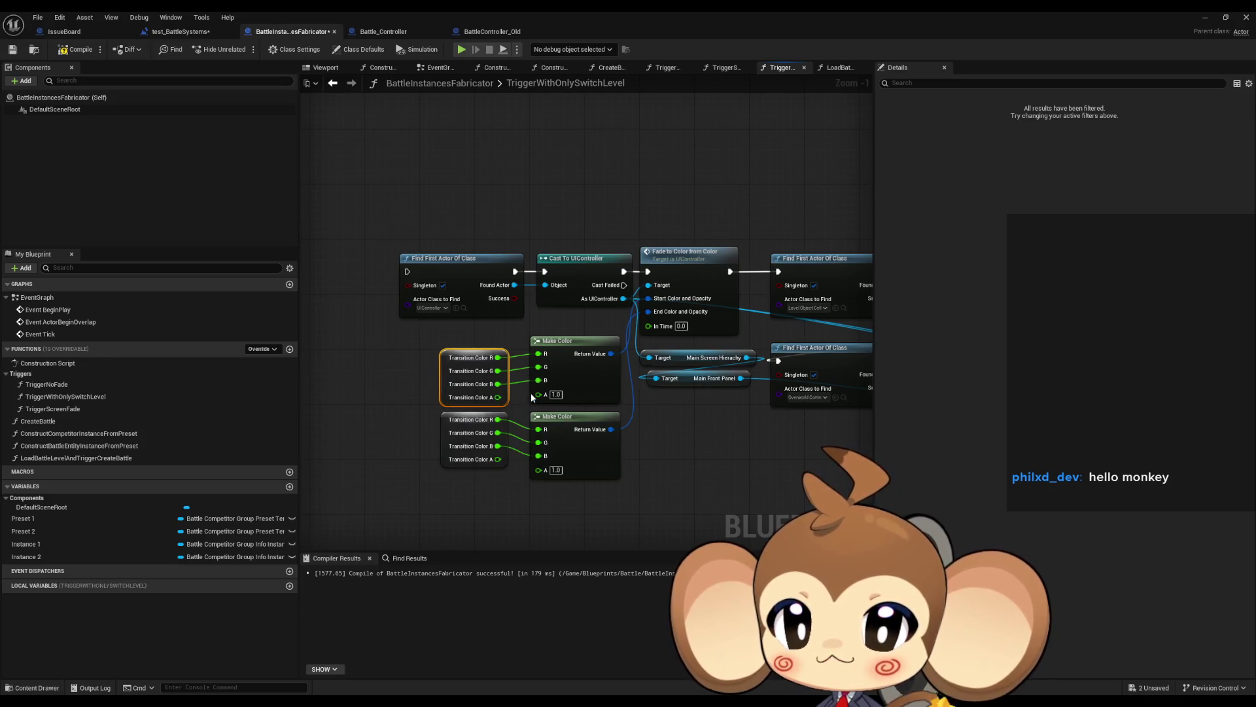
{"action": "left_click_drag", "start_coordinate": [720, 424], "coordinate": [535, 408]}
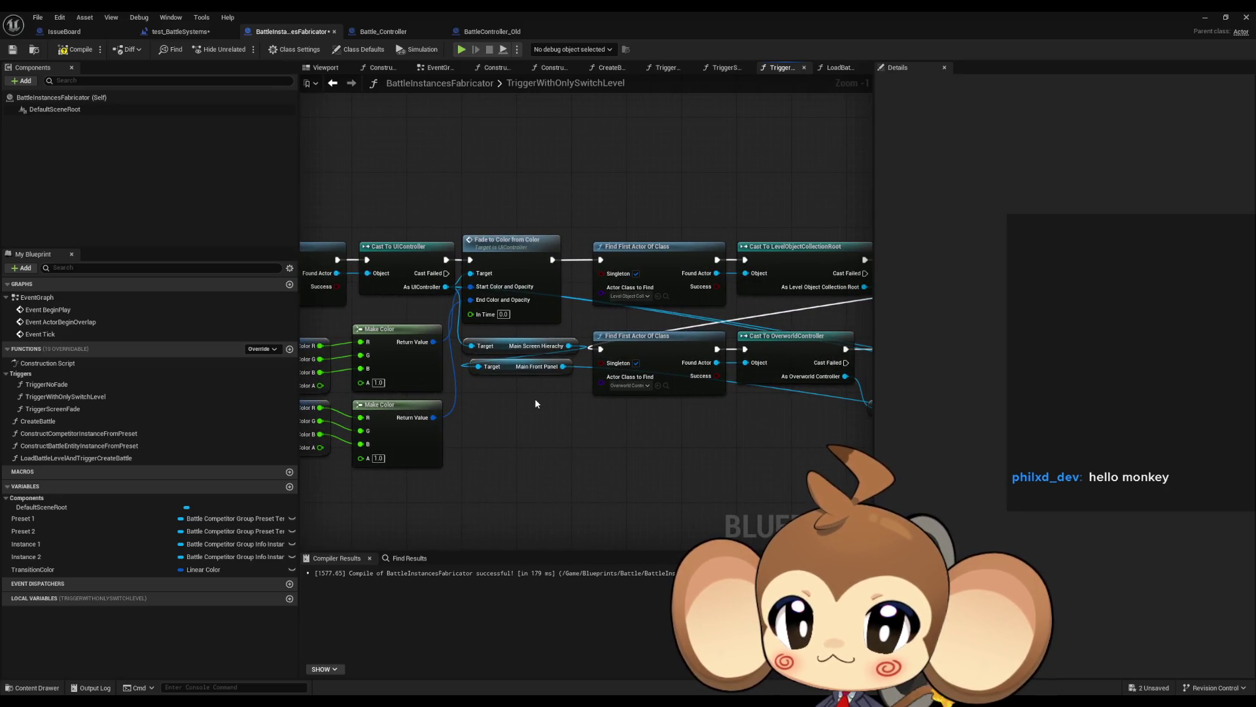
- Delete Freeze World Logic and Set Visibility World Actors, undoing the mistaken deletions first
{"action": "mouse_move", "coordinate": [567, 332]}
{"action": "left_mouse_down"}
{"action": "mouse_move", "coordinate": [441, 343]}
{"action": "mouse_move", "coordinate": [460, 345]}
{"action": "left_mouse_up"}
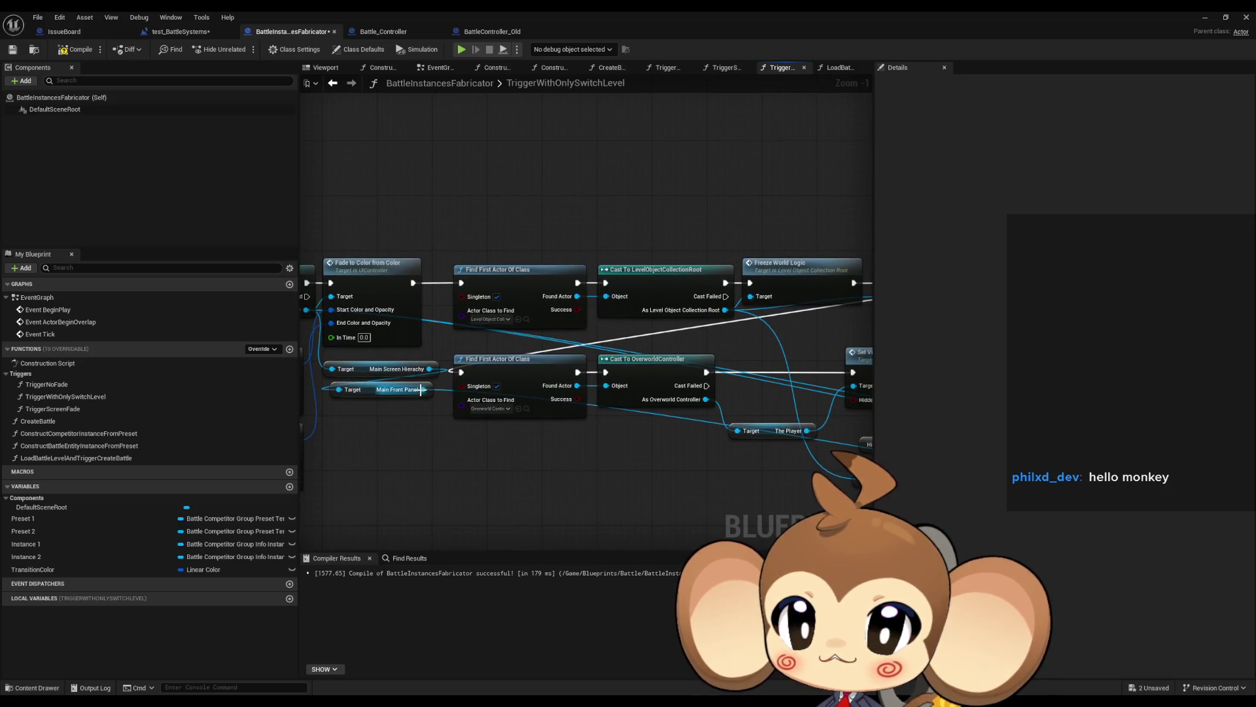
{"action": "mouse_move", "coordinate": [482, 230]}
{"action": "left_mouse_down"}
{"action": "mouse_move", "coordinate": [522, 296]}
{"action": "mouse_move", "coordinate": [863, 298]}
{"action": "left_mouse_up"}
{"action": "left_click_drag", "start_coordinate": [794, 327], "coordinate": [592, 329]}
{"action": "key", "text": "Delete"}
{"action": "mouse_move", "coordinate": [733, 299]}
{"action": "left_mouse_down"}
{"action": "mouse_move", "coordinate": [611, 301]}
{"action": "mouse_move", "coordinate": [575, 282]}
{"action": "left_mouse_up"}
{"action": "key", "text": "Delete"}
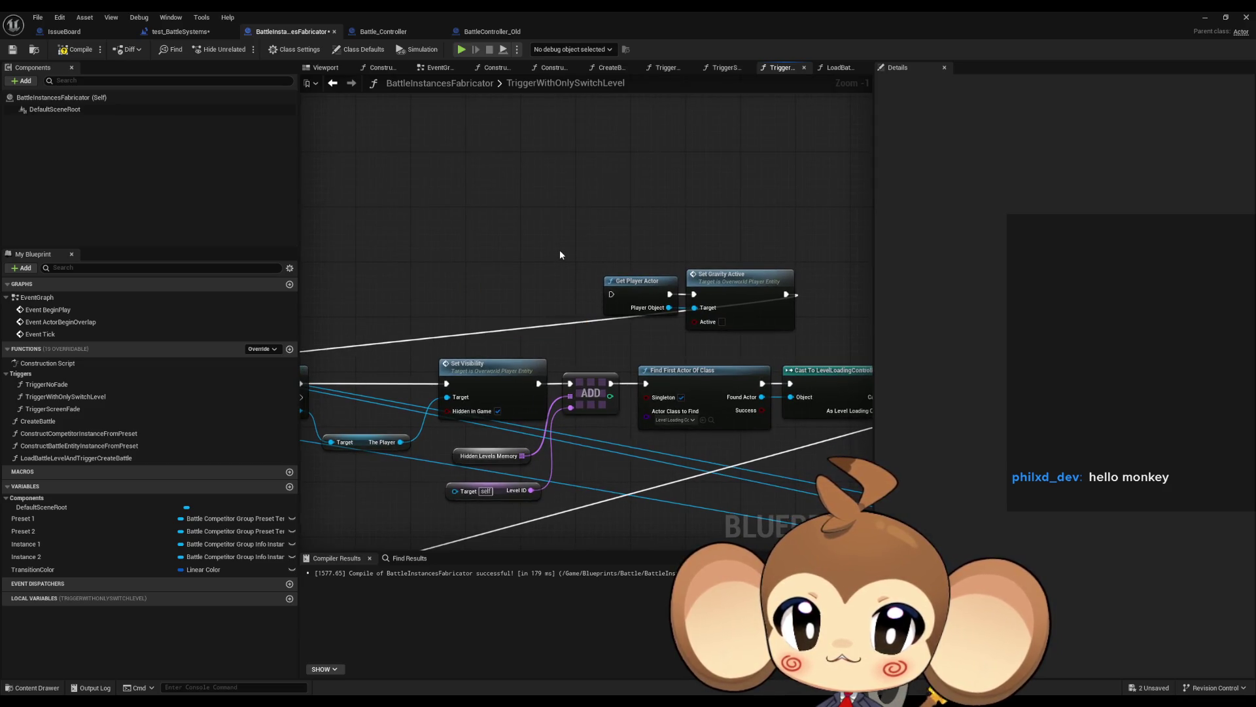
{"action": "key", "text": "ctrl+z"}
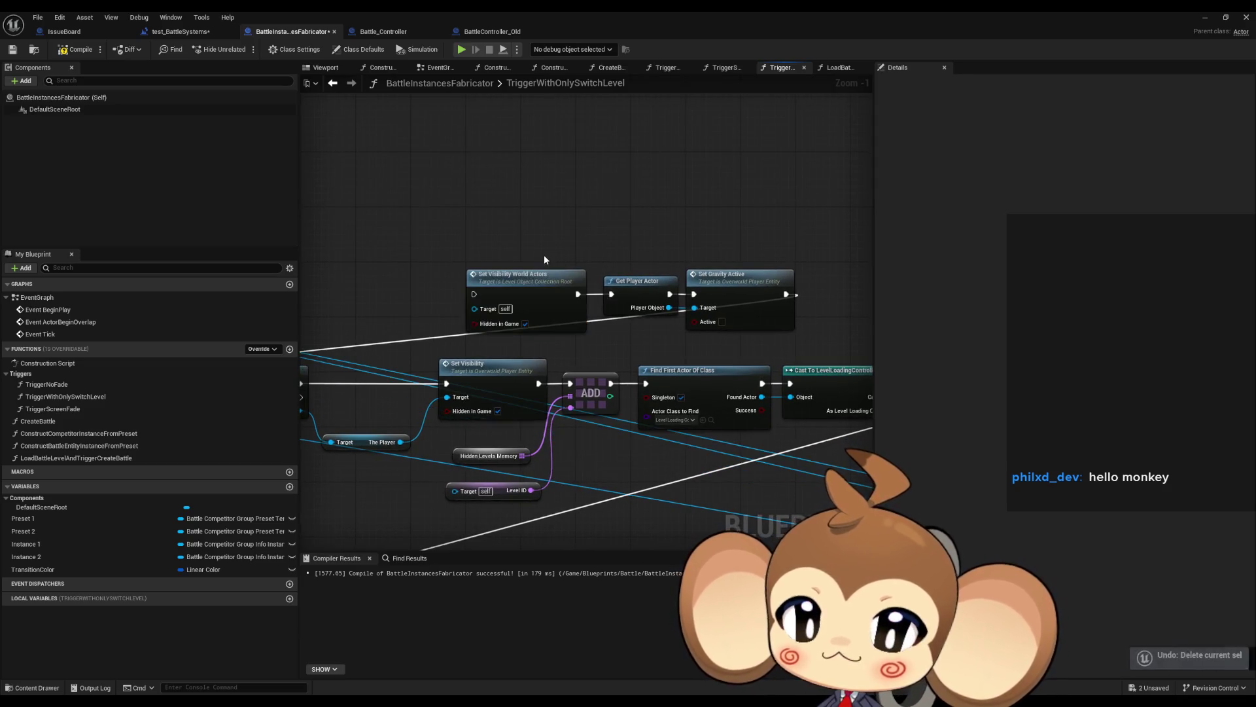
{"action": "key", "text": "ctrl+z"}
{"action": "left_click_drag", "start_coordinate": [490, 264], "coordinate": [530, 265]}
{"action": "left_click_drag", "start_coordinate": [619, 257], "coordinate": [641, 305]}
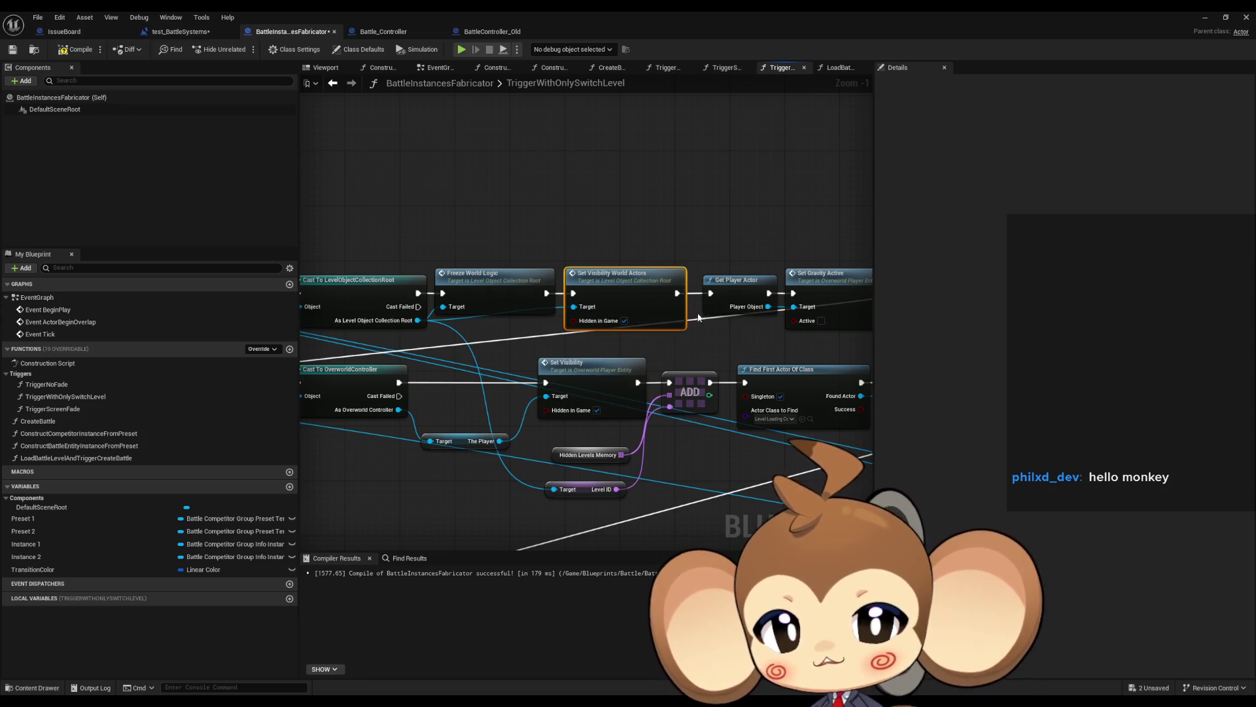
{"action": "mouse_move", "coordinate": [454, 234]}
{"action": "left_mouse_down"}
{"action": "mouse_move", "coordinate": [547, 234]}
{"action": "mouse_move", "coordinate": [661, 313]}
{"action": "mouse_move", "coordinate": [670, 335]}
{"action": "mouse_move", "coordinate": [861, 299]}
{"action": "mouse_move", "coordinate": [469, 290]}
{"action": "left_mouse_up"}
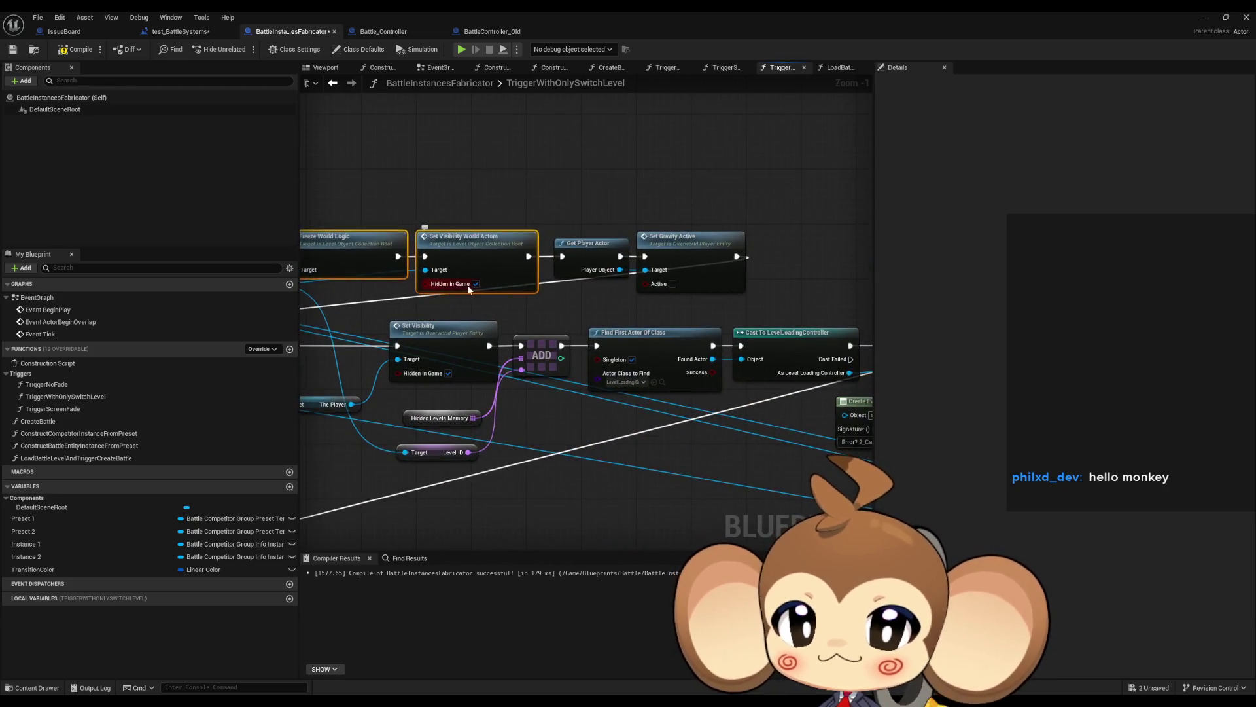
{"action": "key", "text": "Delete"}
- Move Get Player Actor and Set Gravity Active left, above the Cast To OverworldController chain
{"action": "left_click_drag", "start_coordinate": [555, 221], "coordinate": [687, 271]}
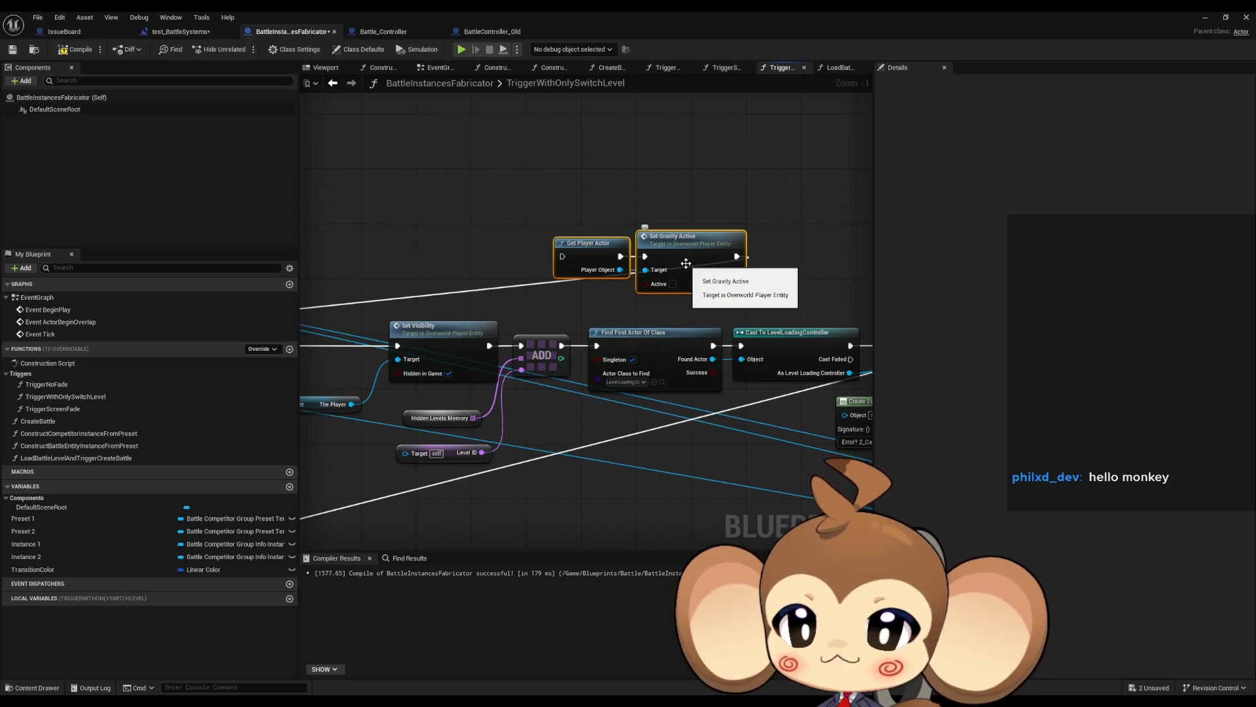
{"action": "mouse_move", "coordinate": [354, 389]}
{"action": "left_mouse_down"}
{"action": "mouse_move", "coordinate": [680, 376]}
{"action": "mouse_move", "coordinate": [458, 419]}
{"action": "left_mouse_up"}
{"action": "mouse_move", "coordinate": [797, 272]}
{"action": "left_mouse_down"}
{"action": "mouse_move", "coordinate": [527, 275]}
{"action": "mouse_move", "coordinate": [776, 261]}
{"action": "left_mouse_up"}
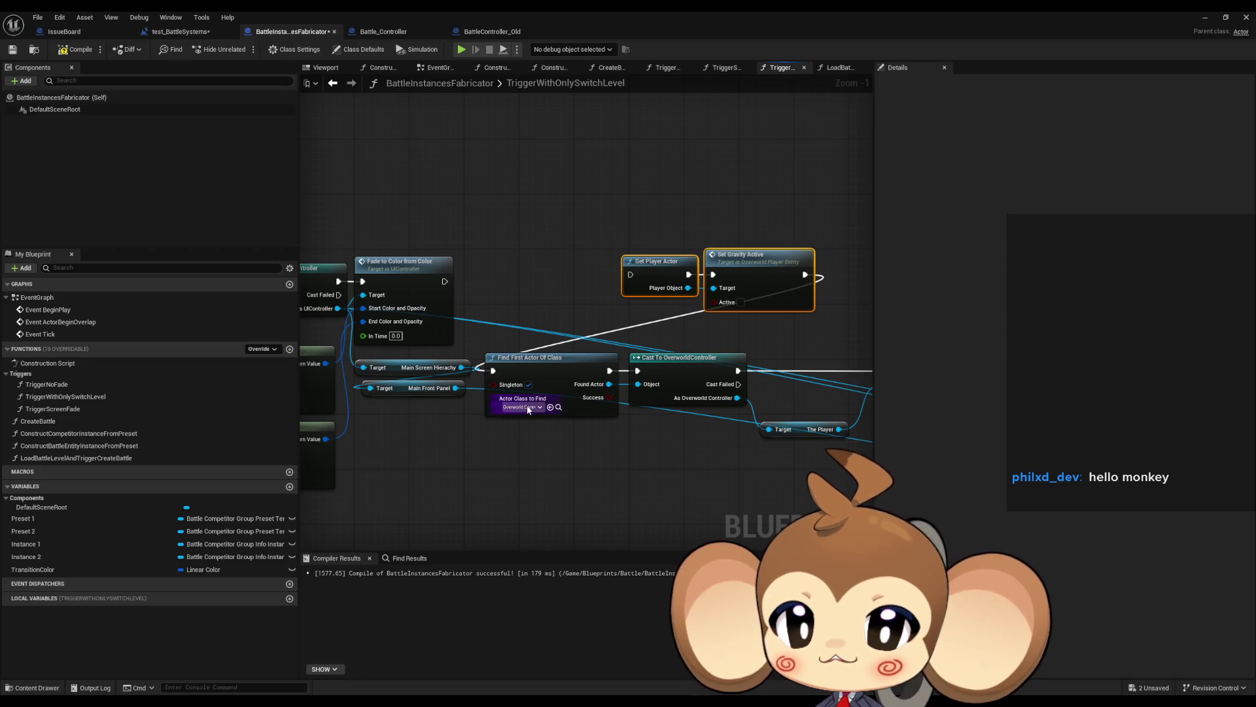
{"action": "left_click_drag", "start_coordinate": [763, 385], "coordinate": [762, 388]}
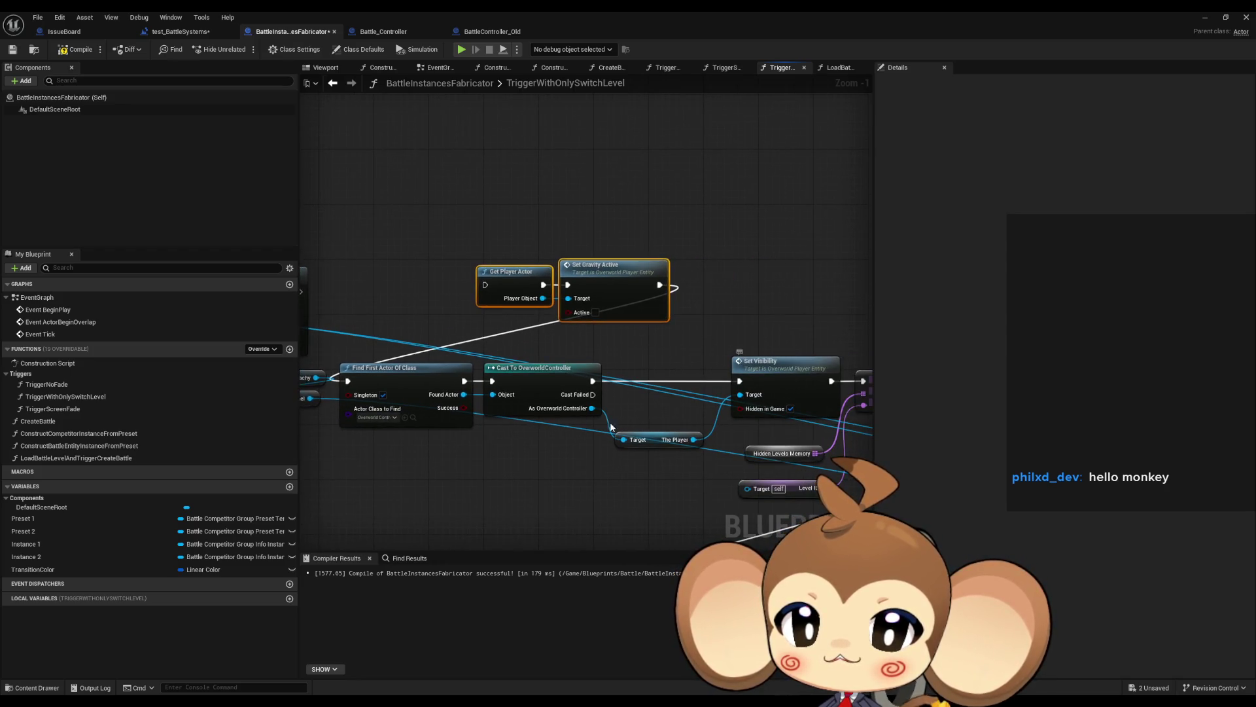
{"action": "left_click_drag", "start_coordinate": [611, 427], "coordinate": [658, 424]}
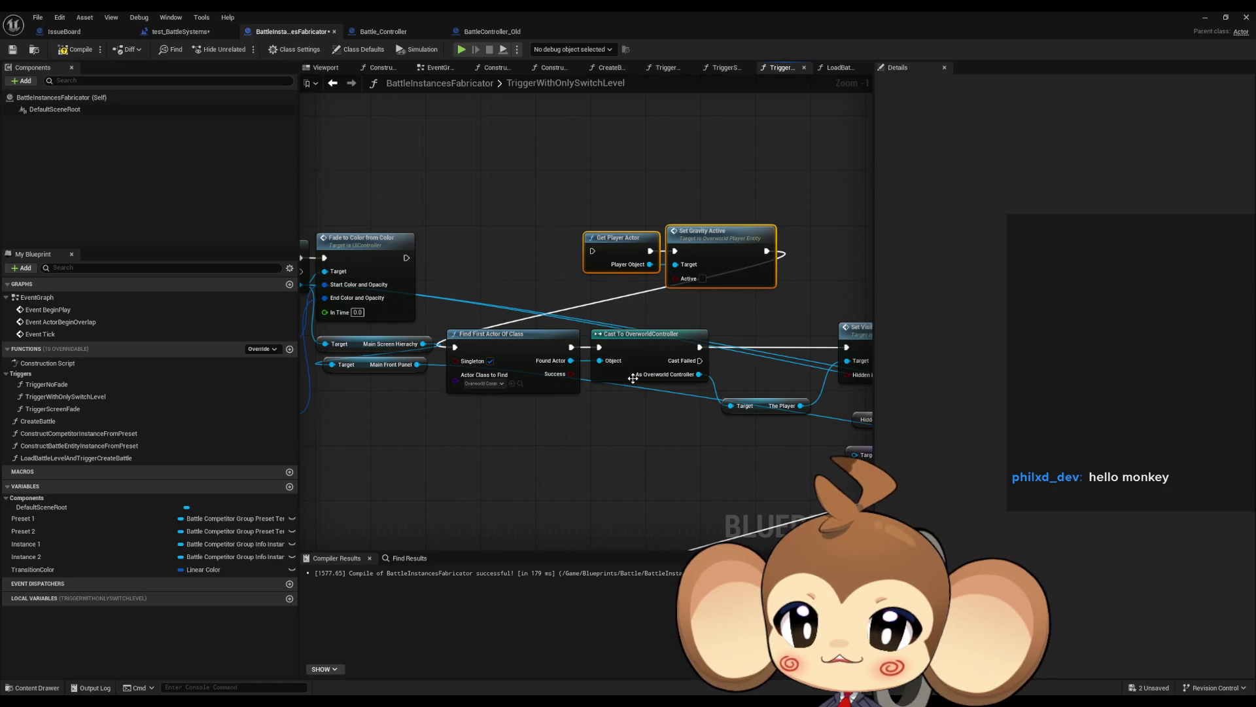
{"action": "mouse_move", "coordinate": [632, 379]}
{"action": "left_mouse_down"}
{"action": "mouse_move", "coordinate": [605, 394]}
{"action": "mouse_move", "coordinate": [418, 397]}
{"action": "left_mouse_up"}
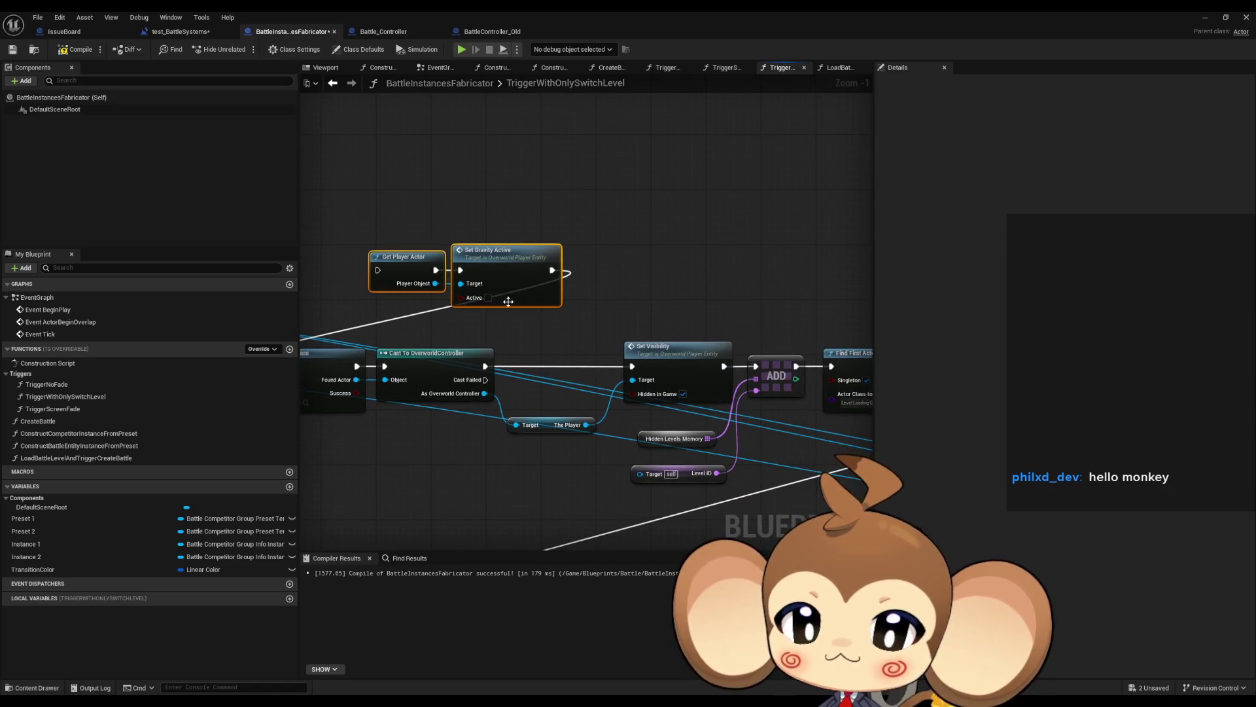
- Add a Set Visibility node from Player Object after Set Gravity Active, with Hidden in Game ticked
{"action": "left_click_drag", "start_coordinate": [435, 284], "coordinate": [610, 300]}
{"action": "type", "text": "set"}
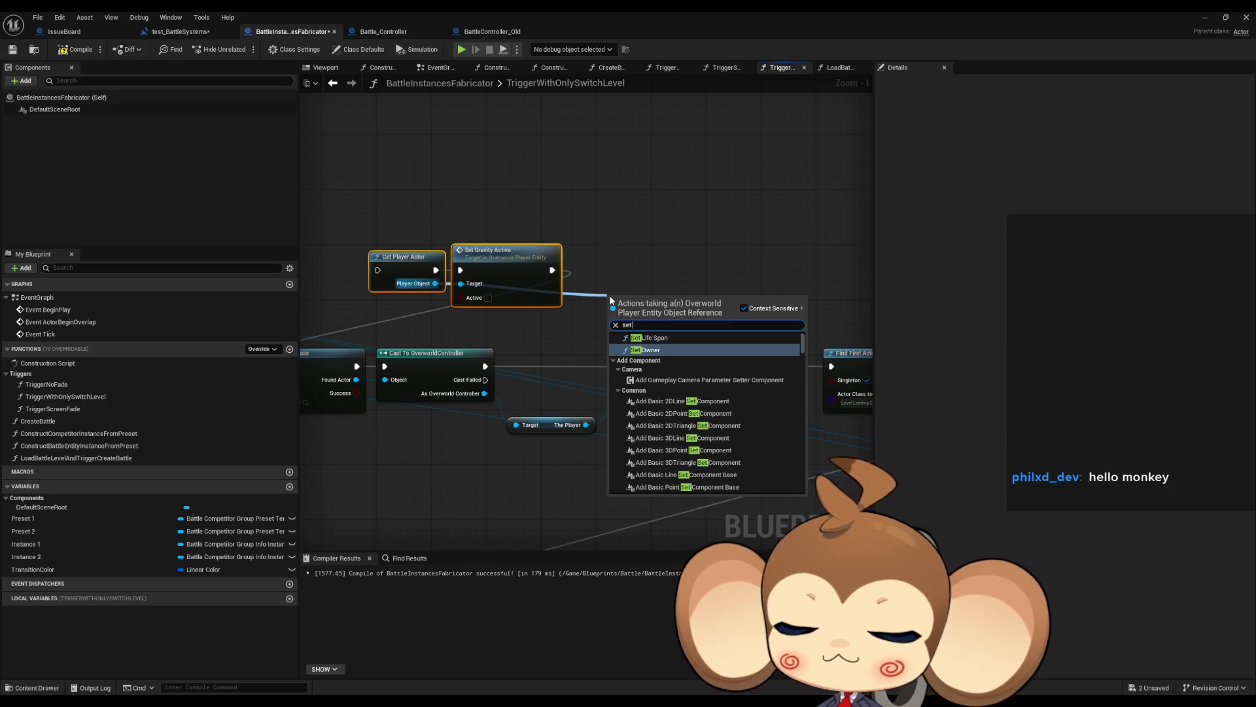
{"action": "type", "text": " visi"}
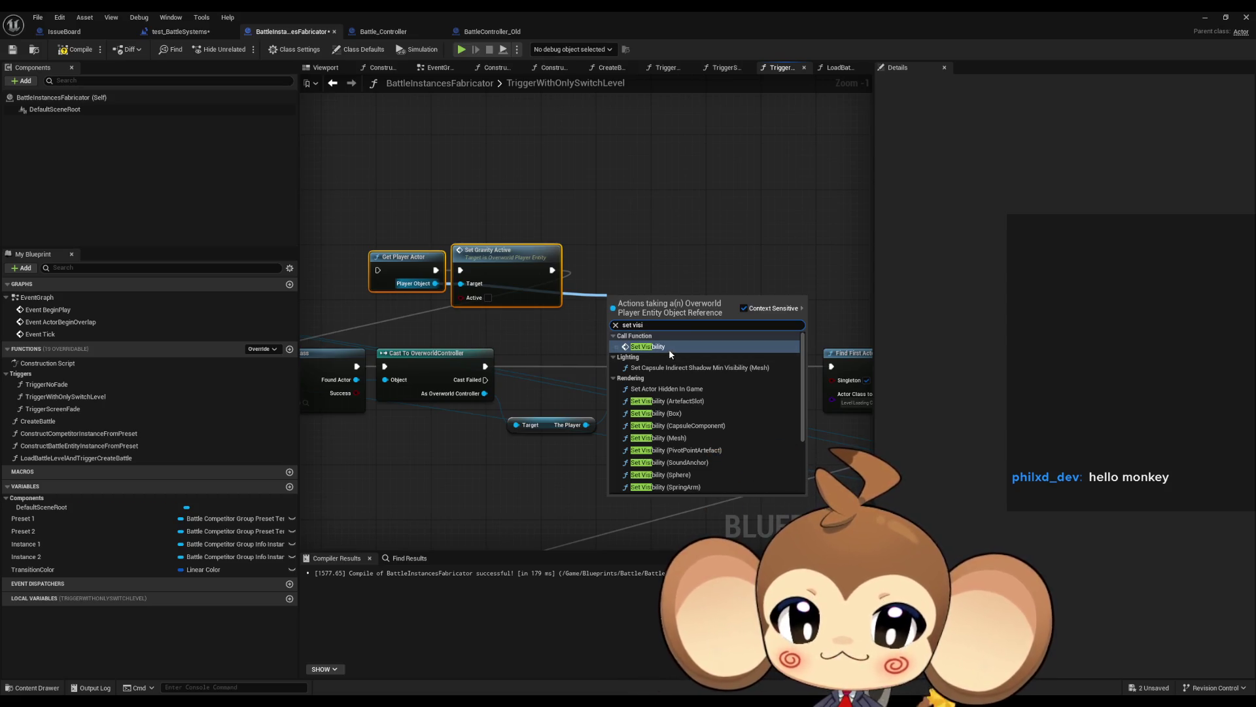
{"action": "left_click", "coordinate": [668, 347]}
{"action": "mouse_move", "coordinate": [649, 303]}
{"action": "left_mouse_down"}
{"action": "mouse_move", "coordinate": [623, 262]}
{"action": "mouse_move", "coordinate": [553, 269]}
{"action": "left_mouse_up"}
{"action": "left_click", "coordinate": [634, 298]}
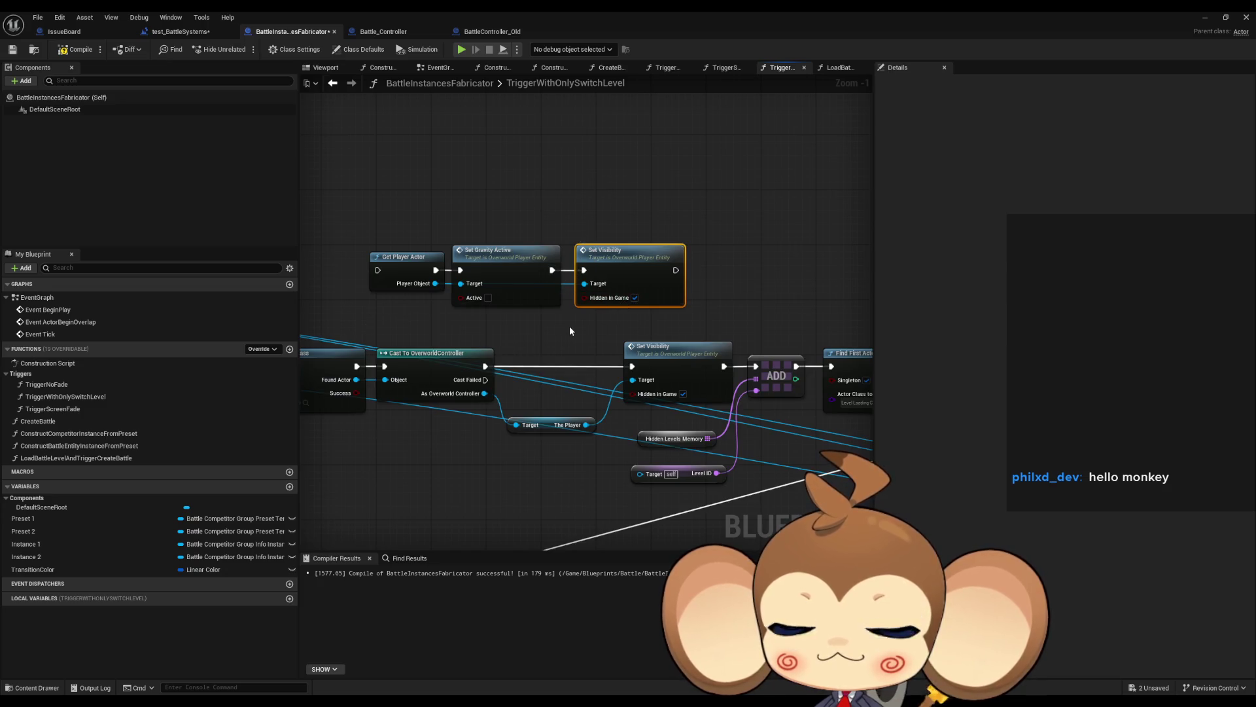
{"action": "left_click", "coordinate": [555, 333]}
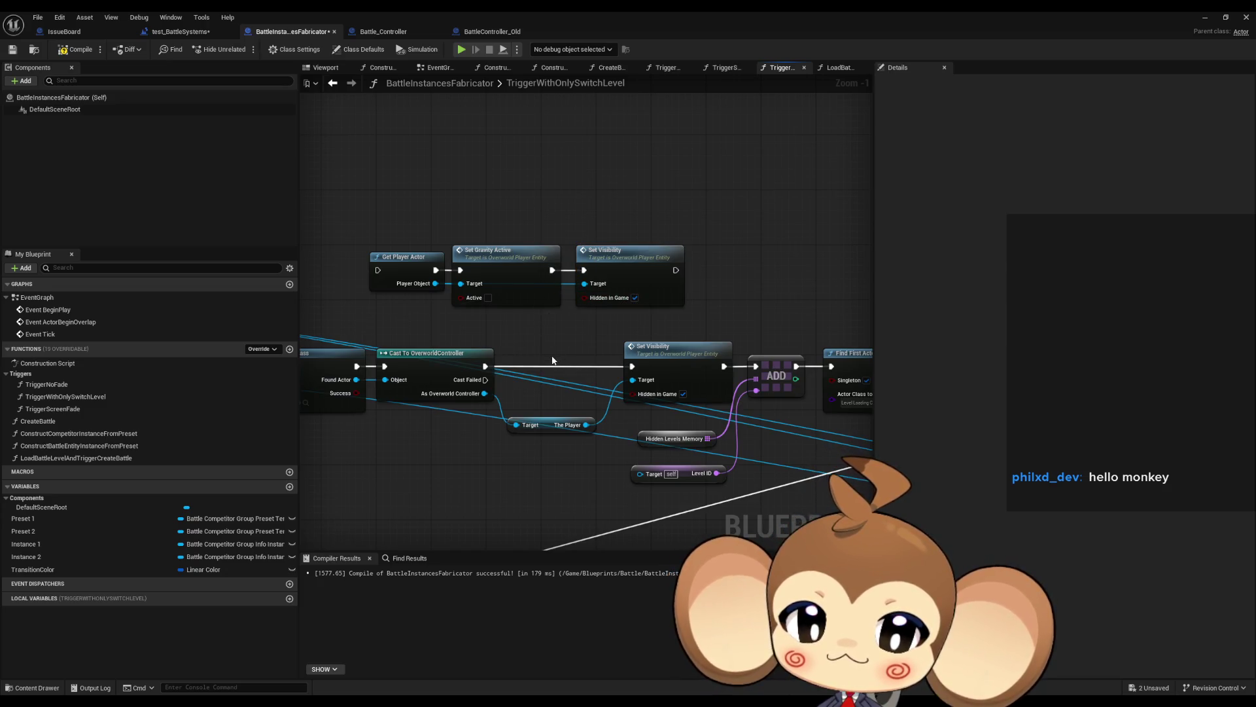
{"action": "left_click_drag", "start_coordinate": [553, 361], "coordinate": [579, 332]}
{"action": "mouse_move", "coordinate": [700, 393]}
{"action": "left_mouse_down"}
{"action": "mouse_move", "coordinate": [726, 474]}
{"action": "mouse_move", "coordinate": [510, 438]}
{"action": "left_mouse_up"}
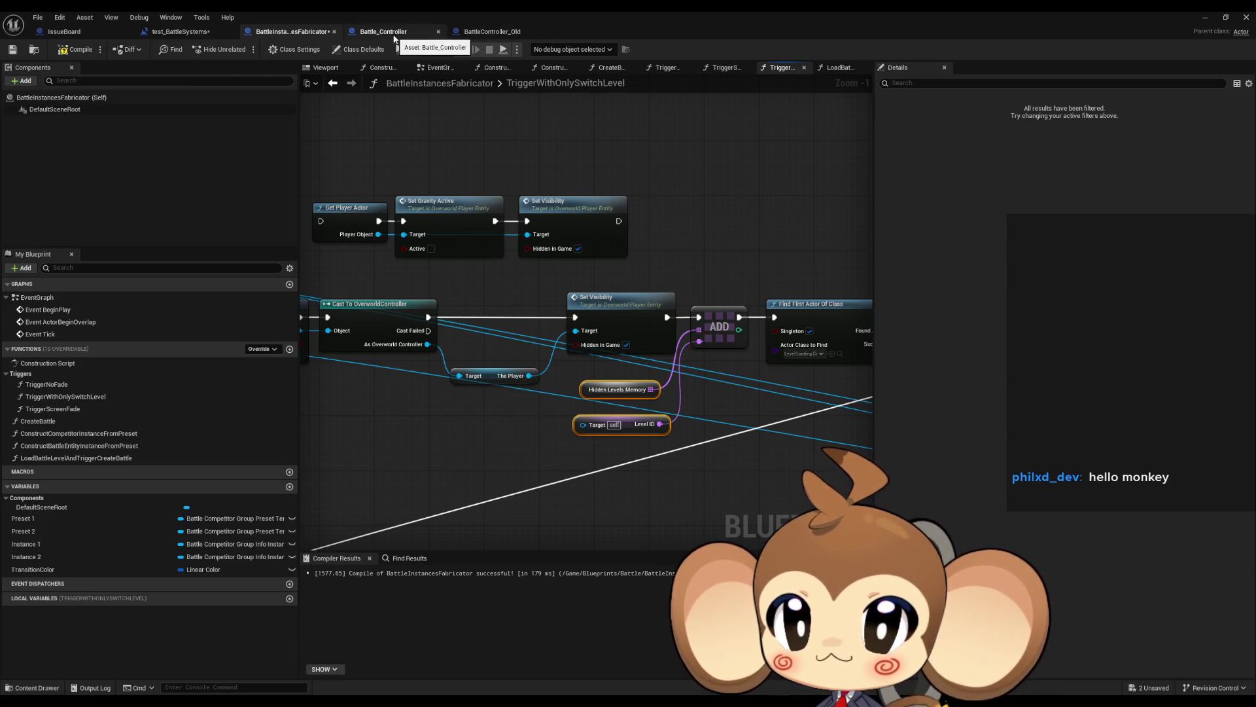
{"action": "left_click", "coordinate": [468, 33]}
{"action": "scroll", "coordinate": [504, 212], "scroll_direction": "down", "scroll_amount": 6}
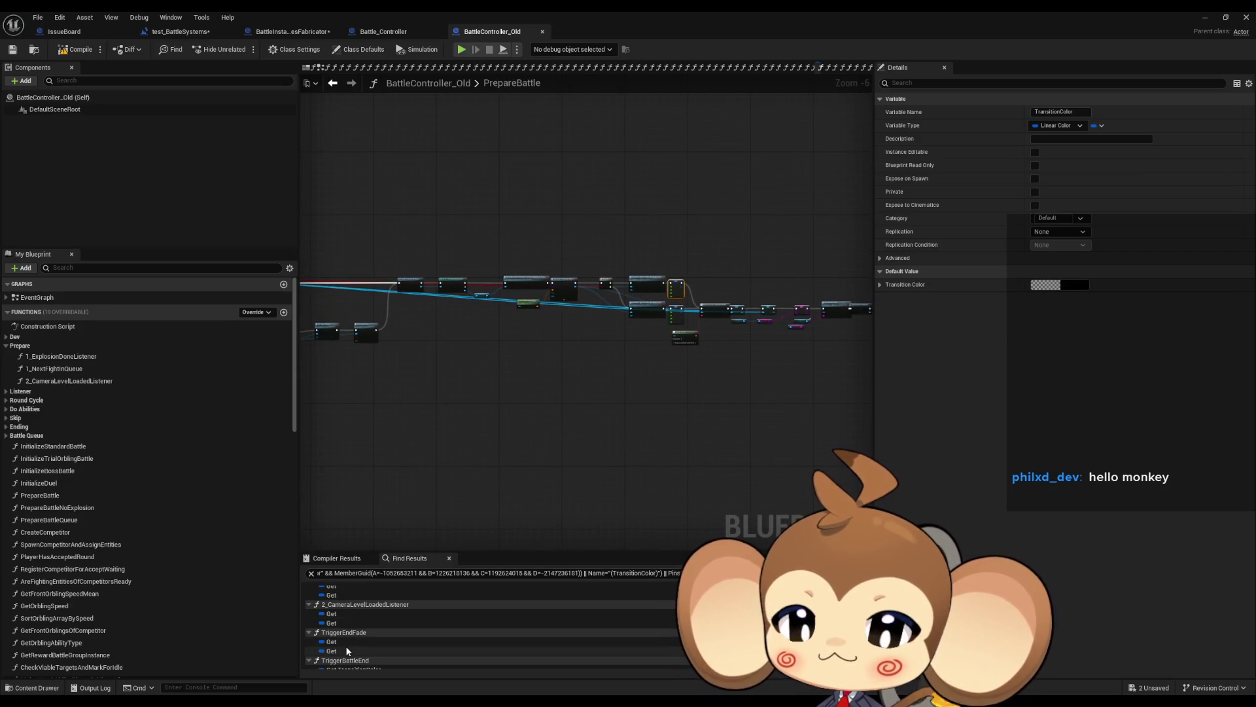
{"action": "double_click", "coordinate": [61, 356]}
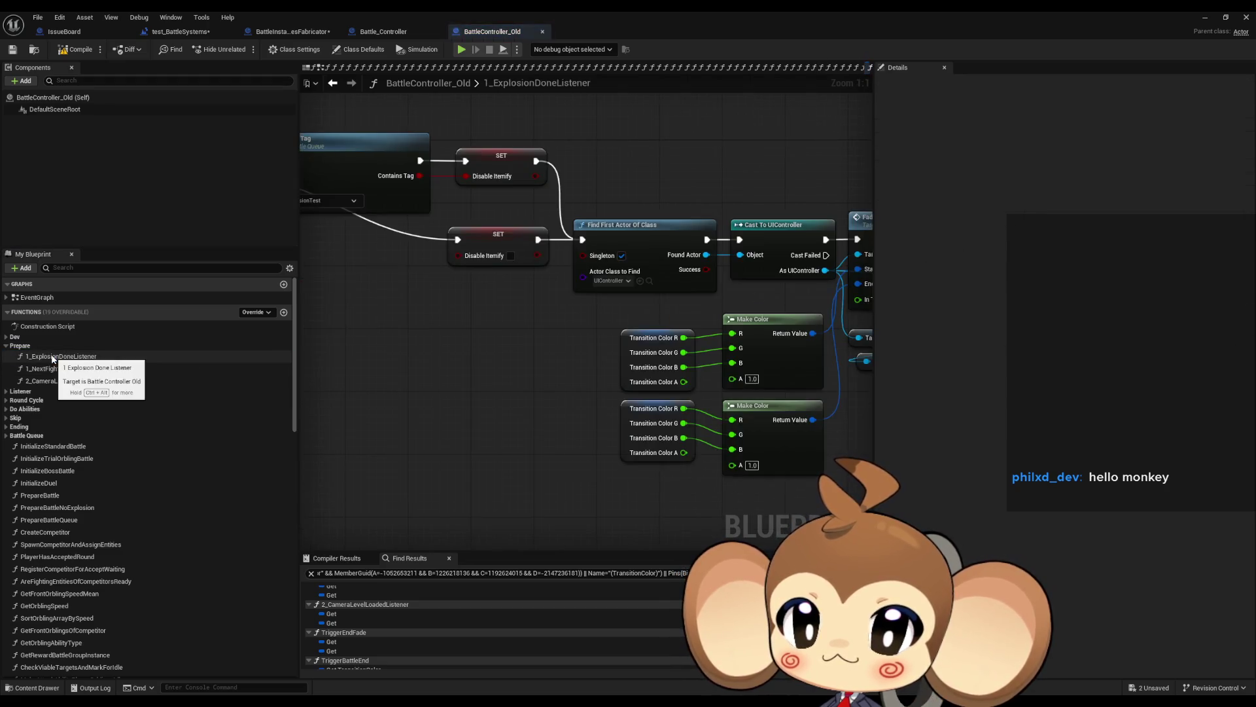
{"action": "scroll", "coordinate": [535, 311], "scroll_direction": "down", "scroll_amount": 7}
{"action": "scroll", "coordinate": [595, 332], "scroll_direction": "up", "scroll_amount": 7}
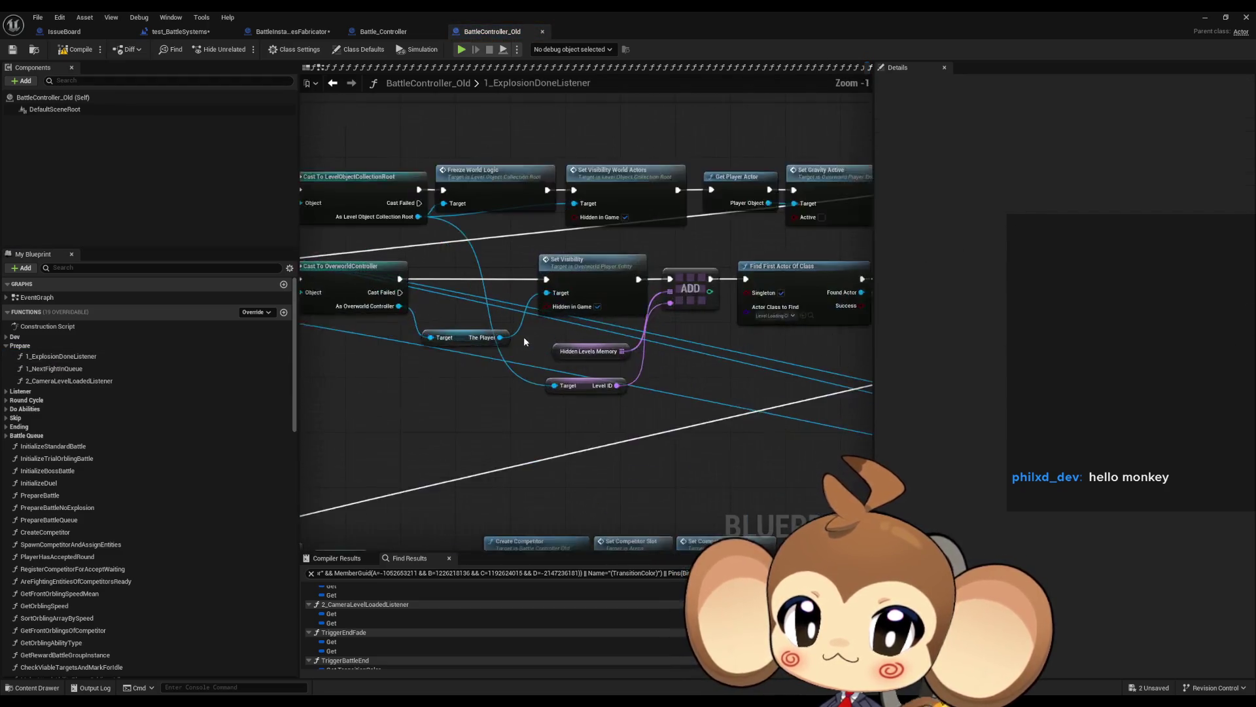
{"action": "left_click_drag", "start_coordinate": [536, 379], "coordinate": [595, 403]}
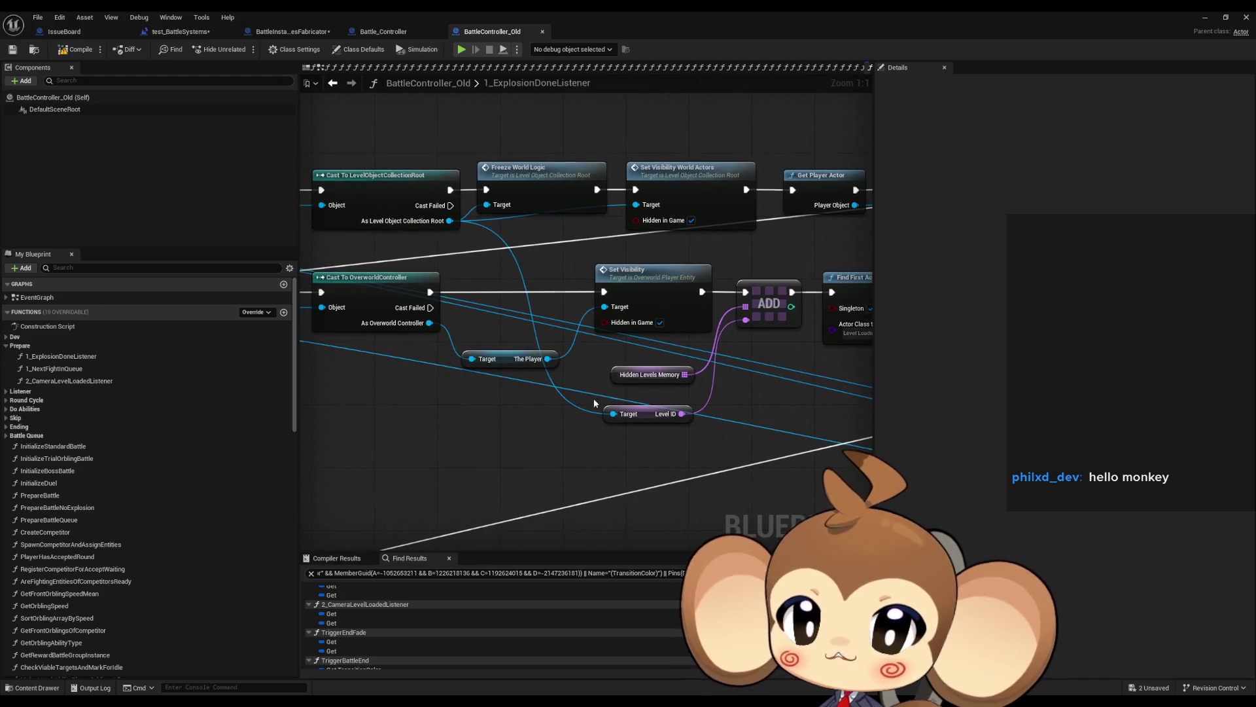
{"action": "left_click", "coordinate": [405, 222]}
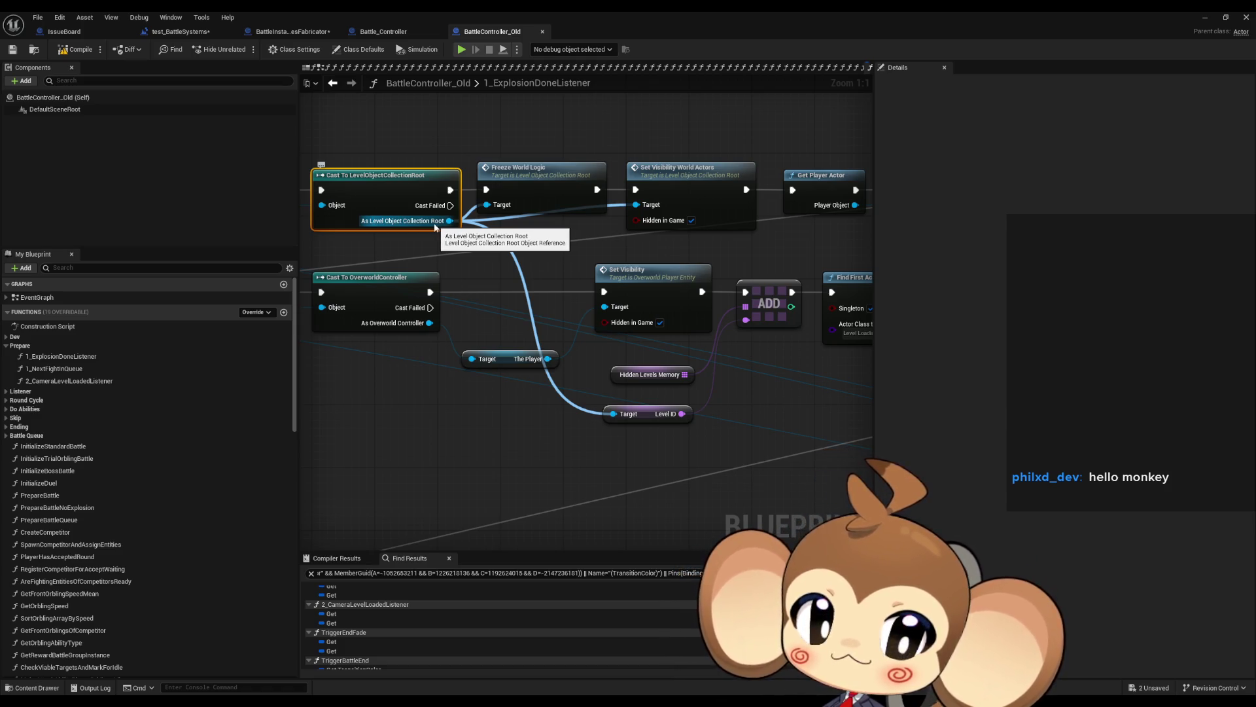
{"action": "left_click", "coordinate": [468, 257]}
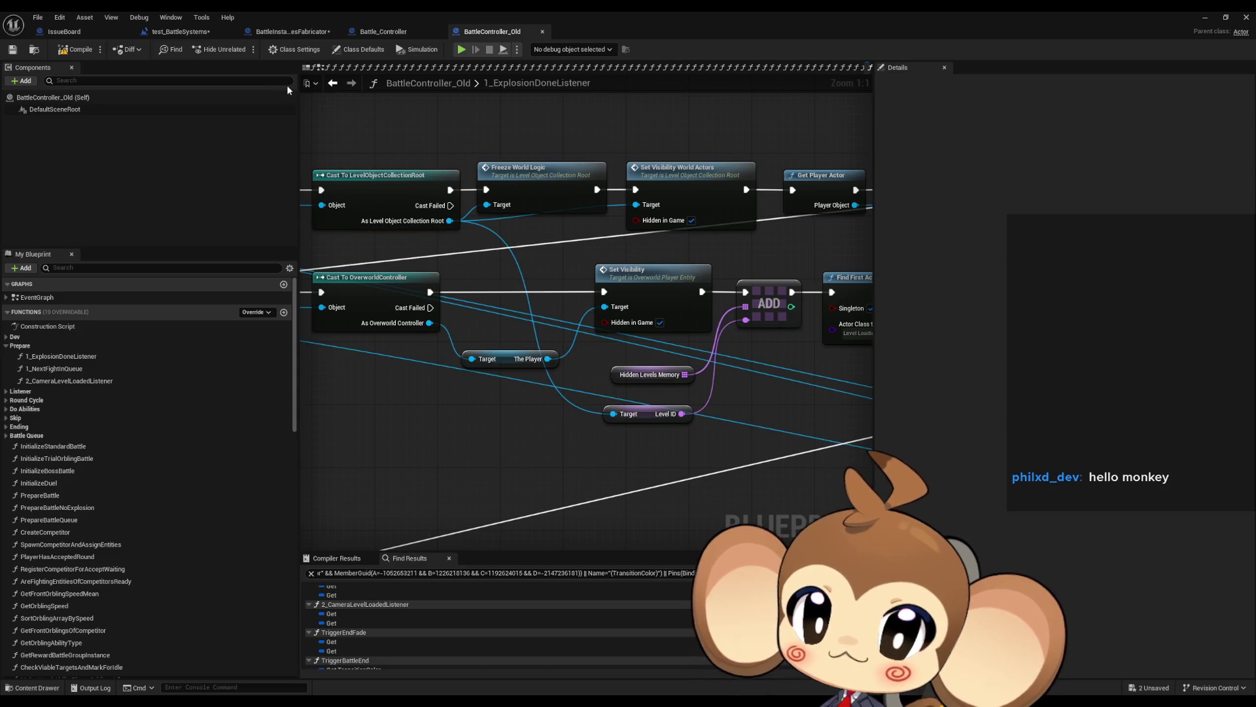
{"action": "left_click", "coordinate": [282, 33]}
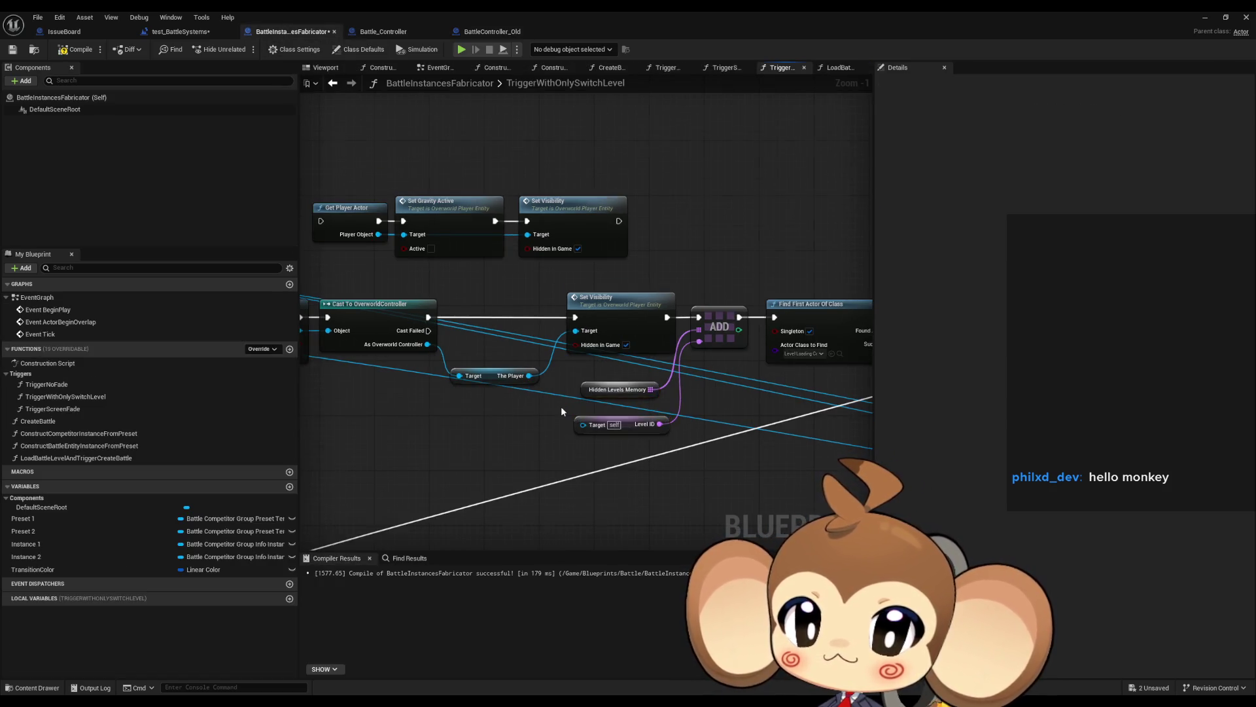
- Delete Find First Actor Of Class, Cast To OverworldController, The Player getter and the lower Set Visibility
{"action": "scroll", "coordinate": [560, 405], "scroll_direction": "down", "scroll_amount": 3}
{"action": "scroll", "coordinate": [617, 375], "scroll_direction": "up", "scroll_amount": 5}
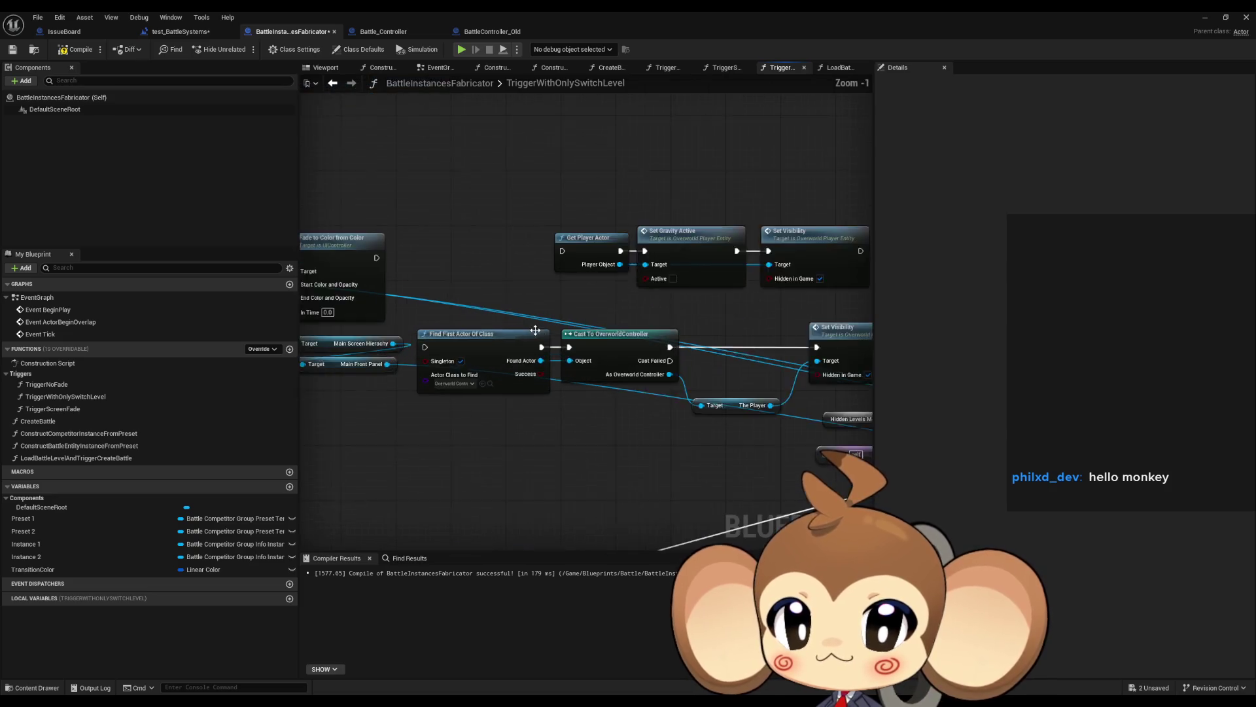
{"action": "mouse_move", "coordinate": [481, 404]}
{"action": "left_mouse_down"}
{"action": "mouse_move", "coordinate": [511, 347]}
{"action": "mouse_move", "coordinate": [644, 341]}
{"action": "left_mouse_up"}
{"action": "left_click_drag", "start_coordinate": [645, 417], "coordinate": [523, 407]}
{"action": "left_click", "coordinate": [575, 431]}
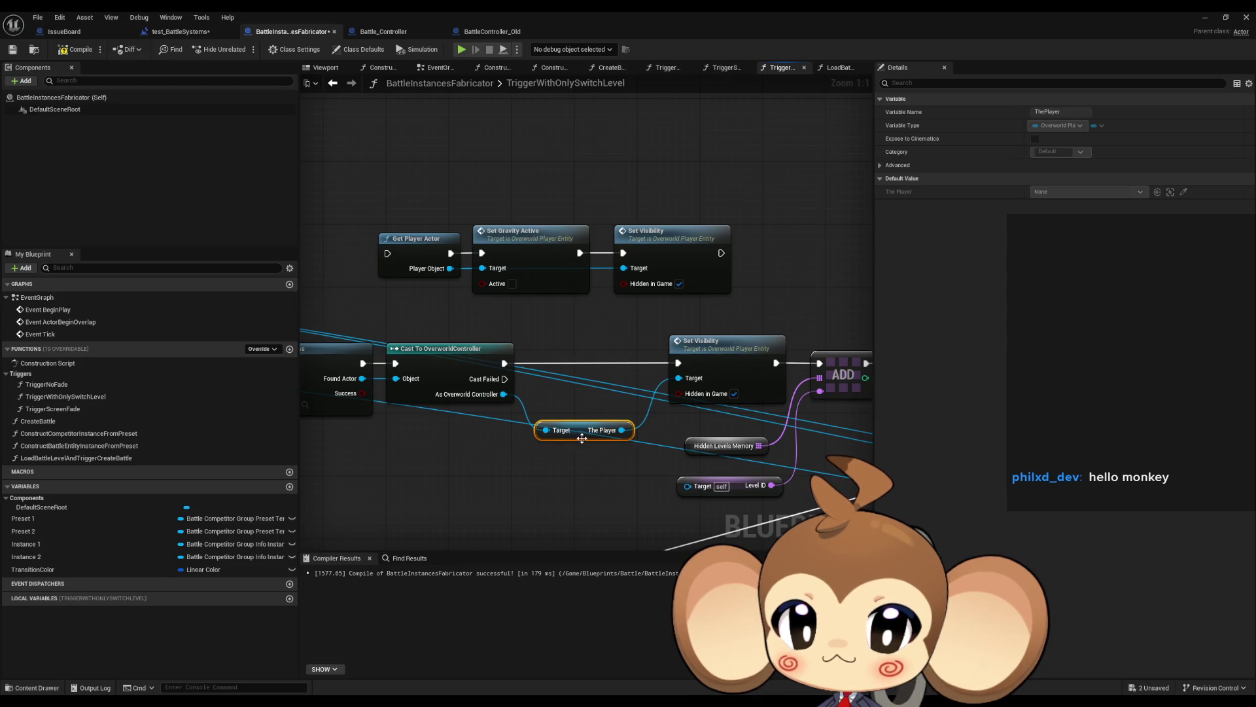
{"action": "key", "text": "Delete"}
{"action": "left_click", "coordinate": [582, 374]}
{"action": "key", "text": "Delete"}
{"action": "left_click", "coordinate": [817, 364]}
{"action": "key", "text": "Delete"}
- Select the remaining nodes from Find First Actor Of Class through Switch Level
{"action": "left_click_drag", "start_coordinate": [817, 365], "coordinate": [539, 316]}
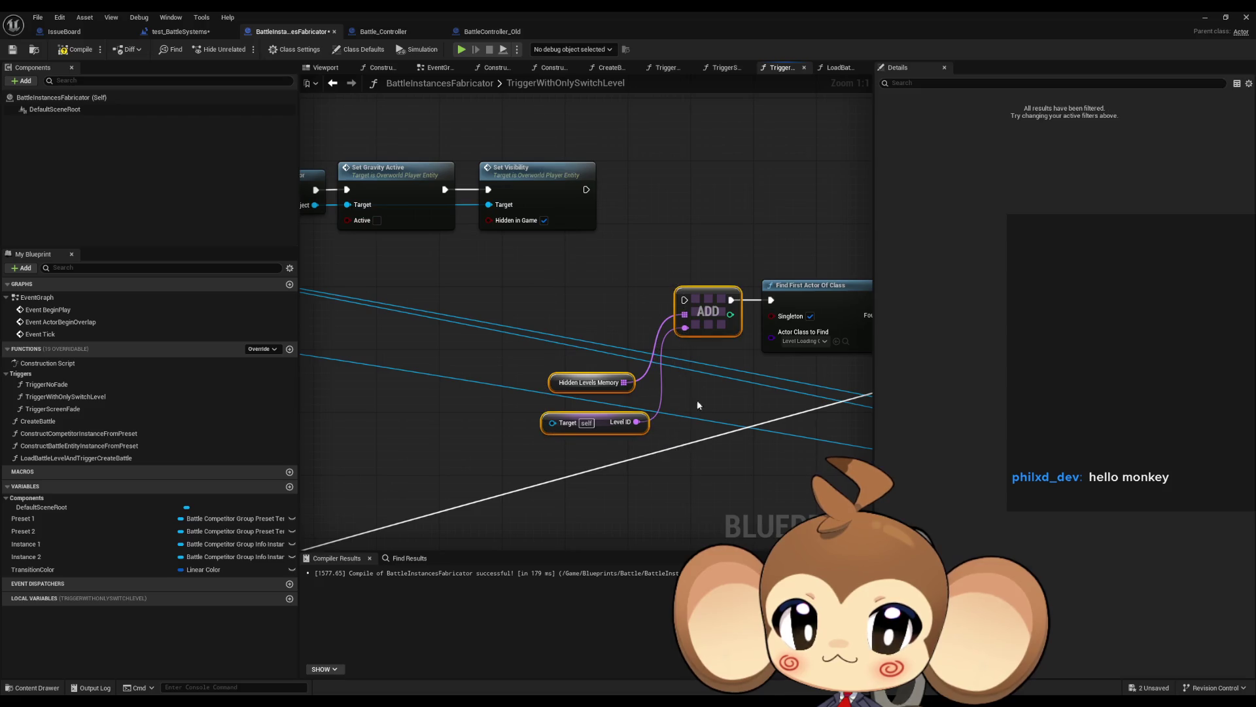
{"action": "left_click_drag", "start_coordinate": [697, 399], "coordinate": [577, 392]}
{"action": "left_click_drag", "start_coordinate": [555, 331], "coordinate": [441, 254]}
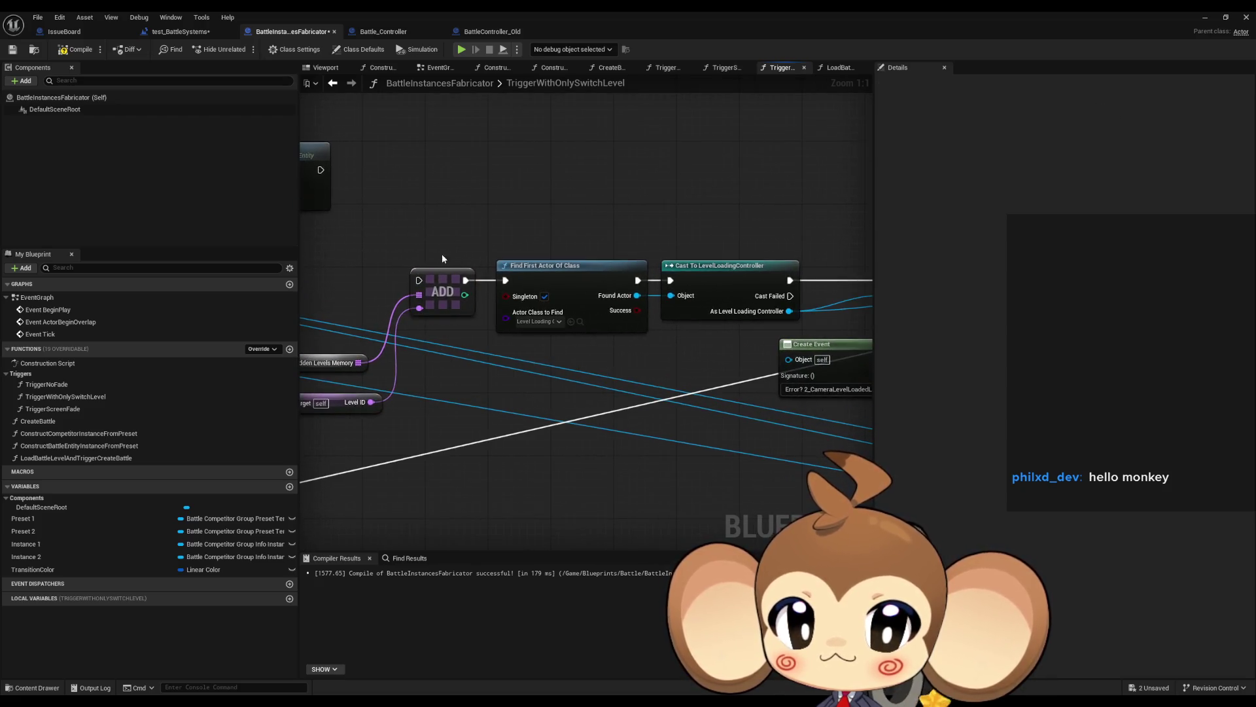
{"action": "left_click", "coordinate": [602, 344]}
{"action": "left_click_drag", "start_coordinate": [602, 344], "coordinate": [362, 302]}
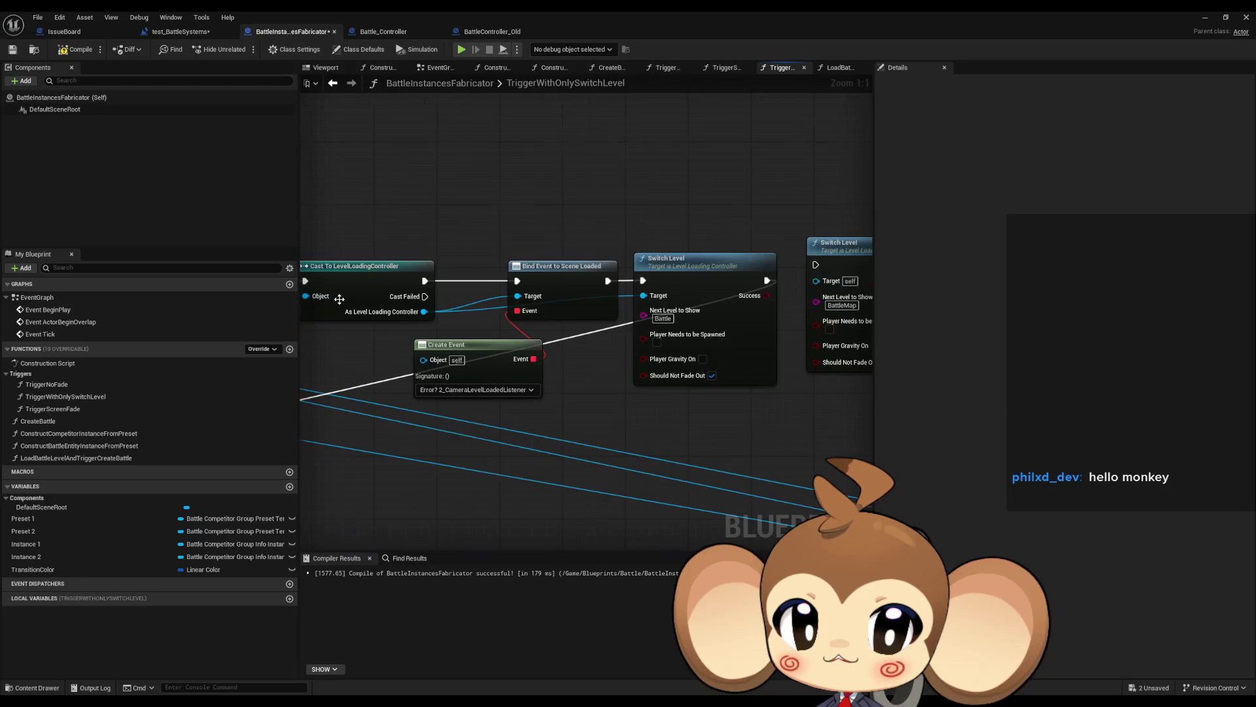
{"action": "scroll", "coordinate": [393, 262], "scroll_direction": "down", "scroll_amount": 4}
{"action": "scroll", "coordinate": [427, 202], "scroll_direction": "up", "scroll_amount": 2}
{"action": "scroll", "coordinate": [506, 222], "scroll_direction": "down", "scroll_amount": 2}
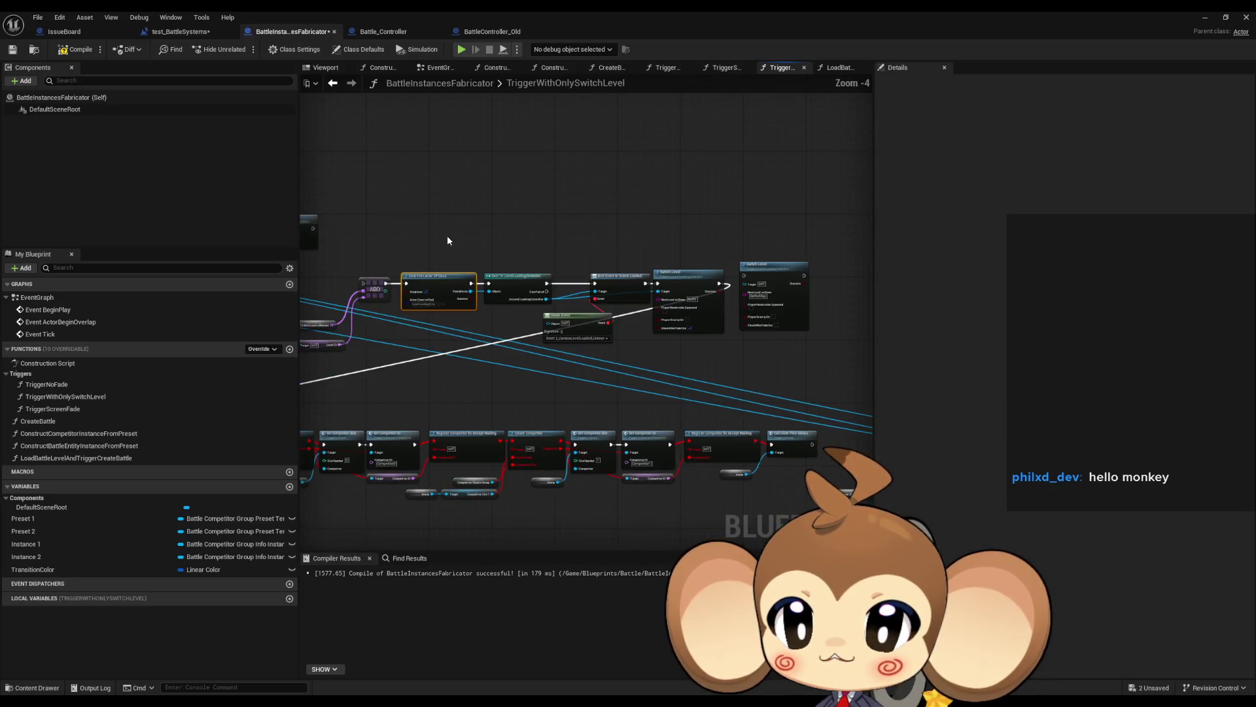
{"action": "left_click_drag", "start_coordinate": [446, 231], "coordinate": [819, 354]}
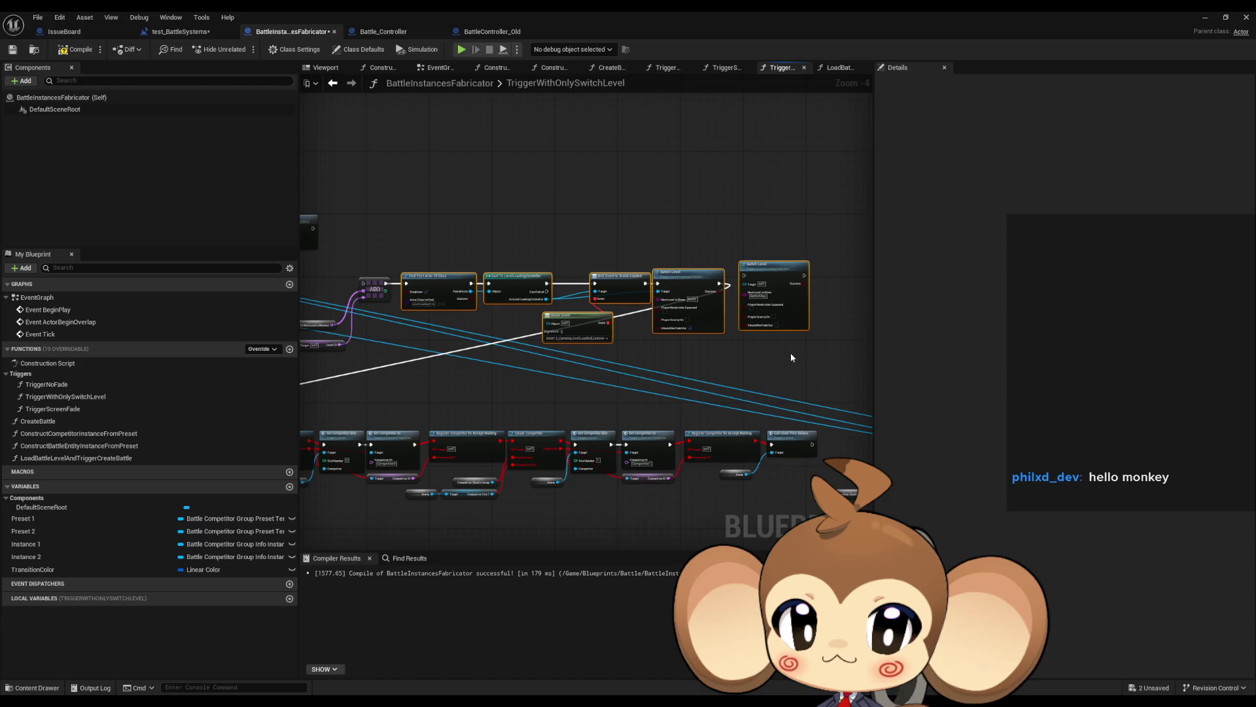
{"action": "scroll", "coordinate": [499, 386], "scroll_direction": "up", "scroll_amount": 4}
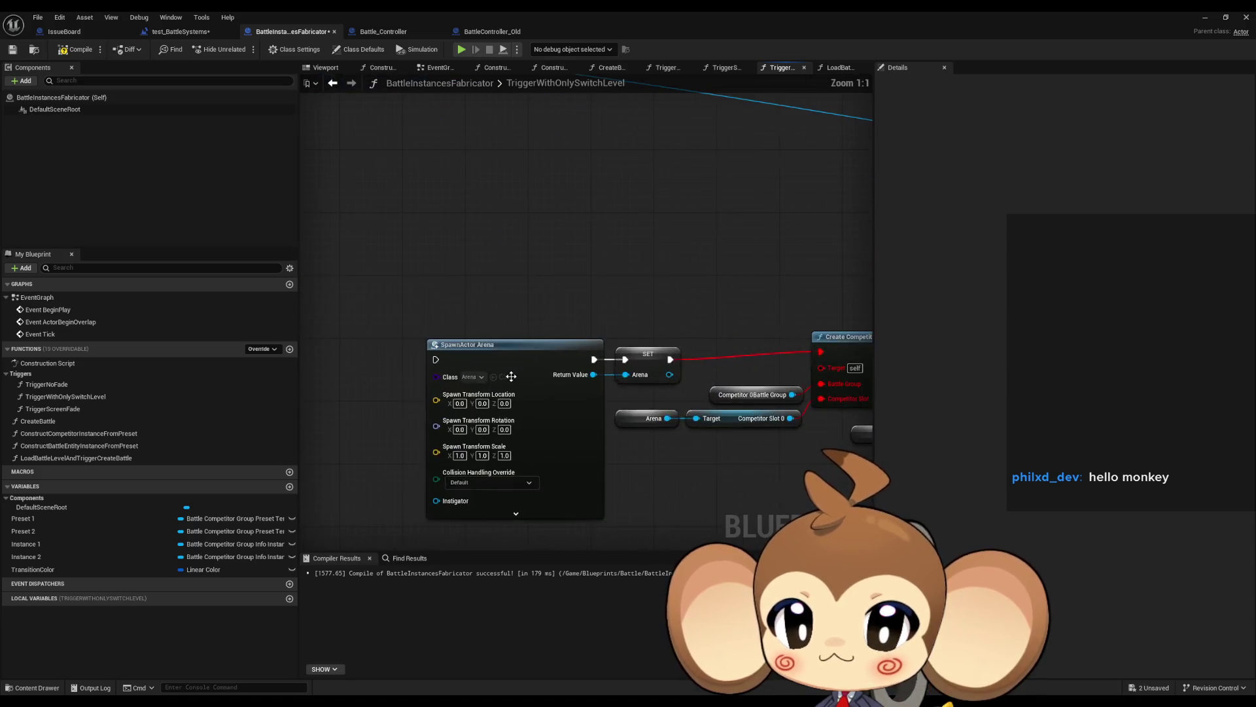
{"action": "left_click", "coordinate": [517, 378]}
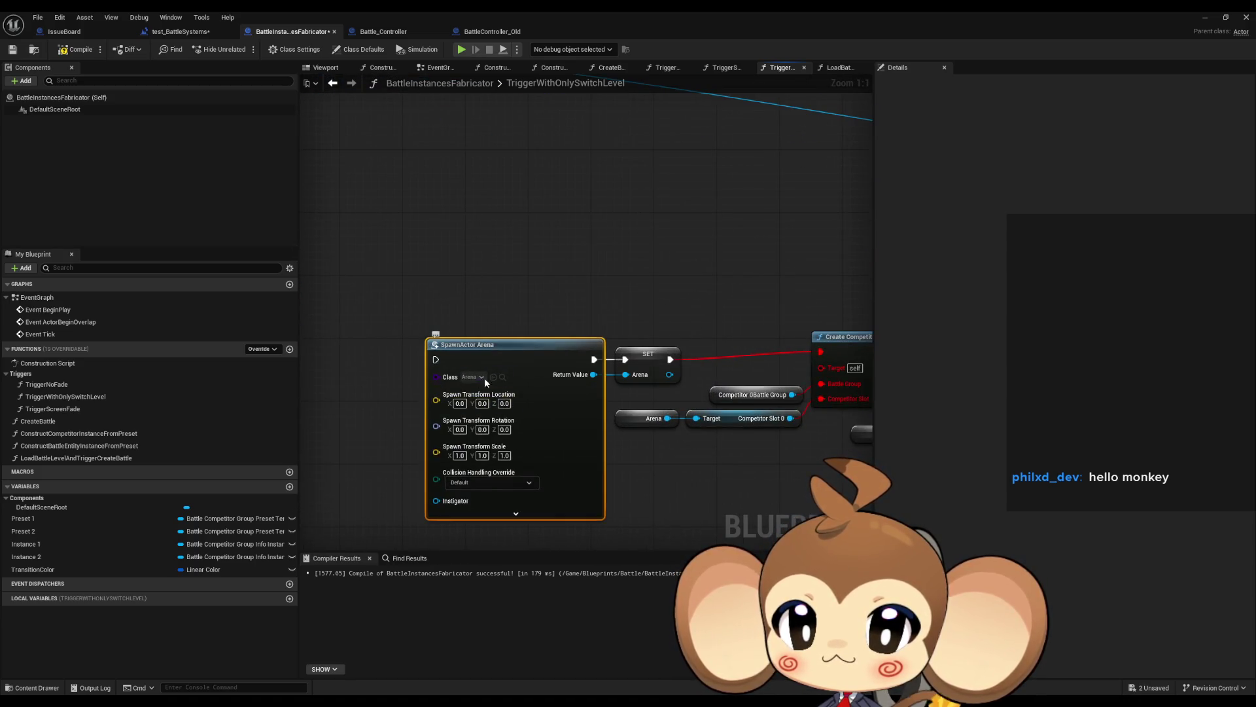
{"action": "mouse_move", "coordinate": [435, 266]}
{"action": "left_mouse_down"}
{"action": "mouse_move", "coordinate": [493, 314]}
{"action": "mouse_move", "coordinate": [589, 356]}
{"action": "left_mouse_up"}
{"action": "mouse_move", "coordinate": [682, 269]}
{"action": "left_mouse_down"}
{"action": "mouse_move", "coordinate": [555, 257]}
{"action": "mouse_move", "coordinate": [631, 303]}
{"action": "left_mouse_up"}
{"action": "left_click", "coordinate": [631, 304]}
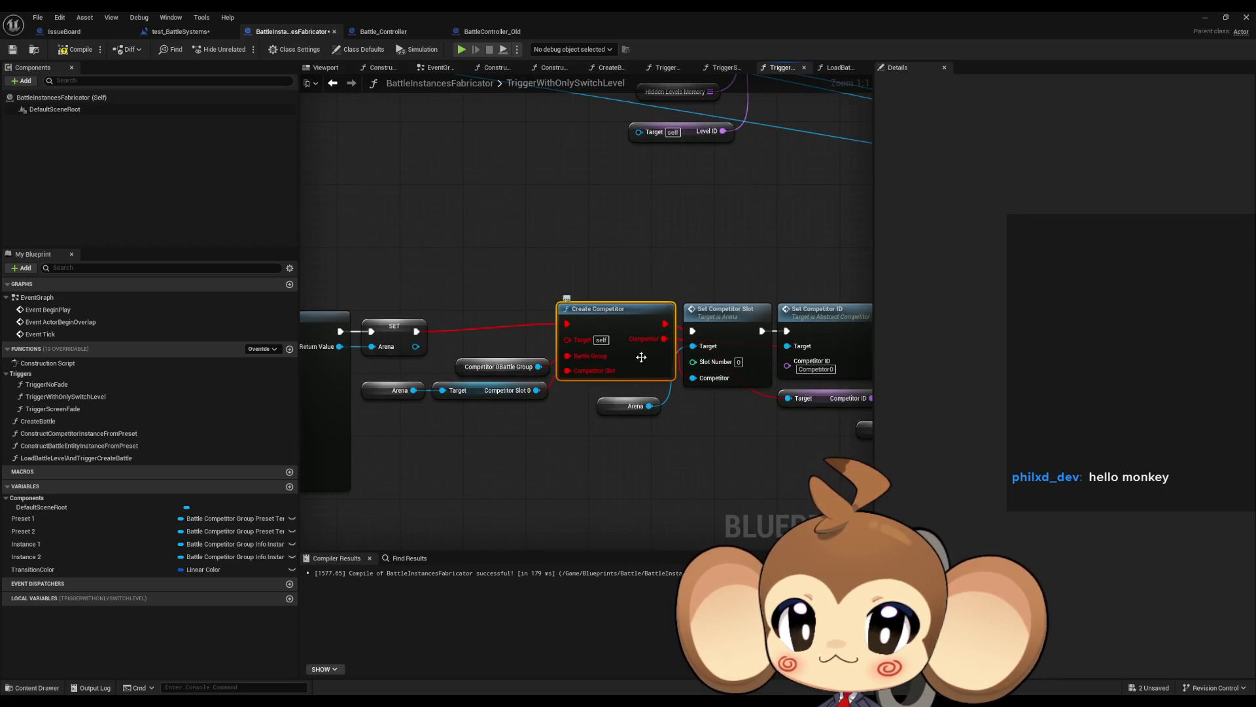
{"action": "left_click_drag", "start_coordinate": [695, 429], "coordinate": [667, 415]}
{"action": "left_click", "coordinate": [685, 414]}
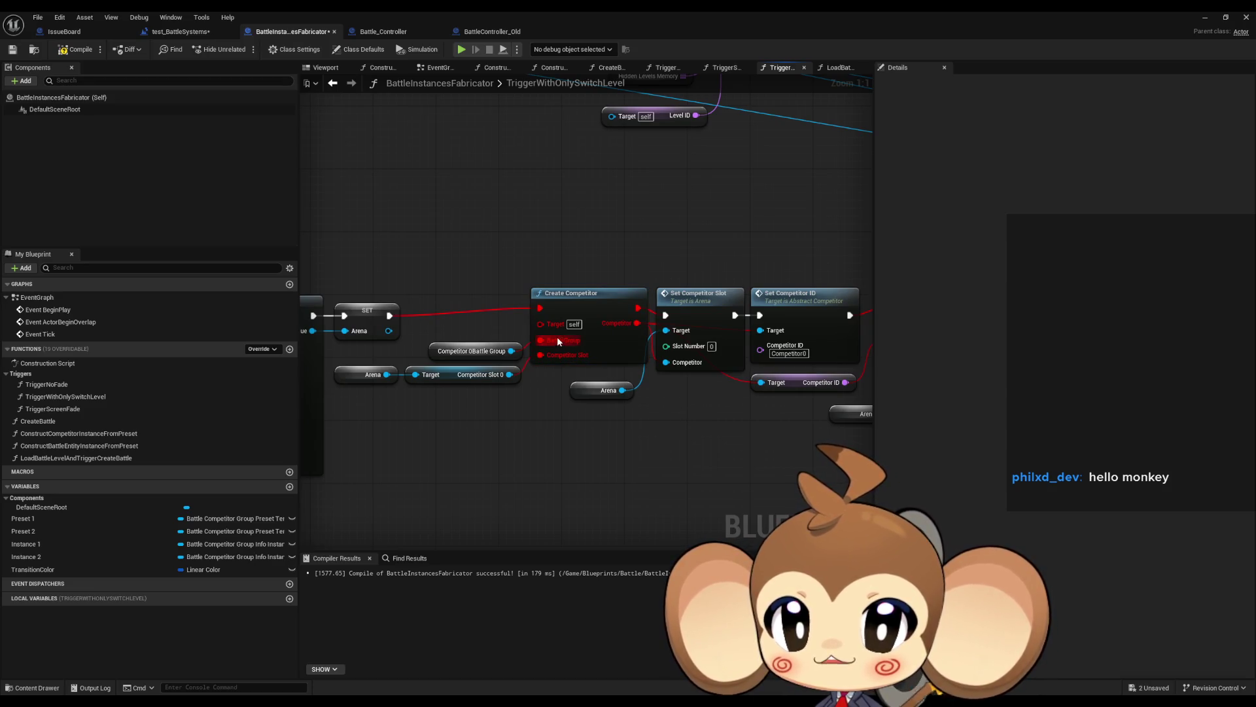
{"action": "left_click_drag", "start_coordinate": [781, 430], "coordinate": [614, 378]}
{"action": "left_click_drag", "start_coordinate": [555, 270], "coordinate": [576, 323]}
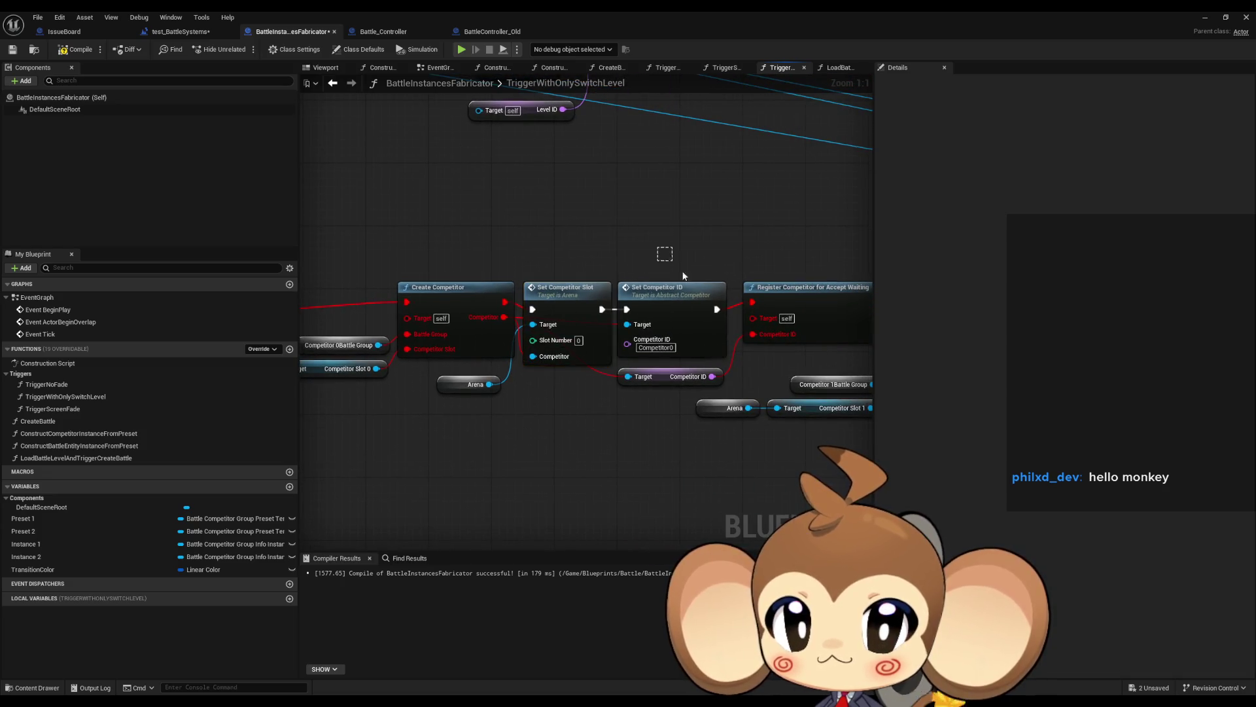
{"action": "mouse_move", "coordinate": [664, 253]}
{"action": "left_mouse_down"}
{"action": "mouse_move", "coordinate": [668, 317]}
{"action": "mouse_move", "coordinate": [636, 332]}
{"action": "left_mouse_up"}
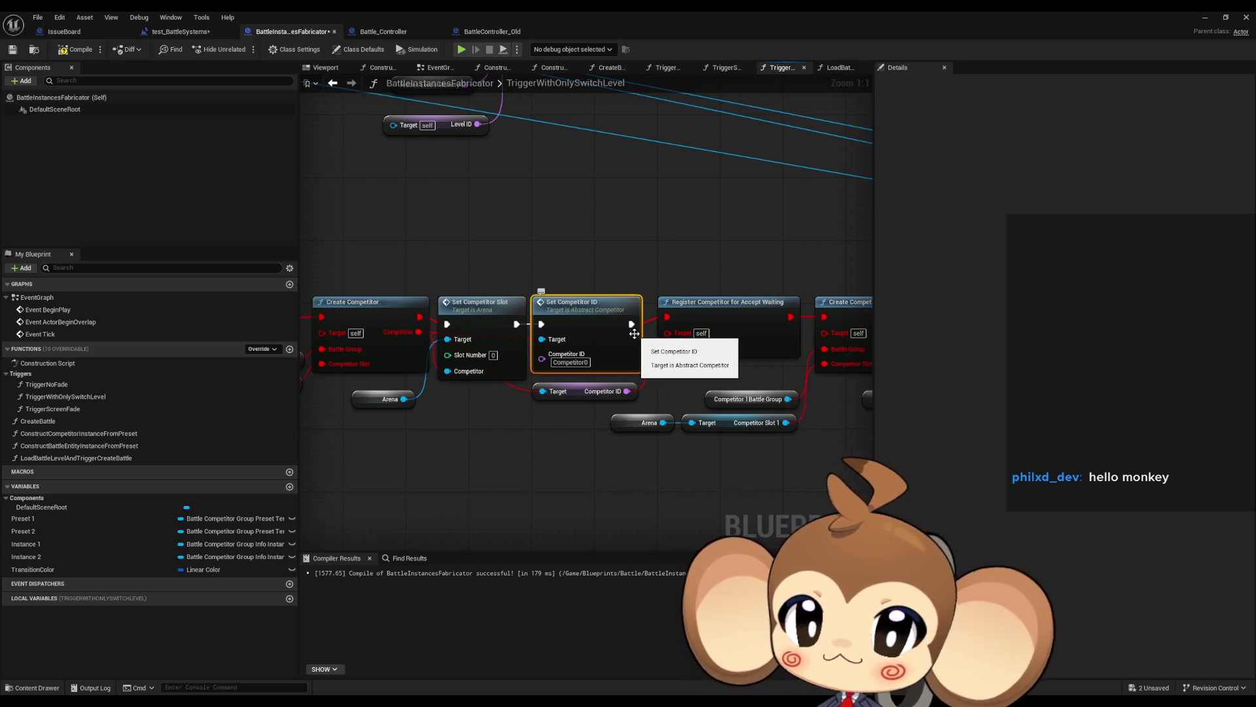
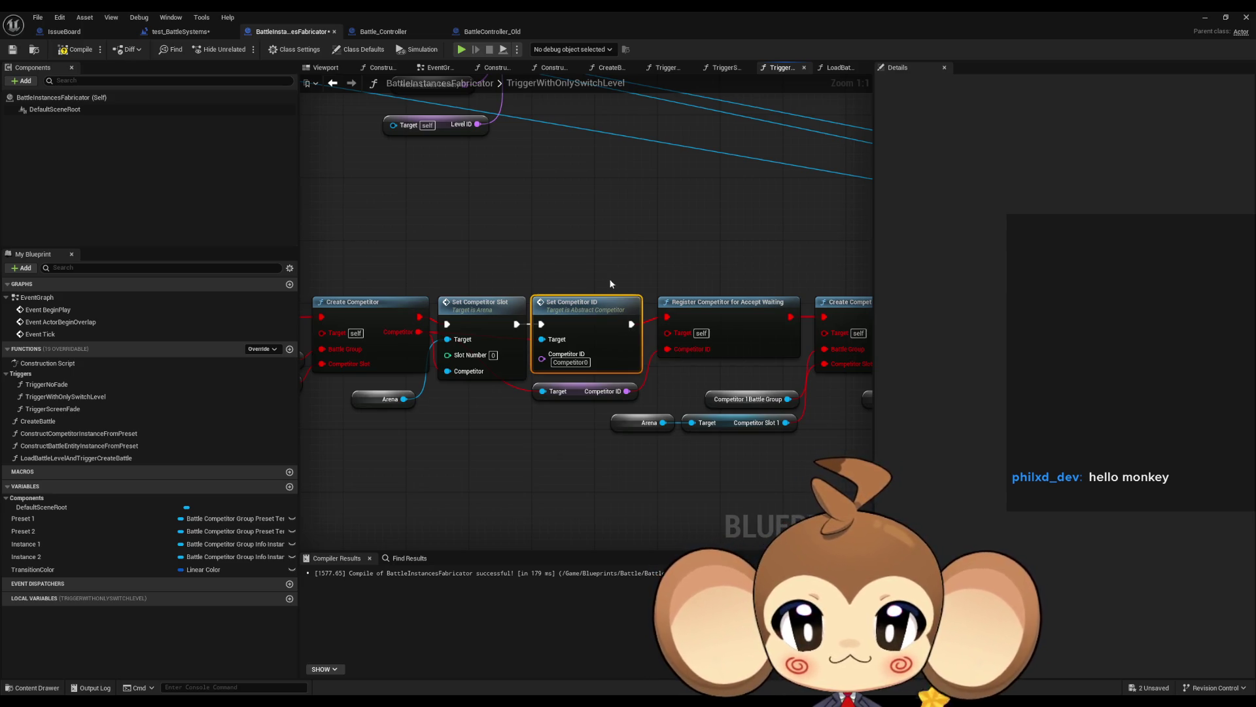
- Inspect the Set Competitor ID, Register Competitor for Accept Waiting and Calculate Flee Values nodes
{"action": "left_click", "coordinate": [648, 247]}
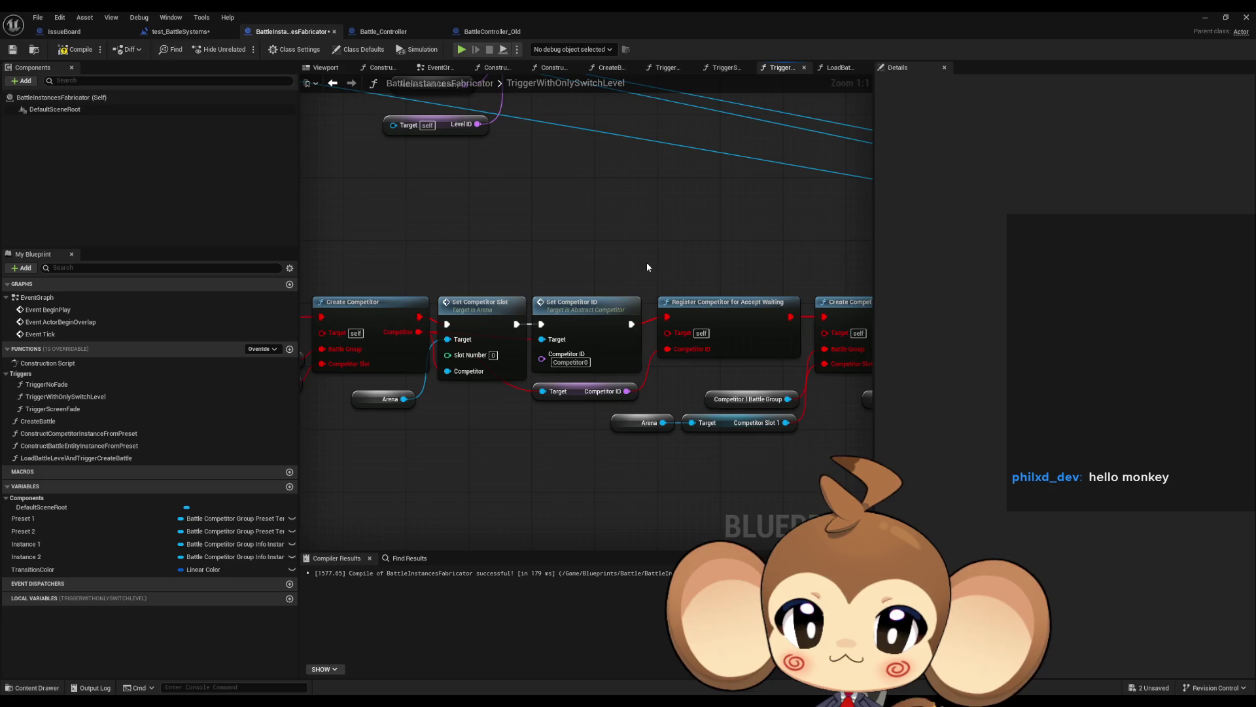
{"action": "scroll", "coordinate": [647, 267], "scroll_direction": "down", "scroll_amount": 2}
{"action": "scroll", "coordinate": [631, 296], "scroll_direction": "up", "scroll_amount": 2}
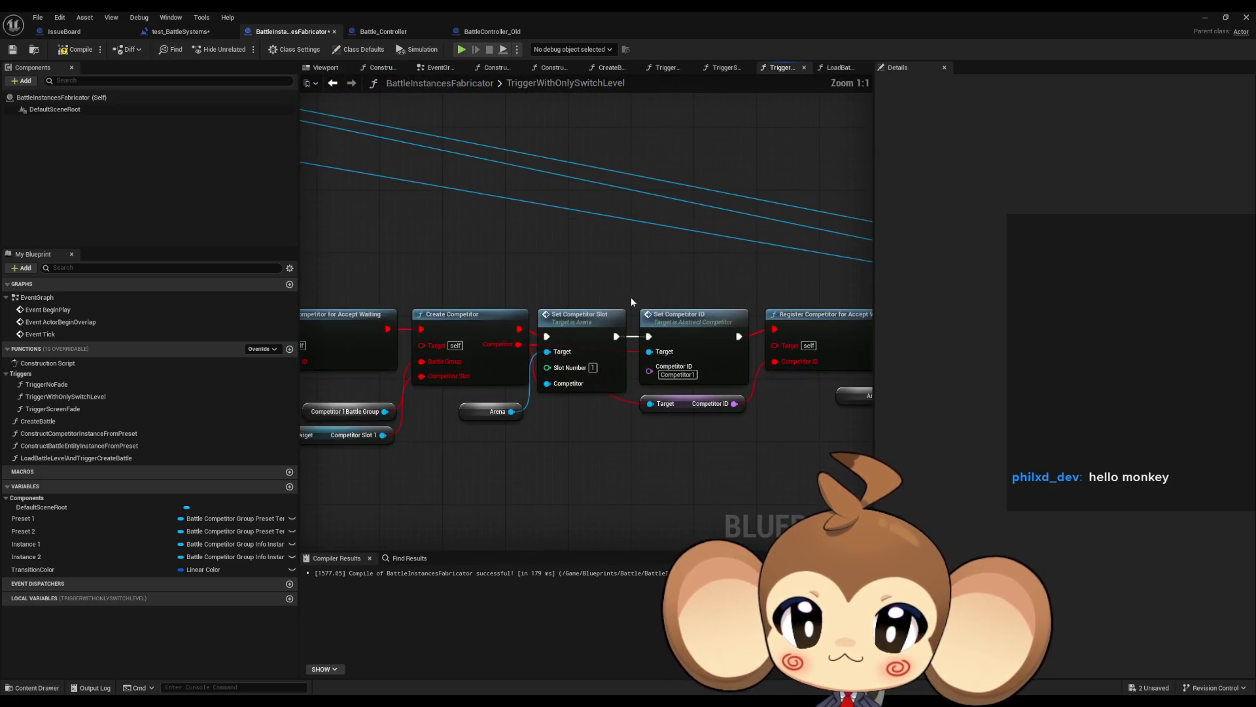
{"action": "left_click", "coordinate": [533, 312]}
{"action": "left_click", "coordinate": [633, 316]}
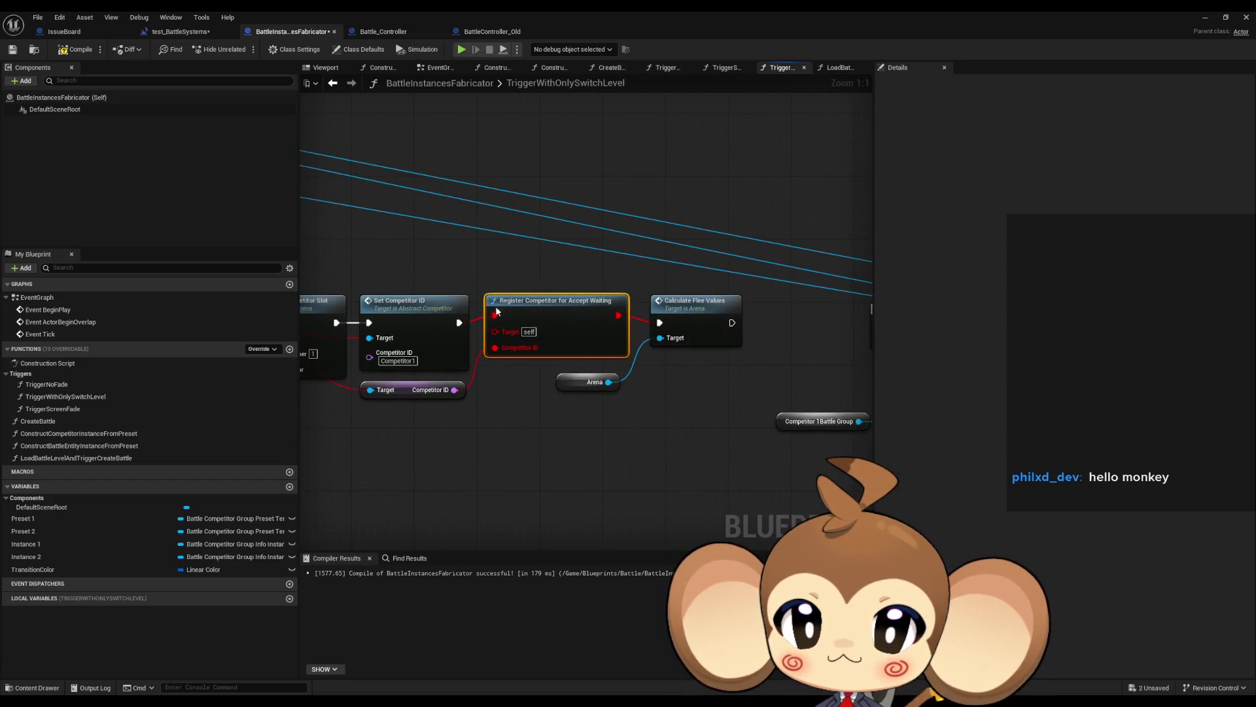
{"action": "left_click", "coordinate": [697, 324]}
{"action": "mouse_move", "coordinate": [642, 379]}
{"action": "left_mouse_down"}
{"action": "mouse_move", "coordinate": [576, 355]}
{"action": "mouse_move", "coordinate": [599, 346]}
{"action": "mouse_move", "coordinate": [302, 335]}
{"action": "left_mouse_up"}
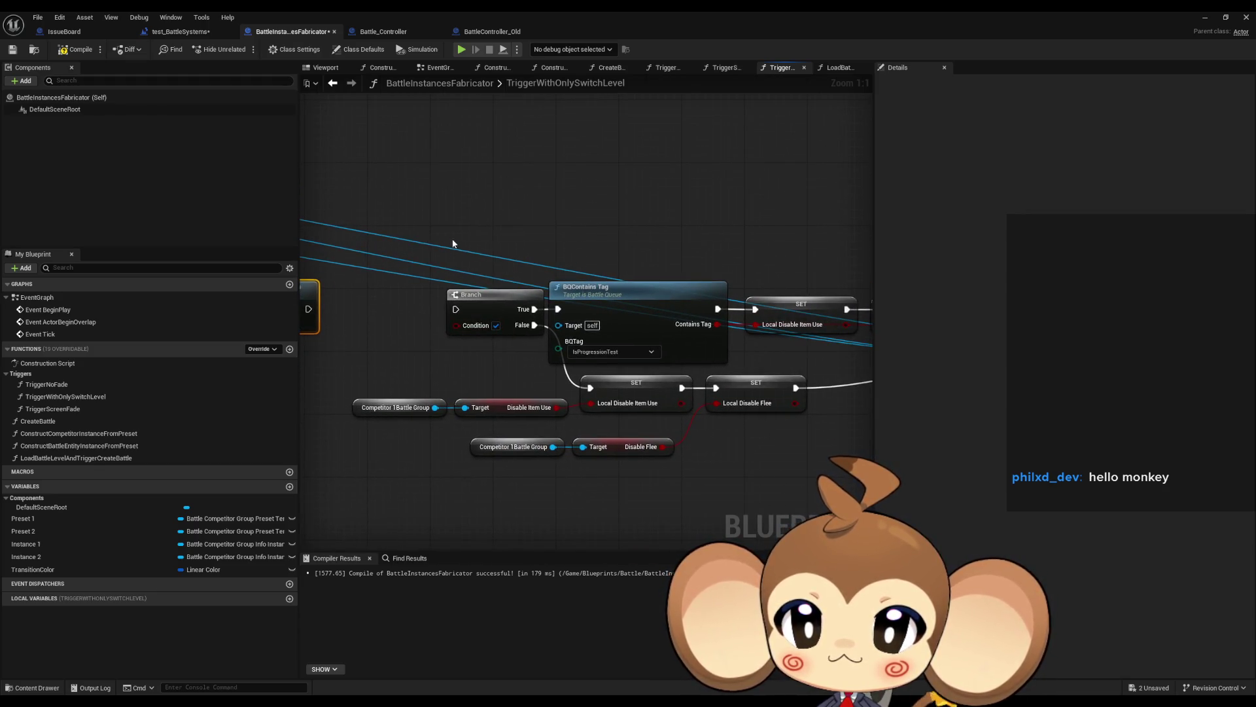
- Check the BQContains Tag node and Local Disable Item Use/Flee SET nodes, then switch to Battle_Controller
{"action": "left_click", "coordinate": [693, 288]}
{"action": "left_click_drag", "start_coordinate": [692, 287], "coordinate": [585, 286]}
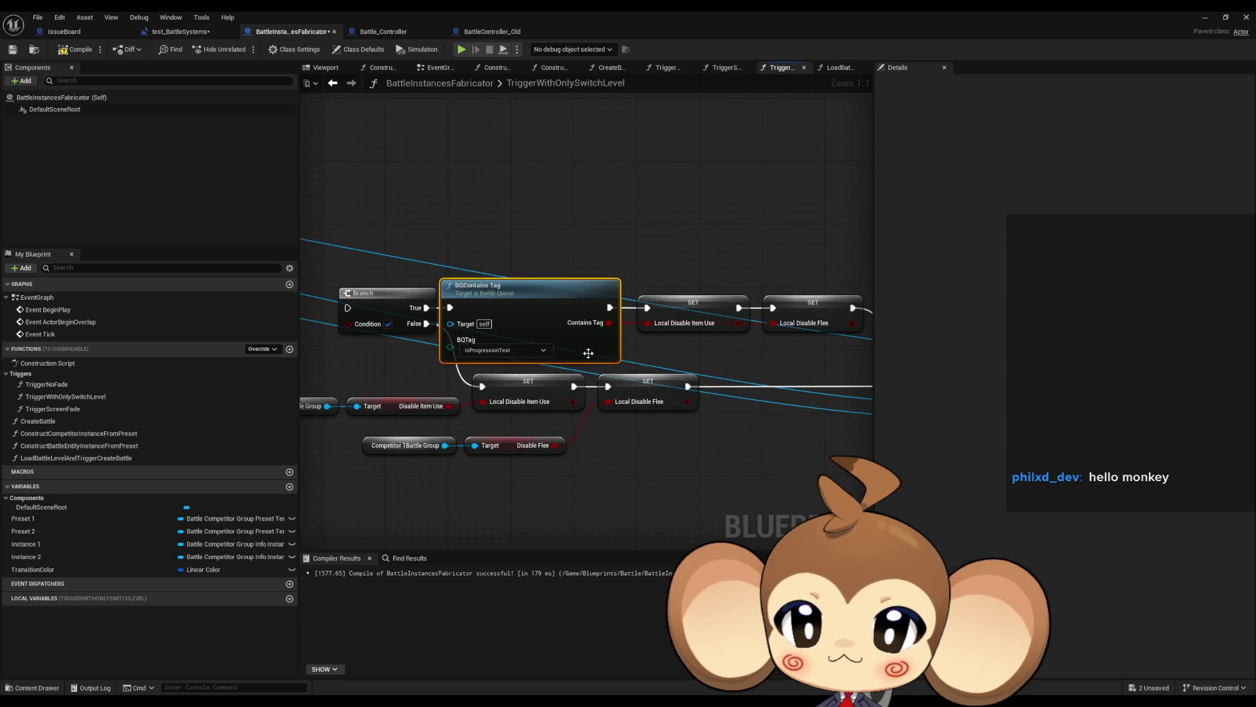
{"action": "left_click", "coordinate": [528, 386]}
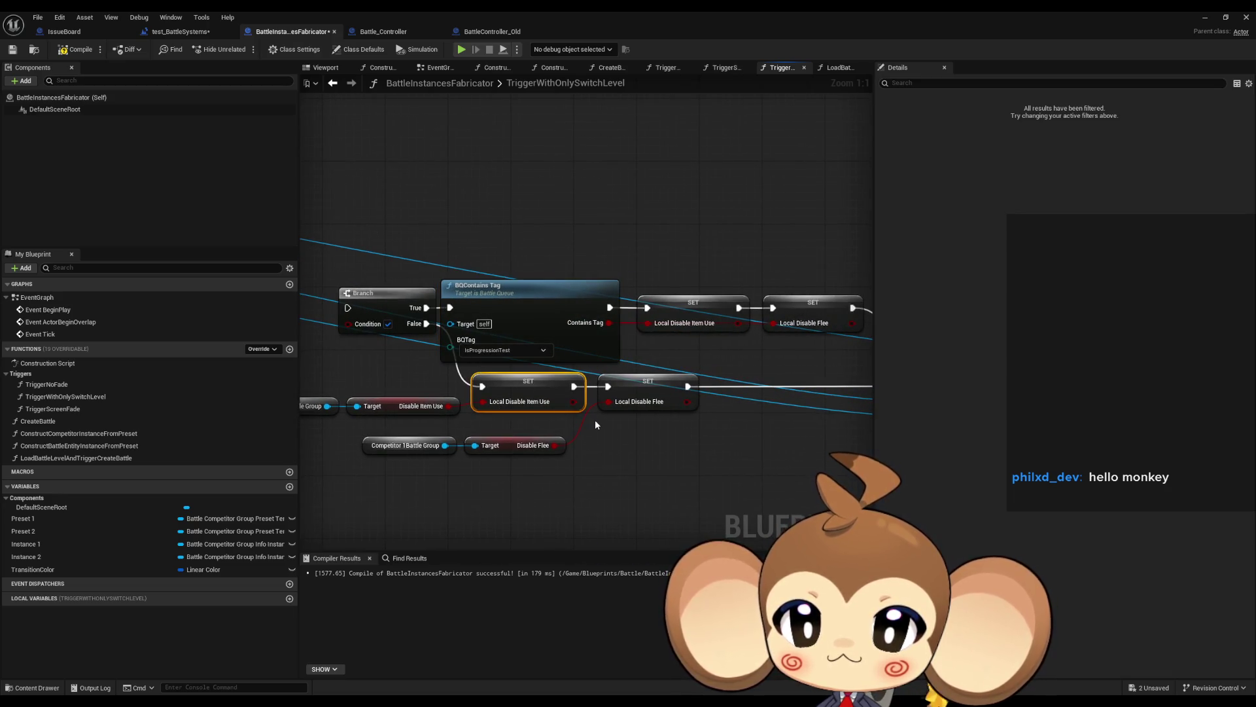
{"action": "left_click", "coordinate": [634, 385]}
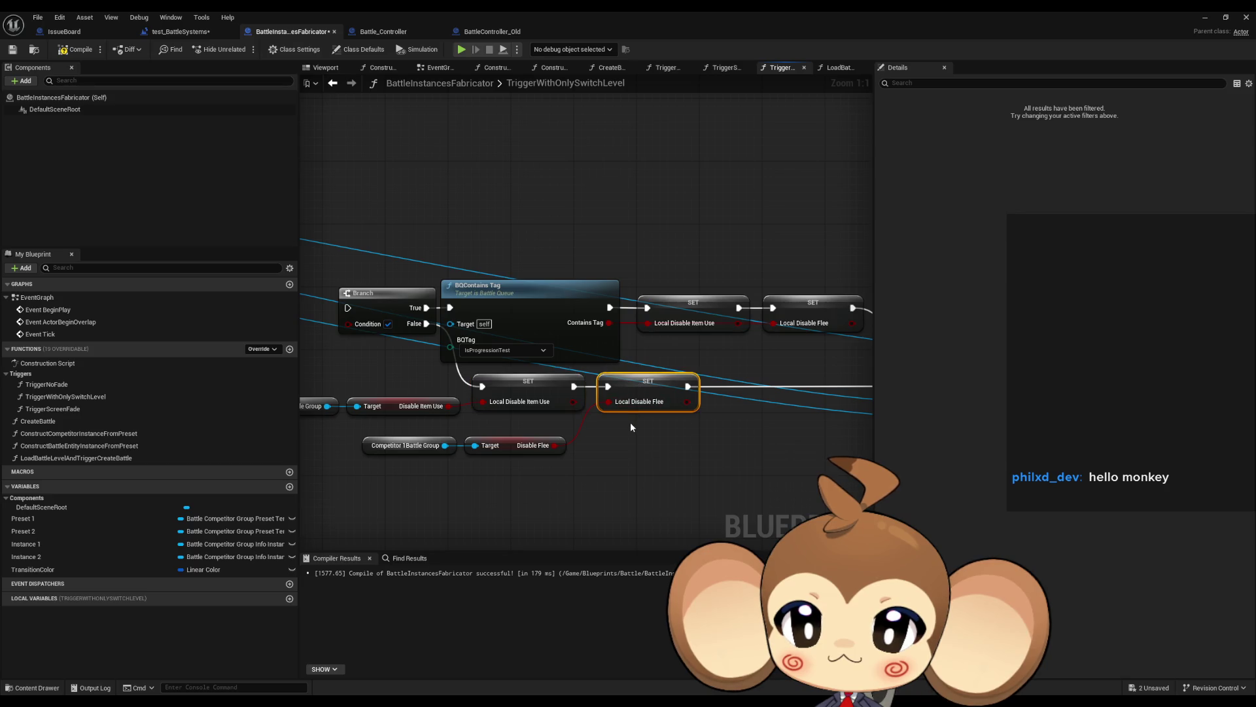
{"action": "left_click_drag", "start_coordinate": [630, 423], "coordinate": [720, 432]}
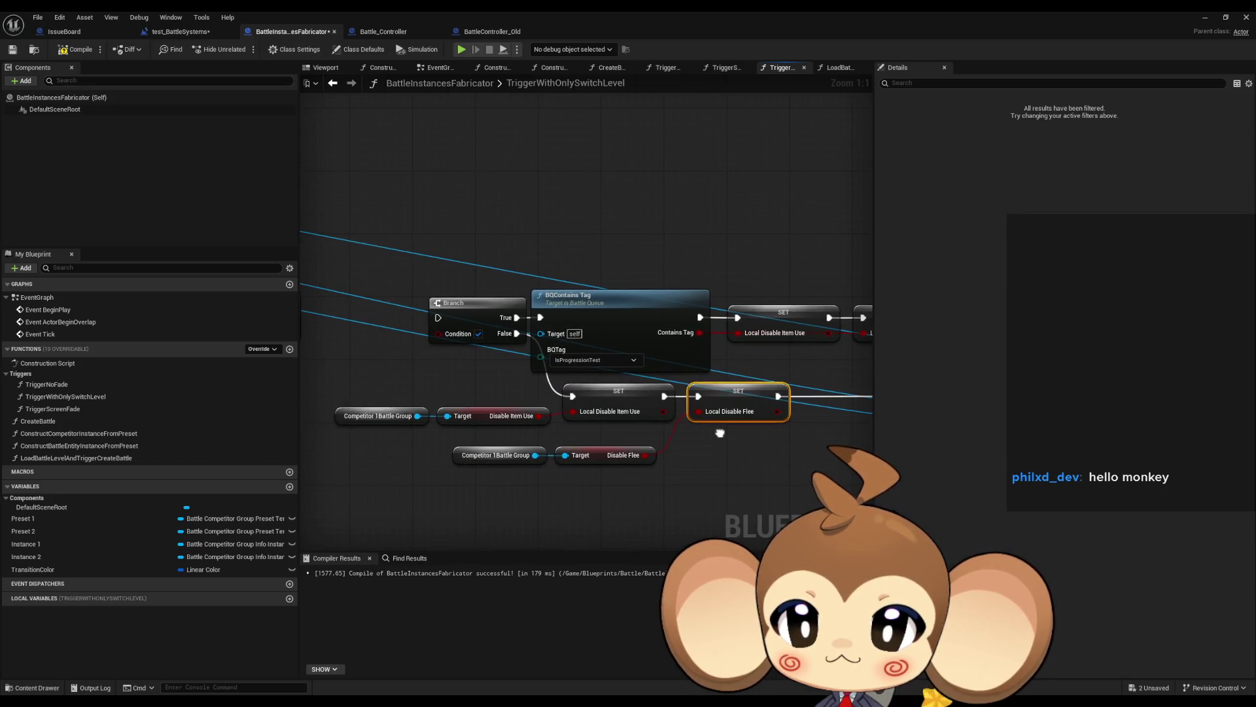
{"action": "left_click", "coordinate": [612, 318]}
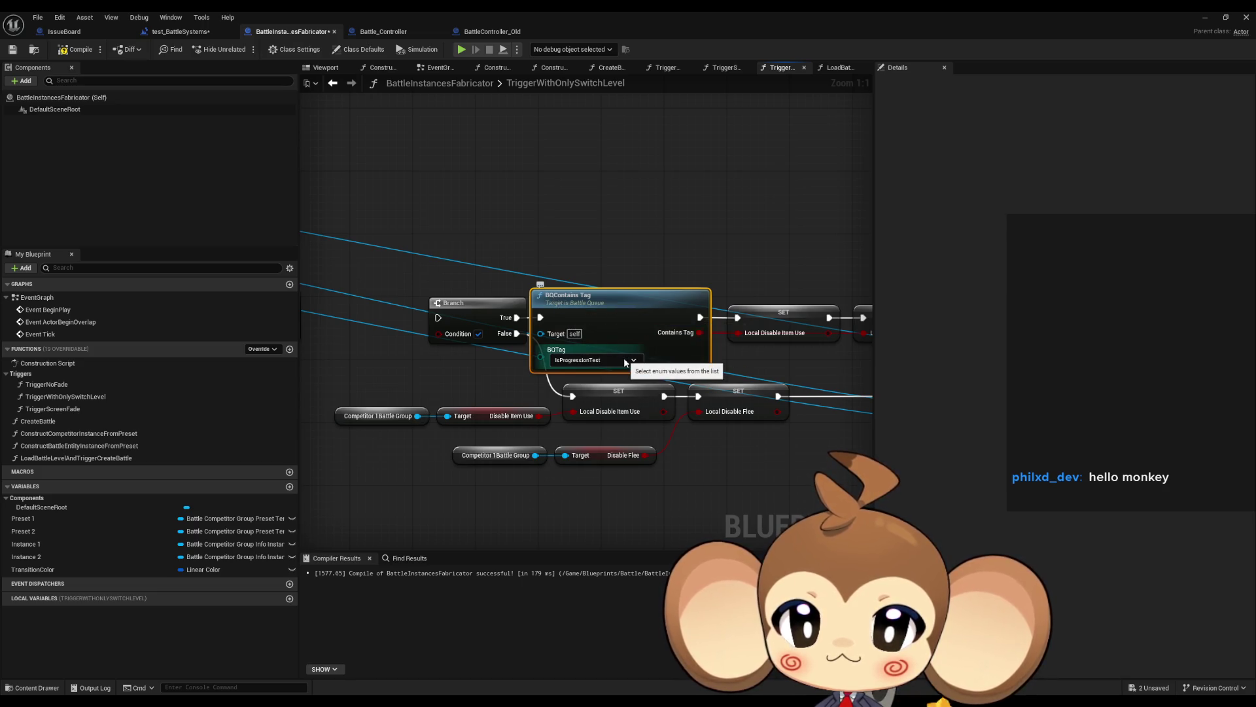
{"action": "mouse_move", "coordinate": [625, 362]}
{"action": "left_mouse_down"}
{"action": "mouse_move", "coordinate": [455, 361]}
{"action": "mouse_move", "coordinate": [601, 389]}
{"action": "left_mouse_up"}
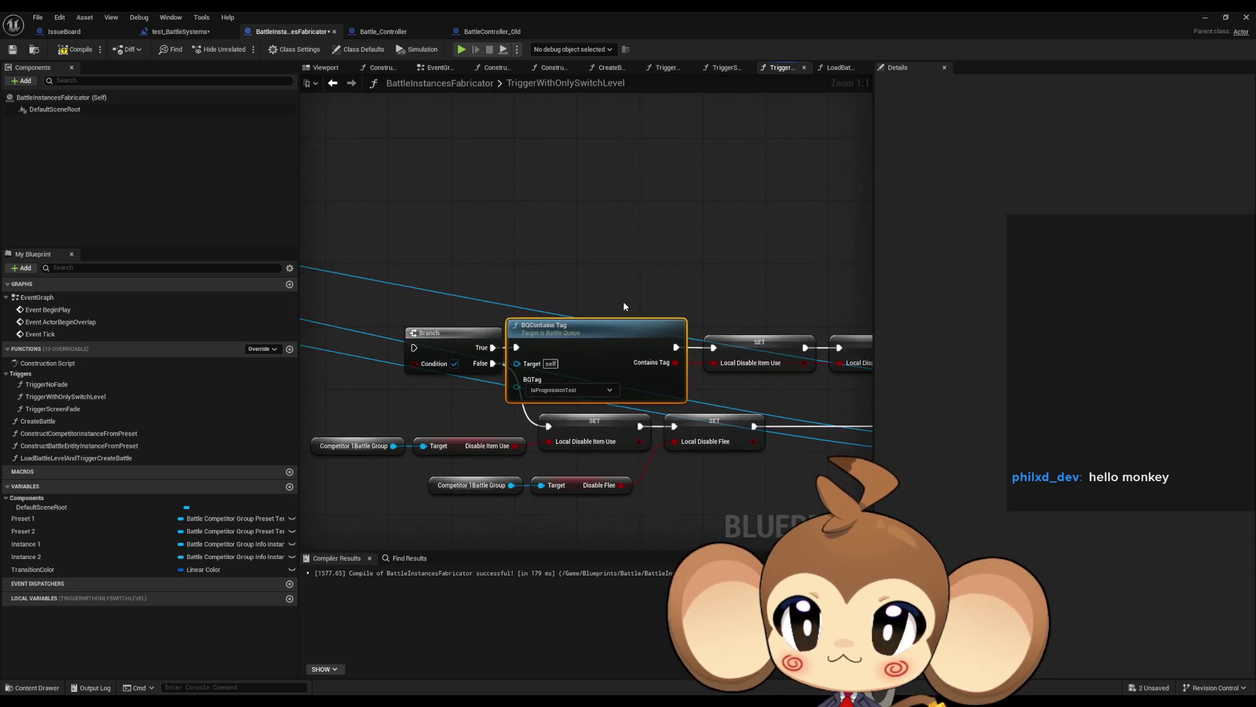
{"action": "left_click", "coordinate": [419, 32]}
- In BattleController_Old, open the BQContainsTag definition in the BattleQueue blueprint
{"action": "left_click", "coordinate": [477, 32]}
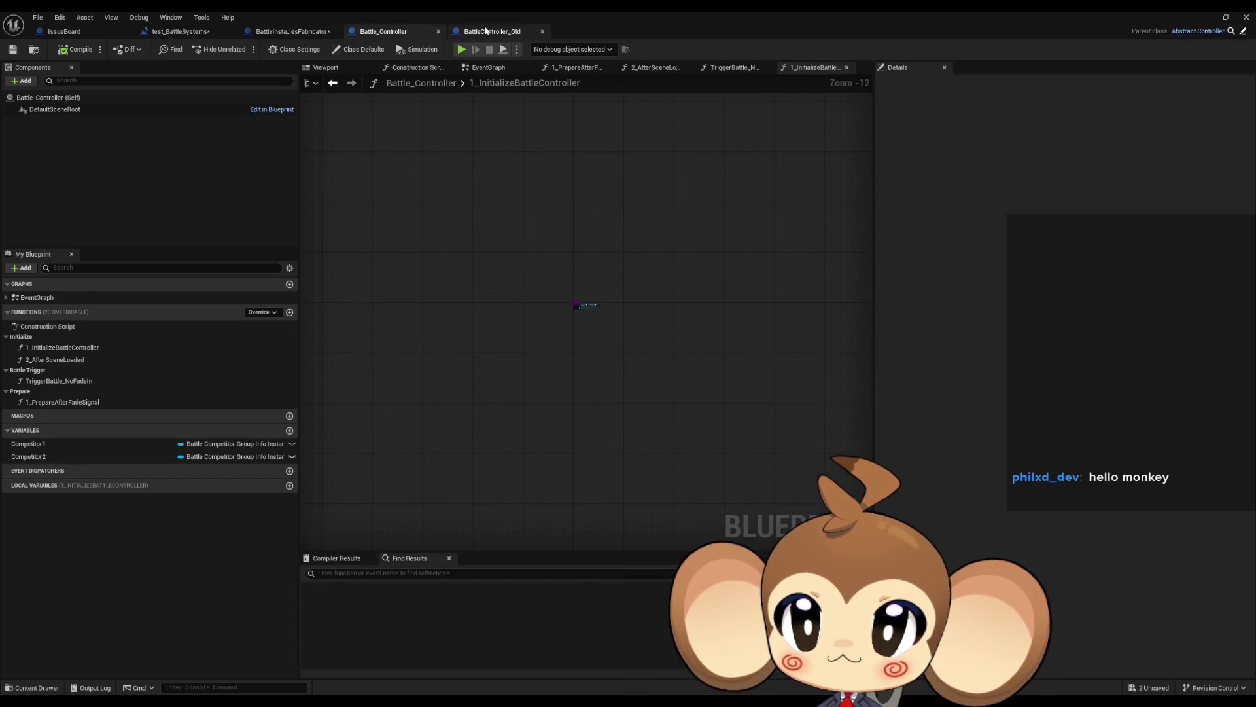
{"action": "scroll", "coordinate": [642, 246], "scroll_direction": "down", "scroll_amount": 6}
{"action": "scroll", "coordinate": [536, 359], "scroll_direction": "up", "scroll_amount": 3}
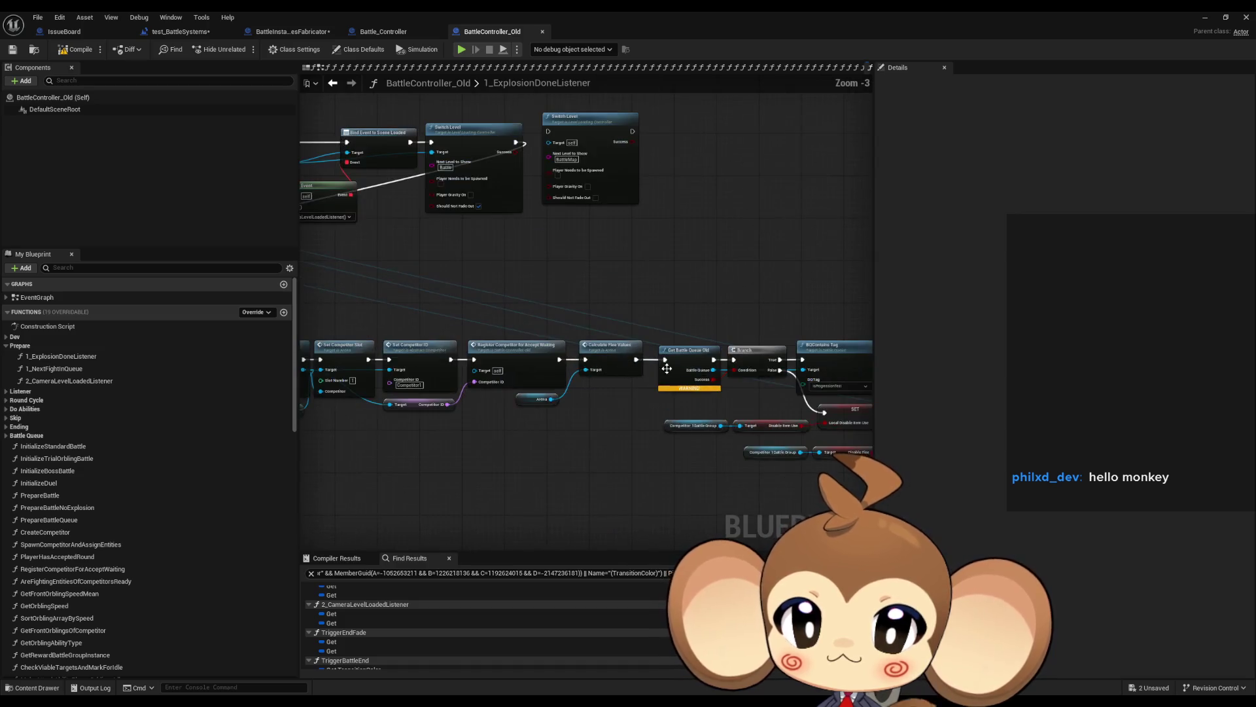
{"action": "double_click", "coordinate": [558, 320]}
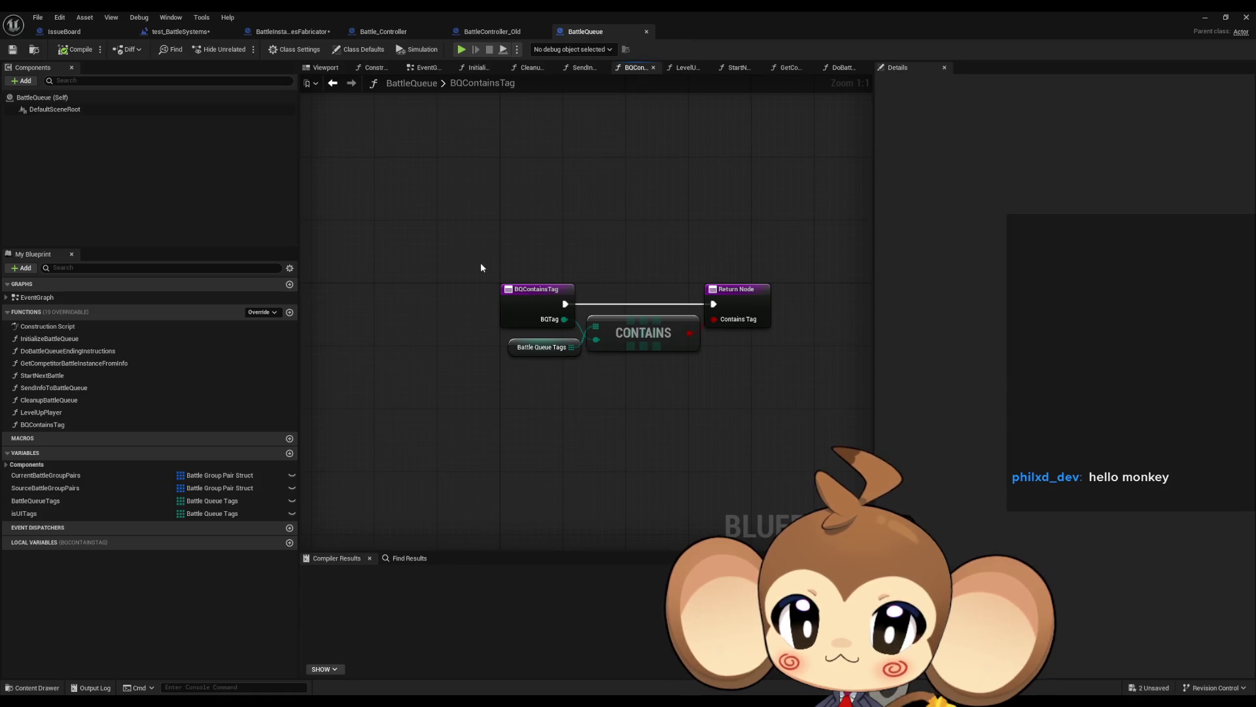
- Add a Battle Queue Tags array element, view its tag options, then remove it
{"action": "left_click_drag", "start_coordinate": [550, 370], "coordinate": [563, 375]}
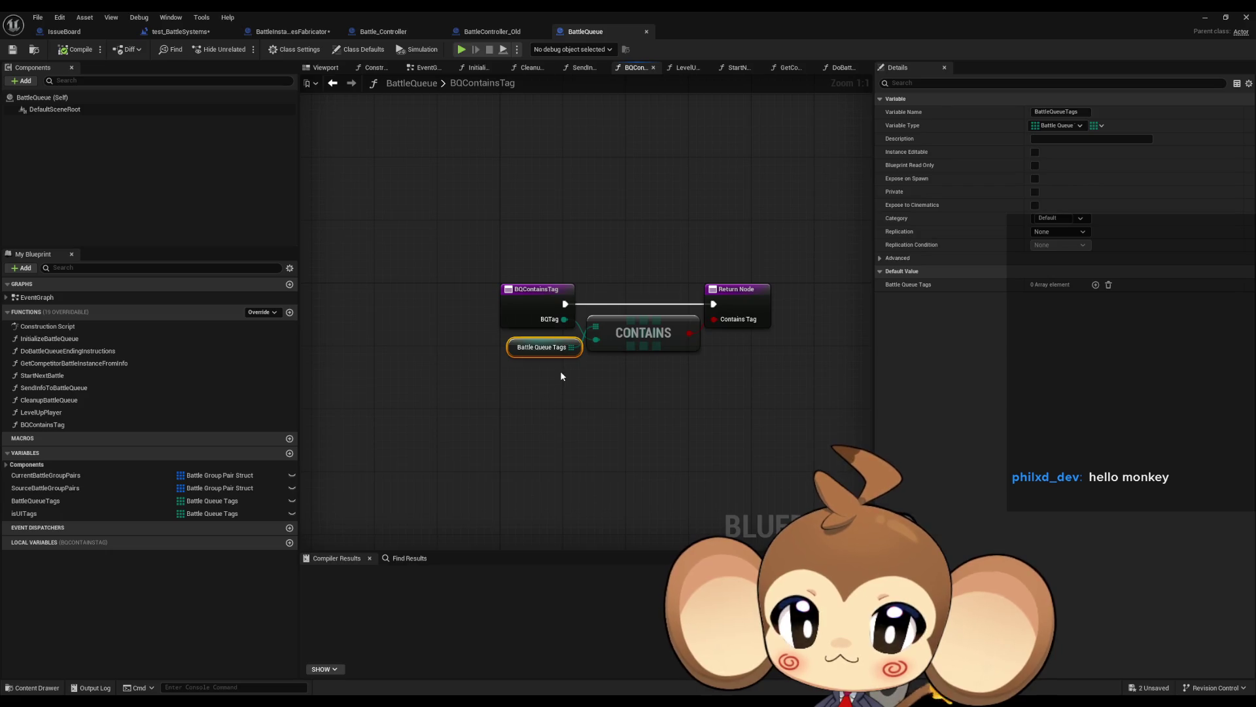
{"action": "left_click", "coordinate": [1097, 285]}
{"action": "left_click", "coordinate": [1084, 299]}
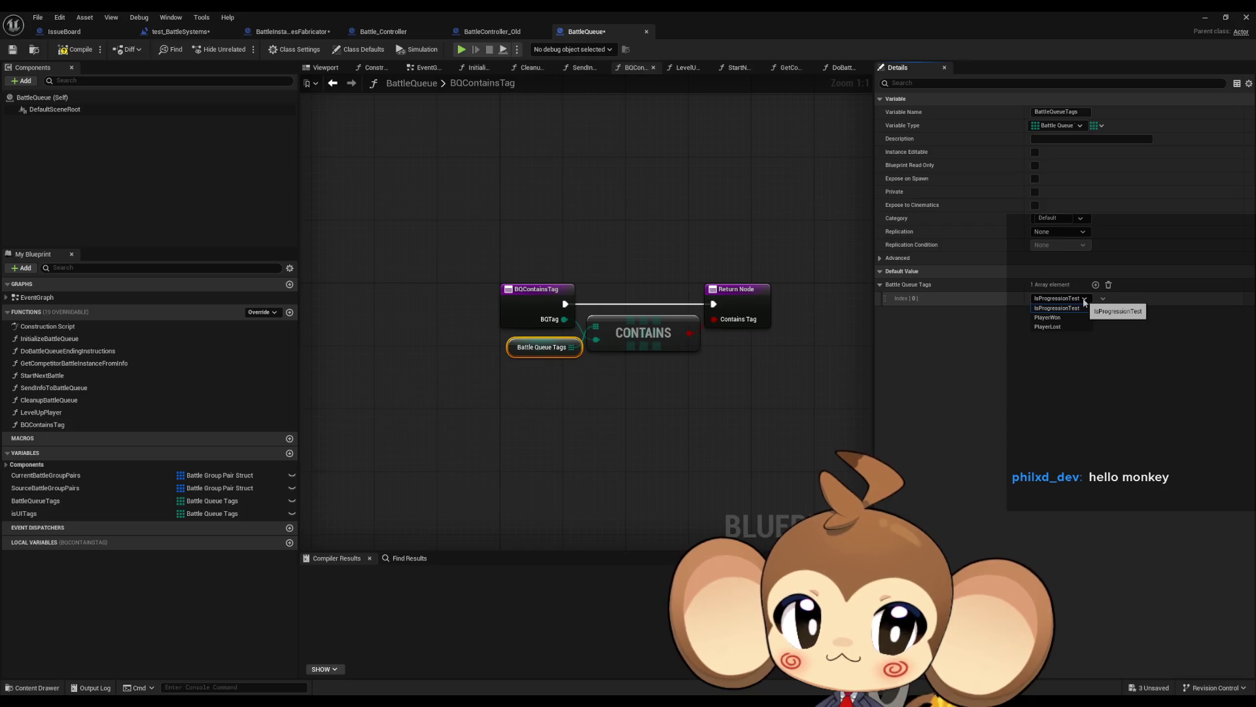
{"action": "left_click", "coordinate": [1084, 299]}
{"action": "left_click", "coordinate": [1108, 285]}
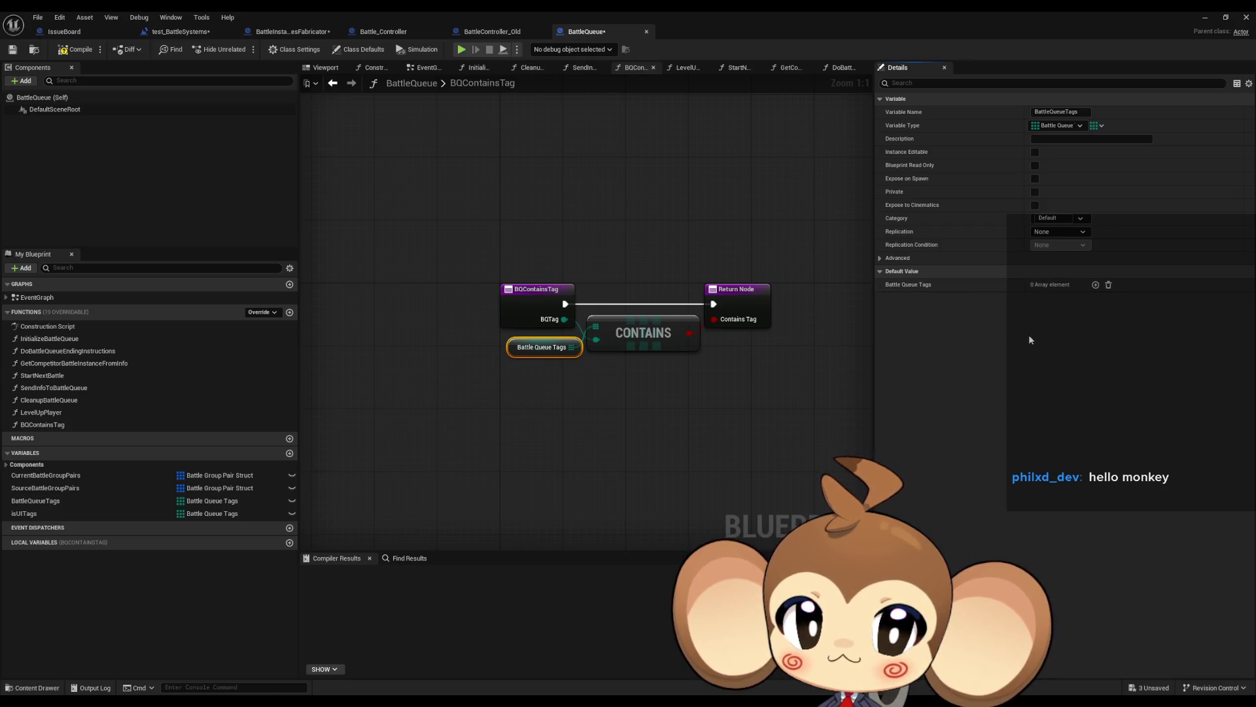
- Go back through the open blueprints to BattleInstancesFabricator's TriggerWithOnlySwitchLevel graph
{"action": "left_click", "coordinate": [488, 31]}
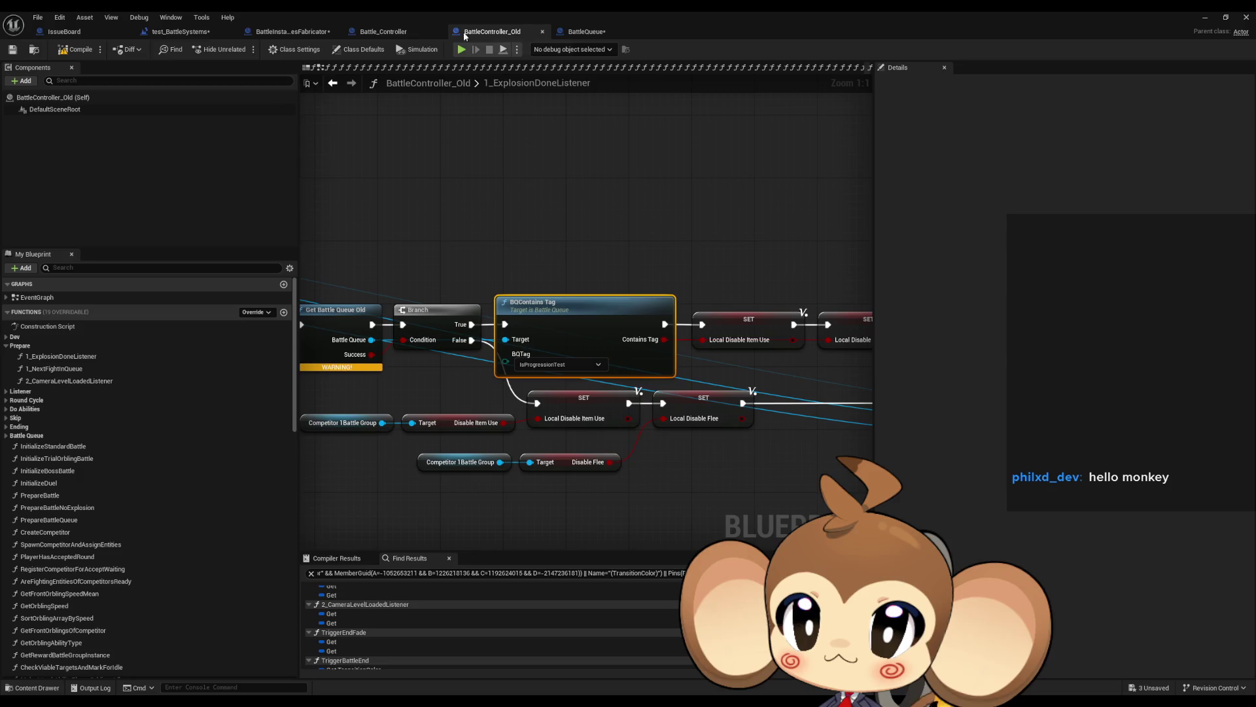
{"action": "left_click", "coordinate": [396, 33]}
{"action": "left_click", "coordinate": [281, 31]}
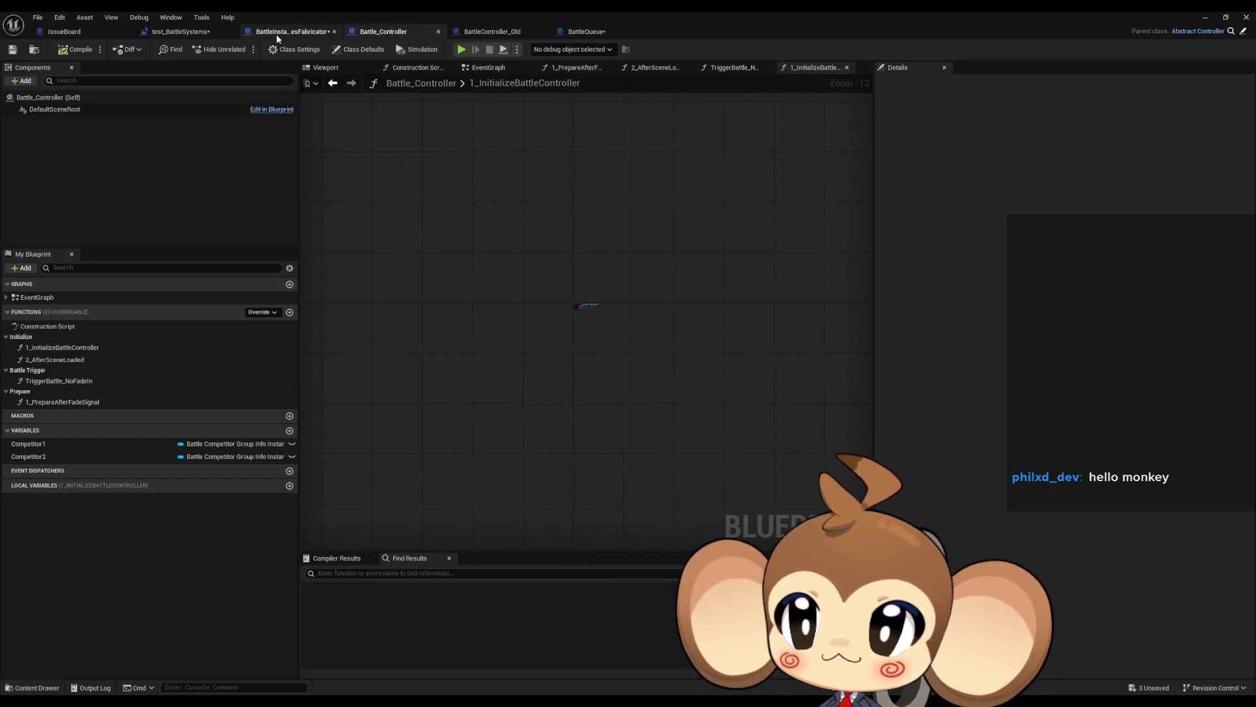
{"action": "scroll", "coordinate": [568, 184], "scroll_direction": "down", "scroll_amount": 3}
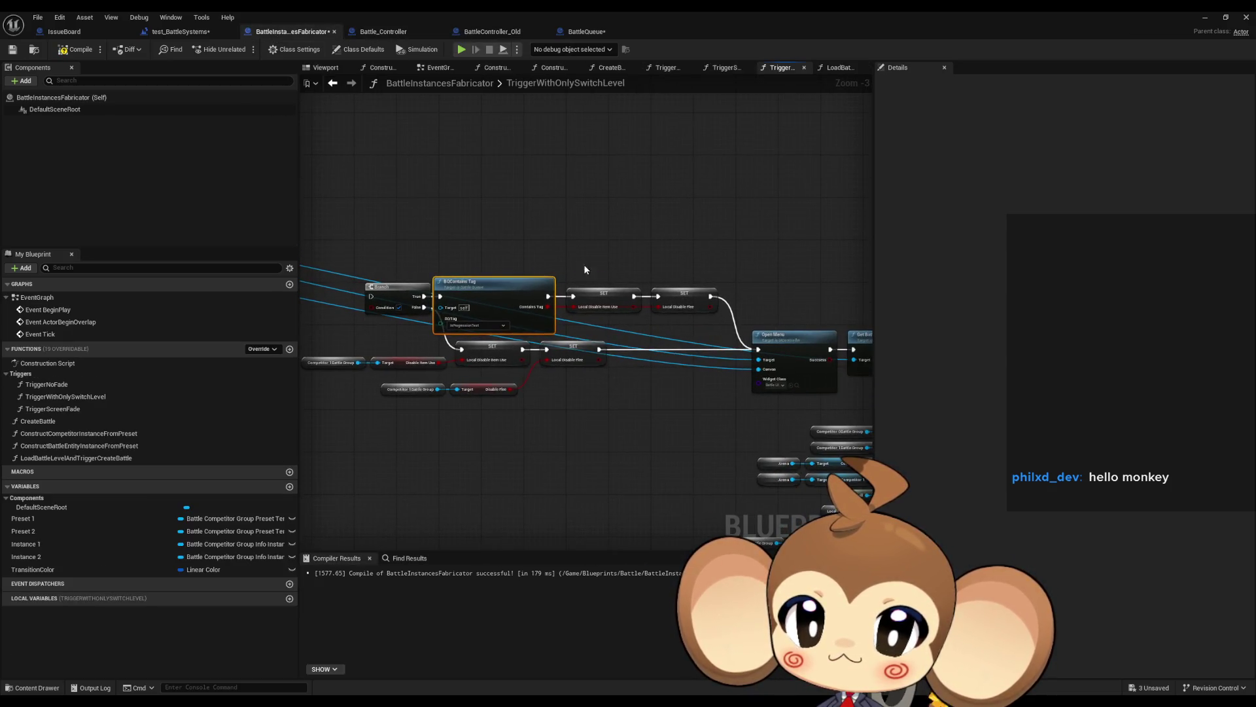
- Delete the Branch and BQContains Tag nodes so the flee-flag SET feeds Open Menu directly
{"action": "left_click_drag", "start_coordinate": [581, 255], "coordinate": [679, 305]}
{"action": "scroll", "coordinate": [687, 314], "scroll_direction": "up", "scroll_amount": 3}
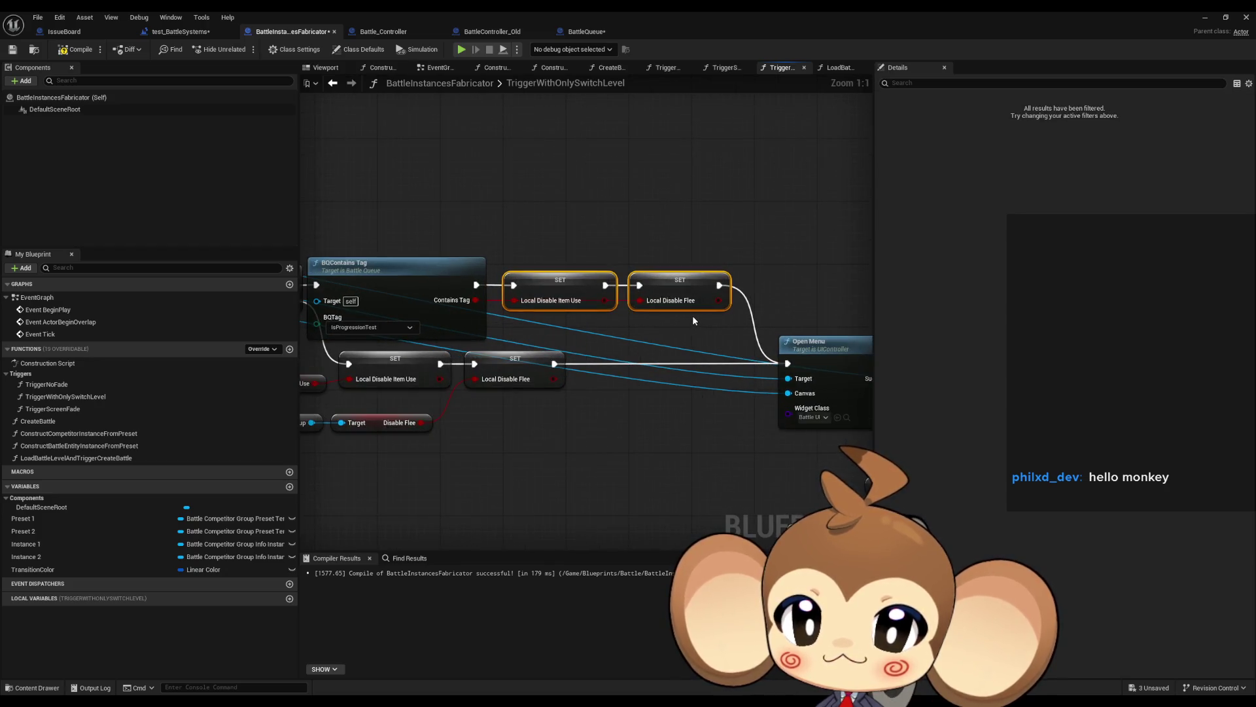
{"action": "left_click_drag", "start_coordinate": [661, 322], "coordinate": [807, 325]}
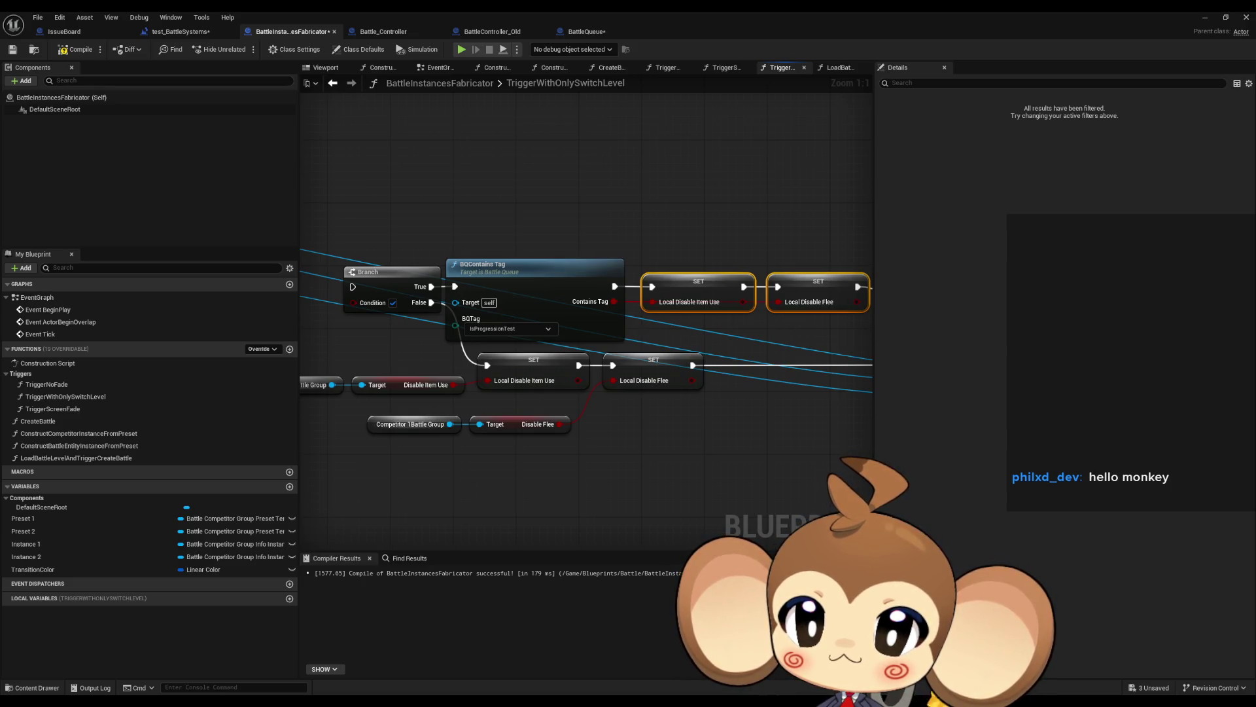
{"action": "left_click_drag", "start_coordinate": [787, 325], "coordinate": [693, 317]}
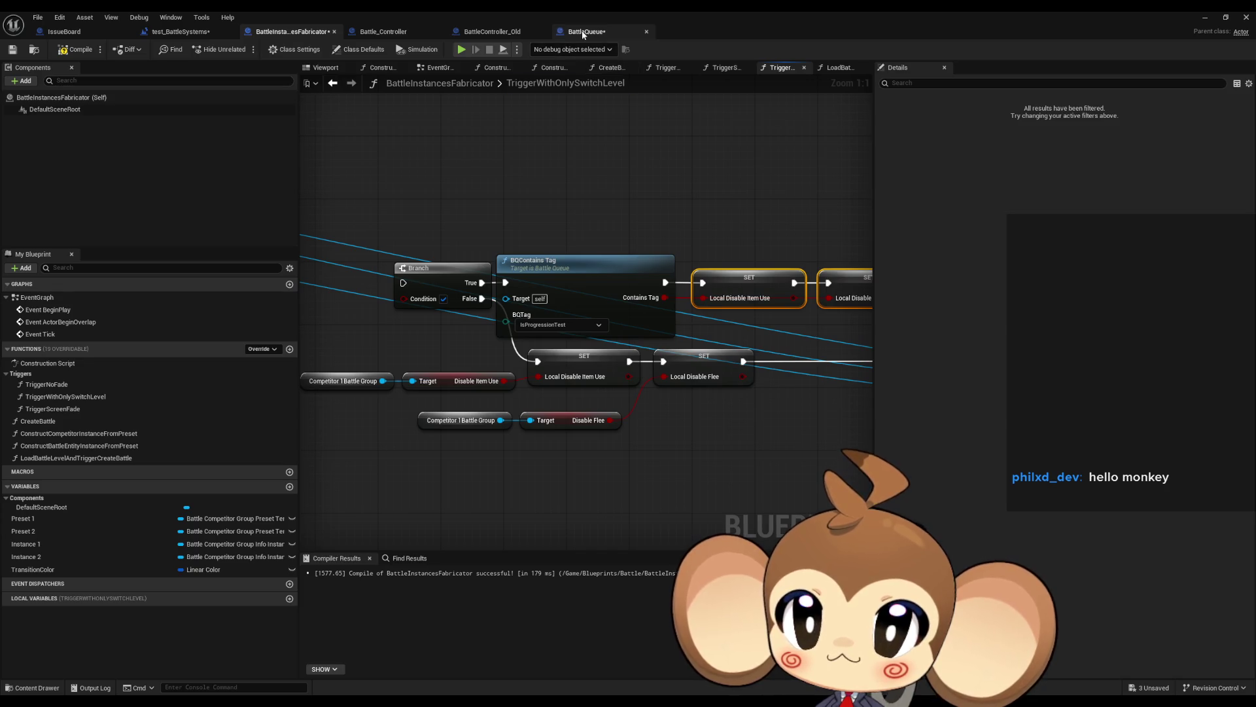
{"action": "left_click_drag", "start_coordinate": [524, 358], "coordinate": [649, 360]}
{"action": "left_click", "coordinate": [468, 382]}
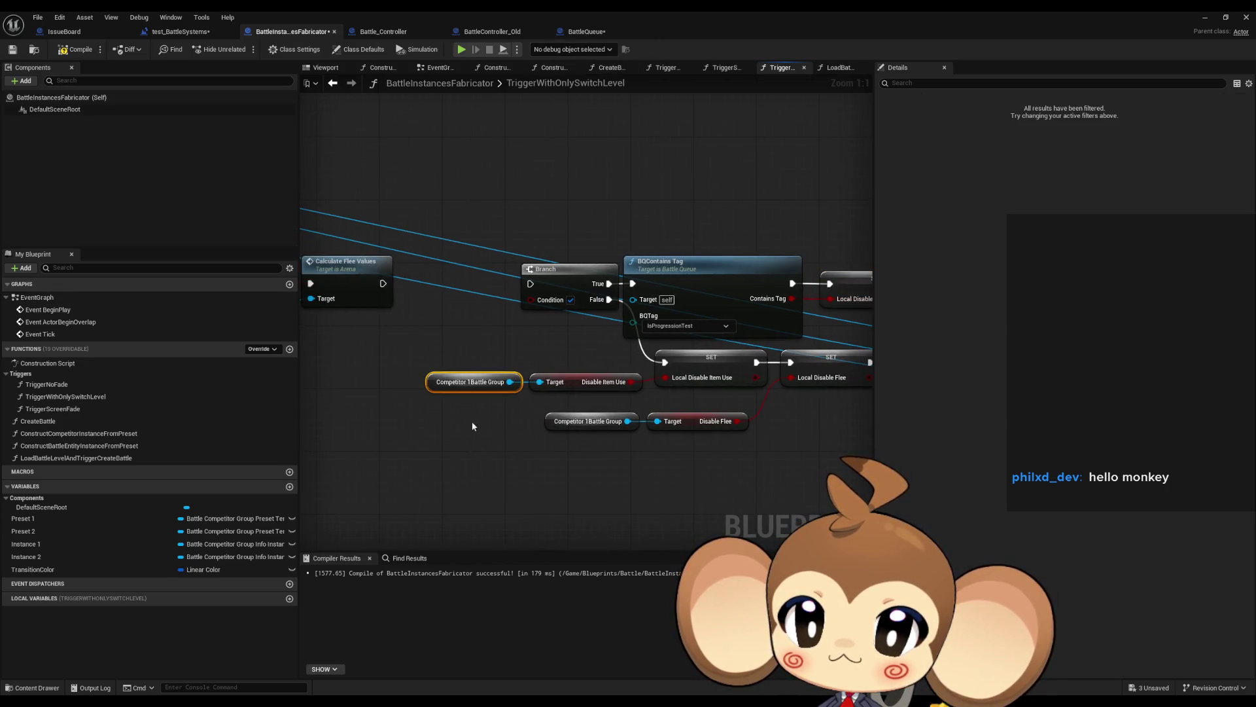
{"action": "left_click", "coordinate": [585, 421]}
{"action": "left_click_drag", "start_coordinate": [681, 299], "coordinate": [601, 310]}
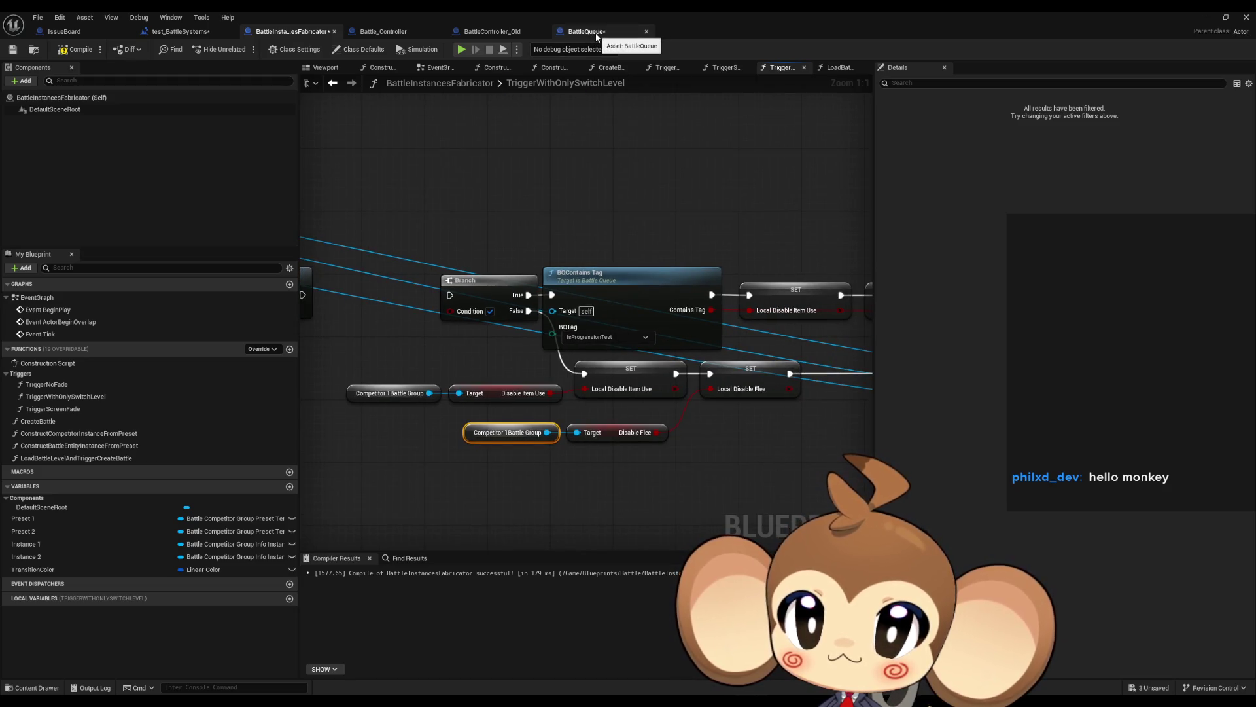
{"action": "mouse_move", "coordinate": [432, 230]}
{"action": "left_mouse_down"}
{"action": "mouse_move", "coordinate": [723, 350]}
{"action": "mouse_move", "coordinate": [484, 325]}
{"action": "mouse_move", "coordinate": [689, 316]}
{"action": "mouse_move", "coordinate": [479, 289]}
{"action": "mouse_move", "coordinate": [560, 315]}
{"action": "mouse_move", "coordinate": [580, 308]}
{"action": "left_mouse_up"}
{"action": "key", "text": "Delete"}
{"action": "key", "text": "Delete"}
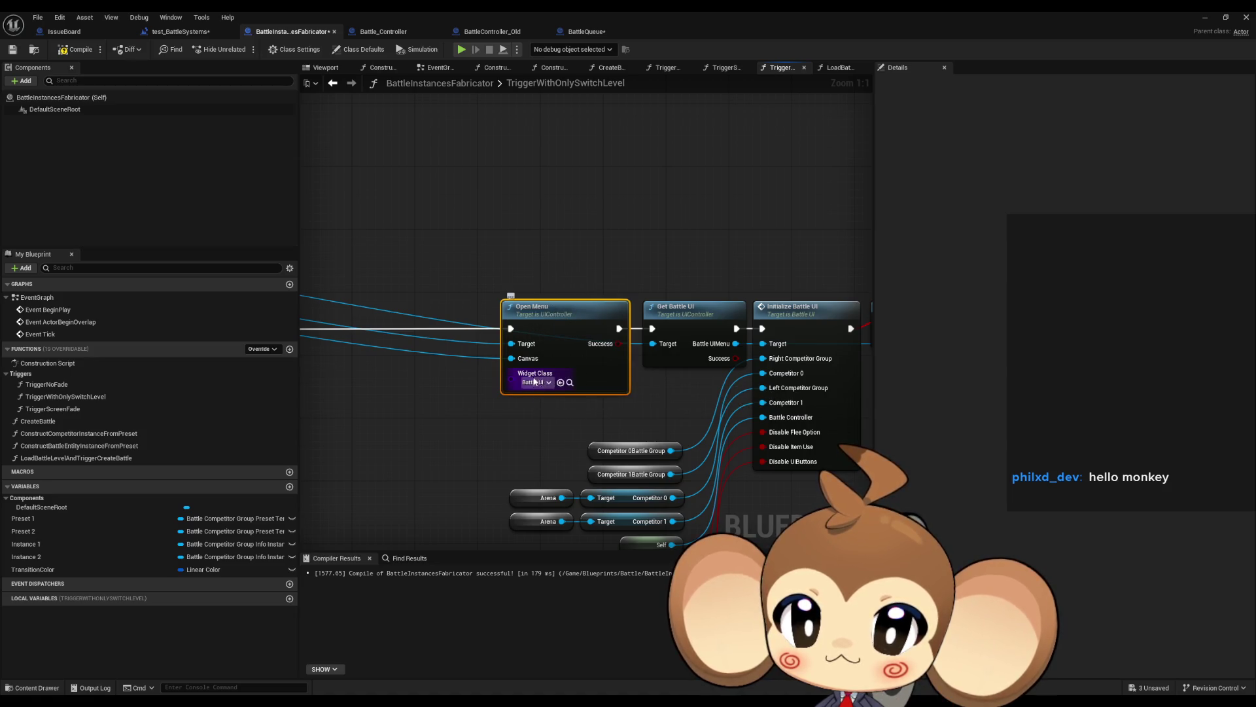
{"action": "left_click_drag", "start_coordinate": [496, 287], "coordinate": [369, 292]}
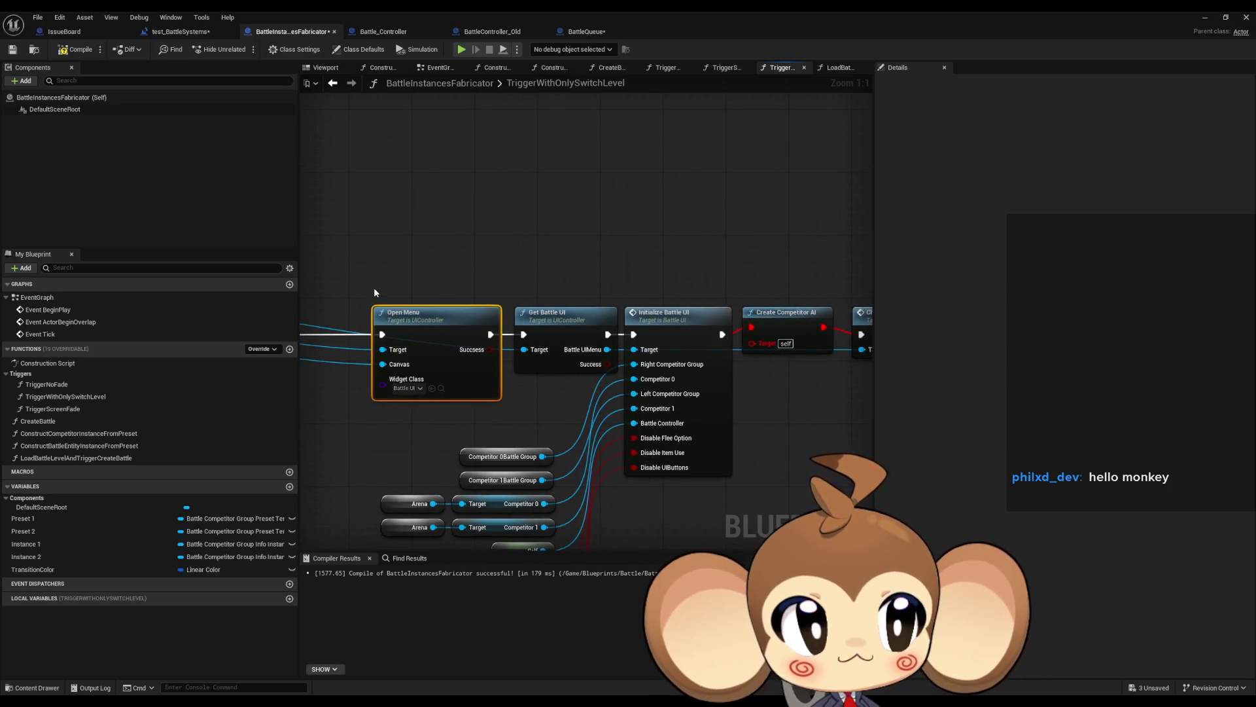
{"action": "left_click", "coordinate": [589, 356]}
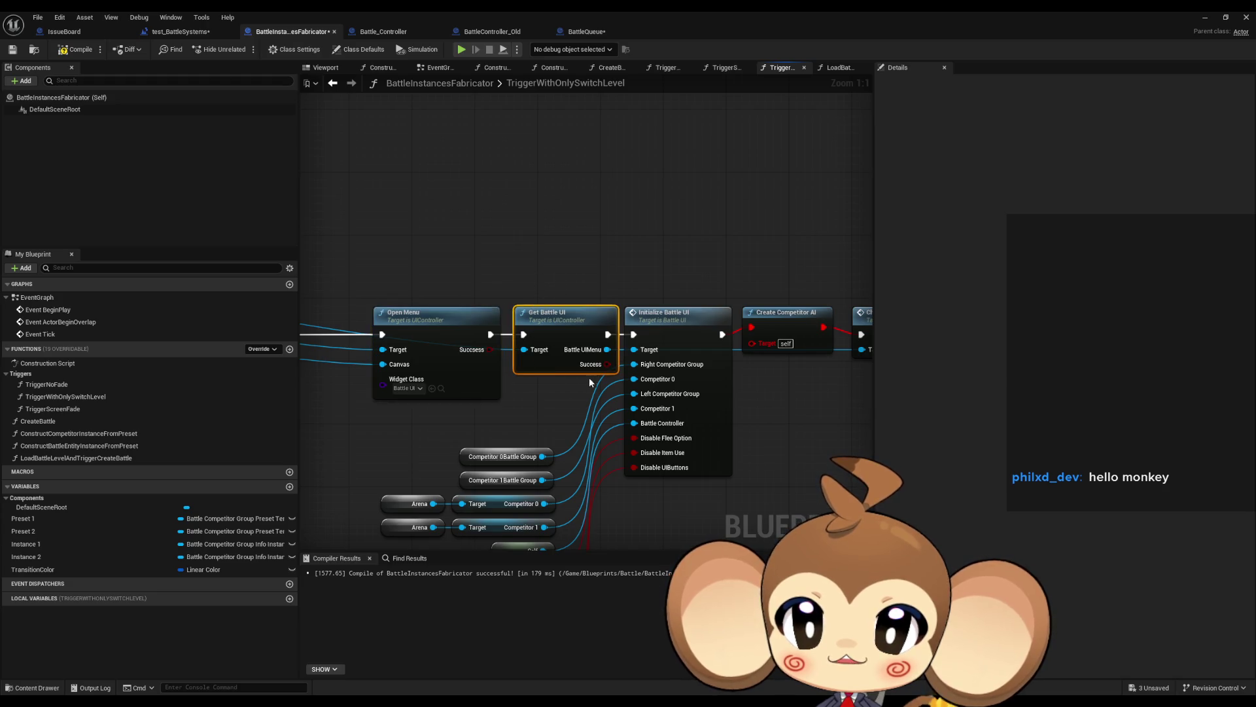
{"action": "left_click_drag", "start_coordinate": [607, 350], "coordinate": [532, 350]}
{"action": "left_click", "coordinate": [621, 364]}
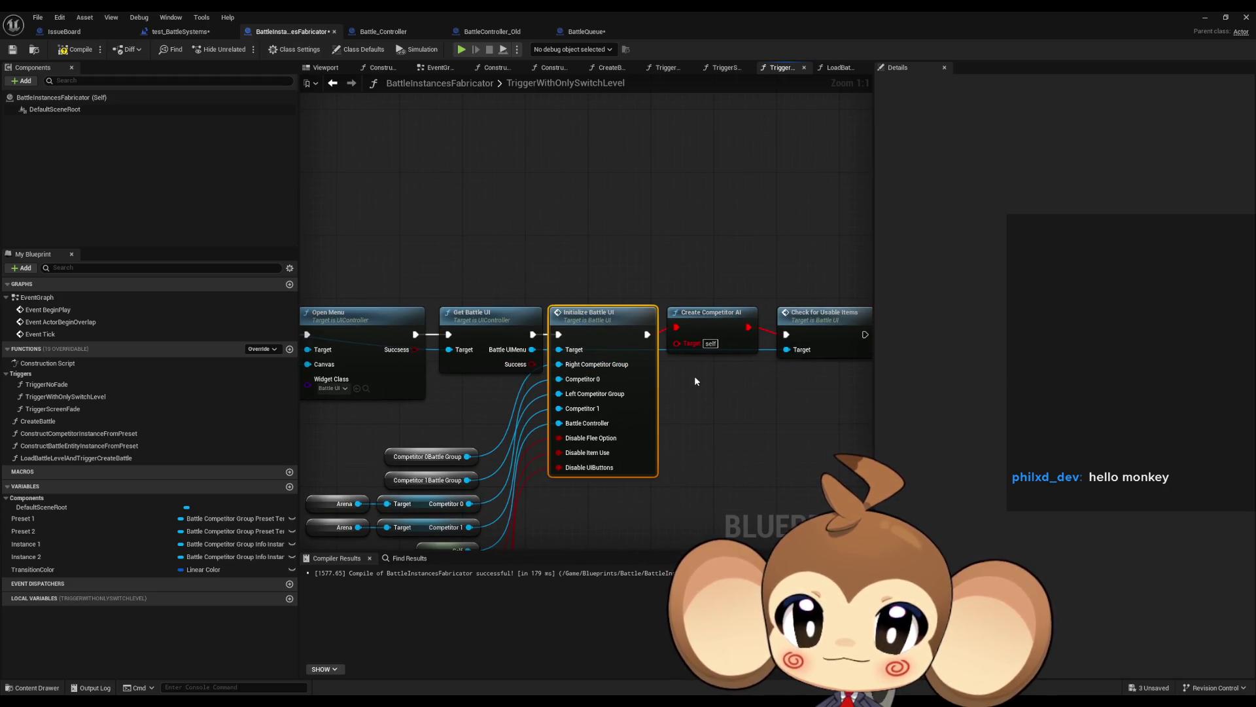
{"action": "mouse_move", "coordinate": [695, 381]}
{"action": "left_mouse_down"}
{"action": "mouse_move", "coordinate": [694, 302]}
{"action": "mouse_move", "coordinate": [662, 299]}
{"action": "left_mouse_up"}
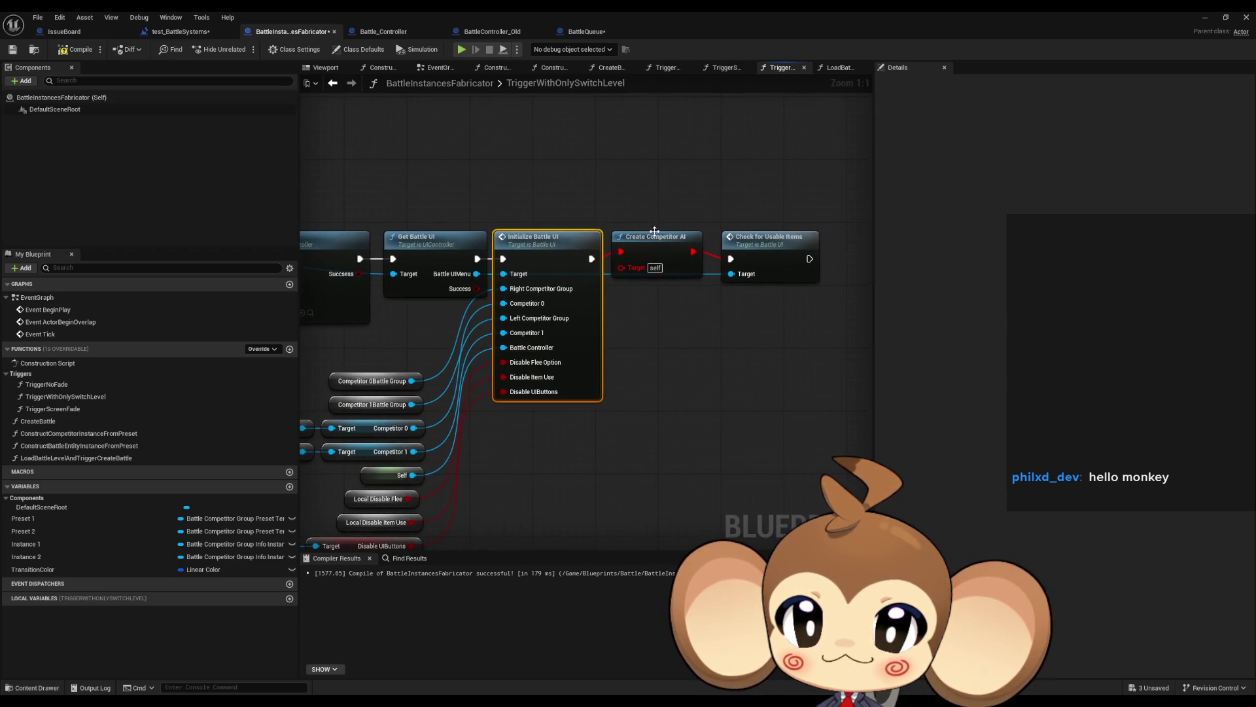
{"action": "left_click", "coordinate": [654, 252]}
{"action": "left_click", "coordinate": [782, 271]}
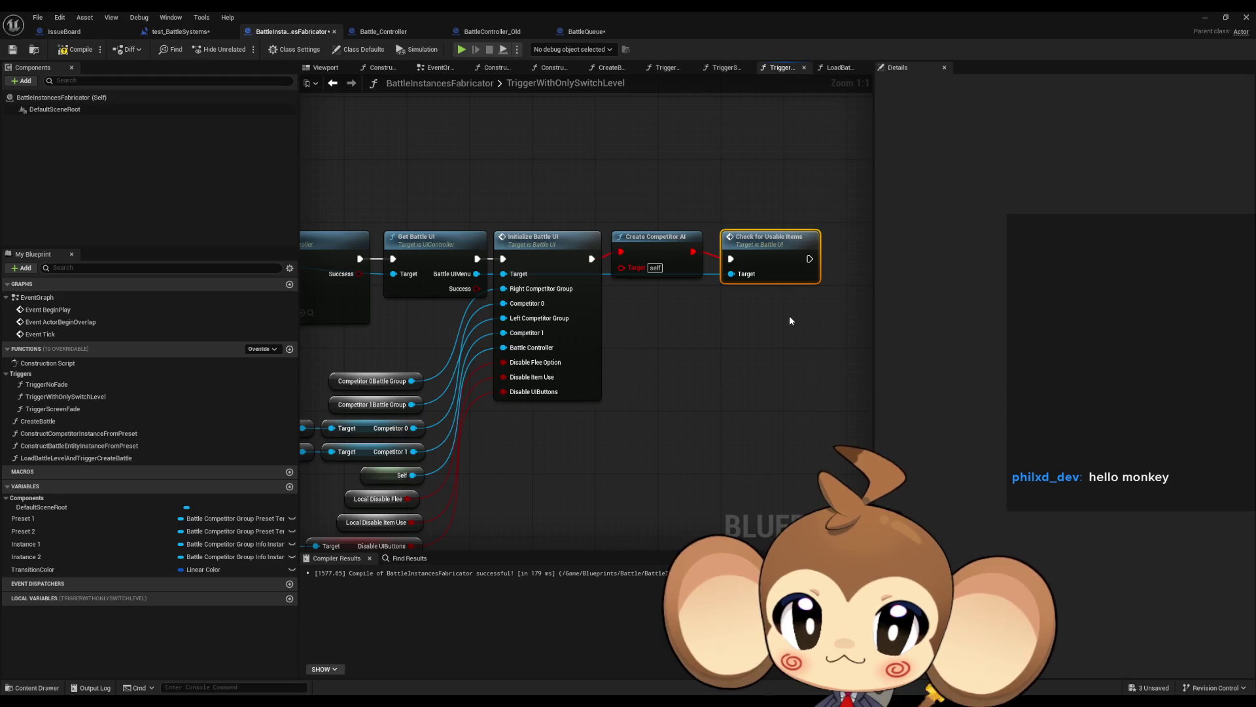
{"action": "scroll", "coordinate": [789, 316], "scroll_direction": "down", "scroll_amount": 4}
{"action": "left_click", "coordinate": [659, 377]}
{"action": "mouse_move", "coordinate": [659, 377]}
{"action": "left_mouse_down"}
{"action": "mouse_move", "coordinate": [825, 412]}
{"action": "mouse_move", "coordinate": [916, 458]}
{"action": "left_mouse_up"}
{"action": "left_click_drag", "start_coordinate": [537, 412], "coordinate": [867, 405]}
- Zoom in on the ADD node and marquee-select it with Hidden Levels Memory and Level ID
{"action": "left_click_drag", "start_coordinate": [536, 412], "coordinate": [680, 497]}
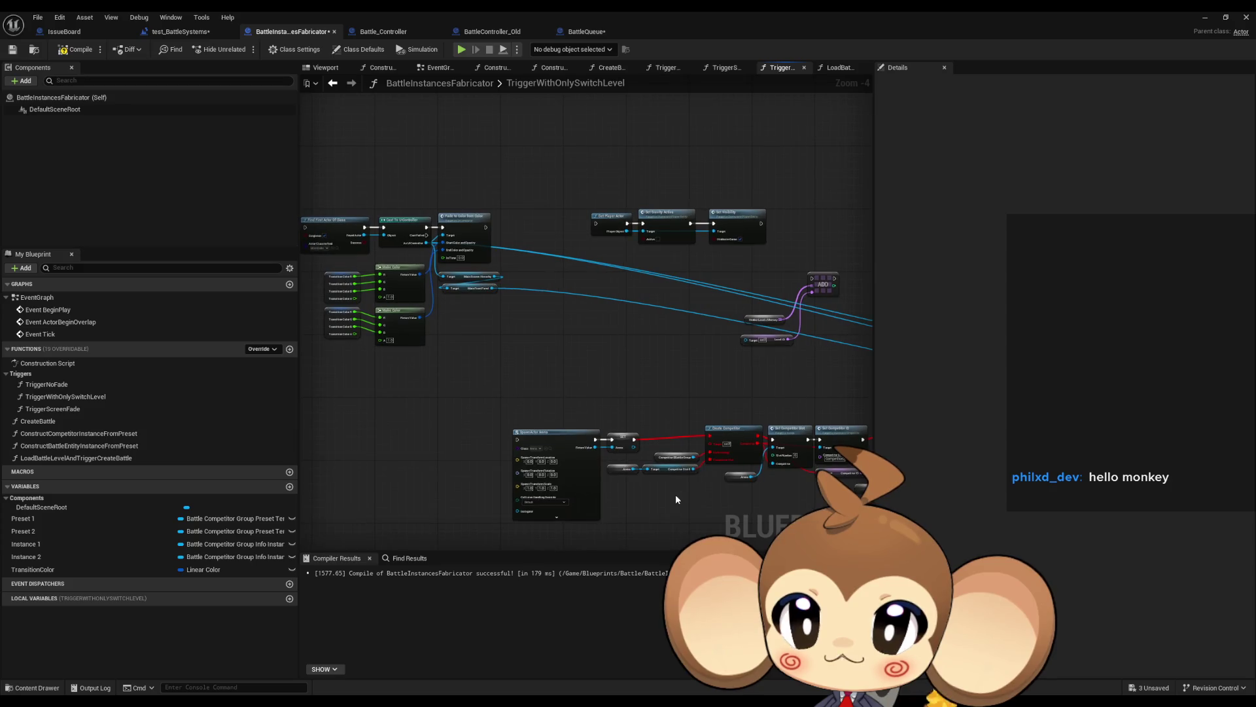
{"action": "mouse_move", "coordinate": [580, 370]}
{"action": "left_mouse_down"}
{"action": "mouse_move", "coordinate": [513, 342]}
{"action": "mouse_move", "coordinate": [482, 297]}
{"action": "left_mouse_up"}
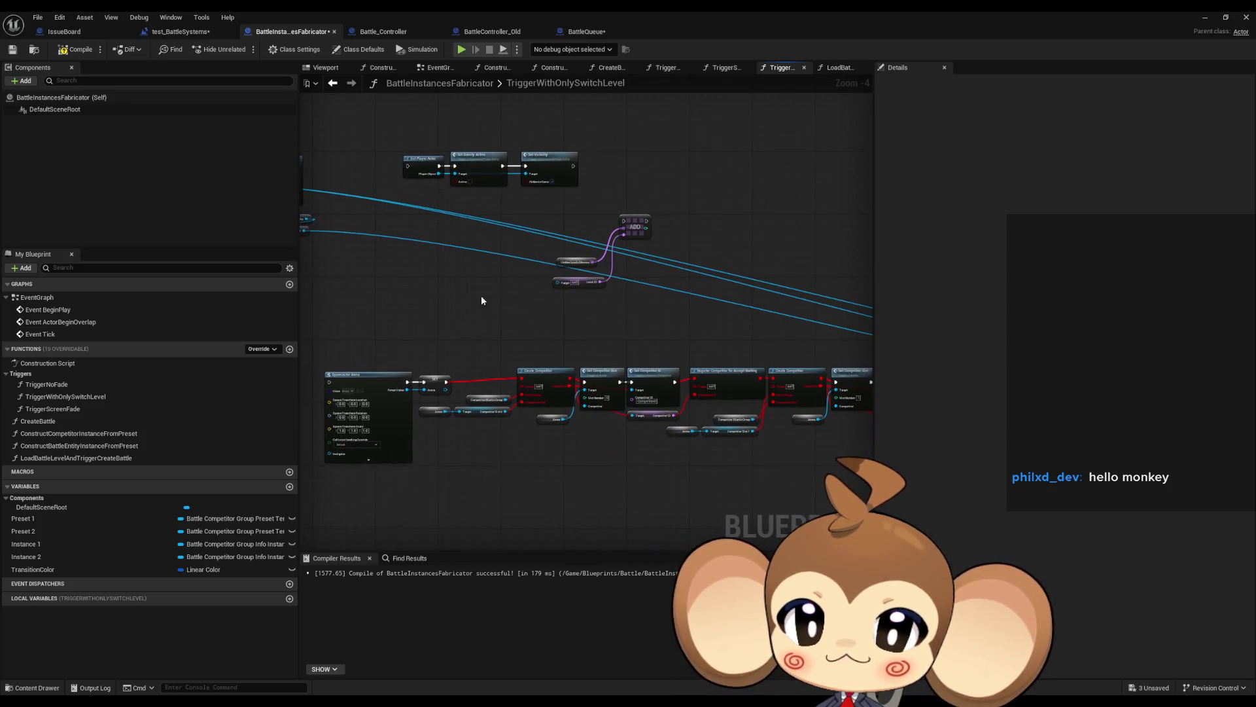
{"action": "scroll", "coordinate": [627, 244], "scroll_direction": "up", "scroll_amount": 3}
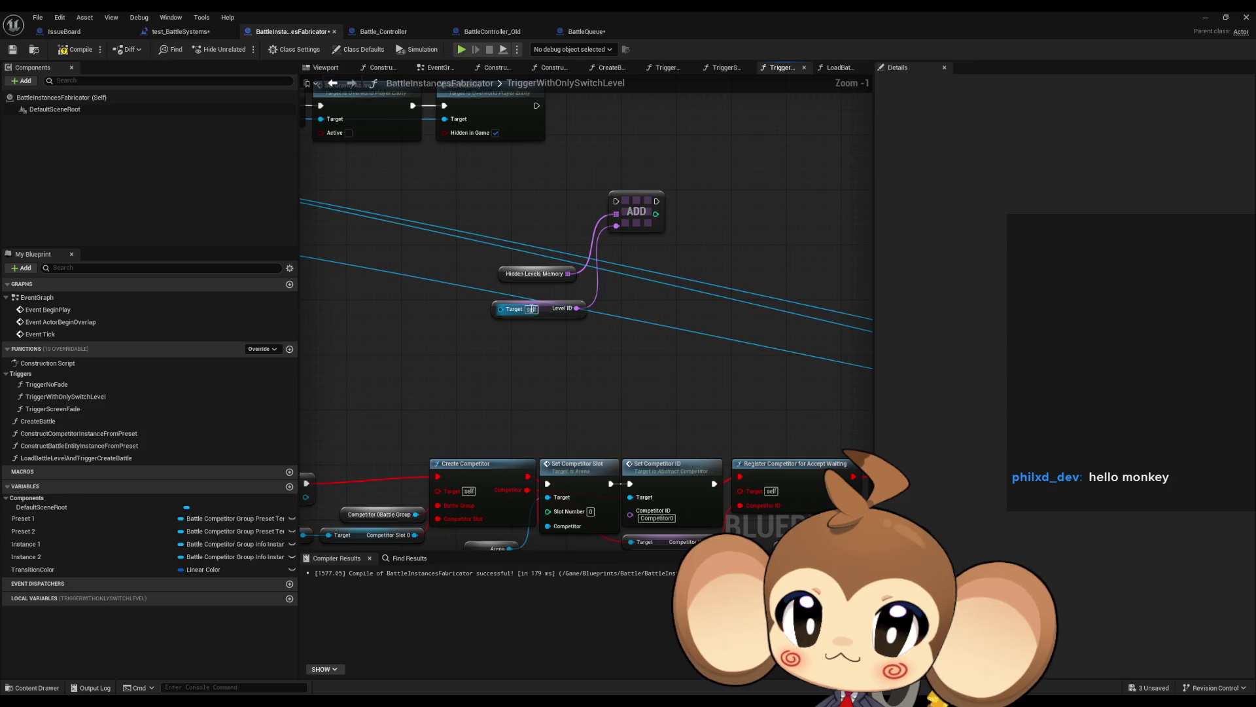
{"action": "left_click_drag", "start_coordinate": [515, 300], "coordinate": [600, 327]}
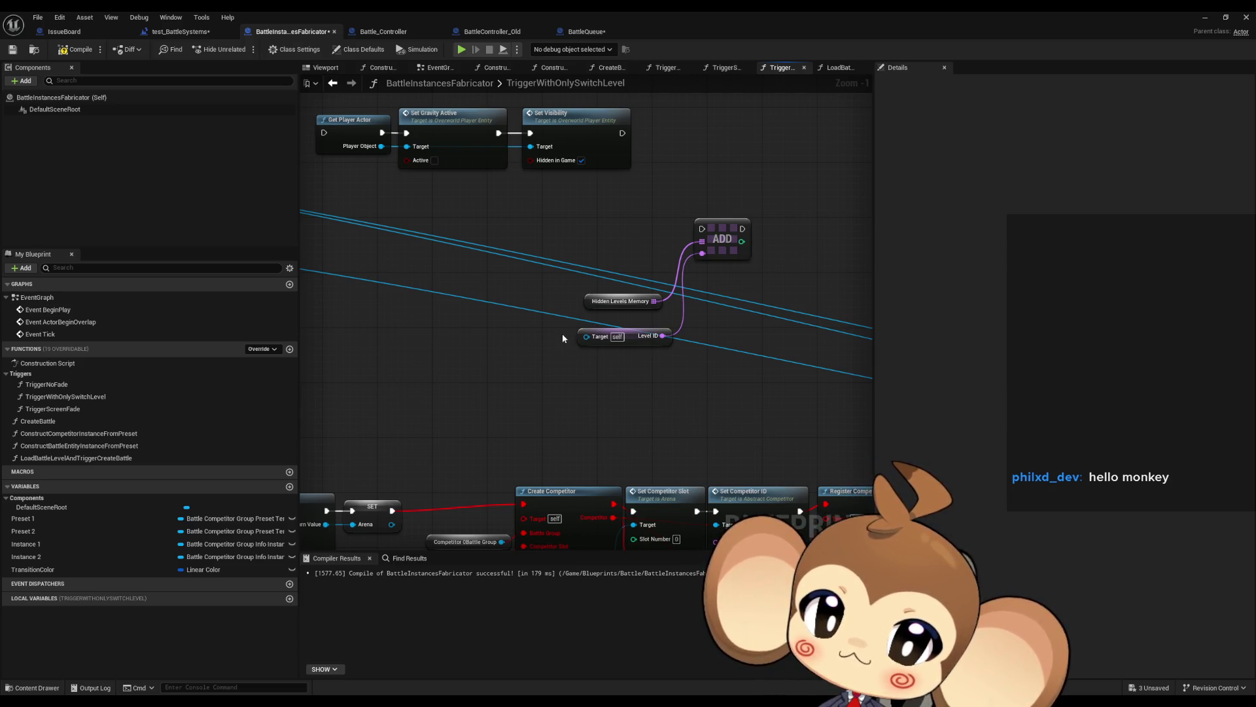
{"action": "left_click_drag", "start_coordinate": [592, 234], "coordinate": [777, 395]}
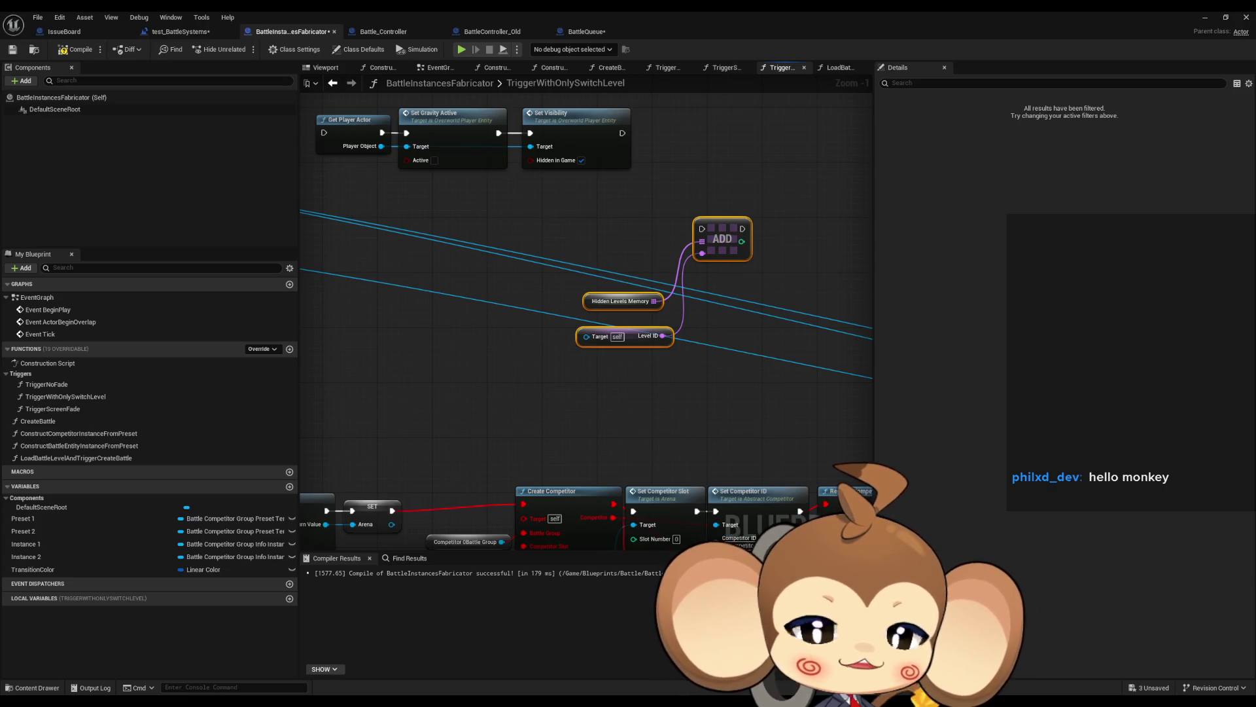
{"action": "left_click", "coordinate": [507, 388]}
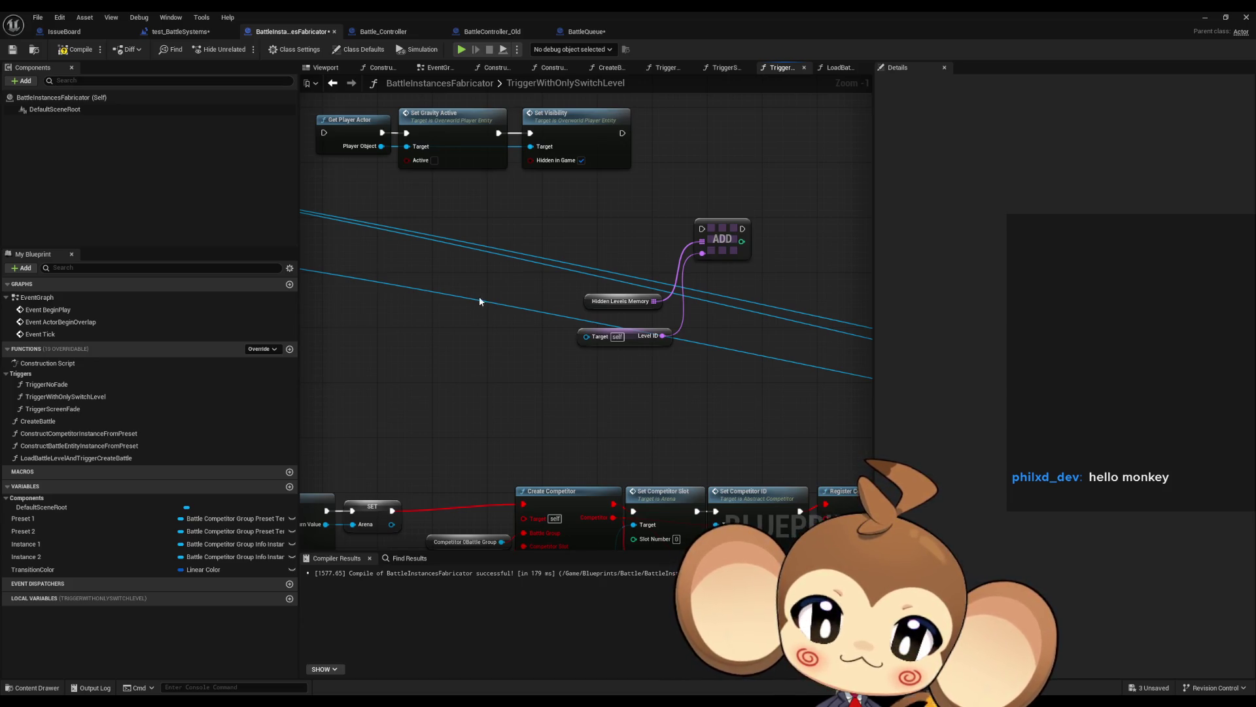
{"action": "scroll", "coordinate": [479, 296], "scroll_direction": "down", "scroll_amount": 3}
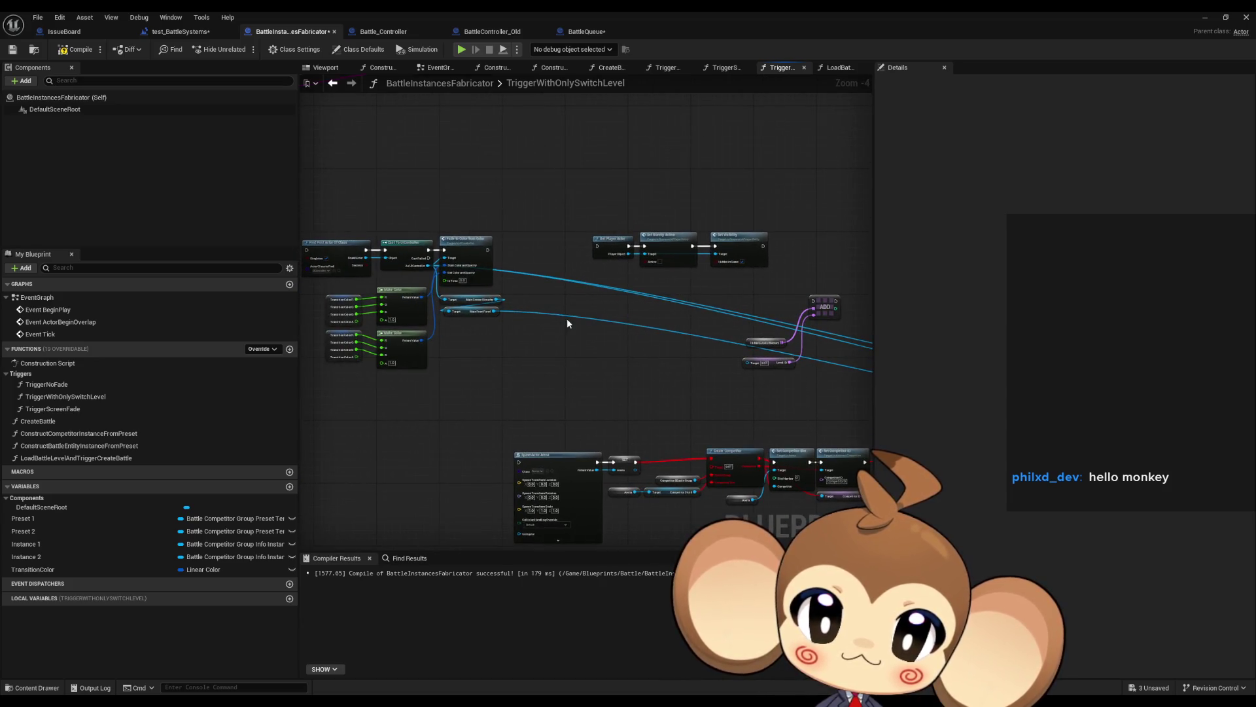
{"action": "scroll", "coordinate": [480, 292], "scroll_direction": "up", "scroll_amount": 3}
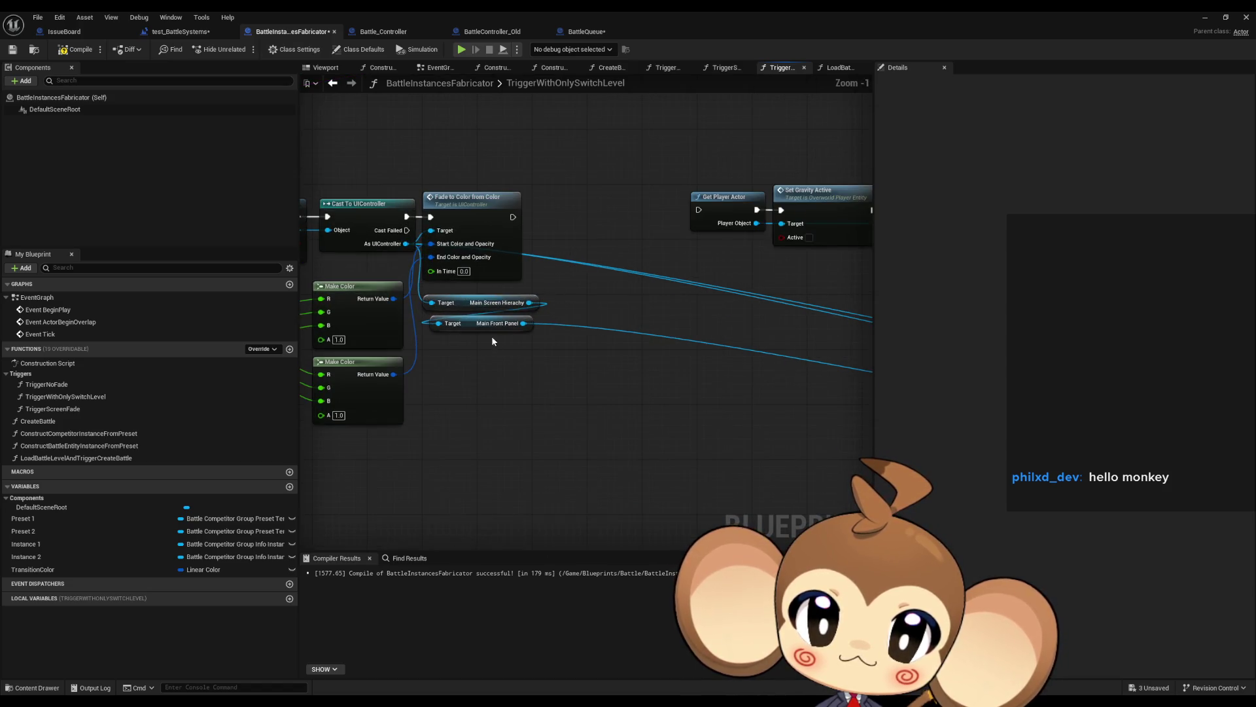
{"action": "left_click_drag", "start_coordinate": [492, 336], "coordinate": [750, 352]}
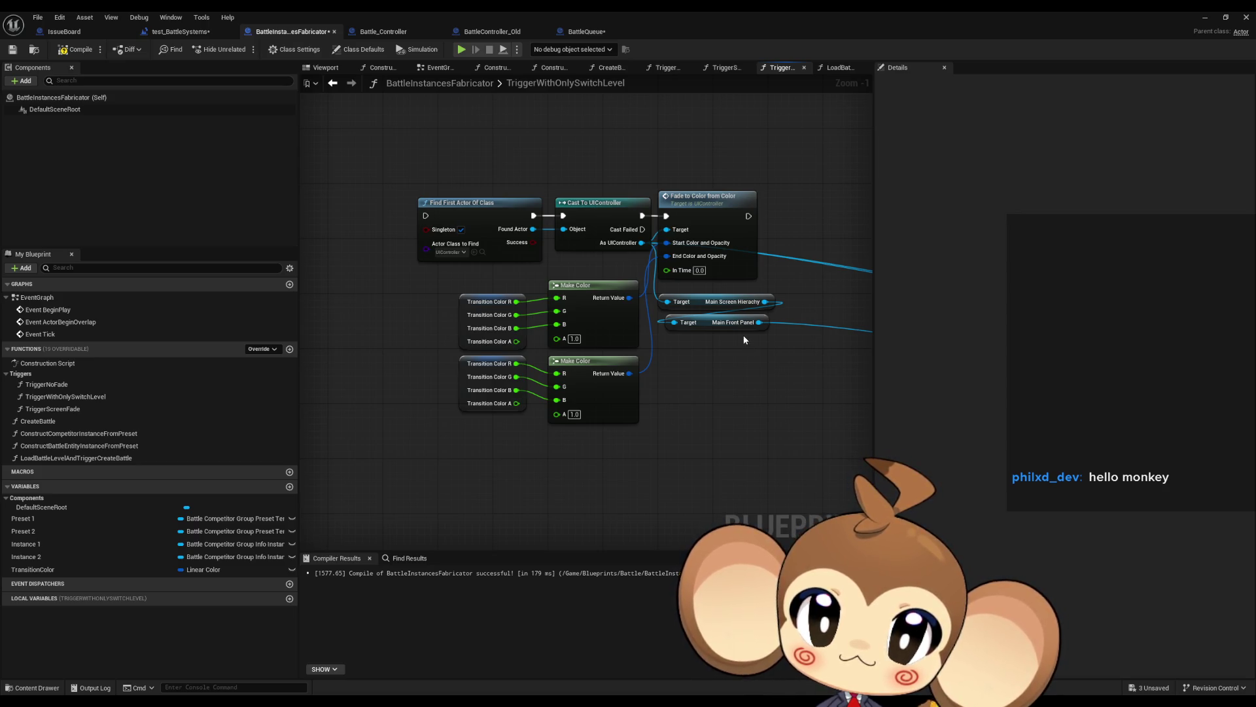
{"action": "scroll", "coordinate": [742, 335], "scroll_direction": "down", "scroll_amount": 7}
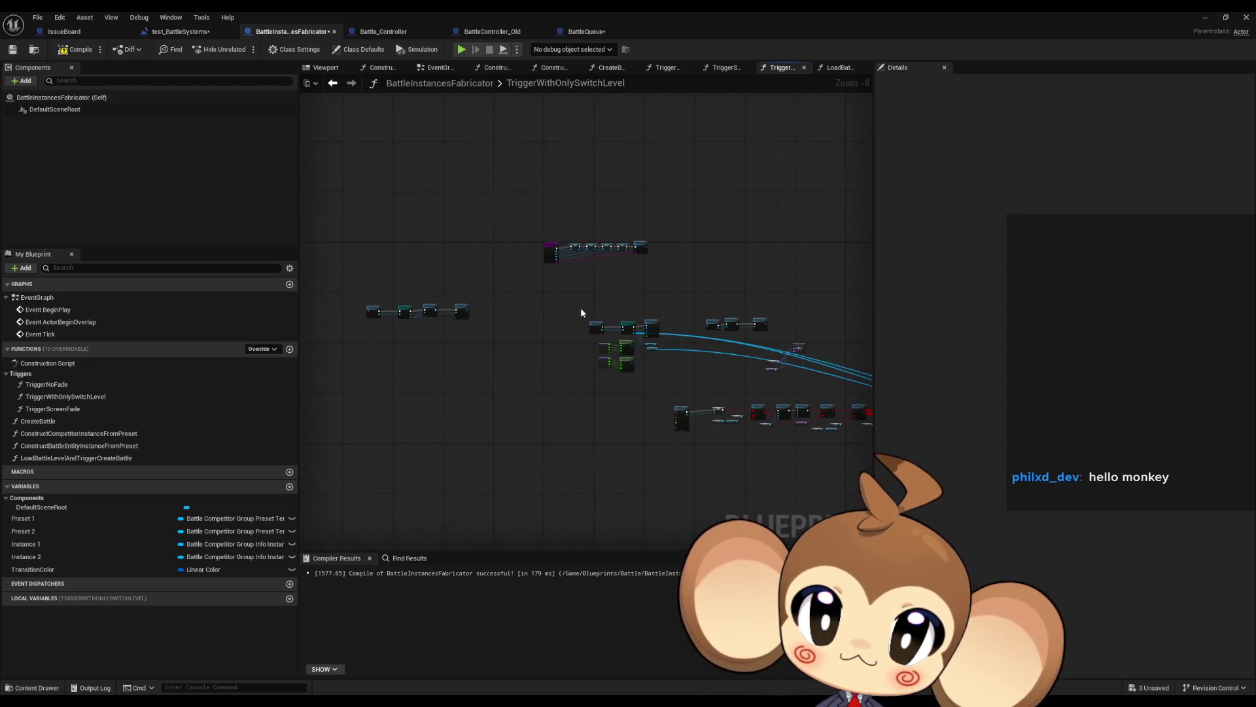
{"action": "scroll", "coordinate": [417, 320], "scroll_direction": "up", "scroll_amount": 9}
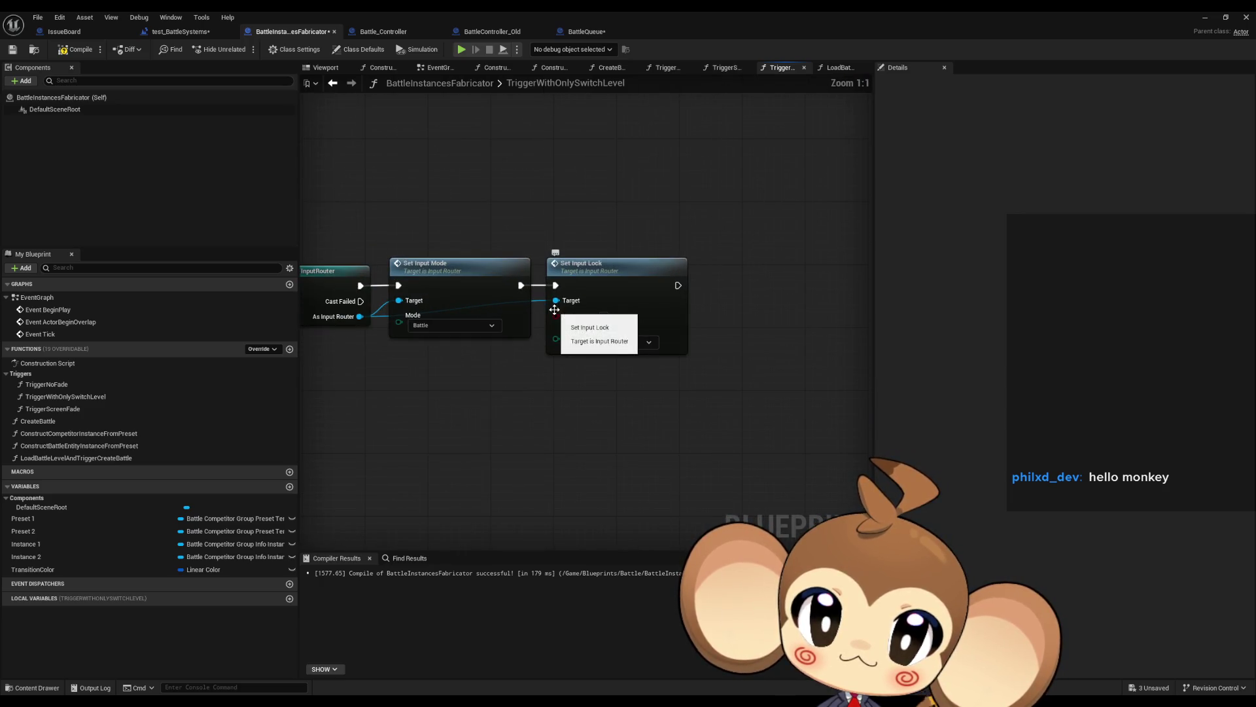
{"action": "scroll", "coordinate": [669, 367], "scroll_direction": "down", "scroll_amount": 4}
{"action": "mouse_move", "coordinate": [500, 269]}
{"action": "left_mouse_down"}
{"action": "mouse_move", "coordinate": [611, 317]}
{"action": "mouse_move", "coordinate": [501, 327]}
{"action": "mouse_move", "coordinate": [848, 276]}
{"action": "mouse_move", "coordinate": [582, 281]}
{"action": "left_mouse_up"}
{"action": "left_click", "coordinate": [661, 248]}
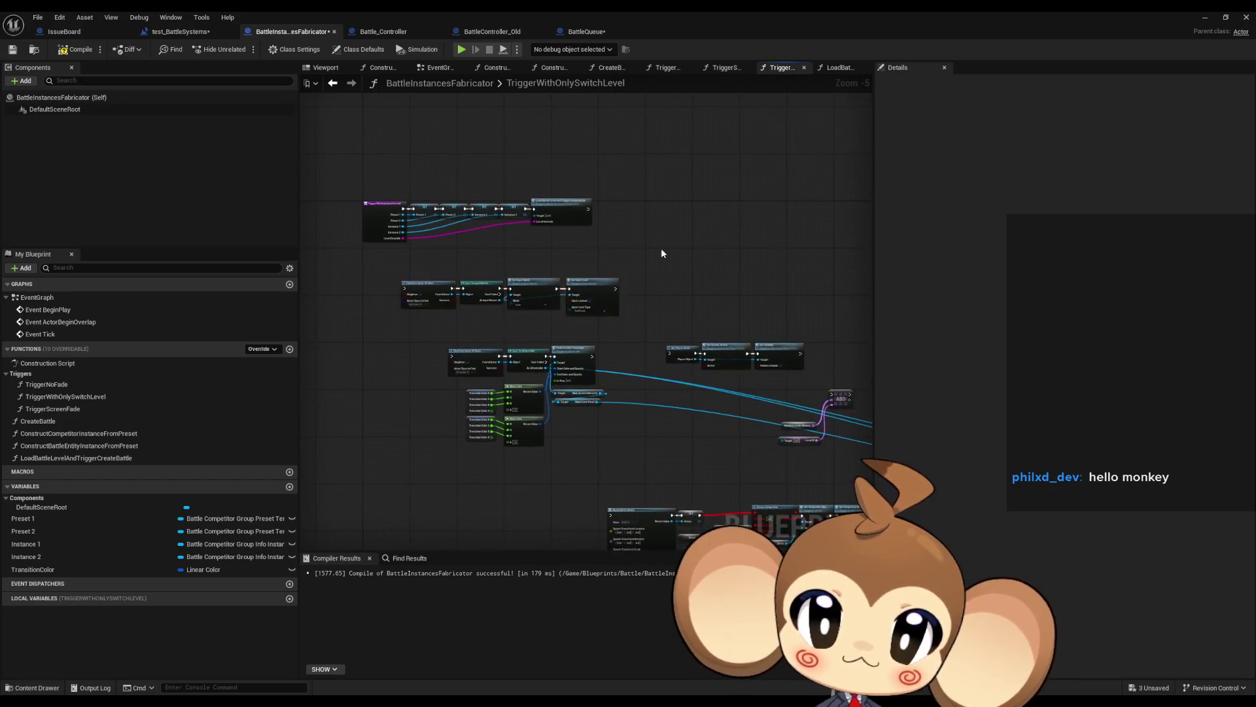
{"action": "scroll", "coordinate": [539, 392], "scroll_direction": "up", "scroll_amount": 3}
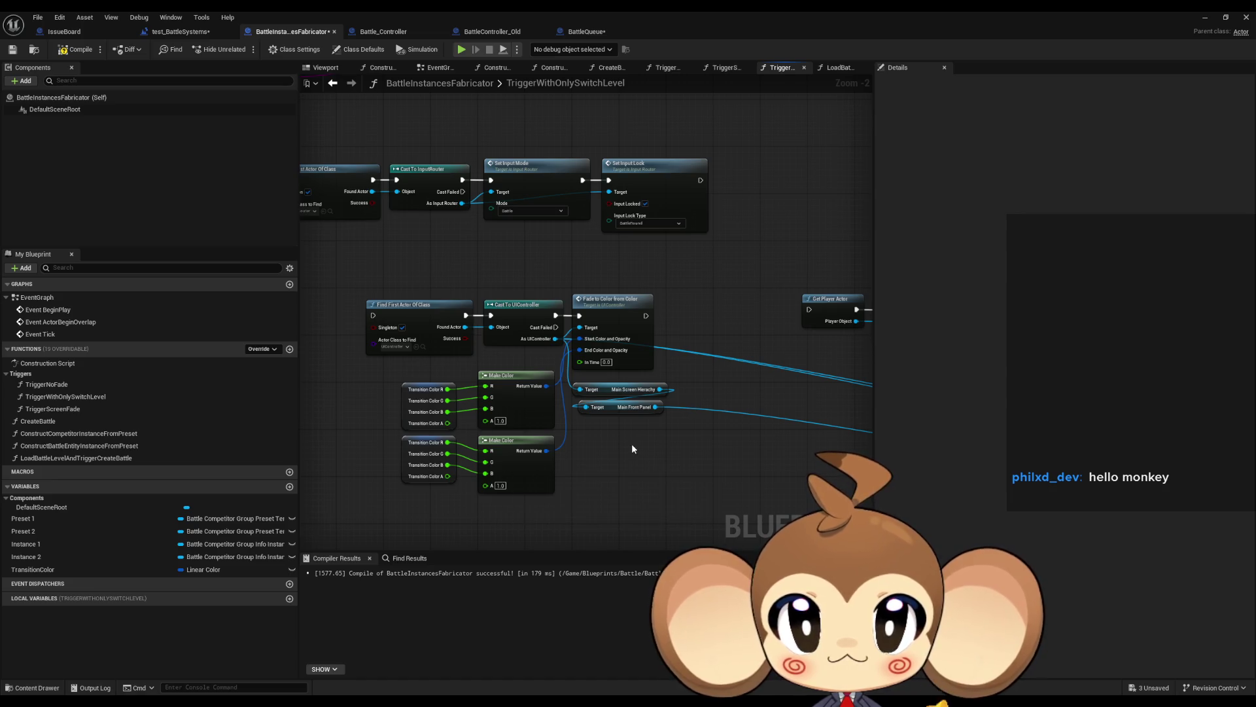
{"action": "left_click", "coordinate": [425, 412]}
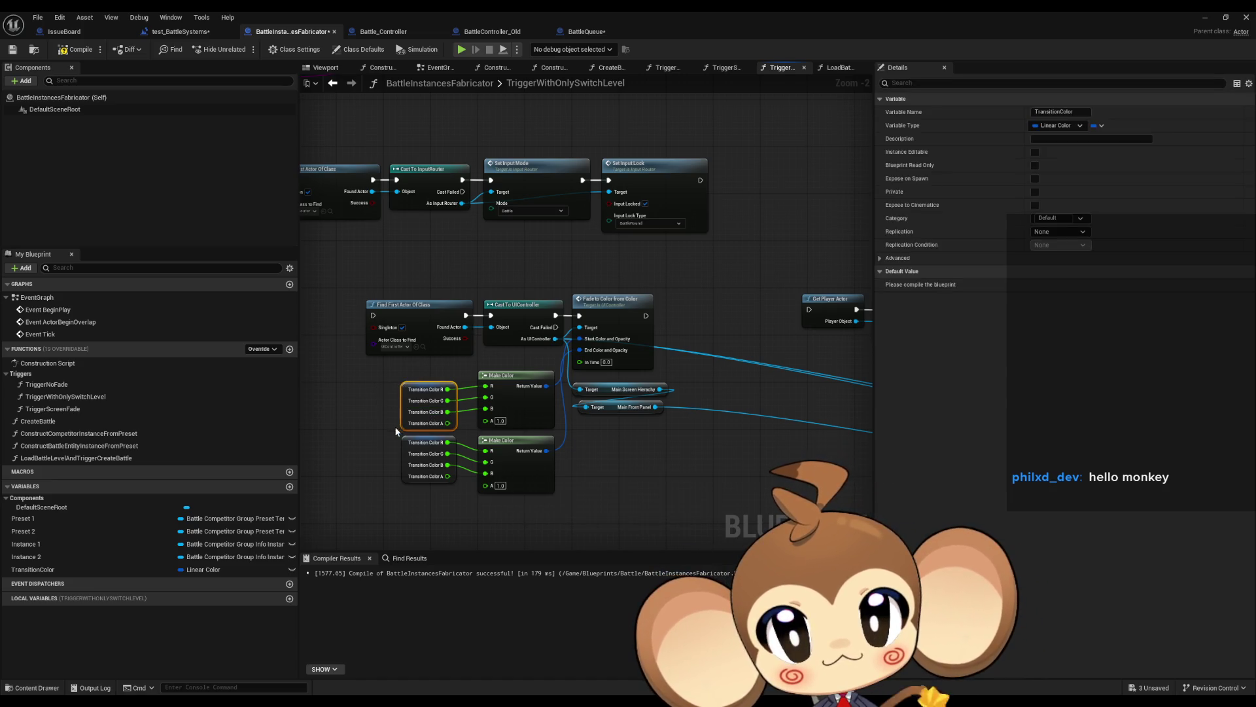
{"action": "left_click", "coordinate": [429, 467]}
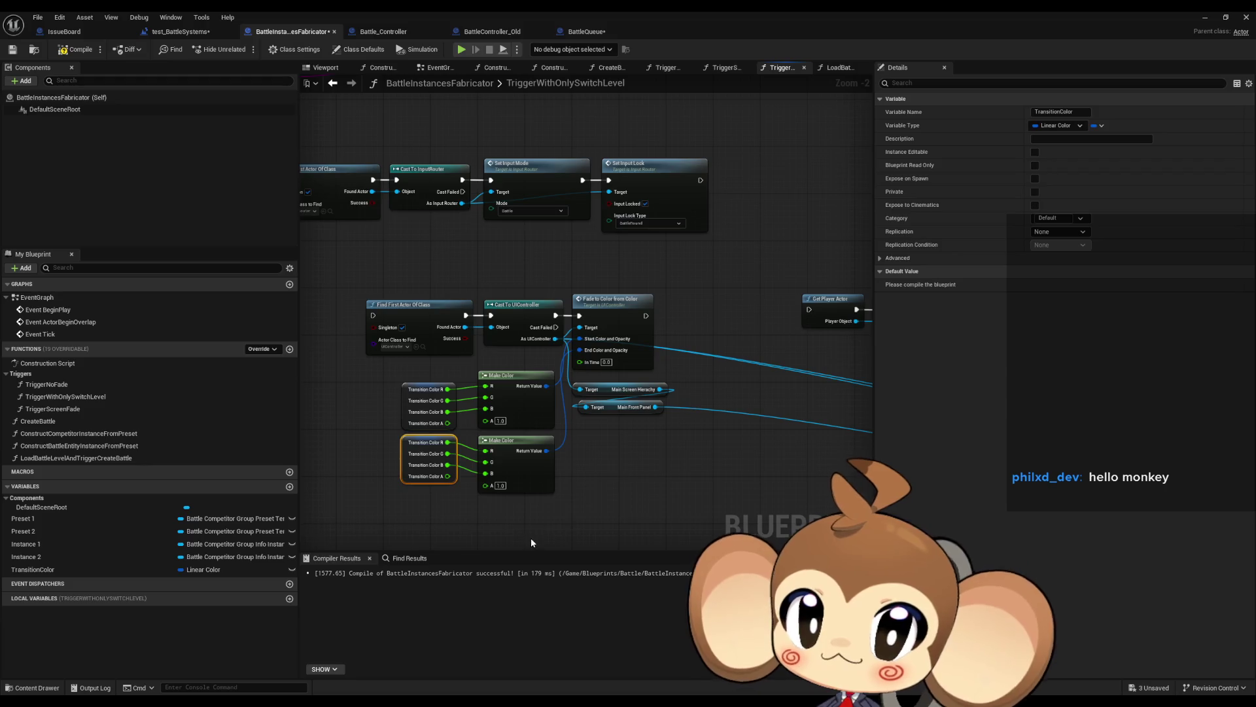
{"action": "left_click_drag", "start_coordinate": [531, 536], "coordinate": [436, 384]}
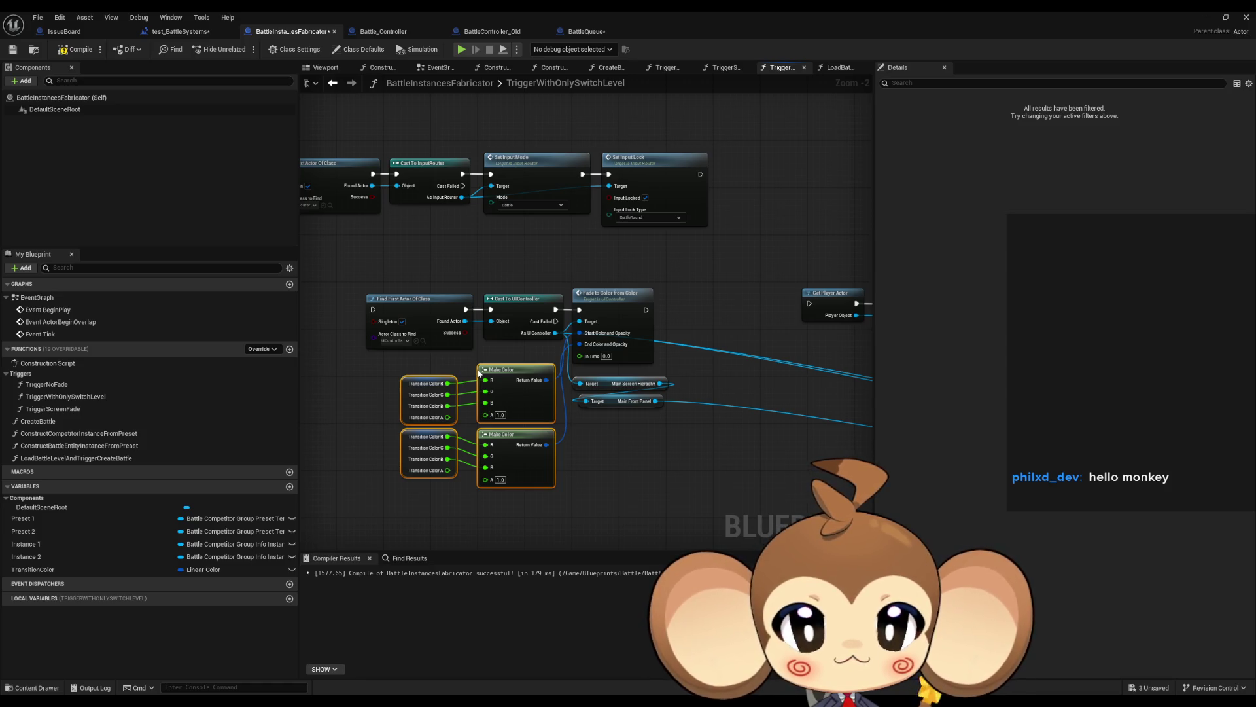
{"action": "left_click_drag", "start_coordinate": [741, 325], "coordinate": [566, 312]}
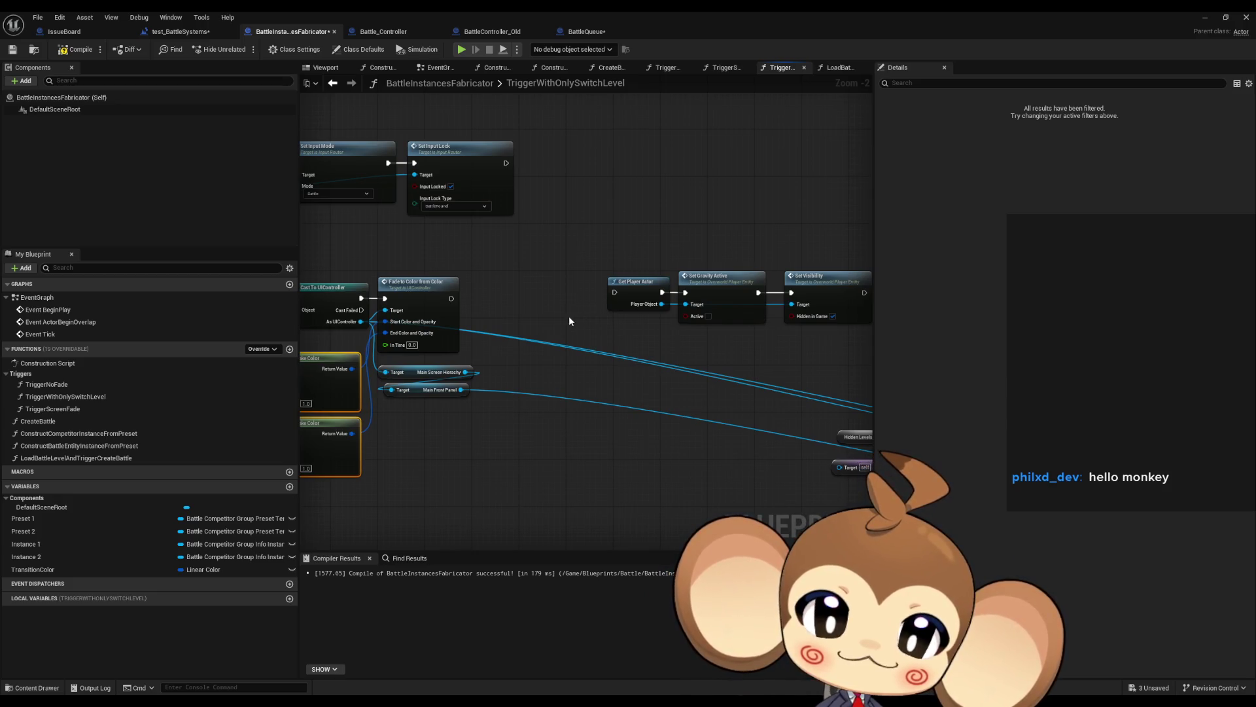
{"action": "left_click_drag", "start_coordinate": [568, 315], "coordinate": [692, 363]}
{"action": "scroll", "coordinate": [693, 362], "scroll_direction": "down", "scroll_amount": 2}
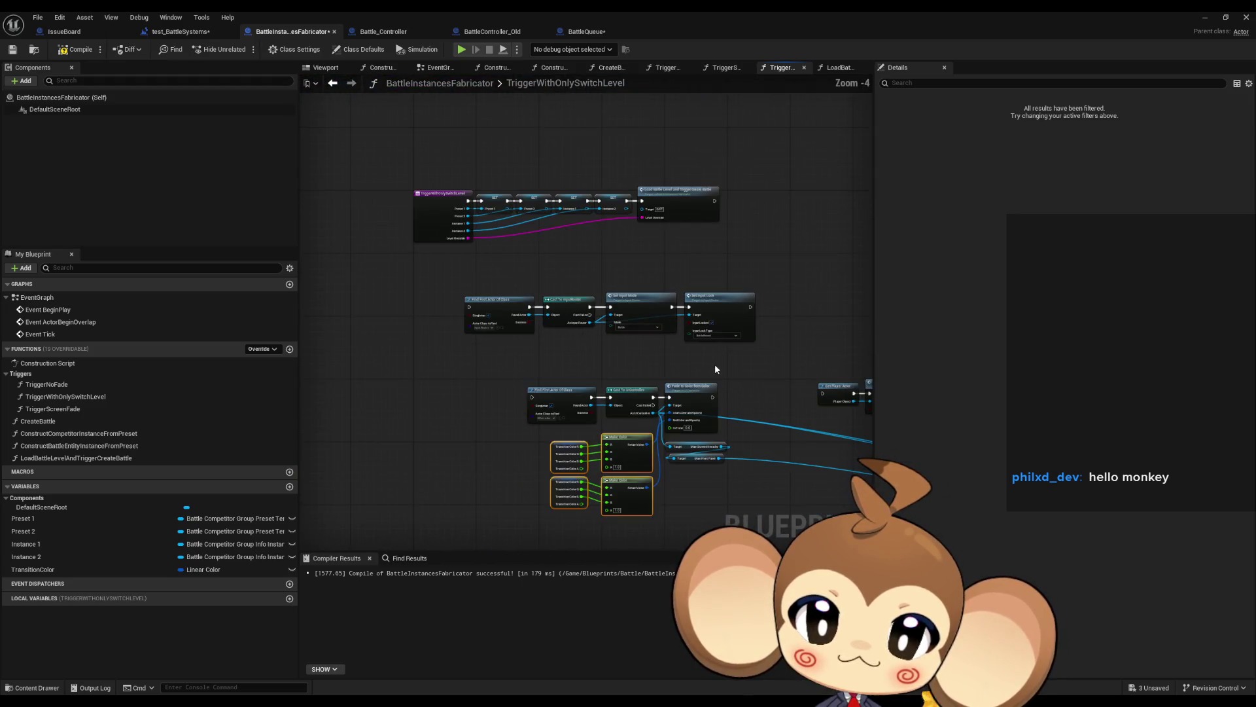
{"action": "scroll", "coordinate": [703, 367], "scroll_direction": "up", "scroll_amount": 1}
{"action": "left_click_drag", "start_coordinate": [723, 348], "coordinate": [357, 280]}
{"action": "mouse_move", "coordinate": [470, 246]}
{"action": "left_mouse_down"}
{"action": "mouse_move", "coordinate": [561, 284]}
{"action": "mouse_move", "coordinate": [606, 284]}
{"action": "left_mouse_up"}
{"action": "left_click", "coordinate": [661, 203]}
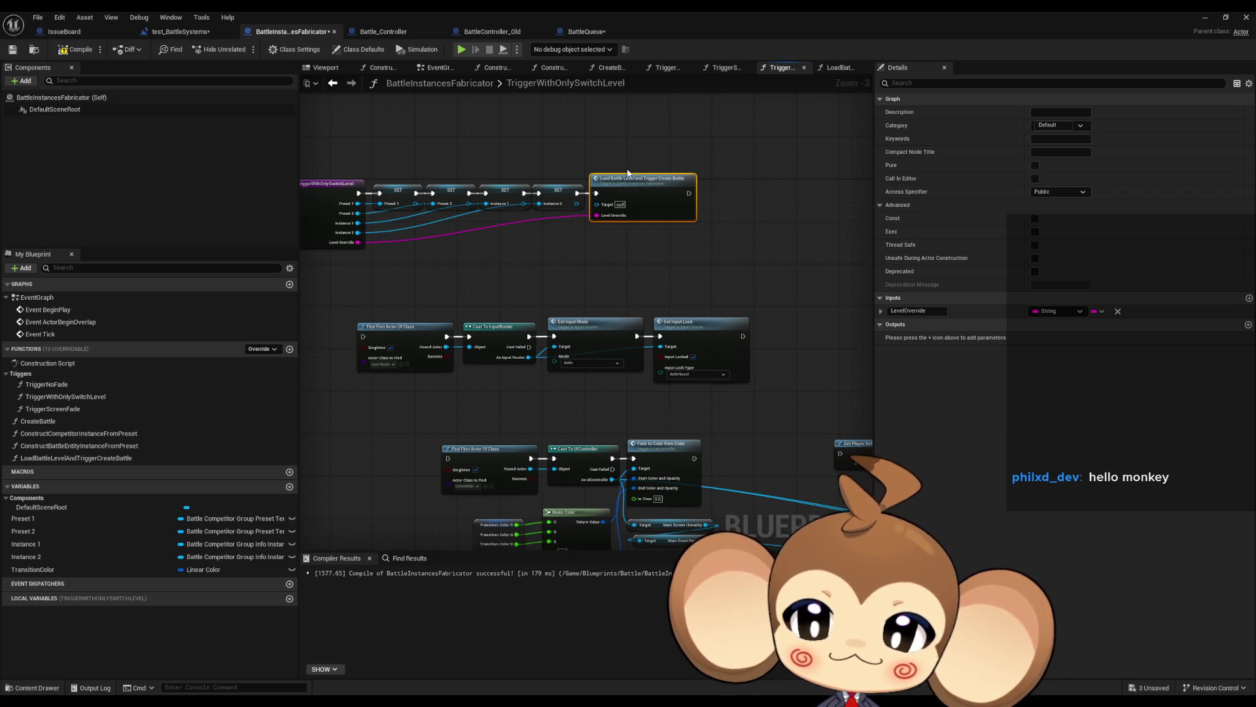
{"action": "left_click_drag", "start_coordinate": [356, 131], "coordinate": [413, 295]}
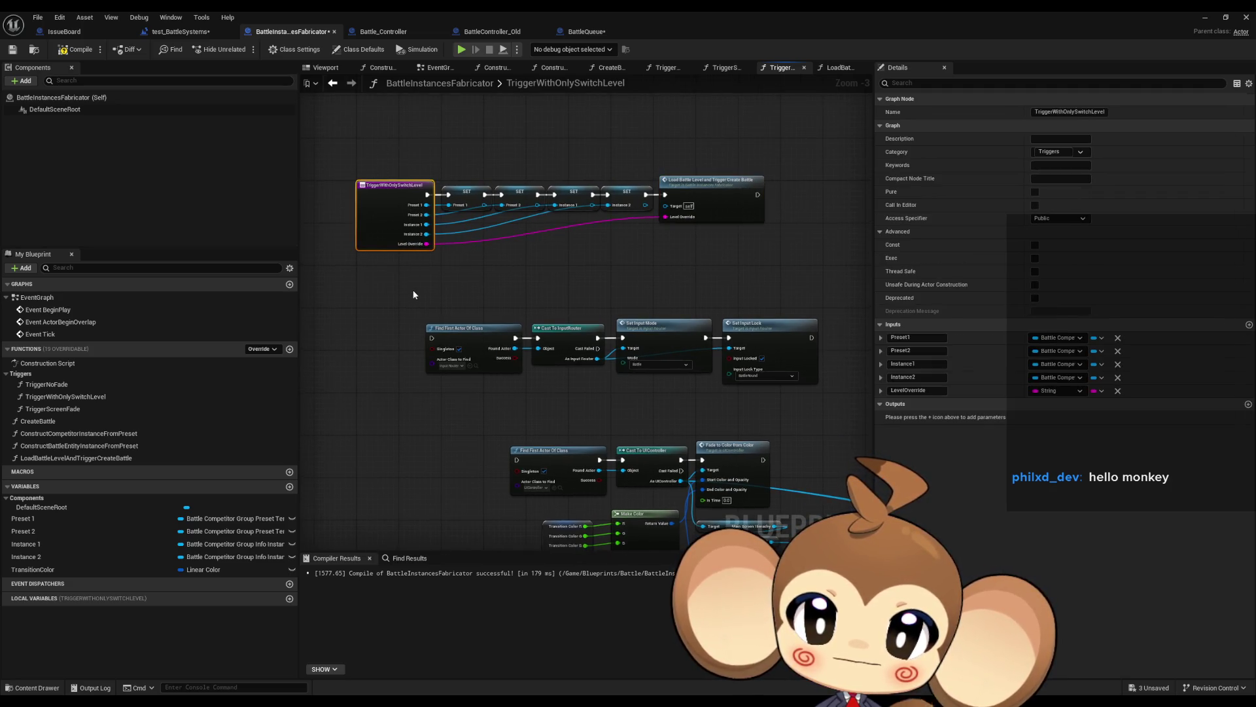
- In test_BattleSystems, delete Create Battle and Trigger No Fade, moving Trigger with Only Switch Level into place
{"action": "left_click", "coordinate": [223, 28]}
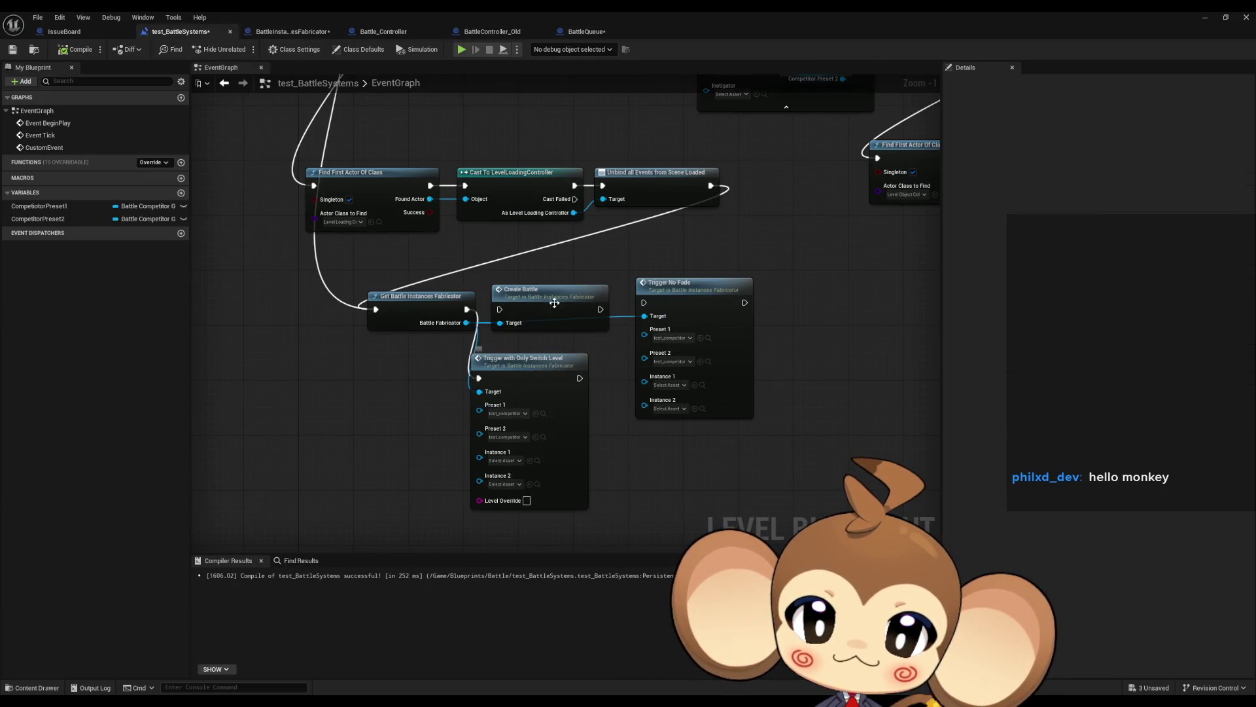
{"action": "left_click_drag", "start_coordinate": [538, 260], "coordinate": [718, 322]}
{"action": "key", "text": "Delete"}
{"action": "left_click_drag", "start_coordinate": [555, 369], "coordinate": [580, 308]}
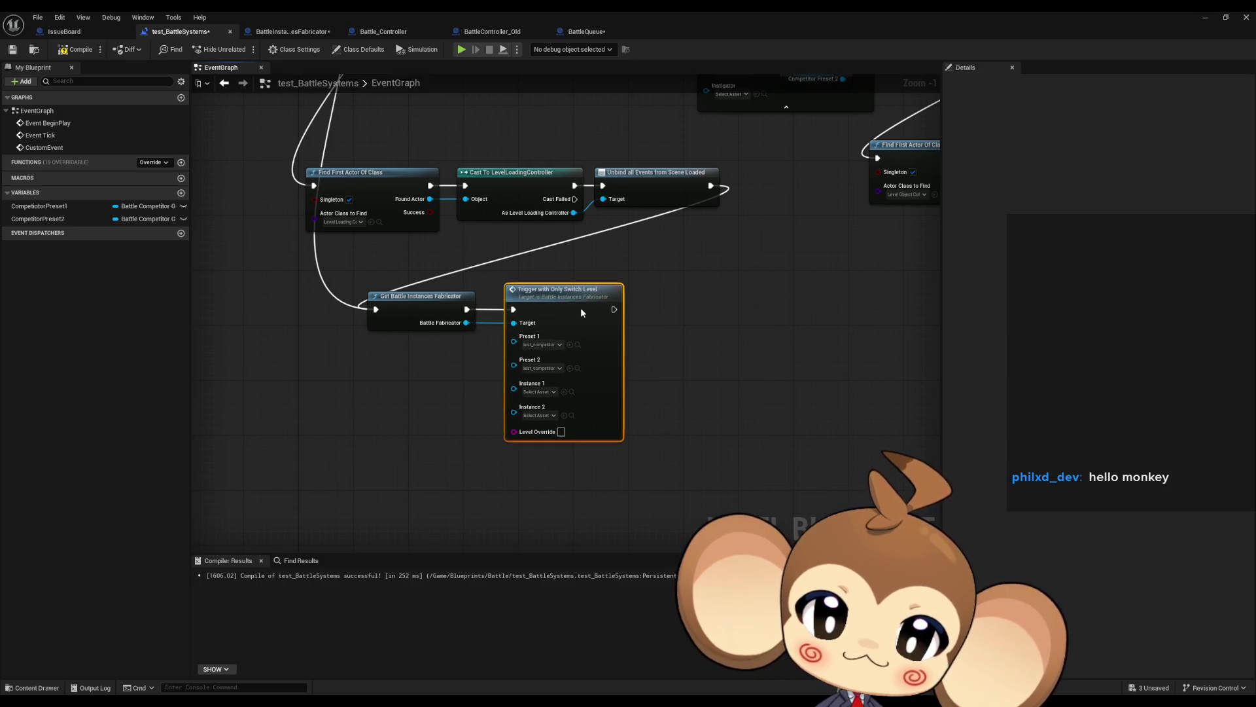
{"action": "left_click", "coordinate": [437, 399]}
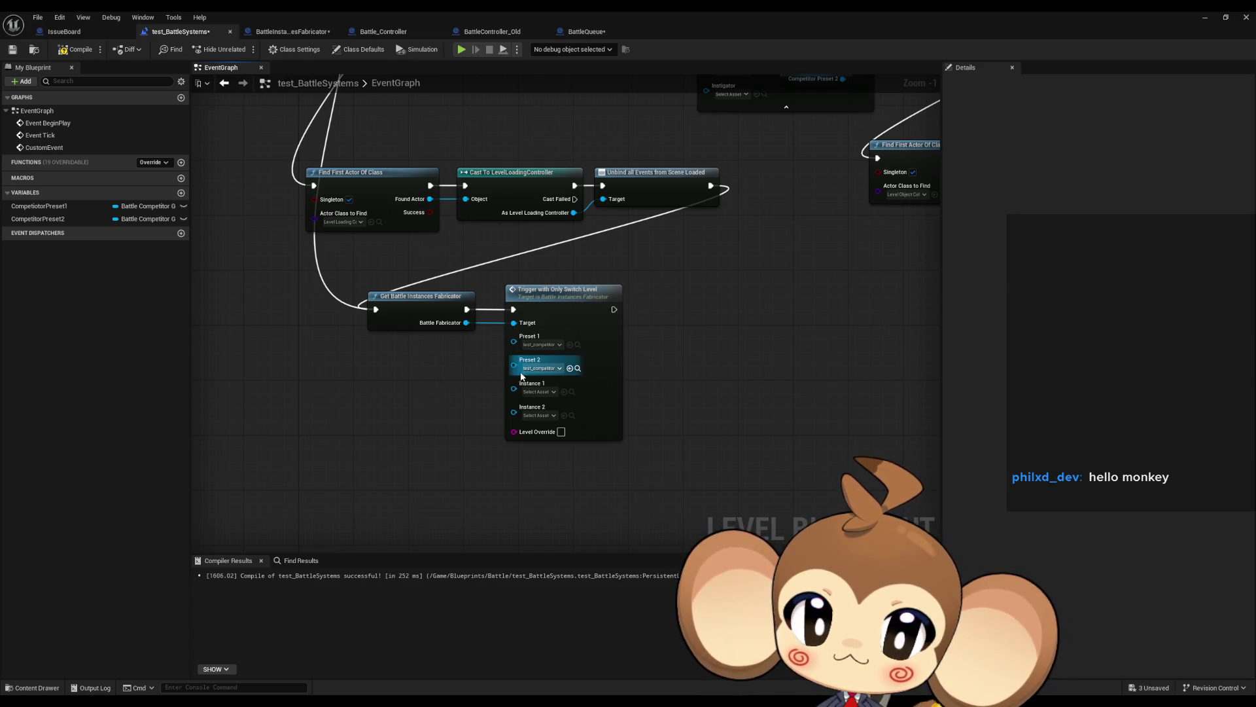
- Delete the unused CustomEvent group and remaining leftover nodes from the level graph
{"action": "mouse_move", "coordinate": [359, 202]}
{"action": "left_mouse_down"}
{"action": "mouse_move", "coordinate": [665, 301]}
{"action": "mouse_move", "coordinate": [676, 426]}
{"action": "mouse_move", "coordinate": [678, 360]}
{"action": "mouse_move", "coordinate": [599, 339]}
{"action": "mouse_move", "coordinate": [576, 501]}
{"action": "left_mouse_up"}
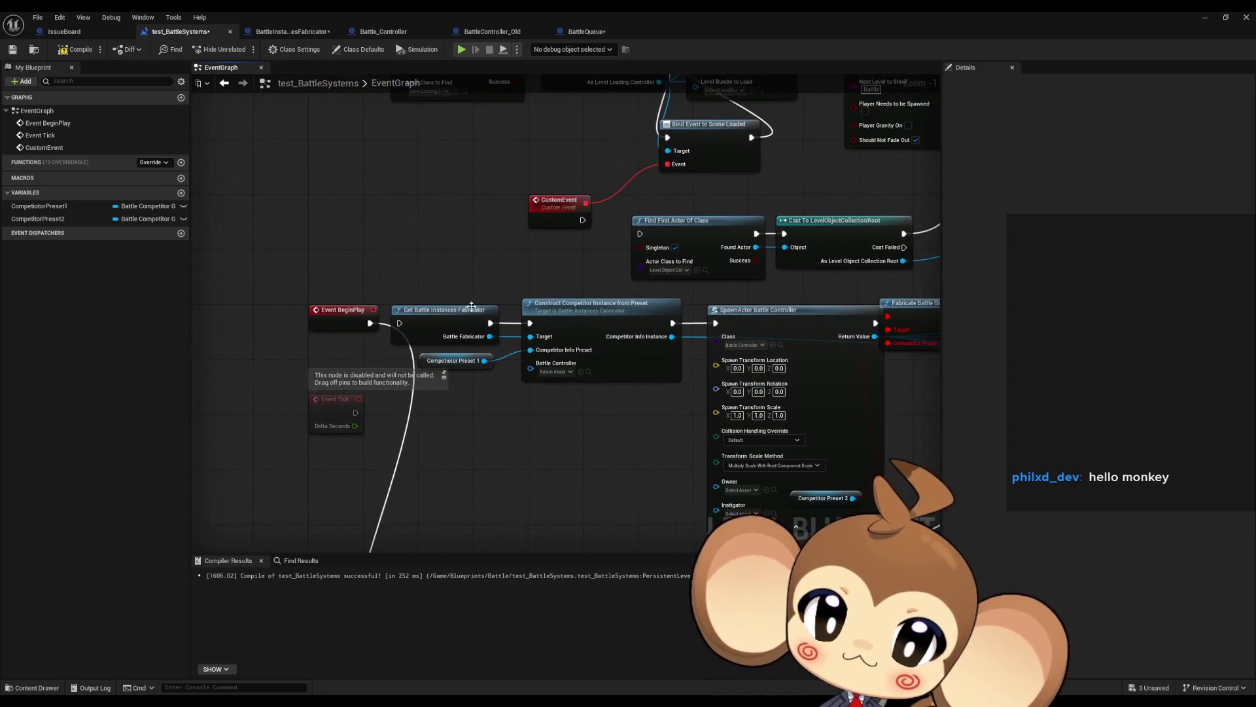
{"action": "scroll", "coordinate": [576, 502], "scroll_direction": "down", "scroll_amount": 5}
{"action": "left_click_drag", "start_coordinate": [443, 266], "coordinate": [618, 355]}
{"action": "key", "text": "Delete"}
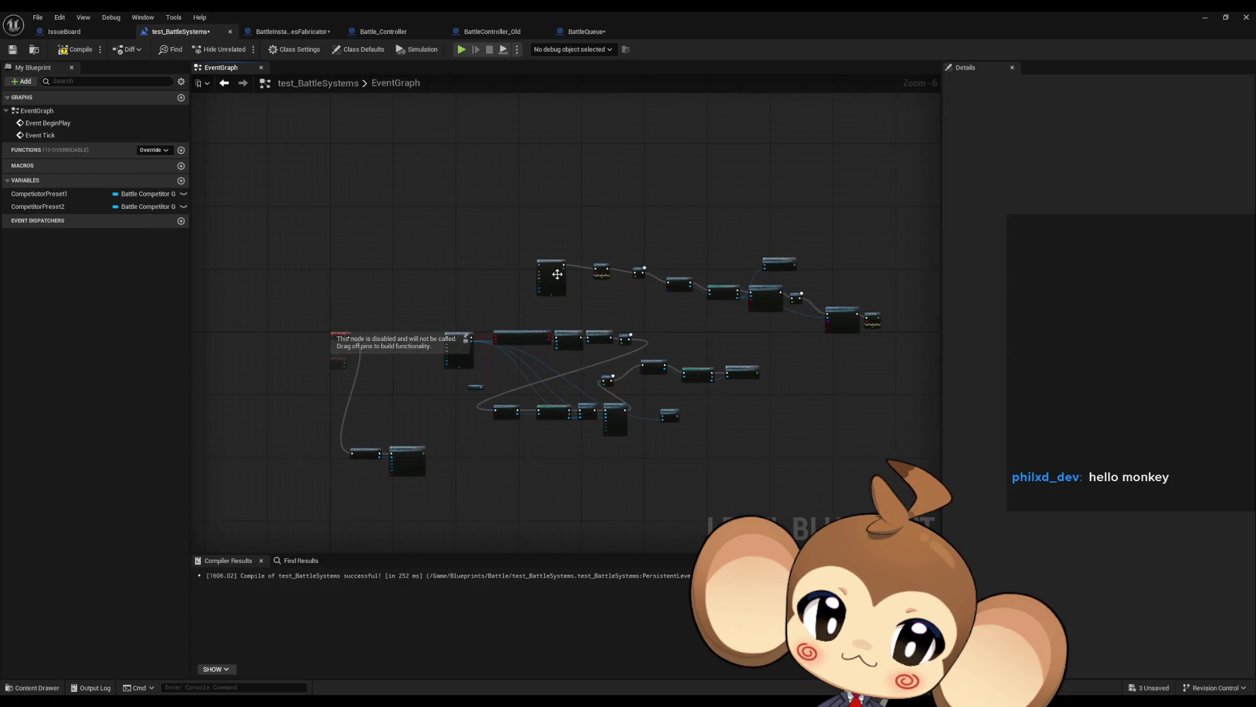
{"action": "left_click_drag", "start_coordinate": [445, 213], "coordinate": [694, 392]}
{"action": "key", "text": "Delete"}
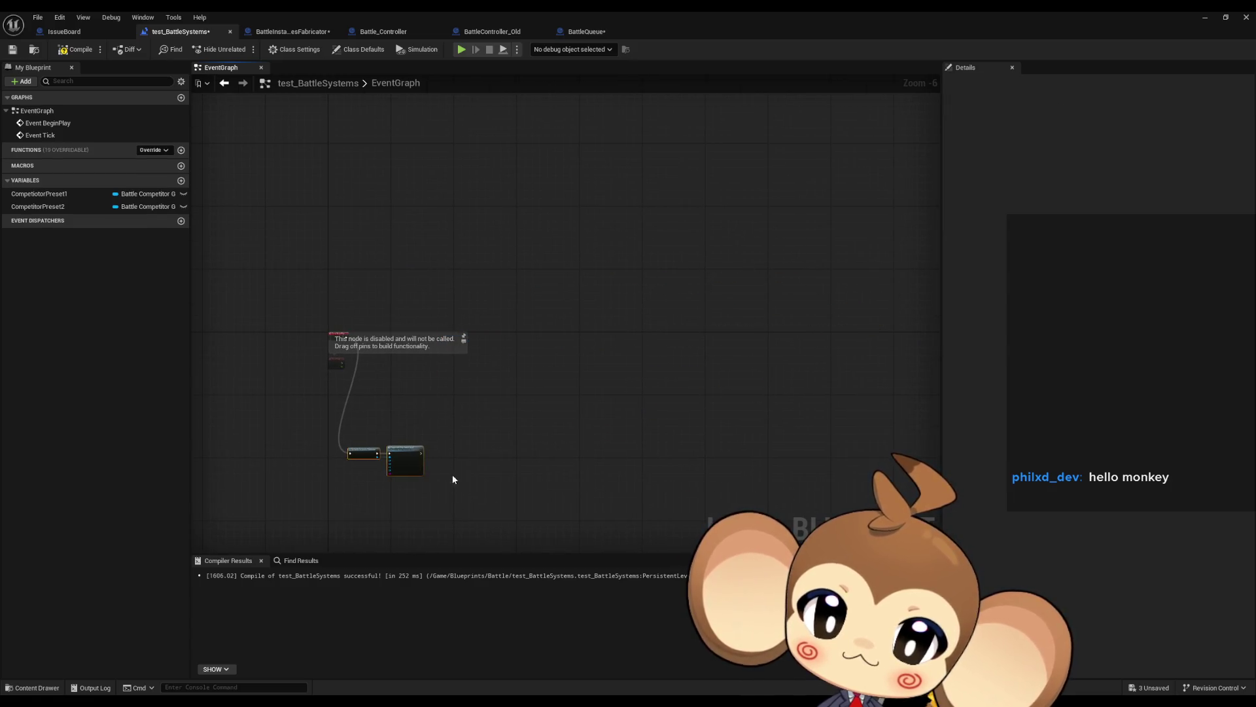
- Move the Fabricator and Trigger nodes beside Event BeginPlay and close the BattleQueue tab
{"action": "scroll", "coordinate": [383, 467], "scroll_direction": "up", "scroll_amount": 3}
{"action": "left_click_drag", "start_coordinate": [383, 467], "coordinate": [413, 150]}
{"action": "left_click", "coordinate": [449, 295]}
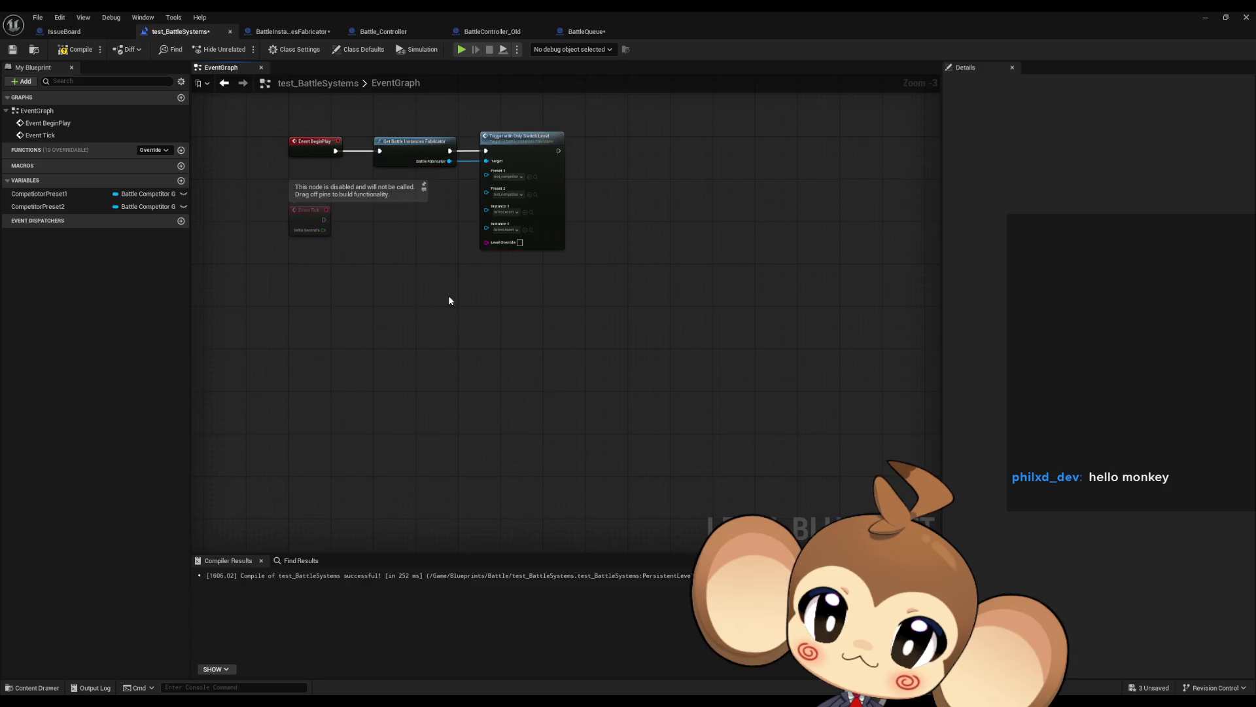
{"action": "scroll", "coordinate": [449, 296], "scroll_direction": "up", "scroll_amount": 3}
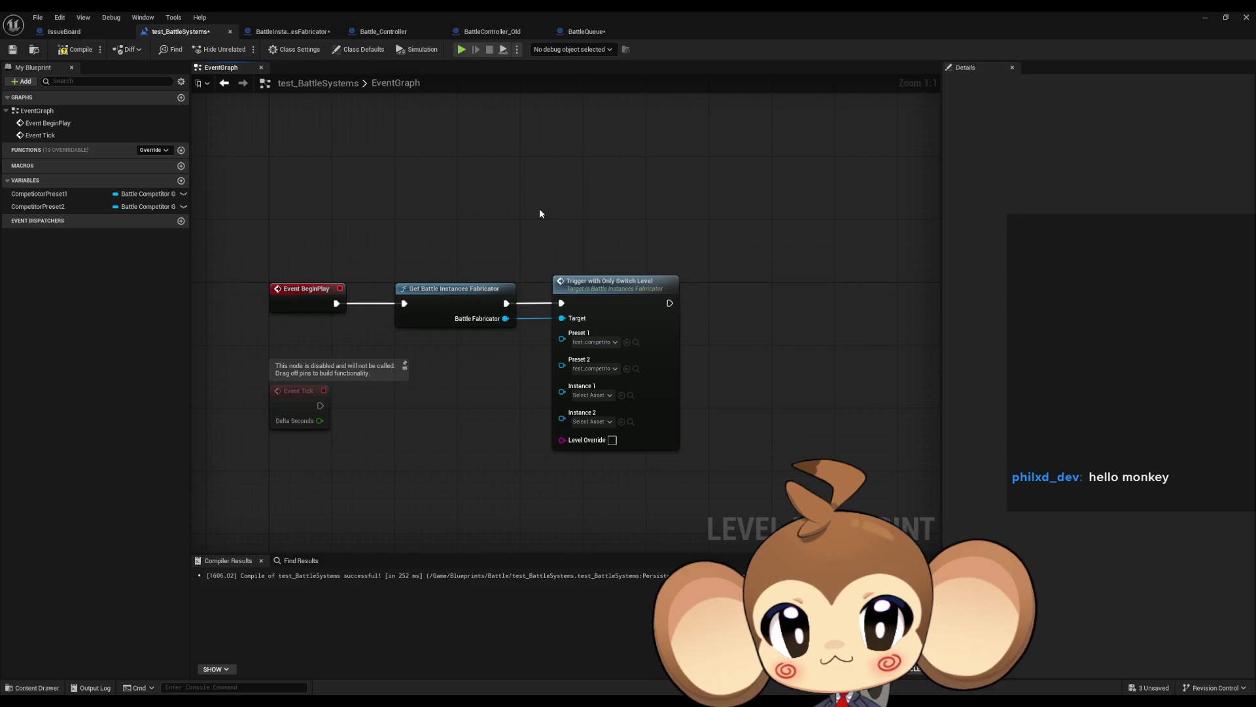
{"action": "left_click", "coordinate": [647, 31]}
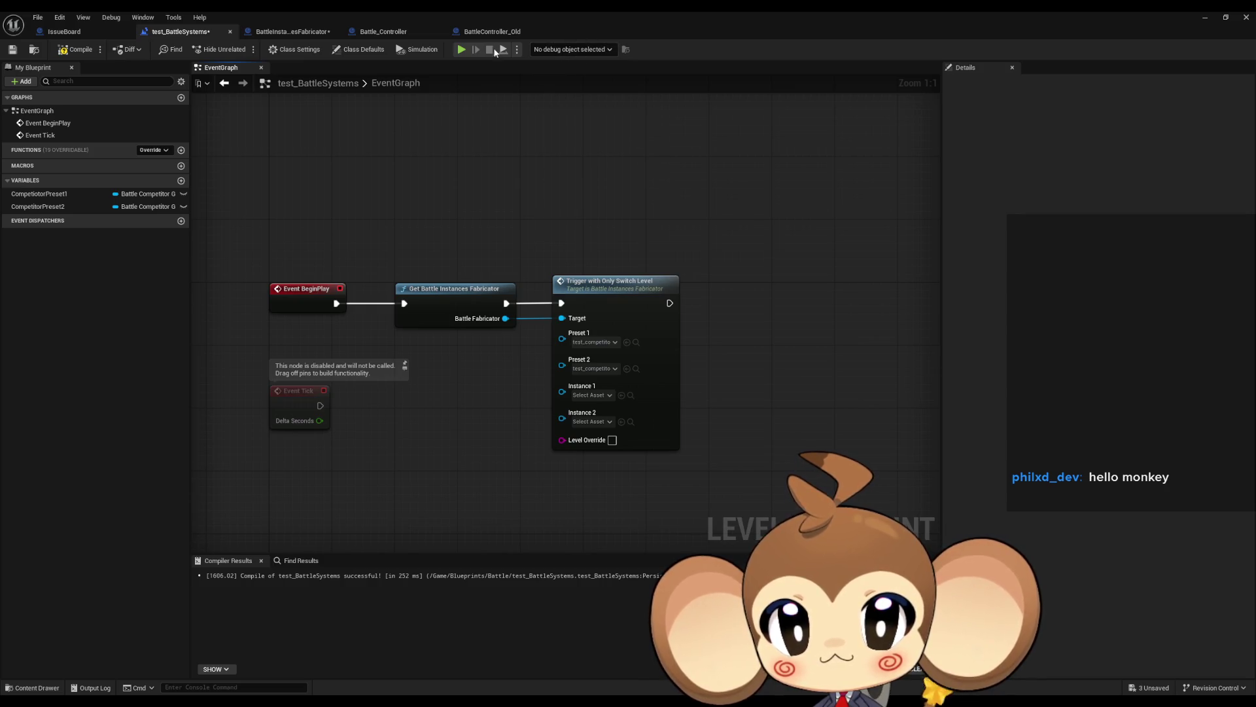
- Glance at Battle_Controller zoomed in, then return to BattleInstancesFabricator's TriggerWithOnlySwitchLevel graph
{"action": "left_click", "coordinate": [386, 28]}
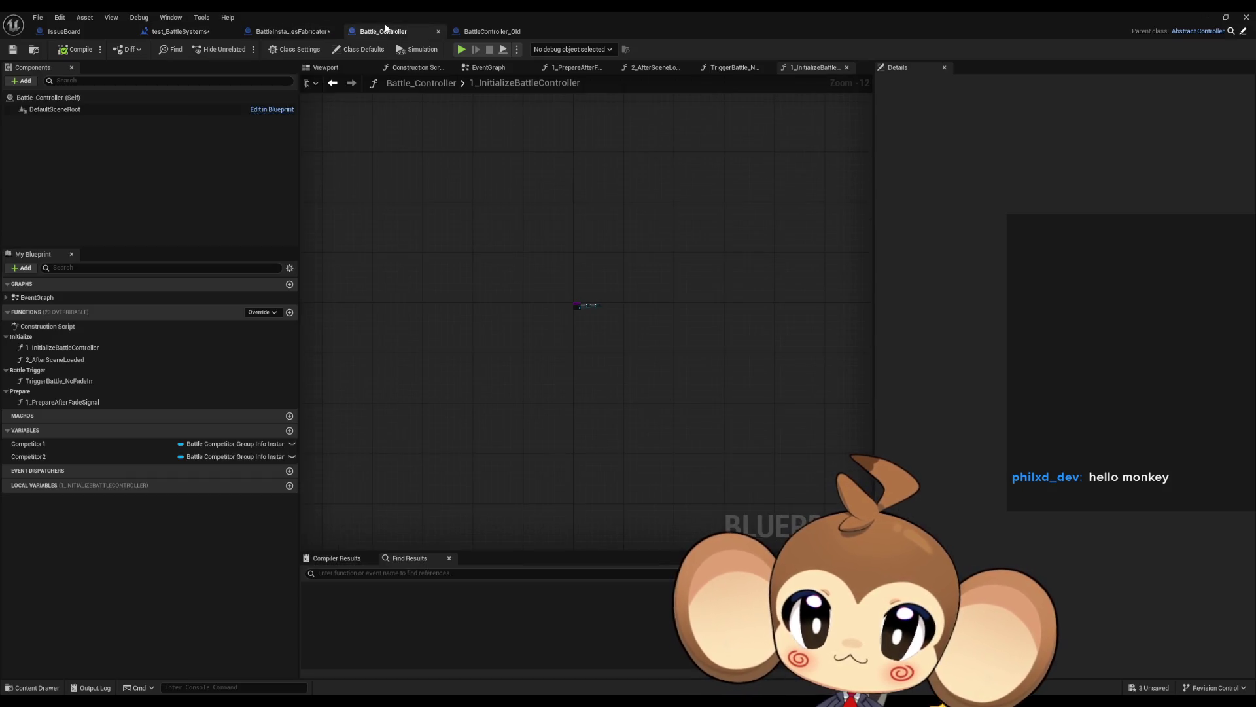
{"action": "scroll", "coordinate": [593, 310], "scroll_direction": "up", "scroll_amount": 9}
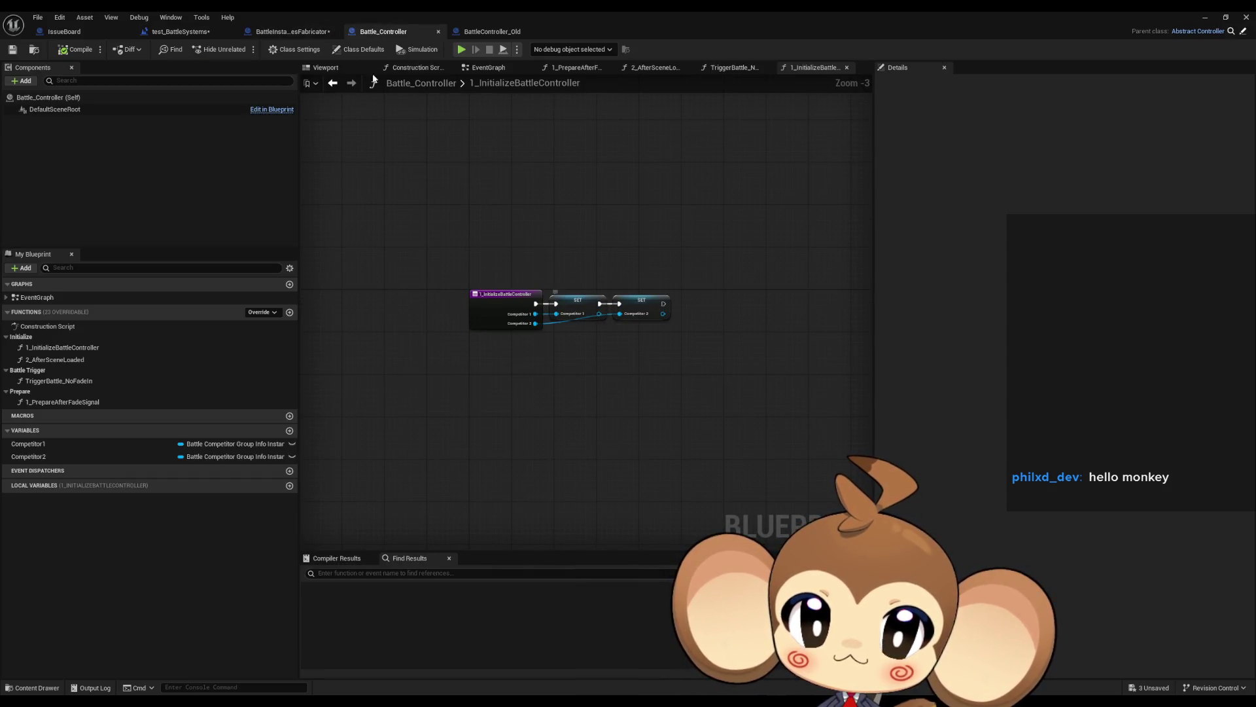
{"action": "left_click", "coordinate": [304, 33]}
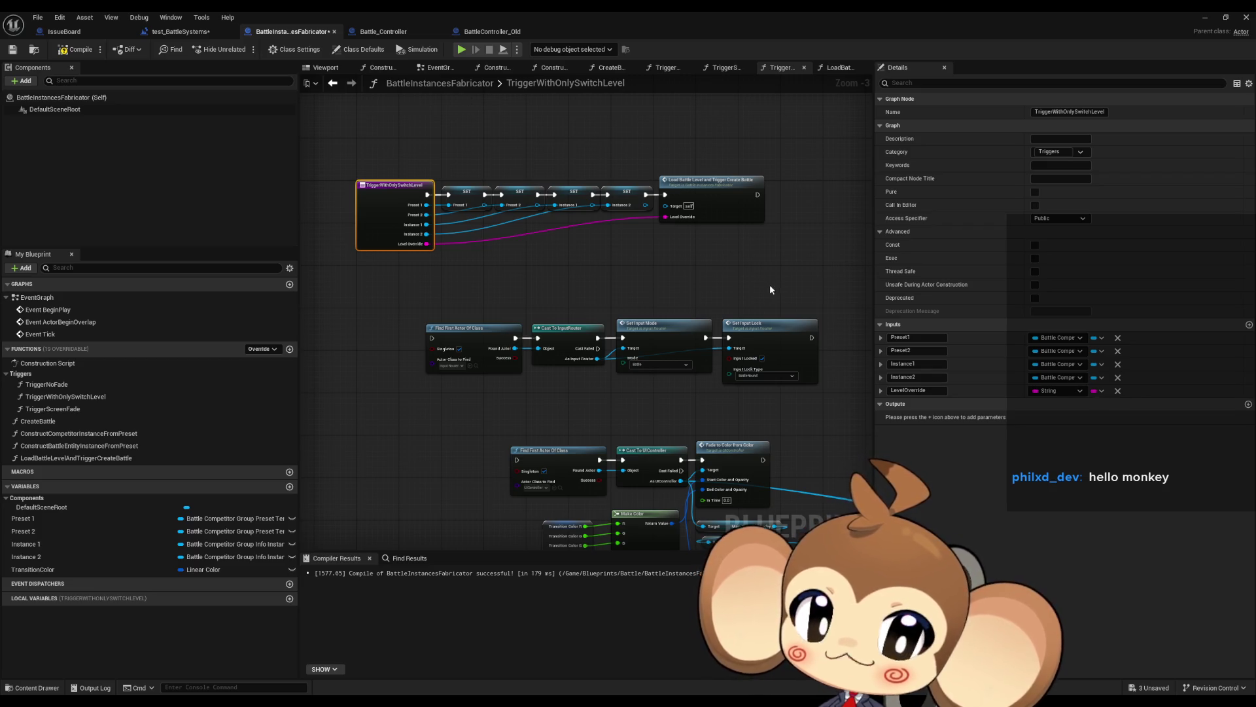
{"action": "left_click_drag", "start_coordinate": [769, 284], "coordinate": [685, 267]}
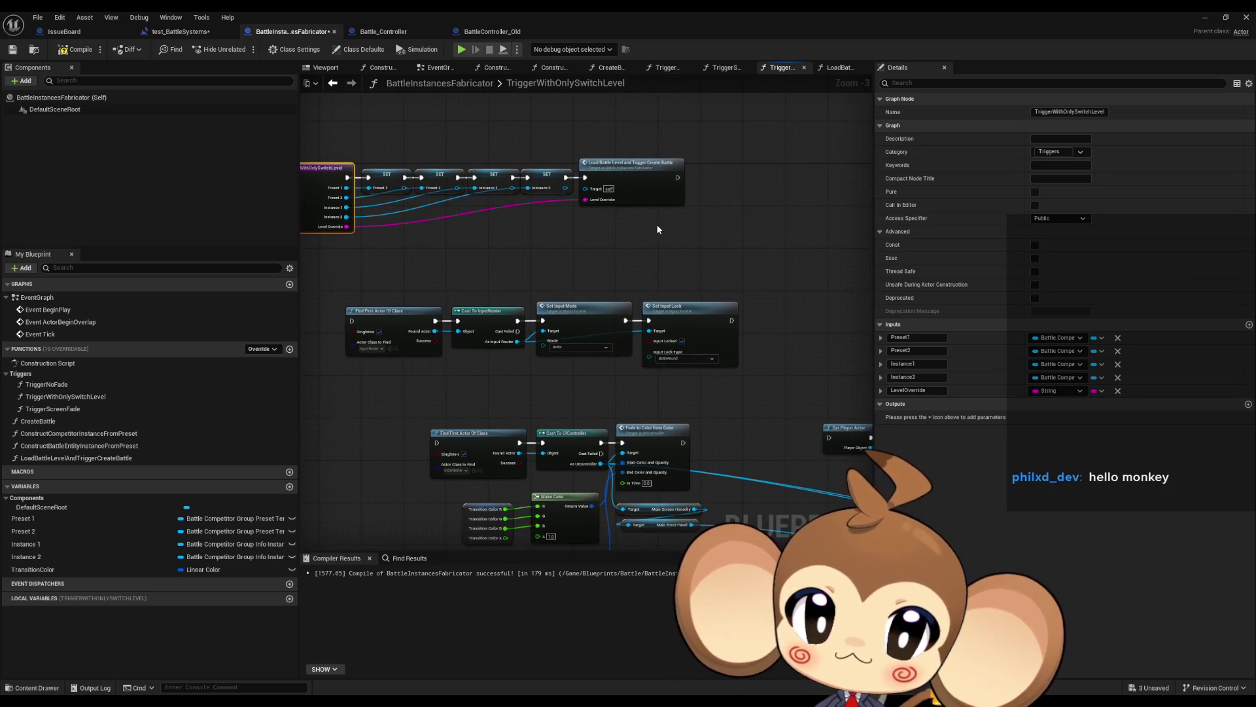
{"action": "left_click", "coordinate": [641, 197]}
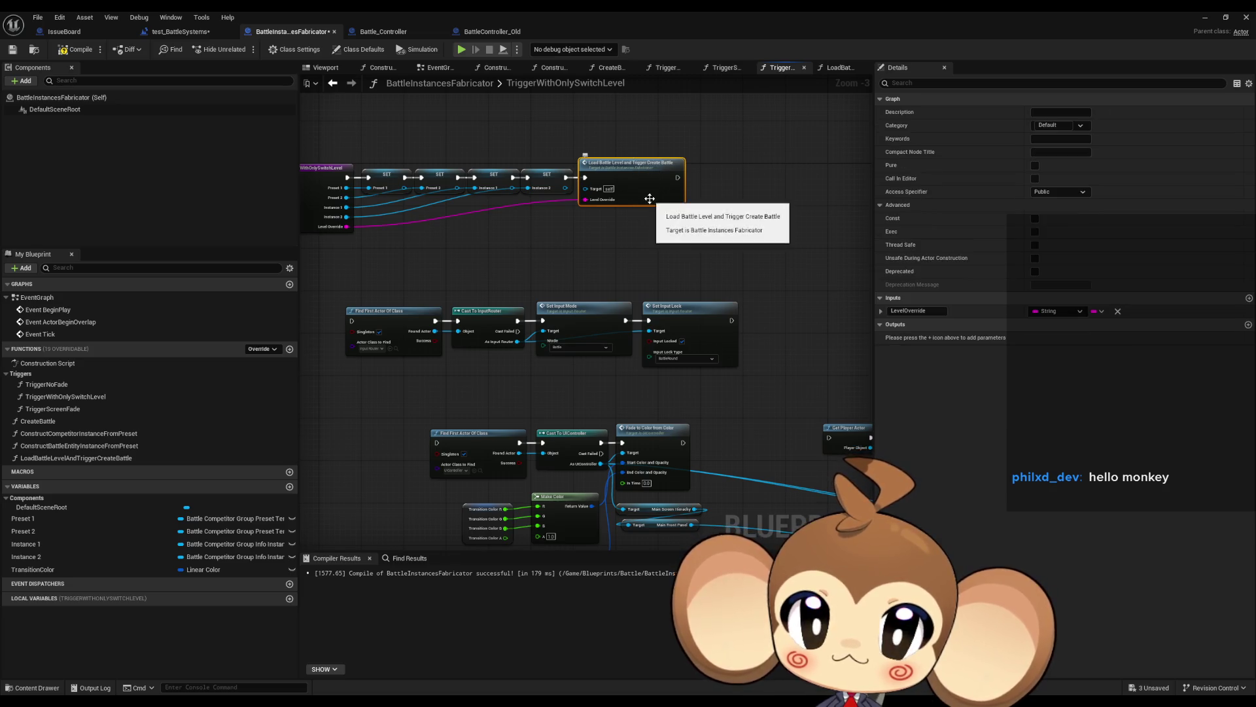
{"action": "left_click_drag", "start_coordinate": [650, 198], "coordinate": [682, 222]}
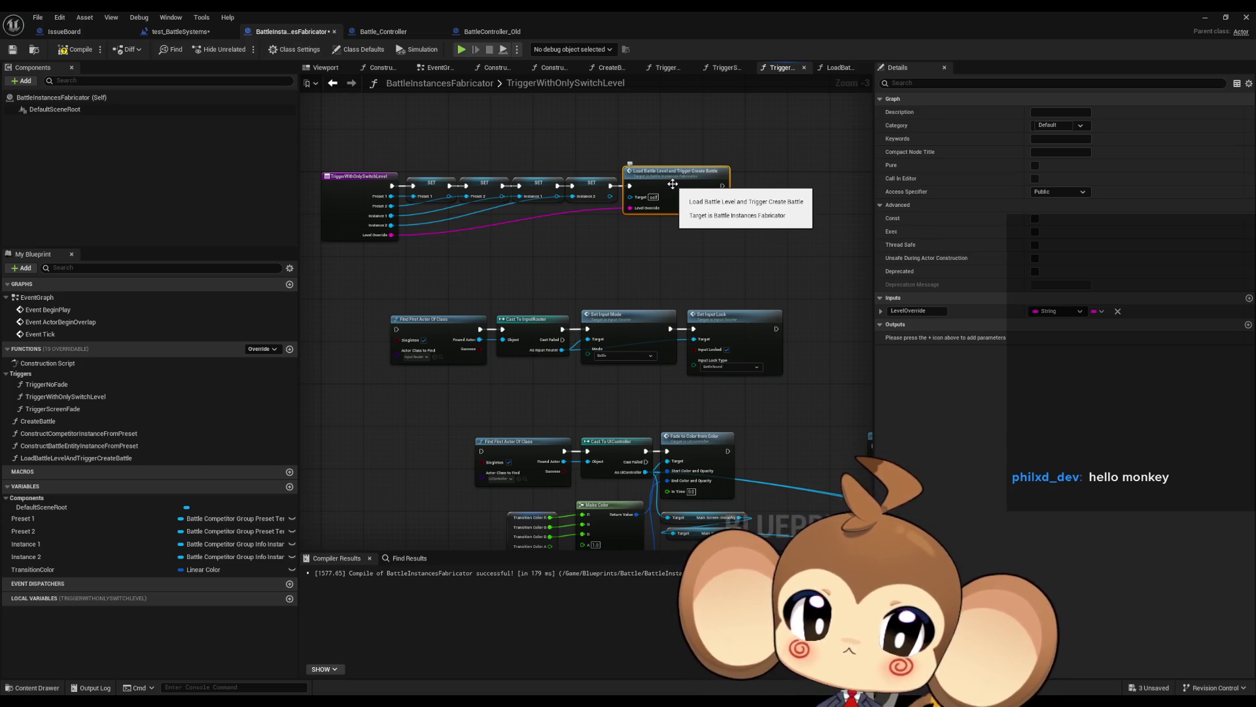
{"action": "left_click_drag", "start_coordinate": [758, 358], "coordinate": [722, 255]}
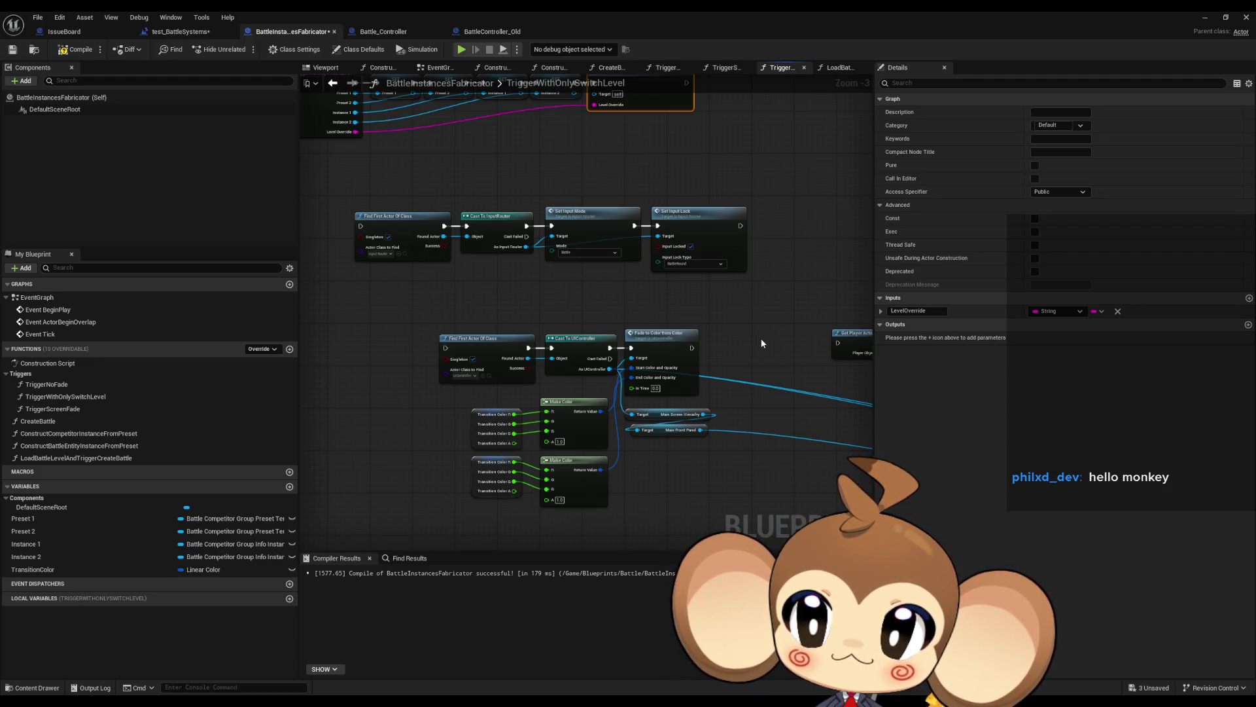
{"action": "scroll", "coordinate": [772, 347], "scroll_direction": "down", "scroll_amount": 2}
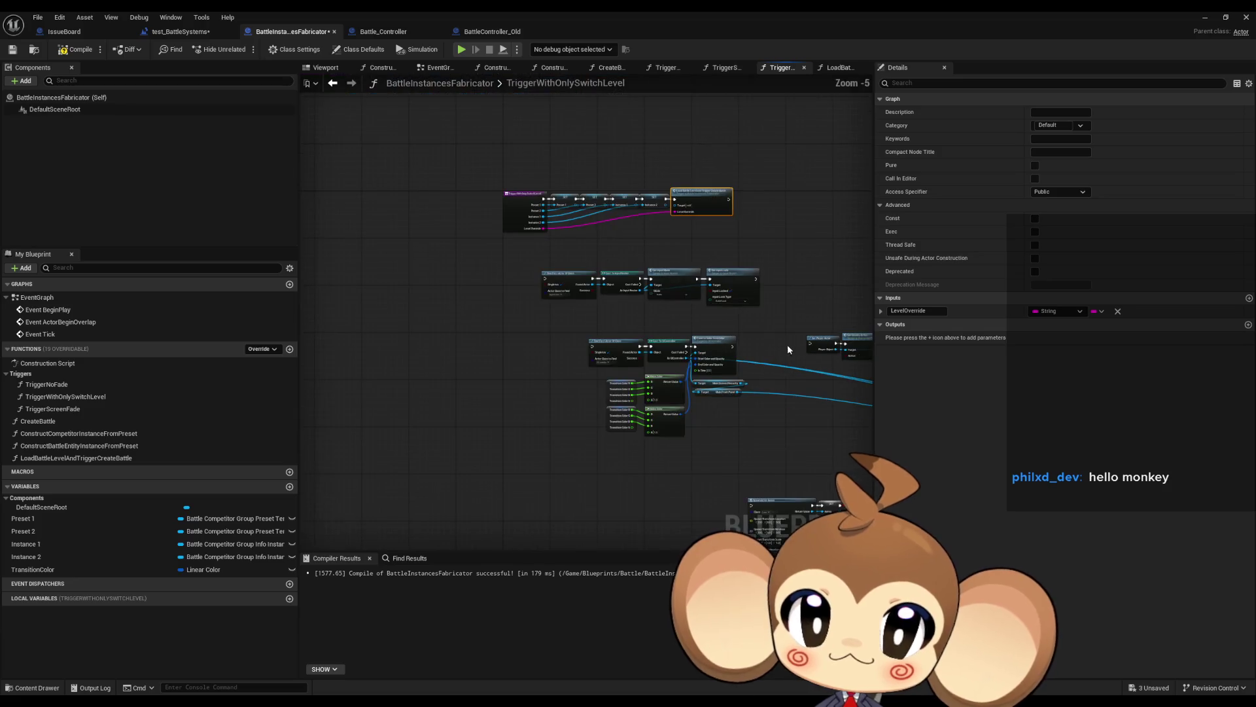
{"action": "left_click_drag", "start_coordinate": [787, 345], "coordinate": [511, 322]}
{"action": "scroll", "coordinate": [556, 294], "scroll_direction": "up", "scroll_amount": 1}
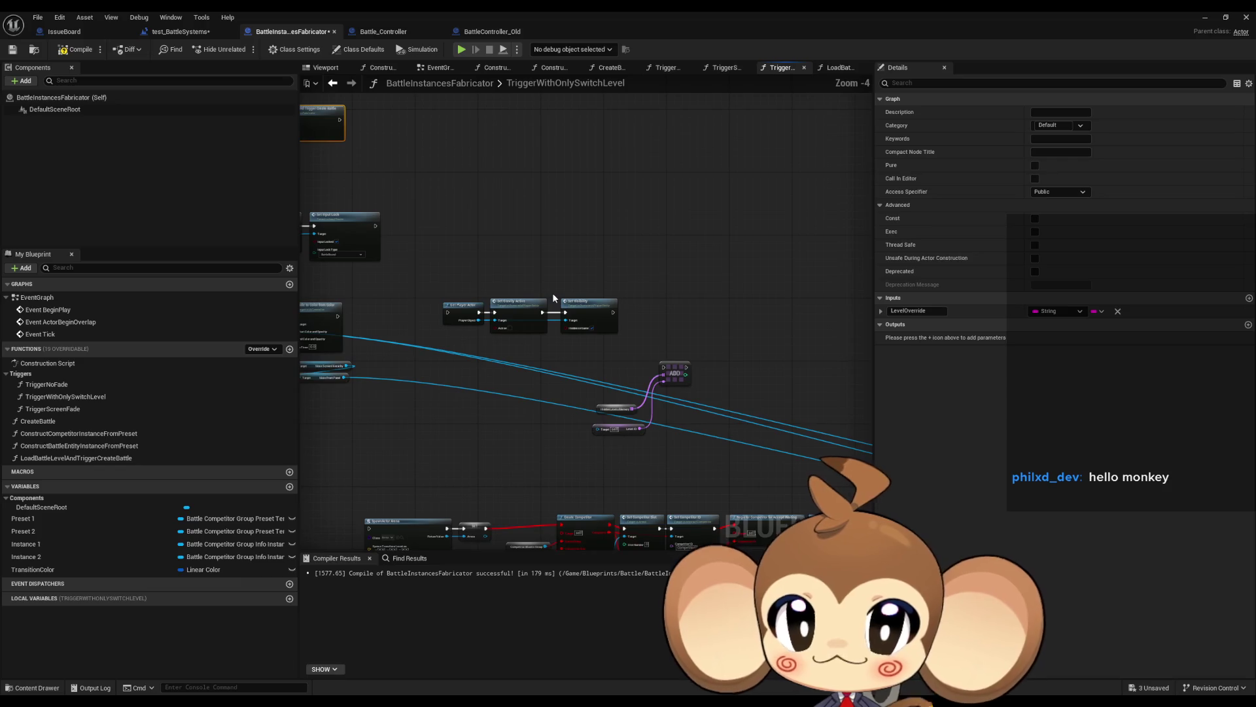
{"action": "left_click_drag", "start_coordinate": [504, 365], "coordinate": [560, 345]}
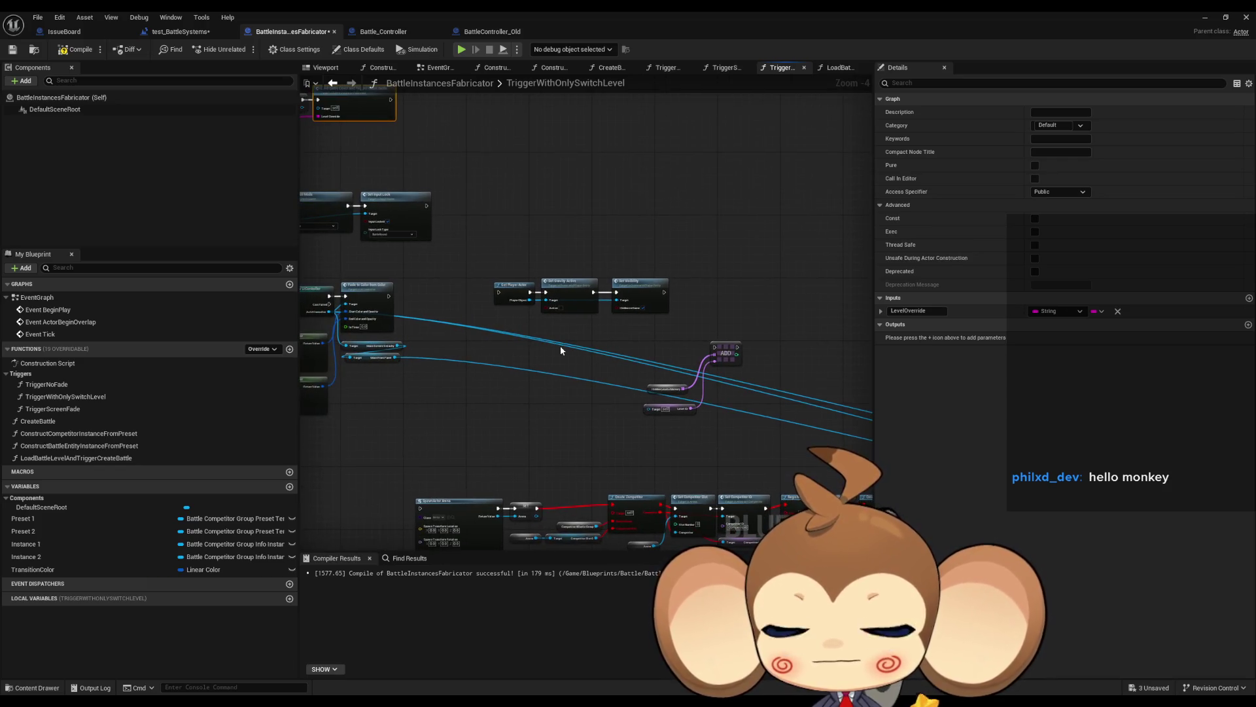
{"action": "scroll", "coordinate": [562, 347], "scroll_direction": "up", "scroll_amount": 3}
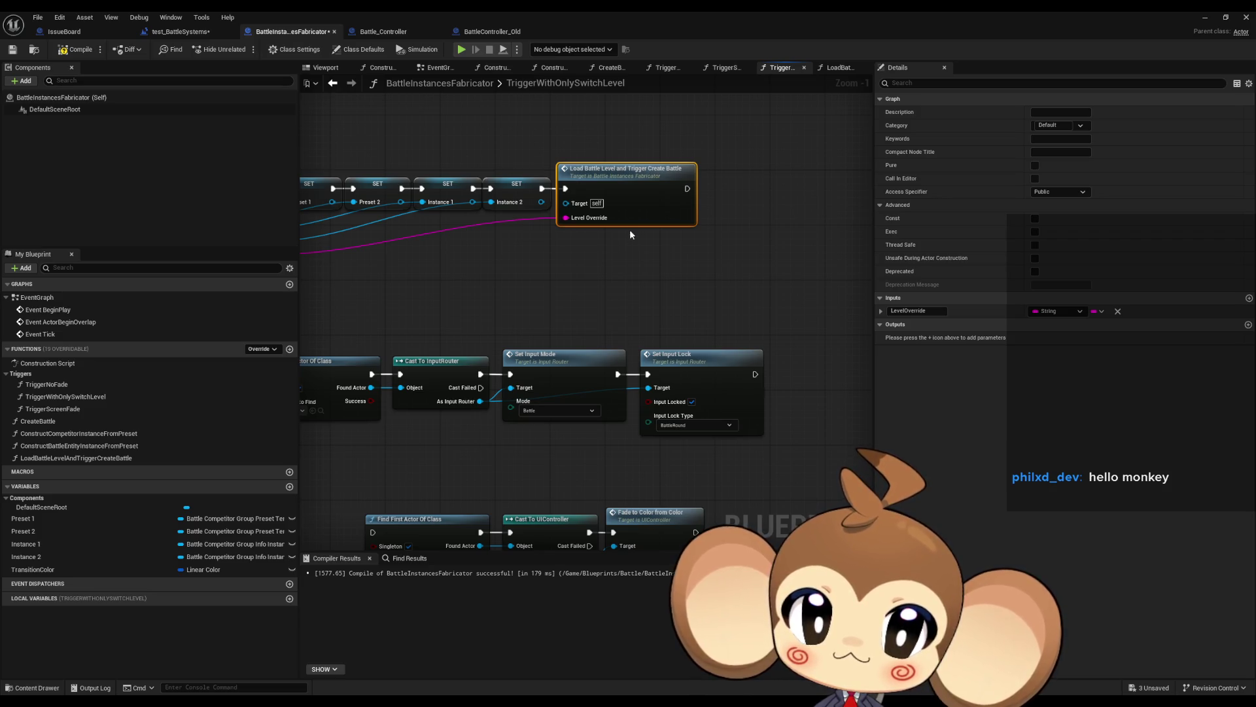
{"action": "left_click_drag", "start_coordinate": [633, 196], "coordinate": [656, 248]}
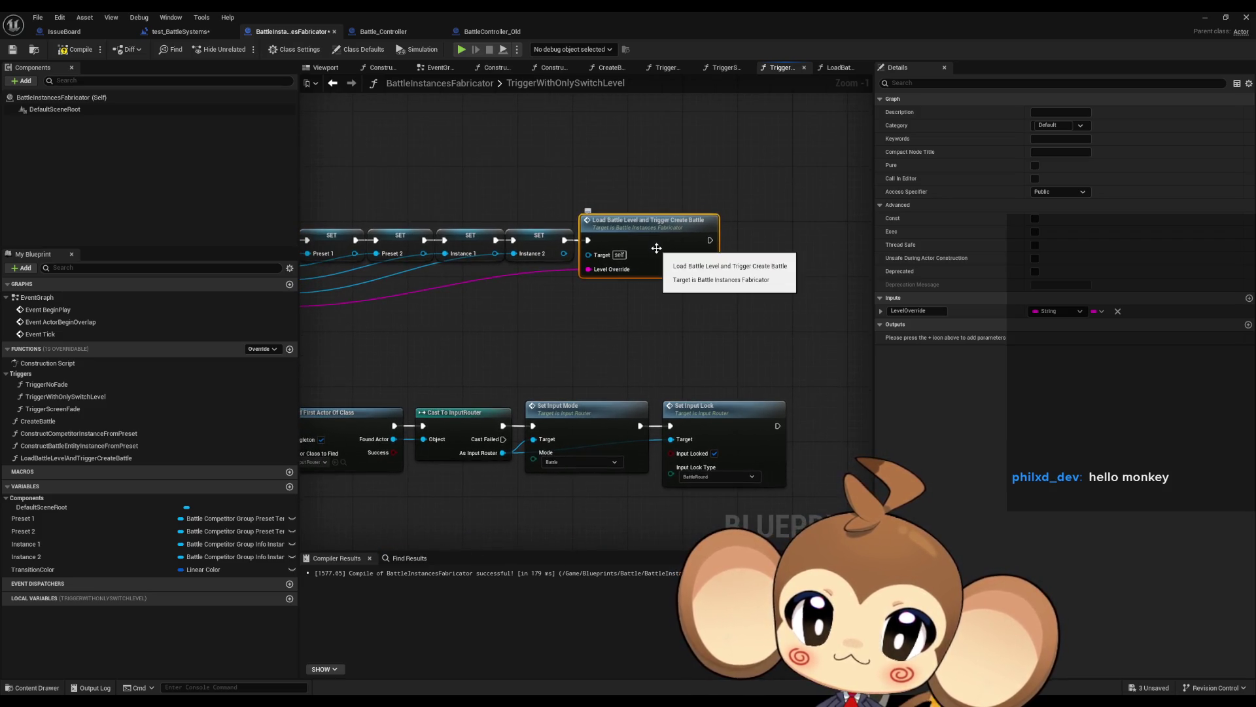
{"action": "left_click_drag", "start_coordinate": [539, 363], "coordinate": [579, 335]}
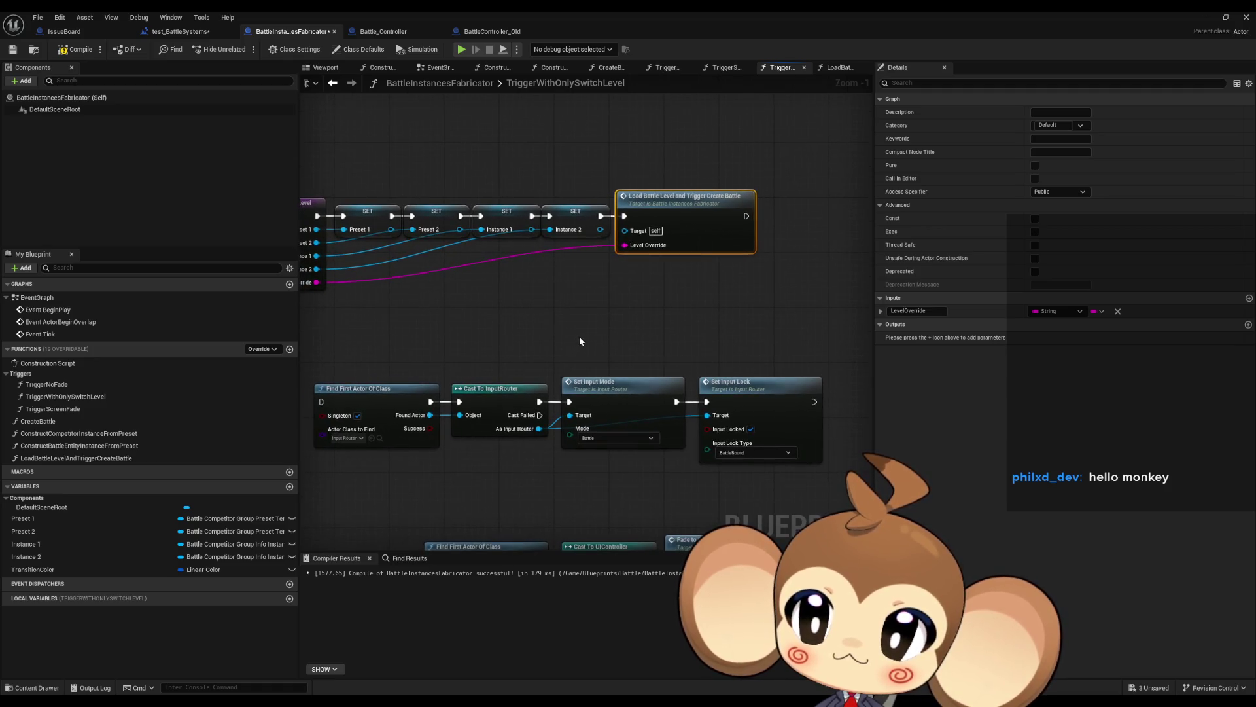
{"action": "scroll", "coordinate": [579, 337], "scroll_direction": "down", "scroll_amount": 5}
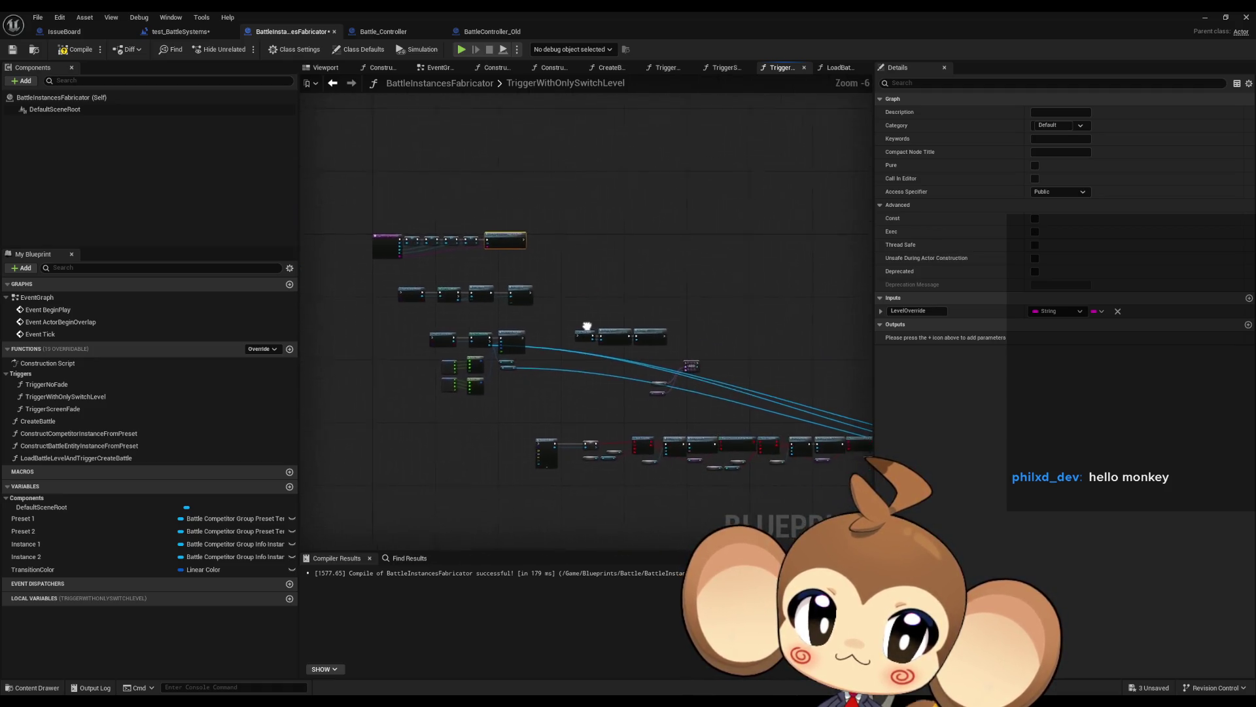
{"action": "left_click_drag", "start_coordinate": [564, 316], "coordinate": [138, 274]}
{"action": "scroll", "coordinate": [450, 341], "scroll_direction": "up", "scroll_amount": 4}
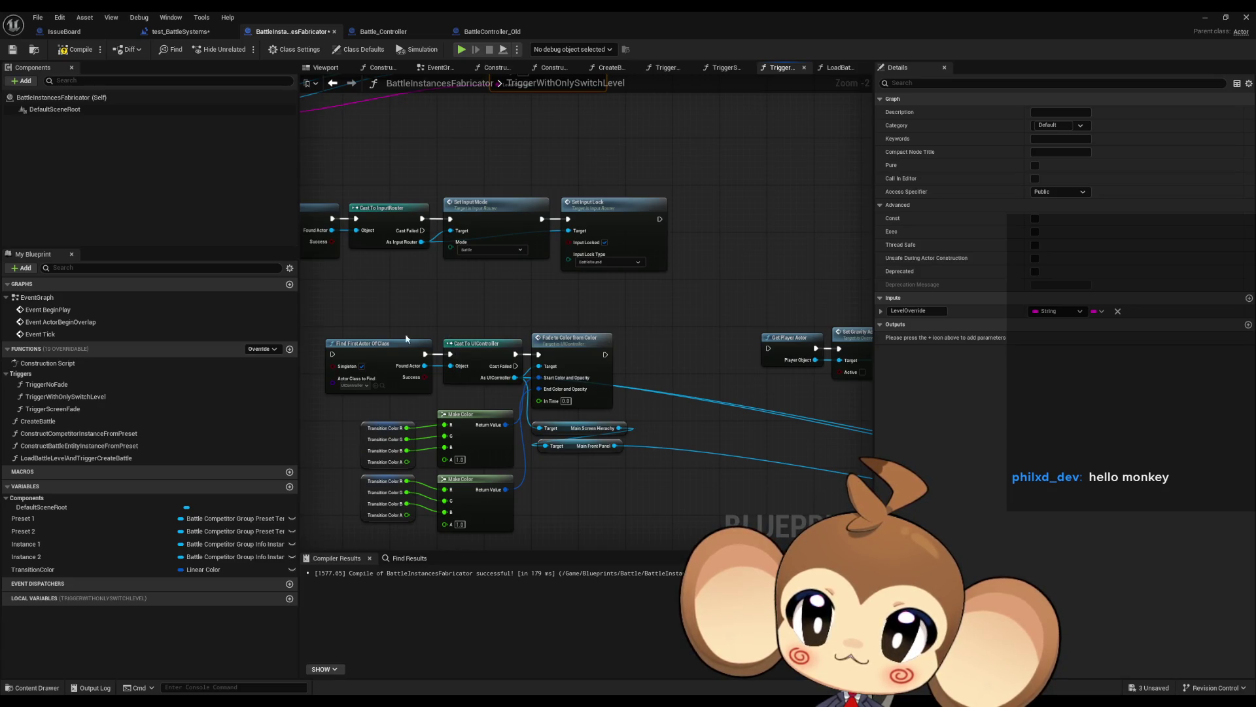
- Add a new function named SettingsWhilePreparingInFadeScreen
{"action": "left_click", "coordinate": [289, 349]}
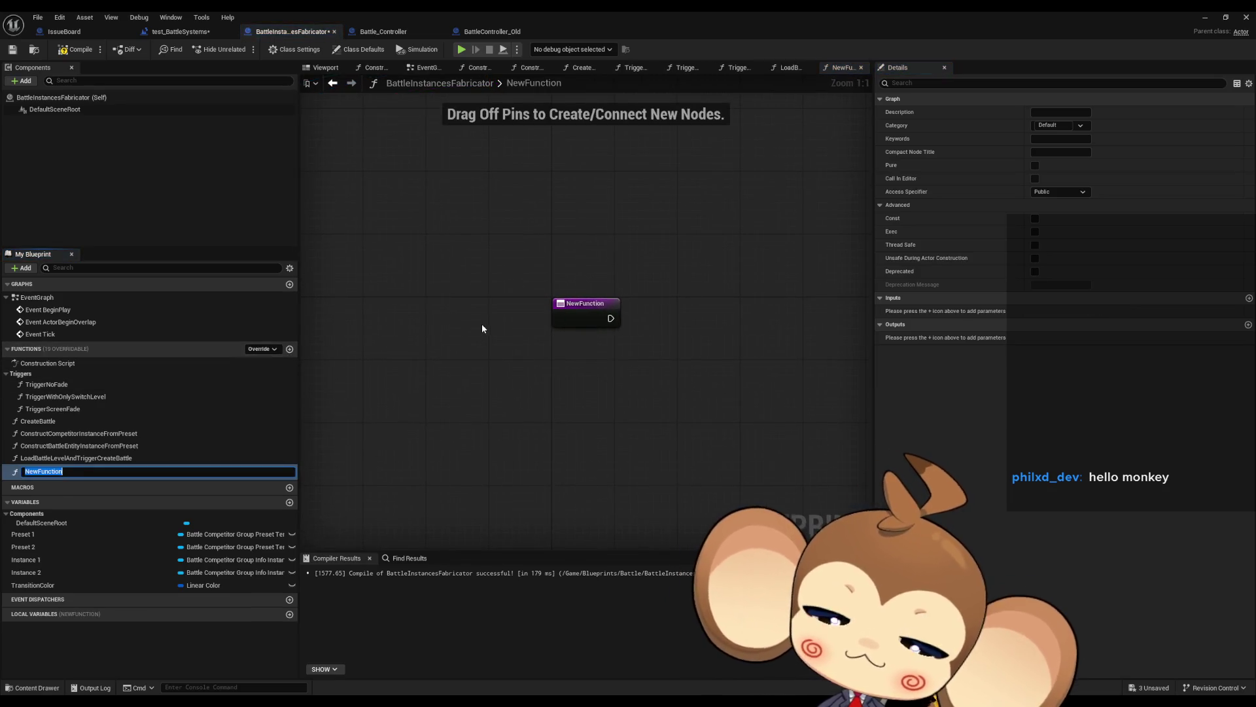
{"action": "type", "text": "SettingsWhileNoLevelLo"}
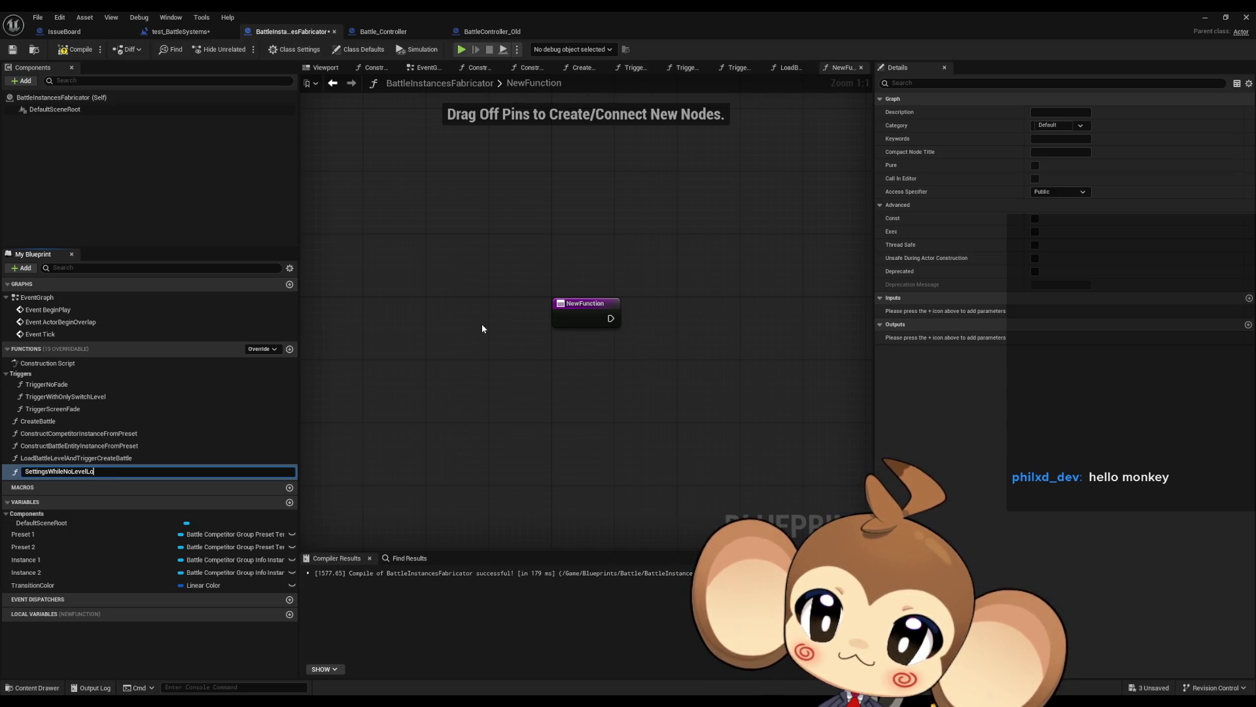
{"action": "type", "text": "aded"}
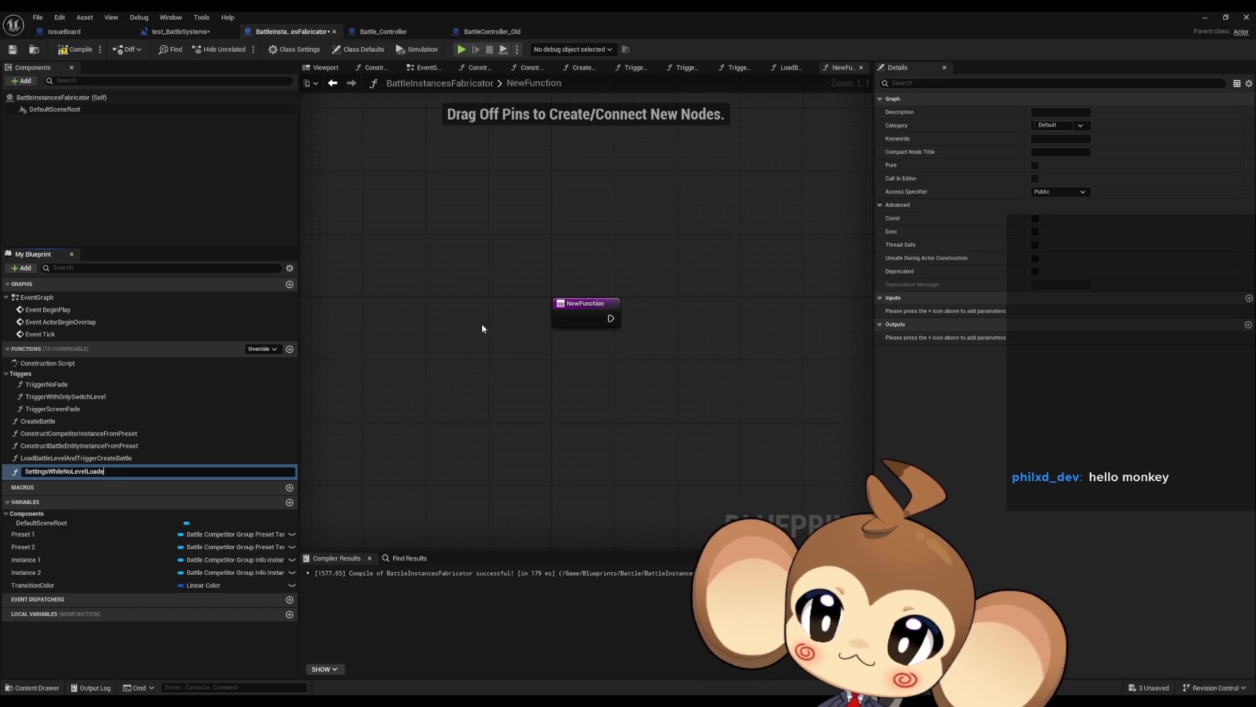
{"action": "key", "text": "BackSpace"}
{"action": "key", "text": "BackSpace"}
{"action": "key", "text": "BackSpace"}
{"action": "type", "text": "Prepar"}
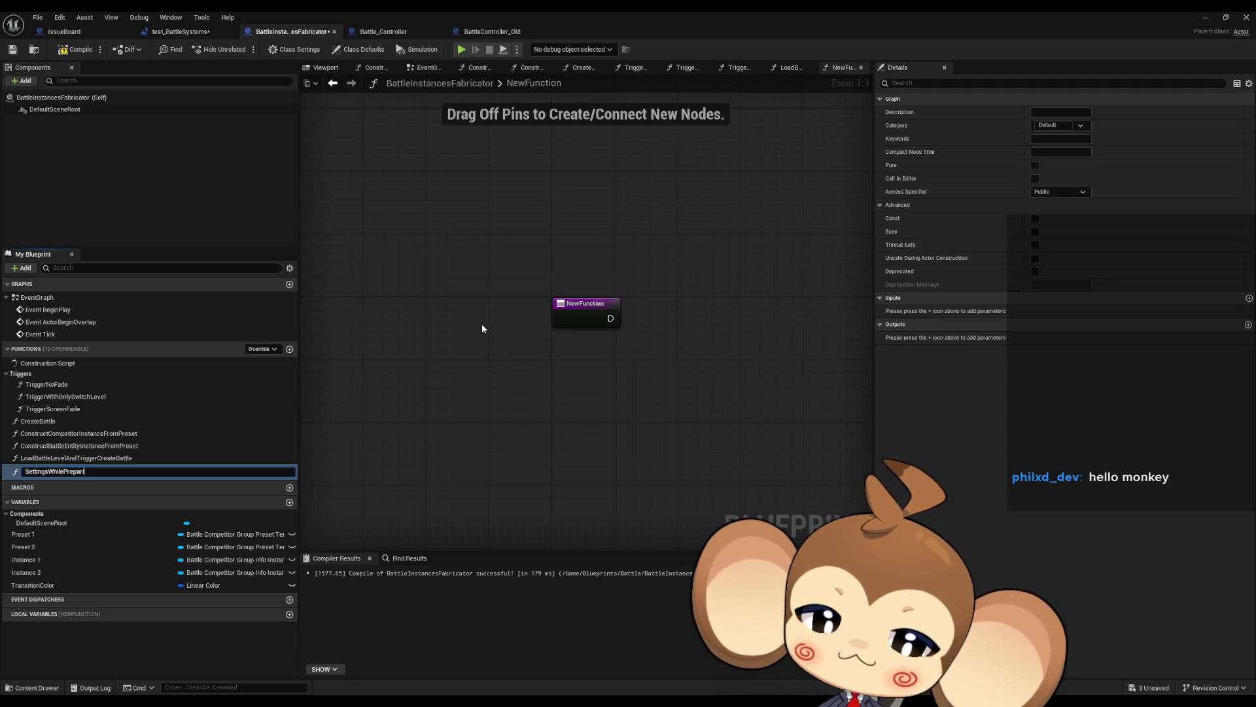
{"action": "type", "text": "ngInFadeScr"}
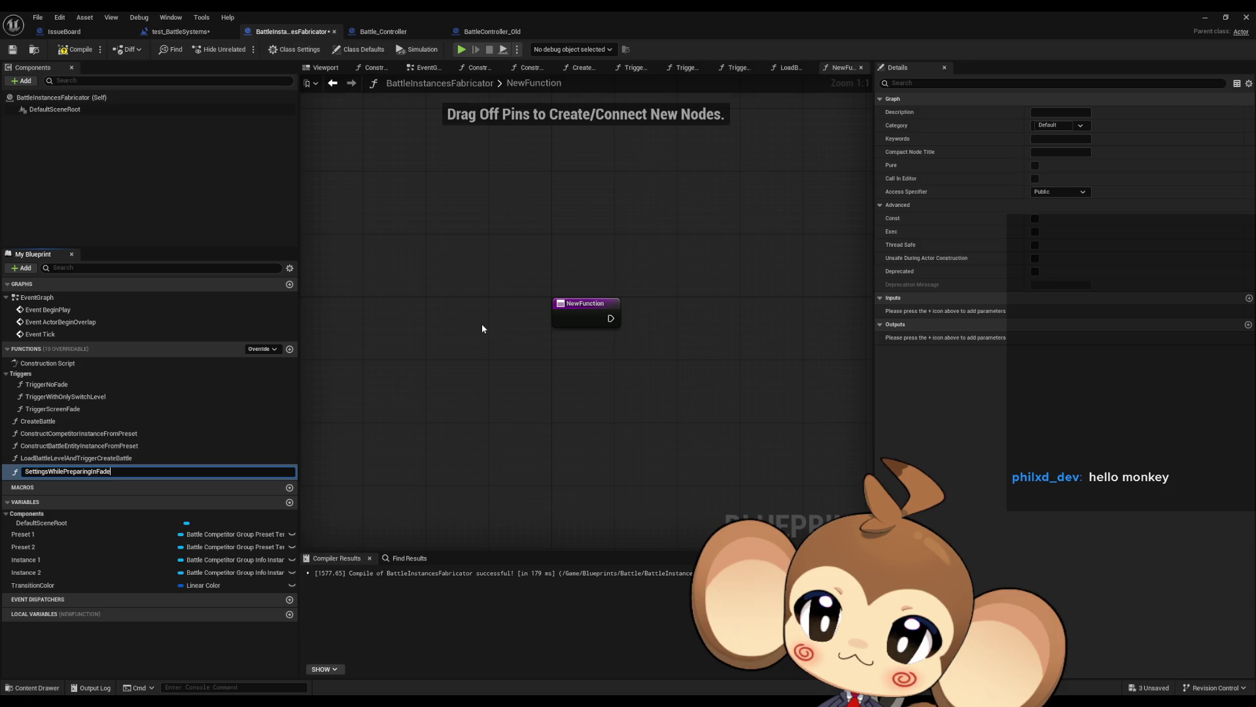
{"action": "type", "text": "een"}
{"action": "key", "text": "Return"}
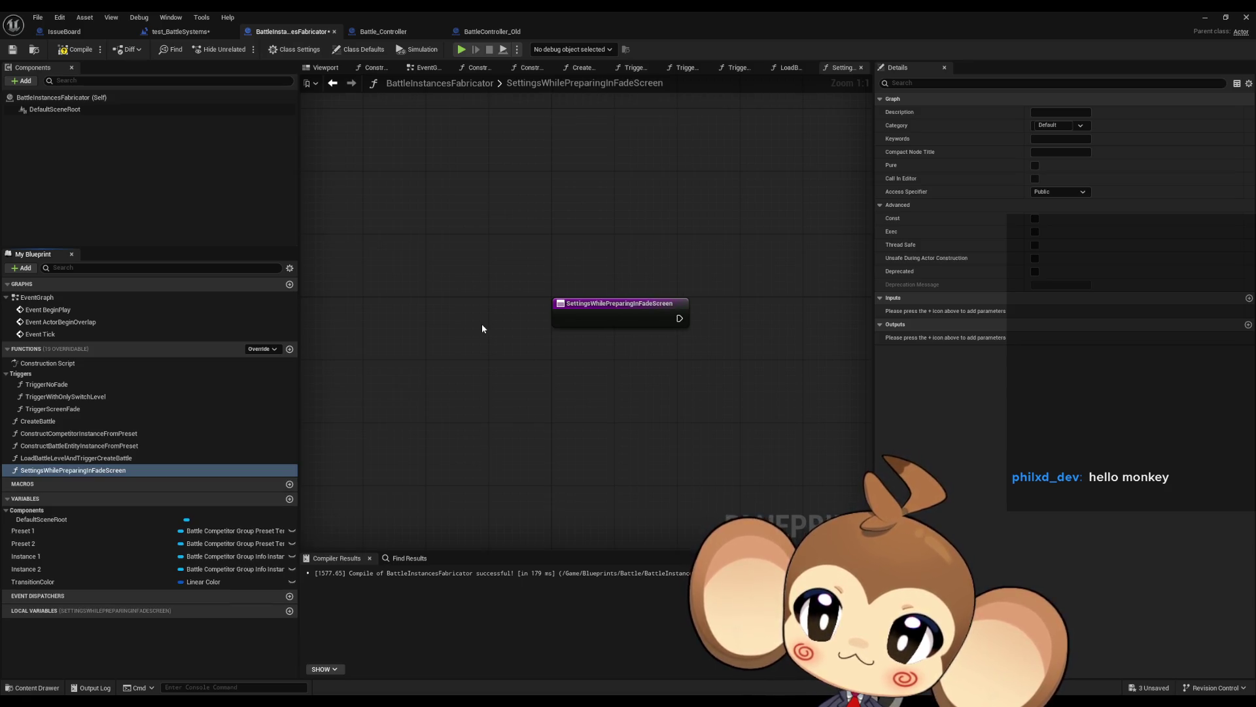
- Move the new function after CreateBattle and reopen the TriggerWithOnlySwitchLevel graph
{"action": "left_click_drag", "start_coordinate": [91, 468], "coordinate": [43, 430]}
{"action": "double_click", "coordinate": [45, 422]}
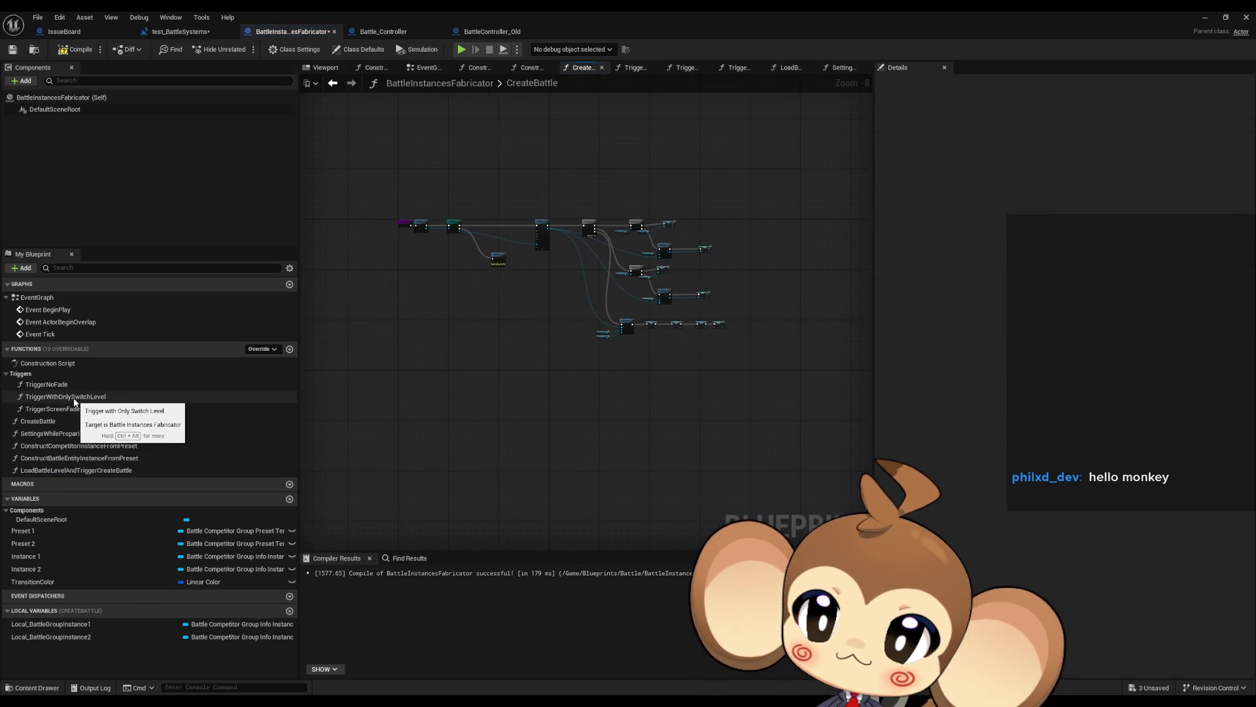
{"action": "double_click", "coordinate": [54, 397]}
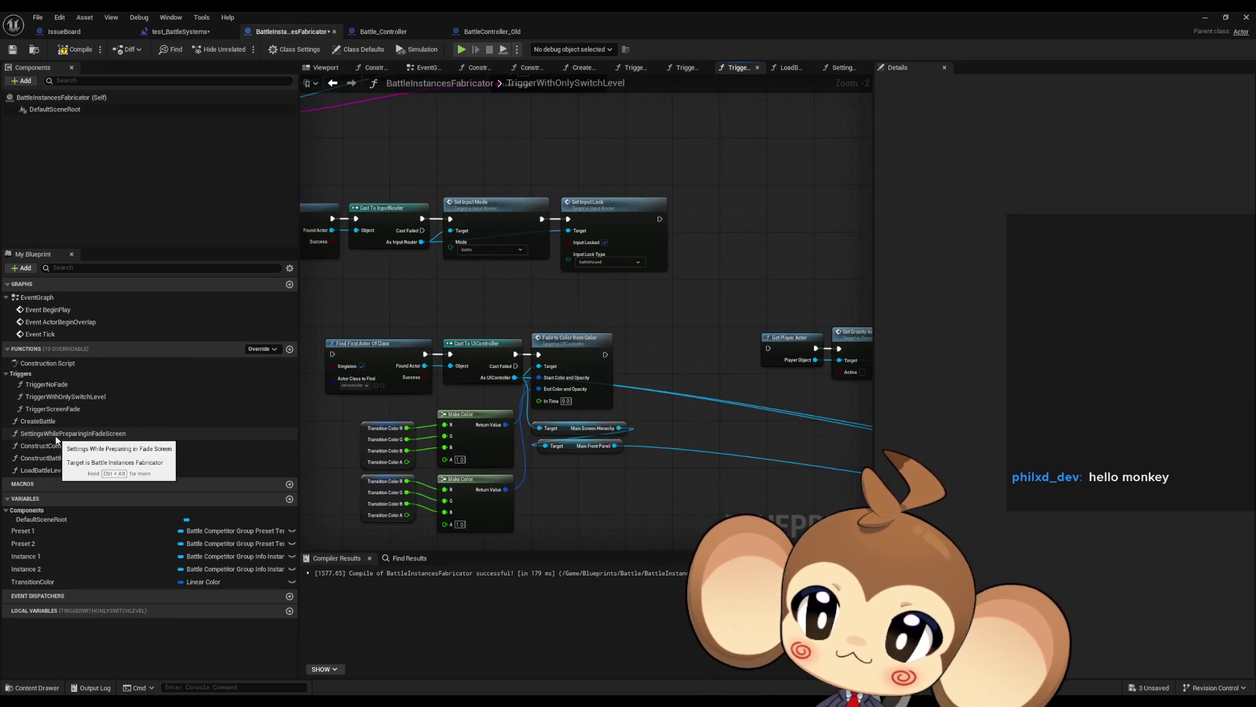
- Place a Settings While Preparing in Fade Screen call below the level-load node in TriggerWithOnlySwitchLevel
{"action": "left_click", "coordinate": [57, 438]}
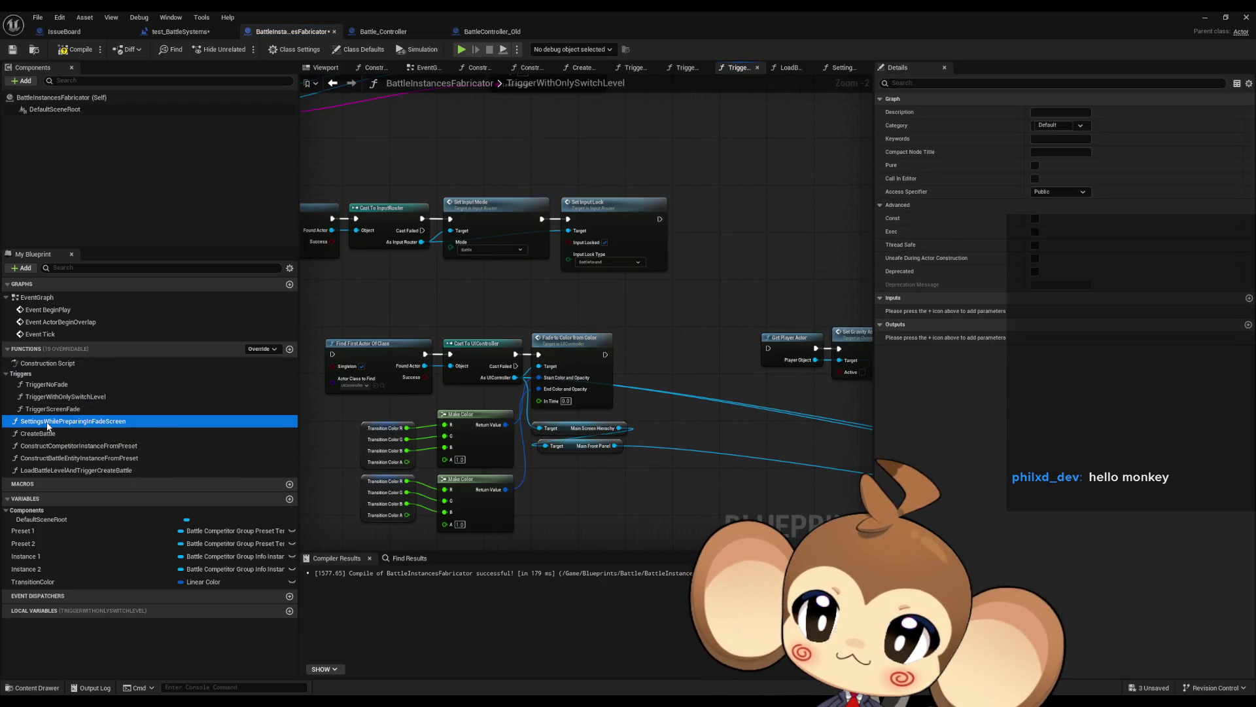
{"action": "scroll", "coordinate": [609, 319], "scroll_direction": "down", "scroll_amount": 3}
{"action": "left_click_drag", "start_coordinate": [610, 317], "coordinate": [629, 406]}
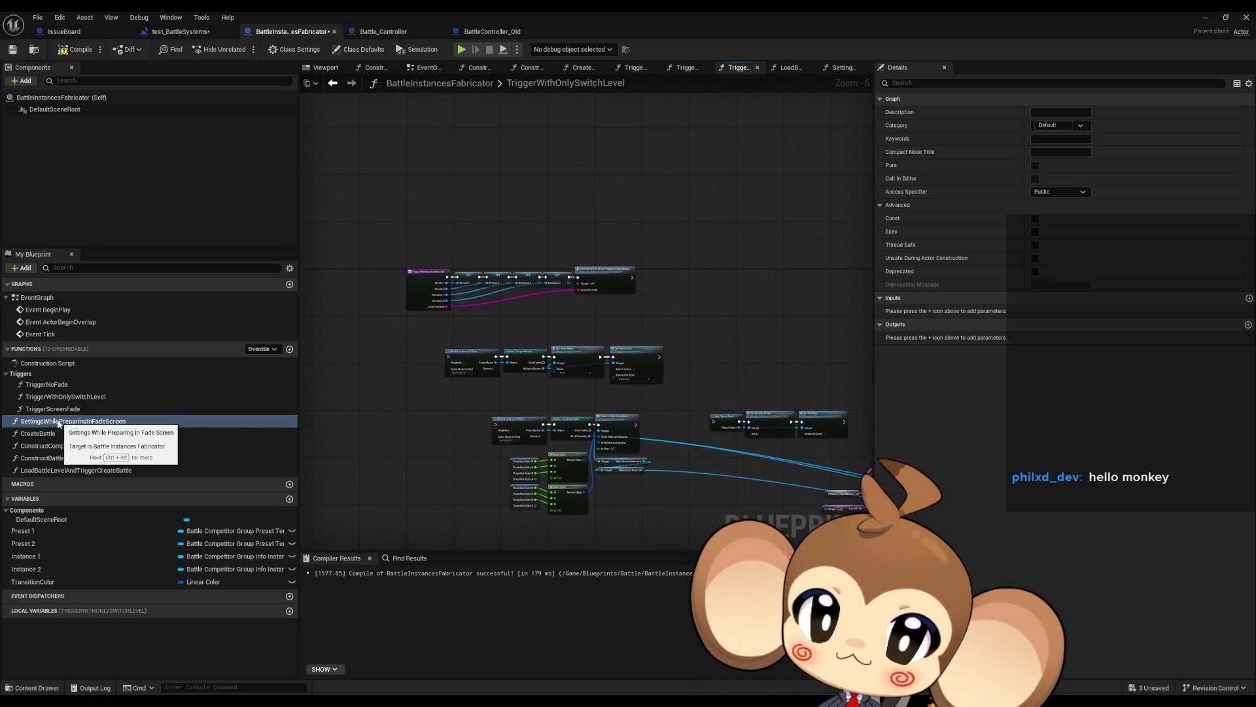
{"action": "scroll", "coordinate": [556, 262], "scroll_direction": "up", "scroll_amount": 5}
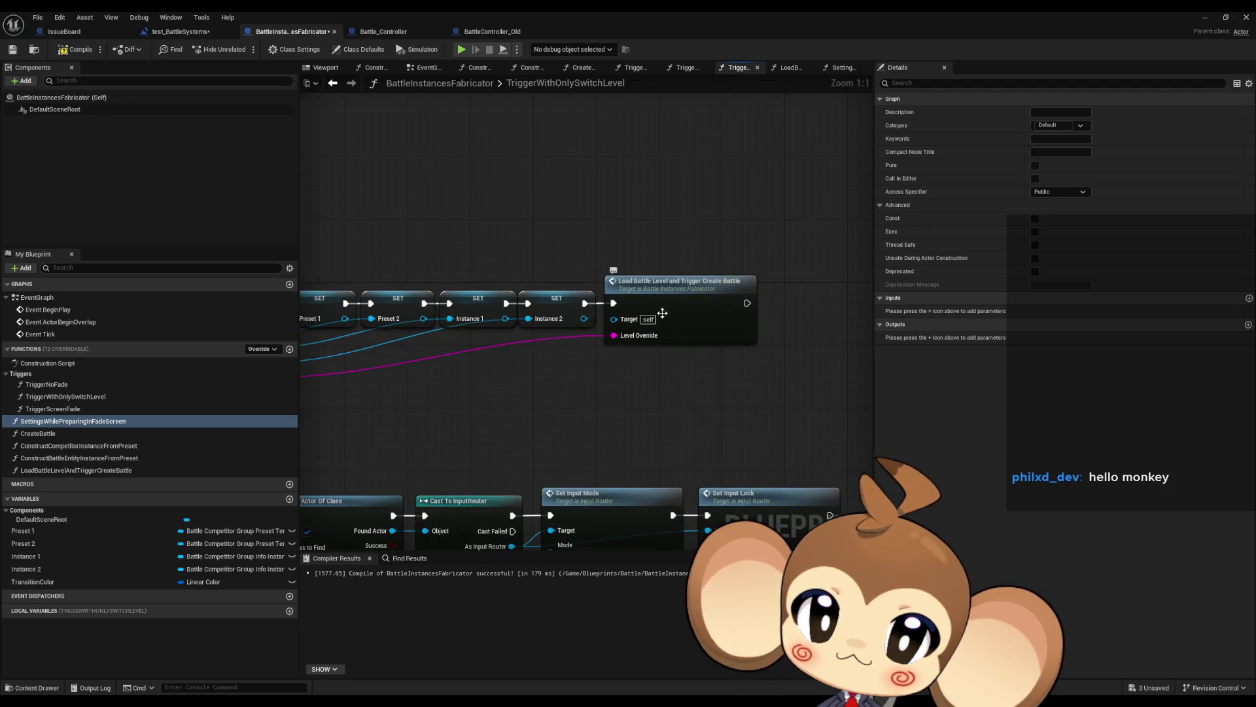
{"action": "left_click_drag", "start_coordinate": [352, 407], "coordinate": [383, 312]}
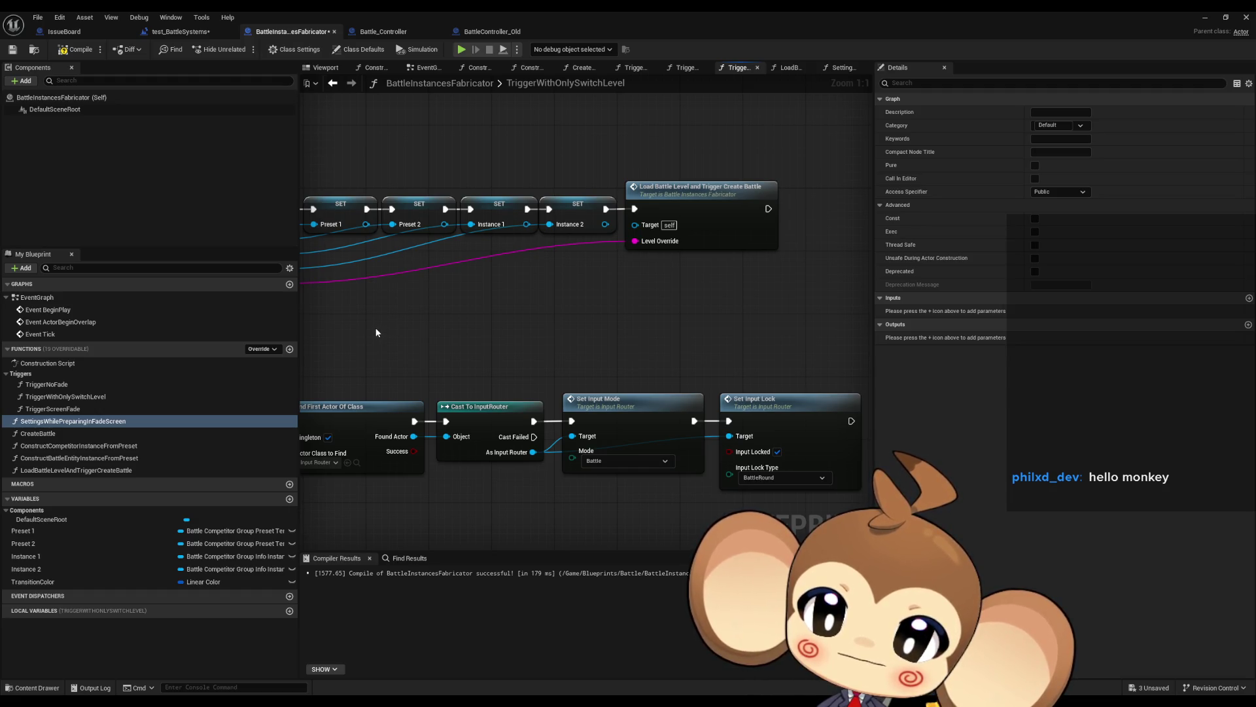
{"action": "left_click_drag", "start_coordinate": [461, 313], "coordinate": [530, 327]}
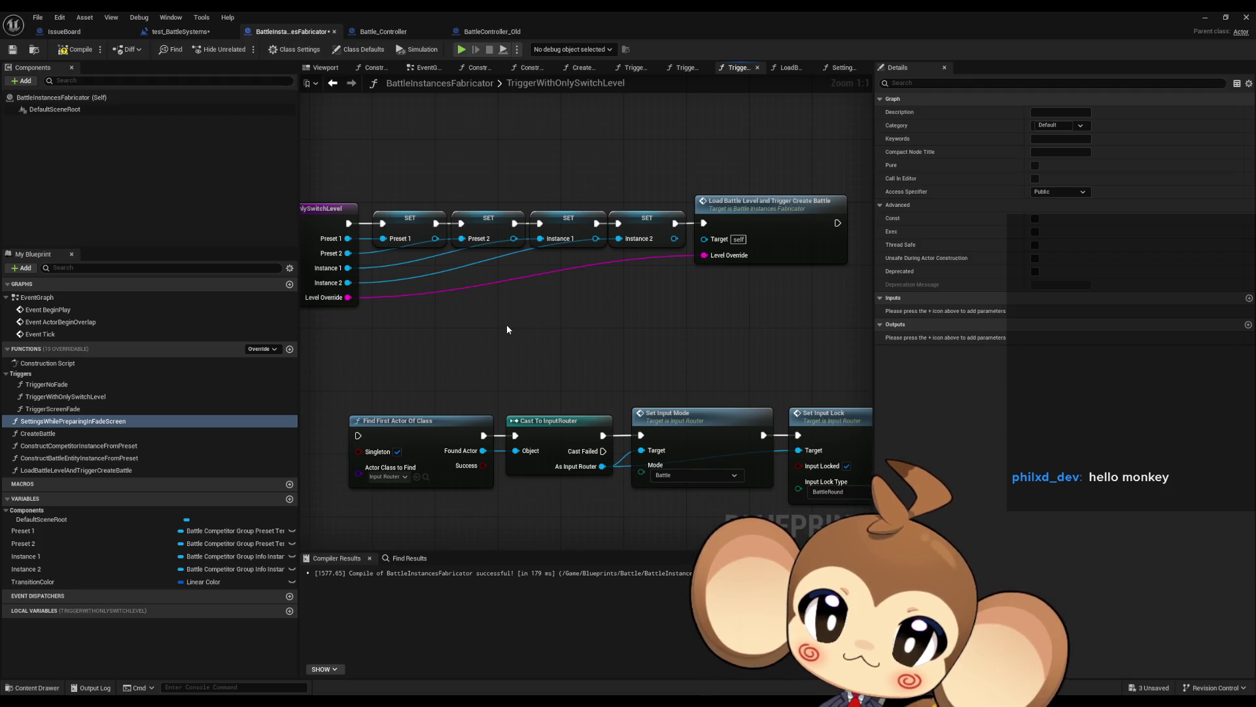
{"action": "left_click_drag", "start_coordinate": [506, 333], "coordinate": [576, 320]}
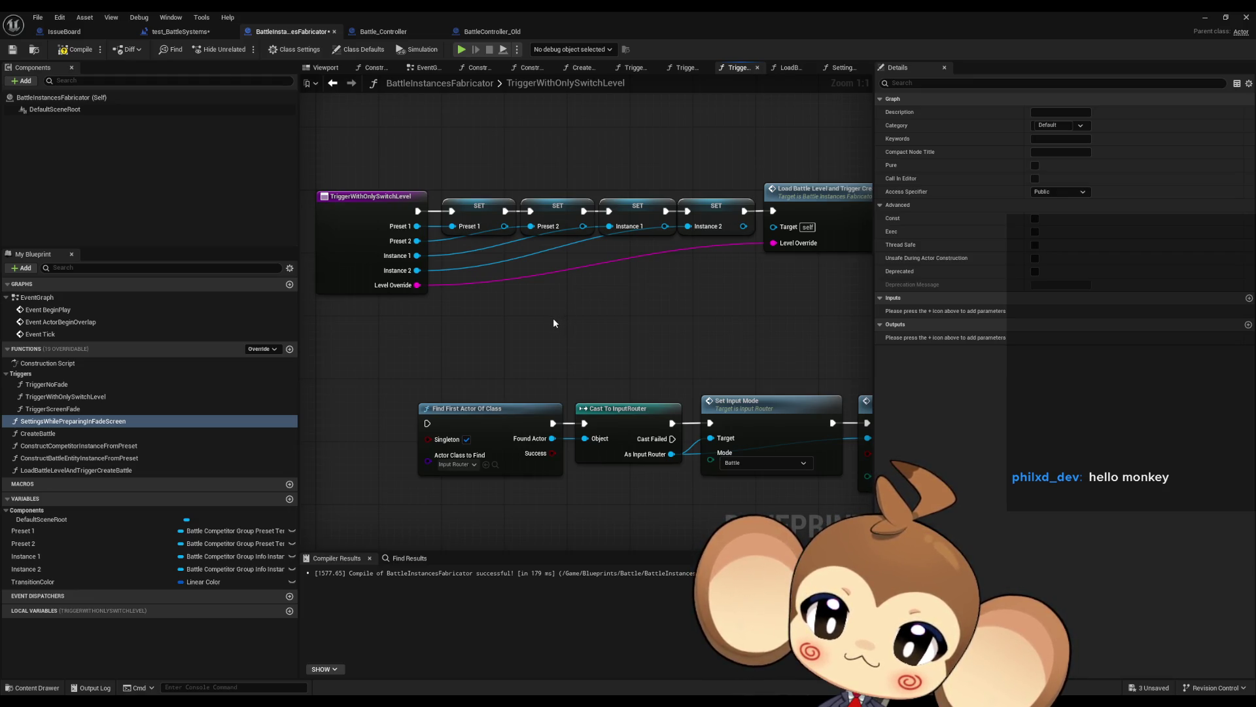
{"action": "left_click_drag", "start_coordinate": [88, 422], "coordinate": [666, 283]}
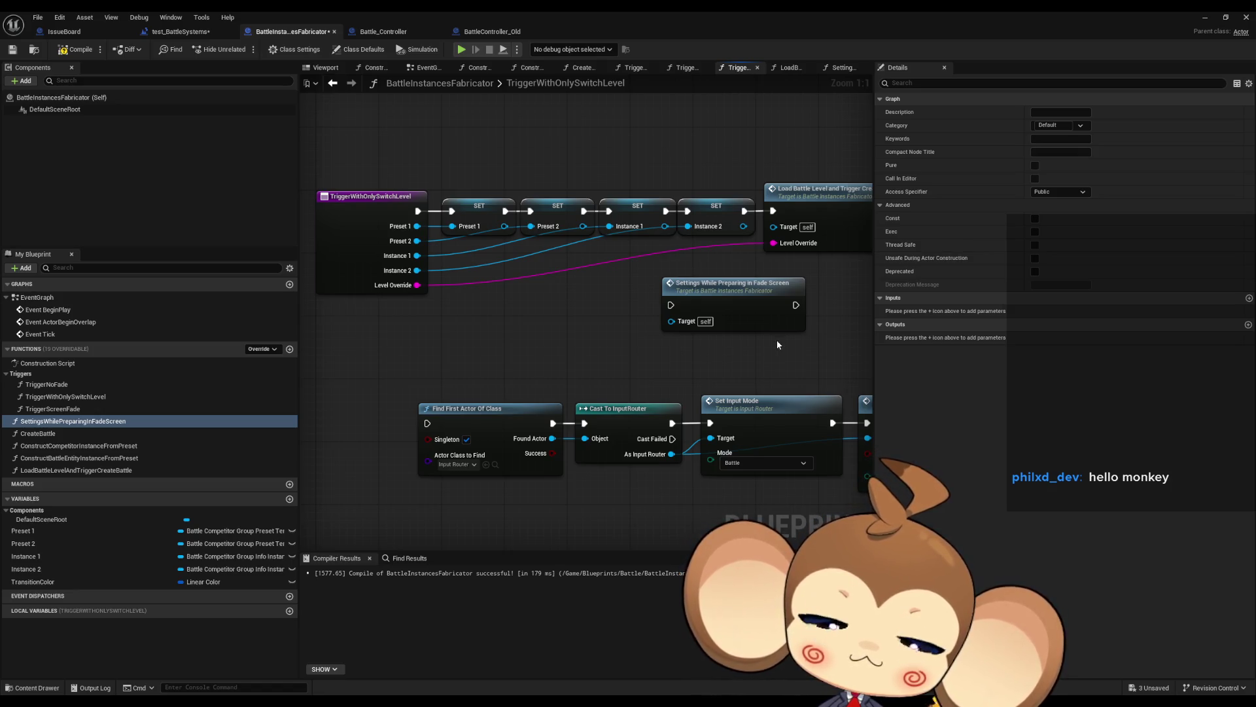
- Zoom out and select the bottom row of settings nodes in the trigger graph
{"action": "scroll", "coordinate": [778, 343], "scroll_direction": "down", "scroll_amount": 1}
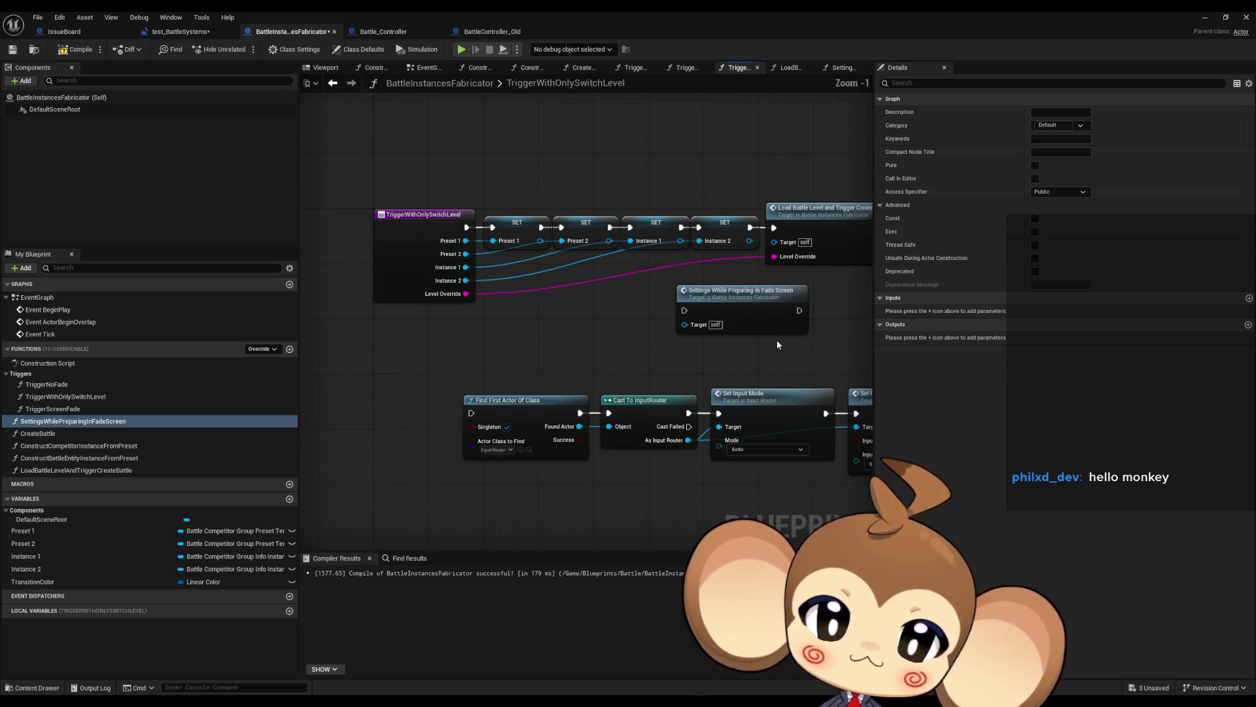
{"action": "scroll", "coordinate": [776, 340], "scroll_direction": "down", "scroll_amount": 2}
{"action": "left_click_drag", "start_coordinate": [776, 340], "coordinate": [639, 348]}
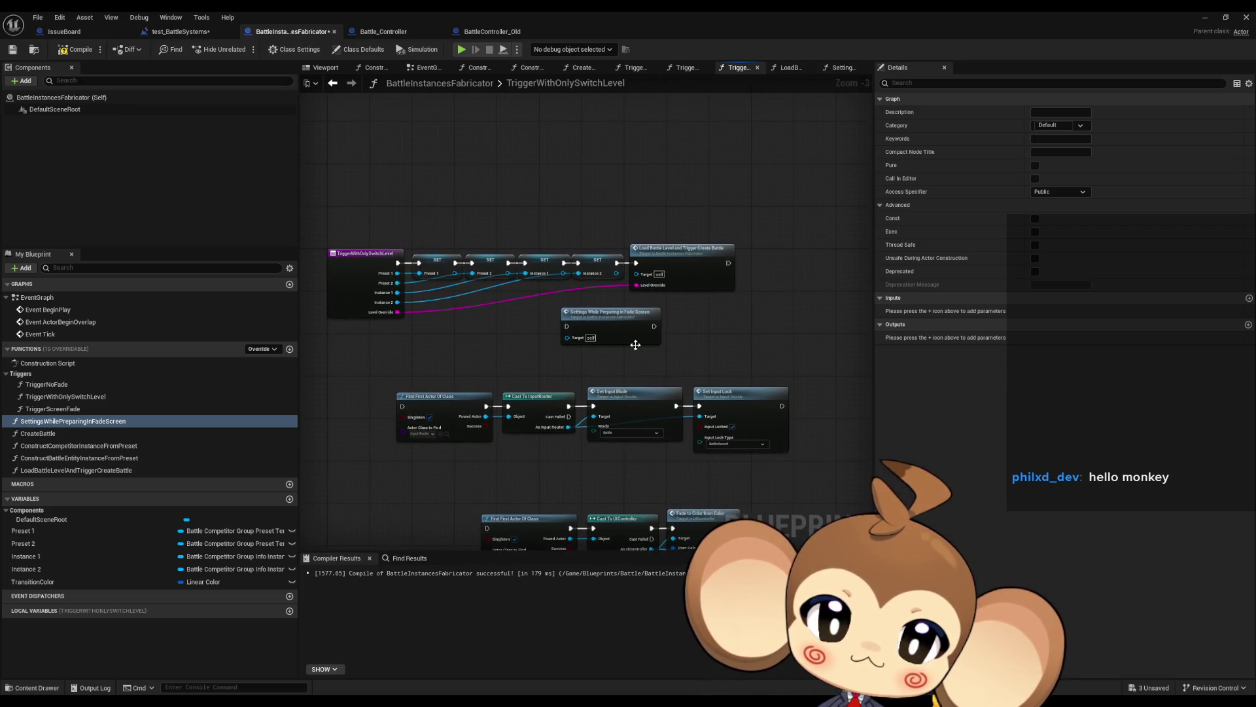
{"action": "scroll", "coordinate": [460, 364], "scroll_direction": "down", "scroll_amount": 5}
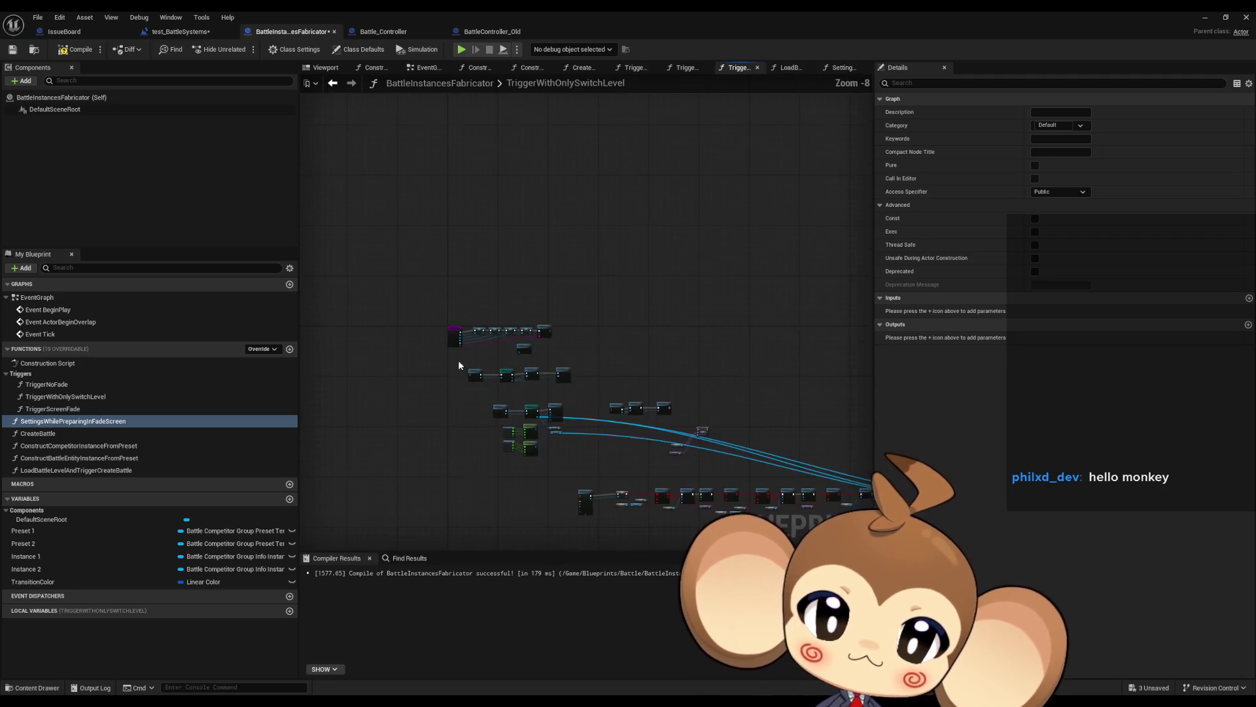
{"action": "mouse_move", "coordinate": [458, 364]}
{"action": "left_mouse_down"}
{"action": "mouse_move", "coordinate": [367, 292]}
{"action": "mouse_move", "coordinate": [729, 451]}
{"action": "mouse_move", "coordinate": [967, 512]}
{"action": "mouse_move", "coordinate": [666, 489]}
{"action": "left_mouse_up"}
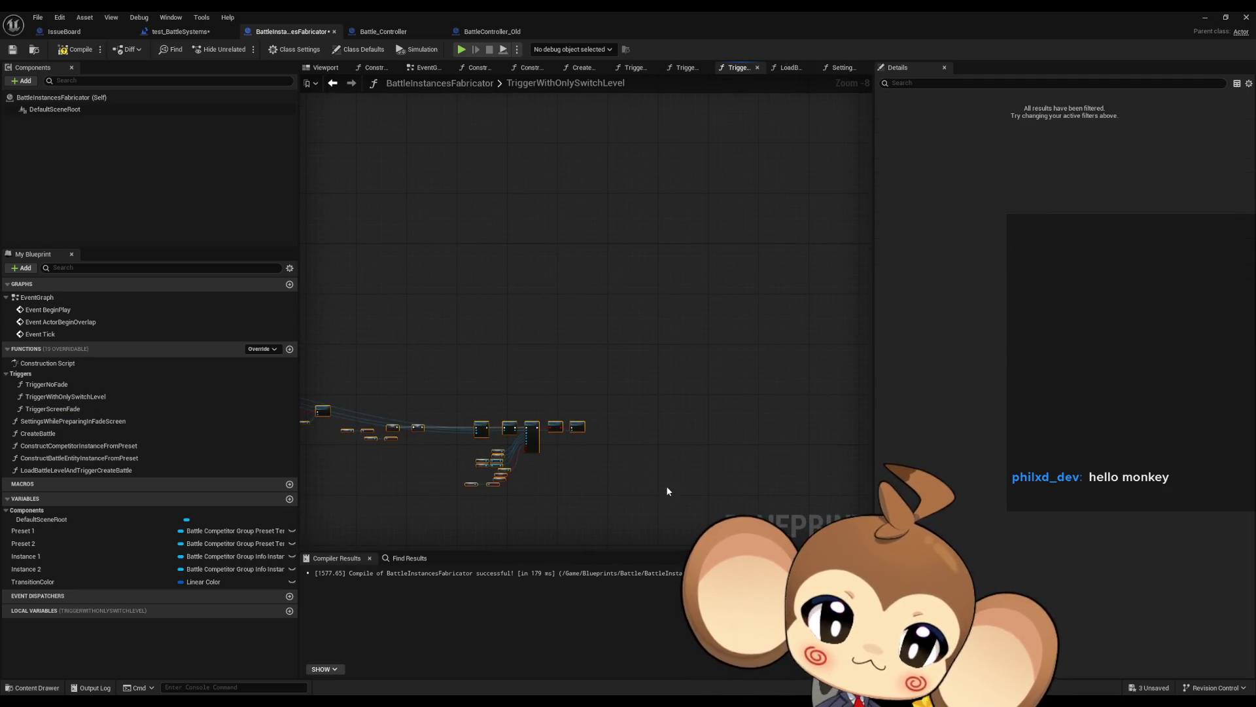
{"action": "scroll", "coordinate": [666, 490], "scroll_direction": "up", "scroll_amount": 6}
- Paste the copied settings nodes into SettingsWhilePreparingInFadeScreen, confirming the Fix Self Context dialog
{"action": "double_click", "coordinate": [512, 324]}
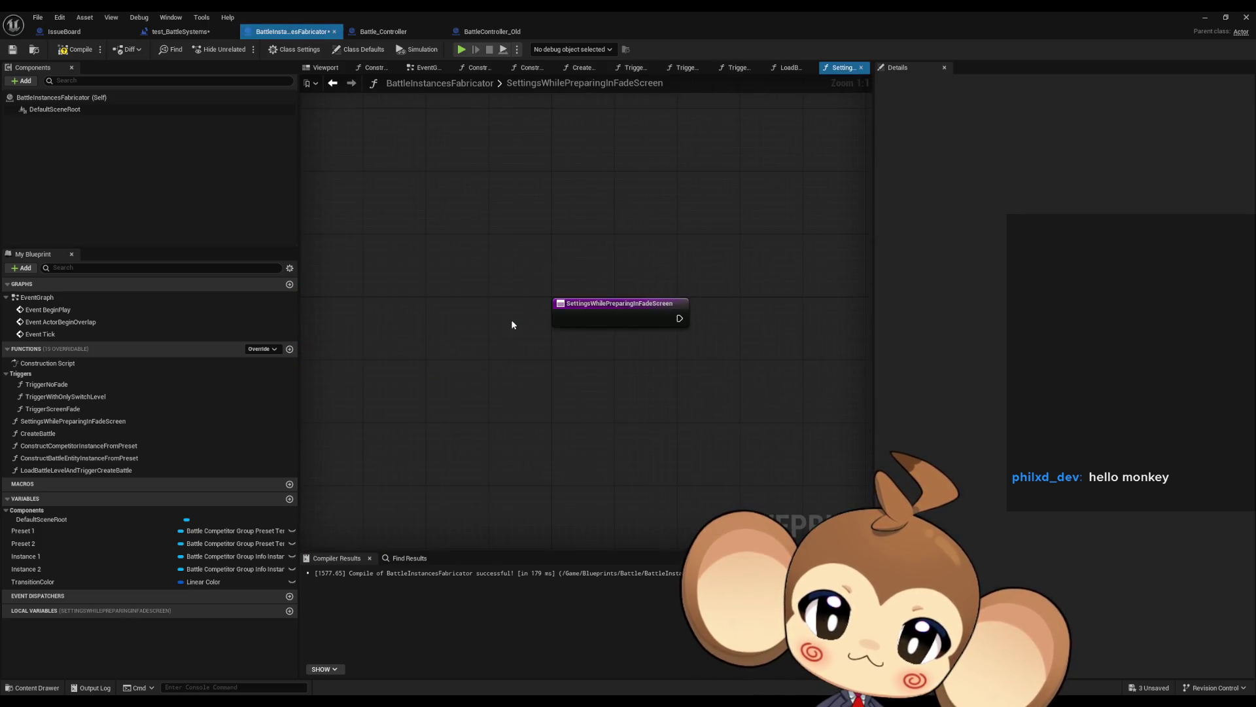
{"action": "key", "text": "ctrl+v"}
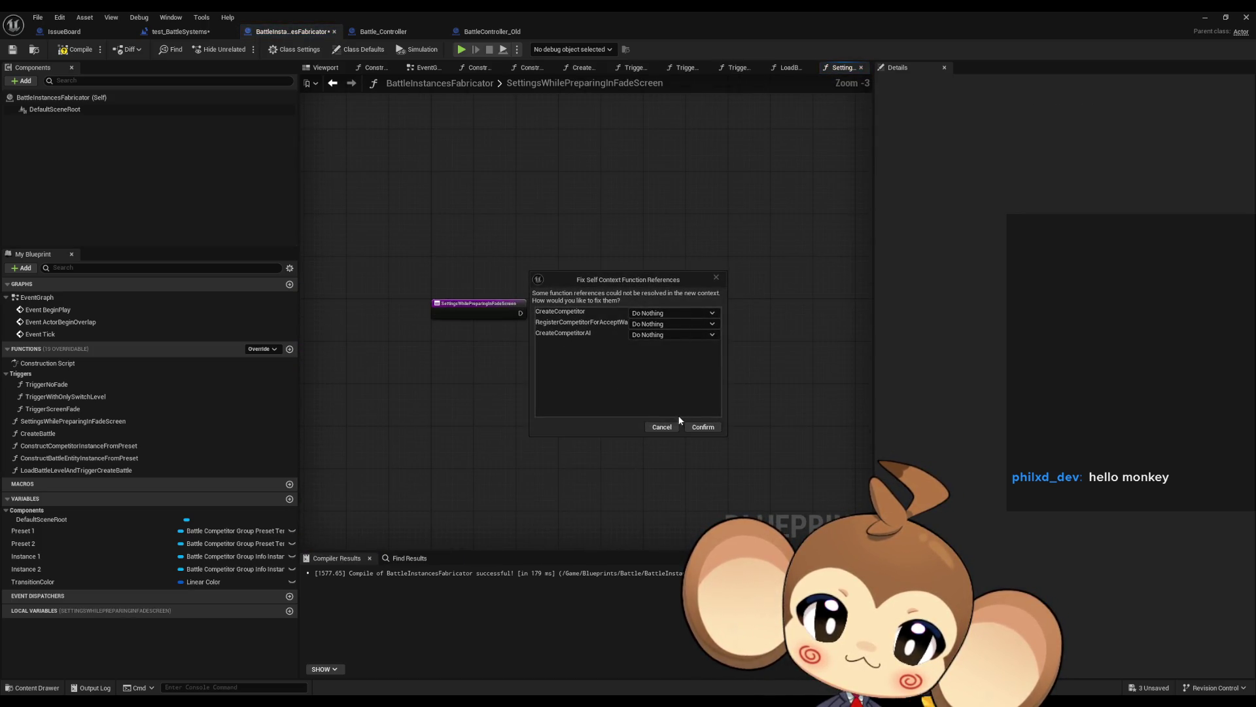
{"action": "left_click", "coordinate": [701, 426]}
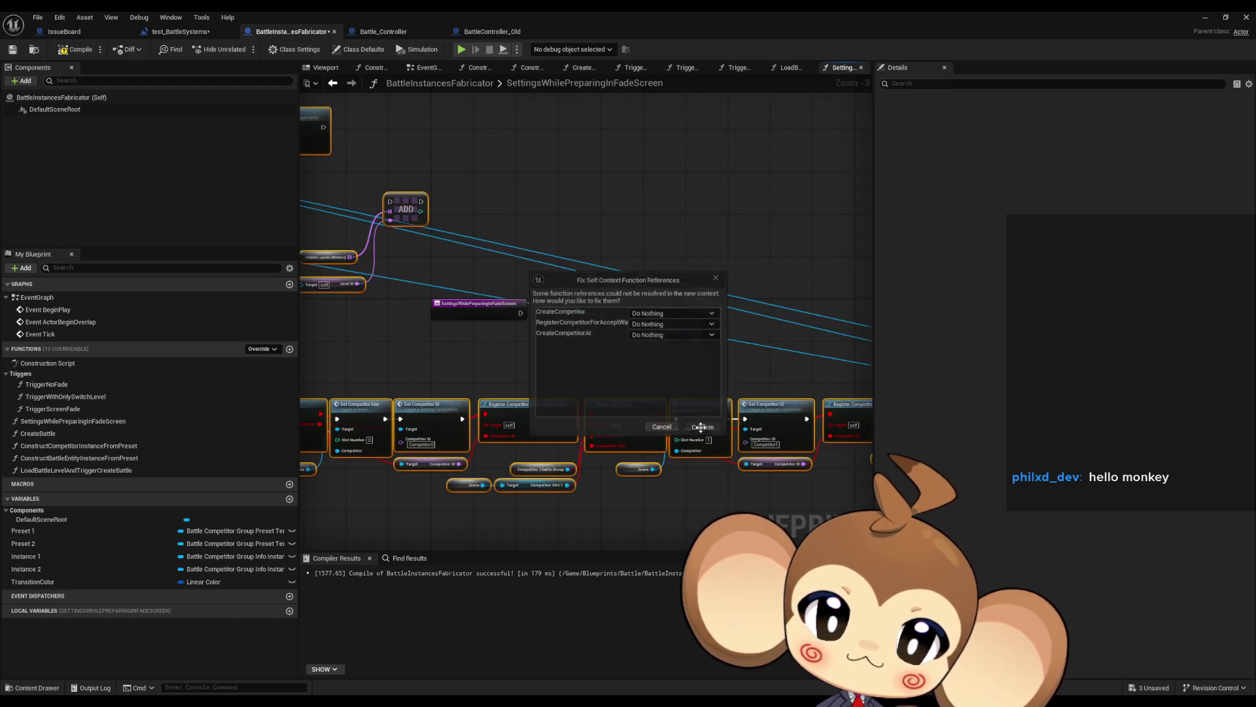
- Review the pasted Find First Actor, input mode/lock and fade nodes around the entry node
{"action": "mouse_move", "coordinate": [425, 230]}
{"action": "left_mouse_down"}
{"action": "mouse_move", "coordinate": [718, 320]}
{"action": "mouse_move", "coordinate": [983, 435]}
{"action": "mouse_move", "coordinate": [995, 510]}
{"action": "left_mouse_up"}
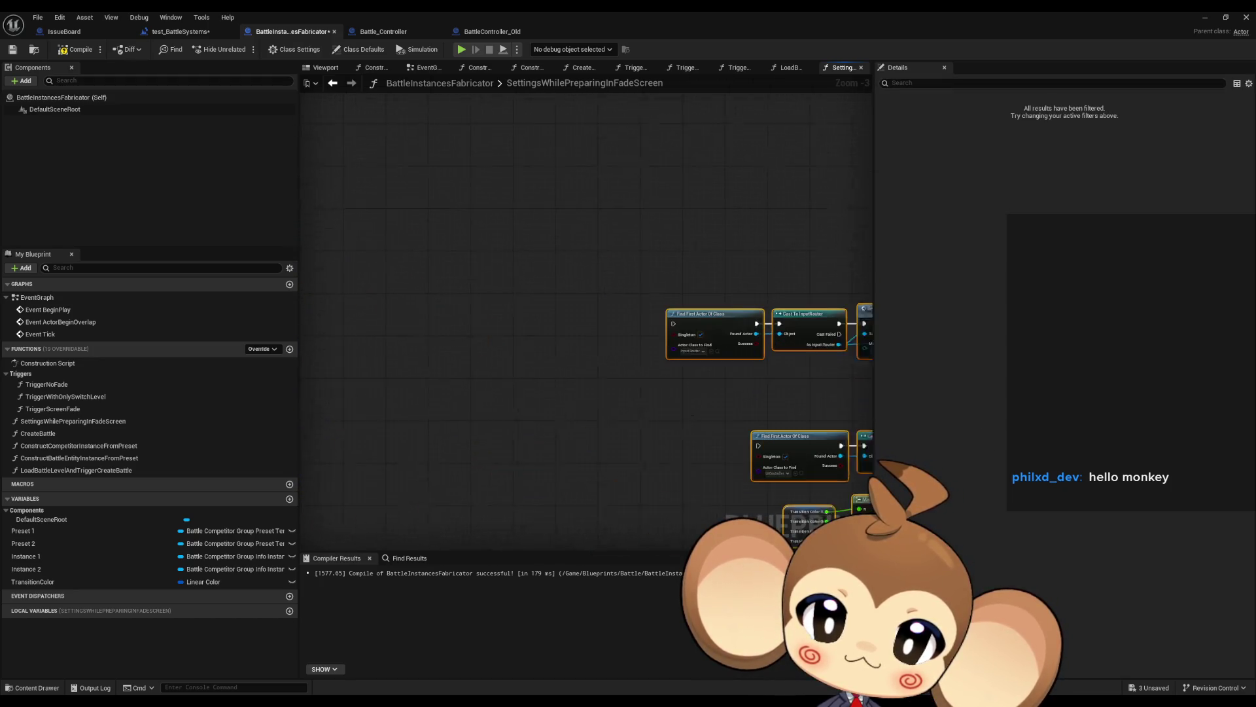
{"action": "mouse_move", "coordinate": [720, 367]}
{"action": "left_mouse_down"}
{"action": "mouse_move", "coordinate": [458, 327]}
{"action": "mouse_move", "coordinate": [589, 406]}
{"action": "mouse_move", "coordinate": [661, 403]}
{"action": "left_mouse_up"}
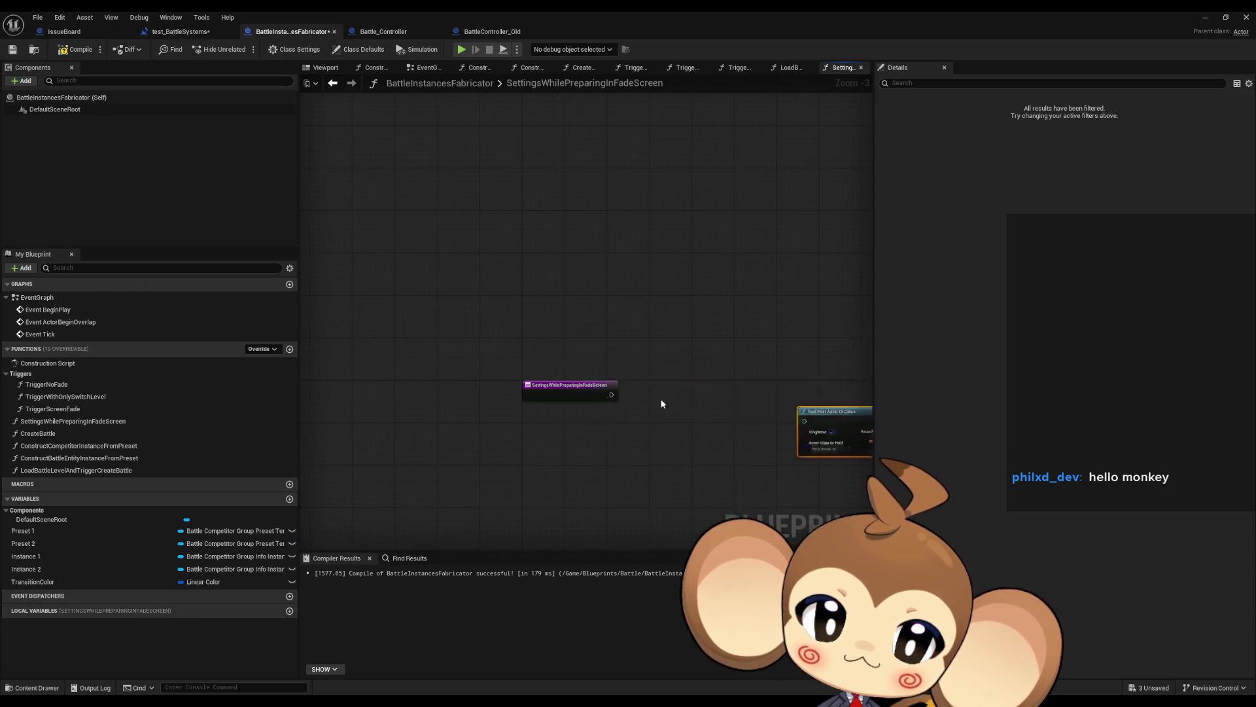
{"action": "scroll", "coordinate": [662, 403], "scroll_direction": "up", "scroll_amount": 3}
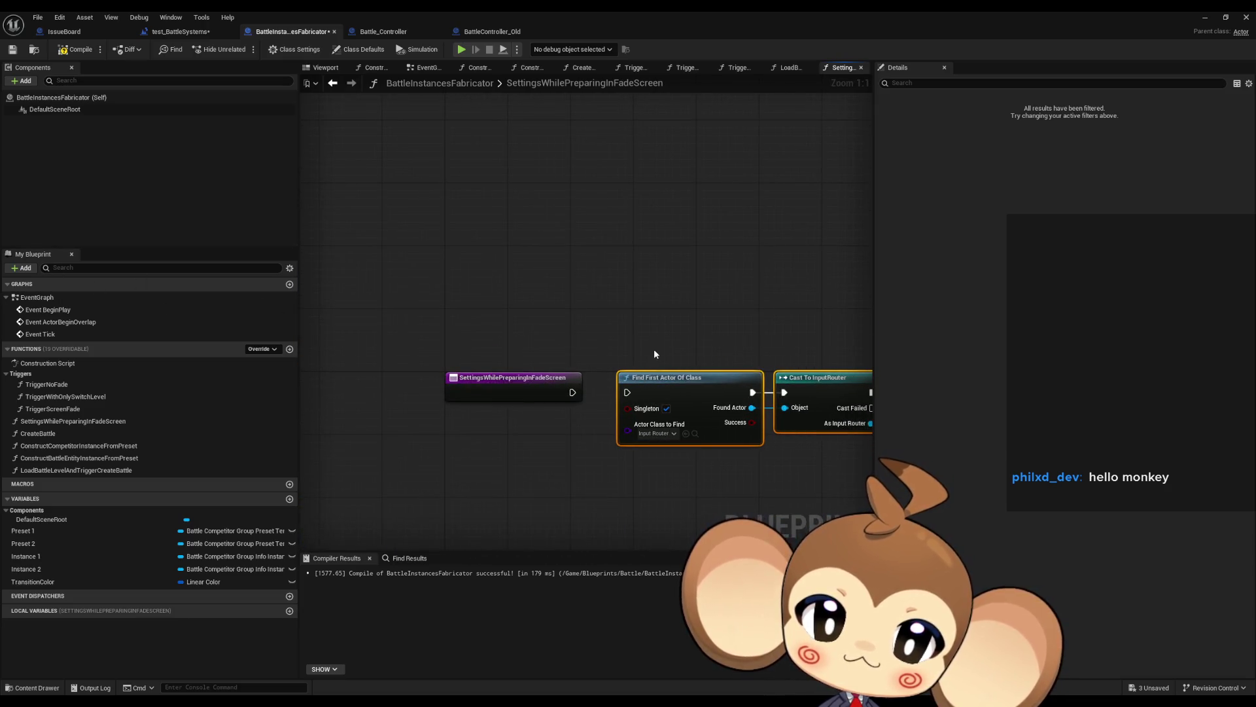
{"action": "scroll", "coordinate": [655, 353], "scroll_direction": "down", "scroll_amount": 1}
{"action": "mouse_move", "coordinate": [655, 353]}
{"action": "left_mouse_down"}
{"action": "mouse_move", "coordinate": [466, 252]}
{"action": "mouse_move", "coordinate": [574, 319]}
{"action": "mouse_move", "coordinate": [484, 315]}
{"action": "mouse_move", "coordinate": [486, 269]}
{"action": "mouse_move", "coordinate": [464, 217]}
{"action": "left_mouse_up"}
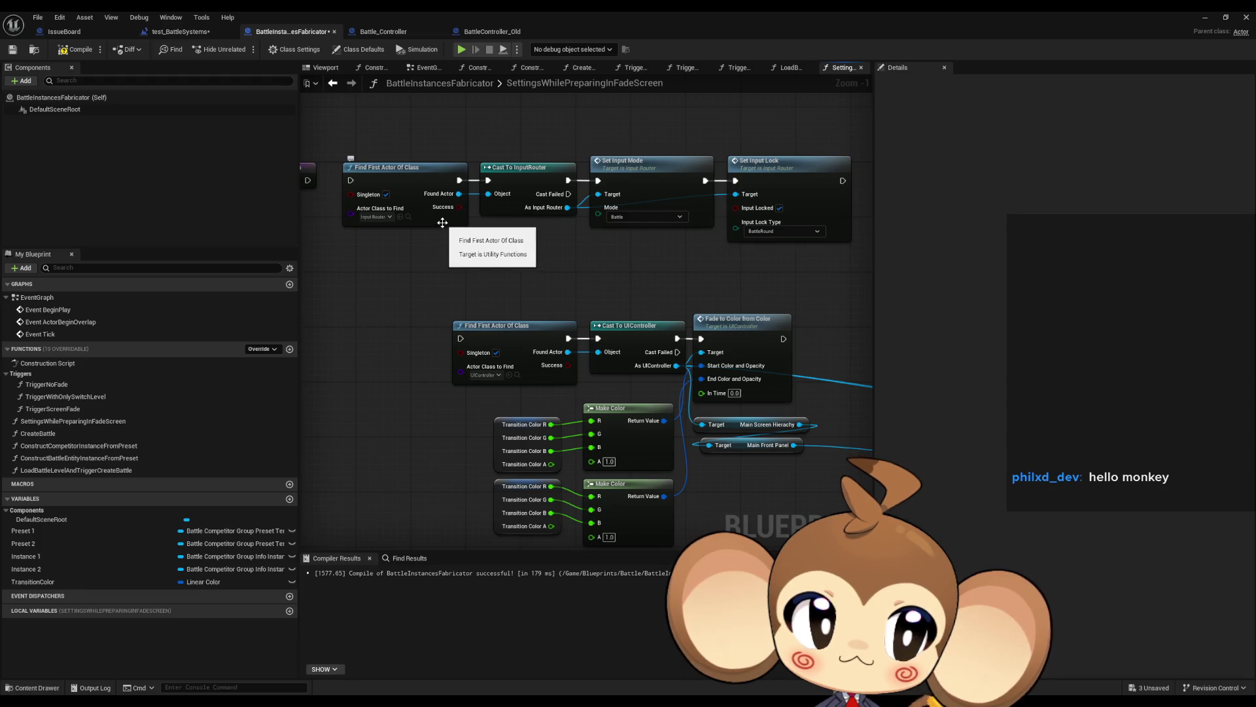
{"action": "left_click_drag", "start_coordinate": [422, 234], "coordinate": [459, 242]}
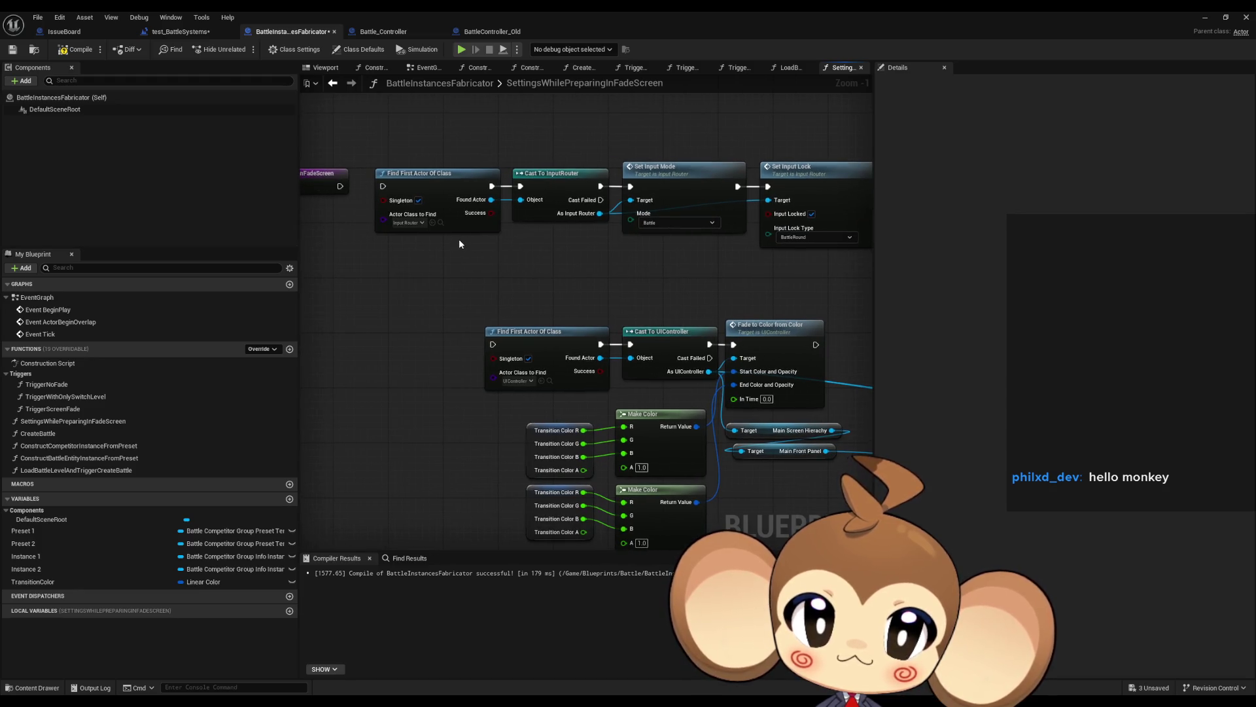
{"action": "mouse_move", "coordinate": [541, 269]}
{"action": "left_mouse_down"}
{"action": "mouse_move", "coordinate": [465, 240]}
{"action": "mouse_move", "coordinate": [649, 255]}
{"action": "left_mouse_up"}
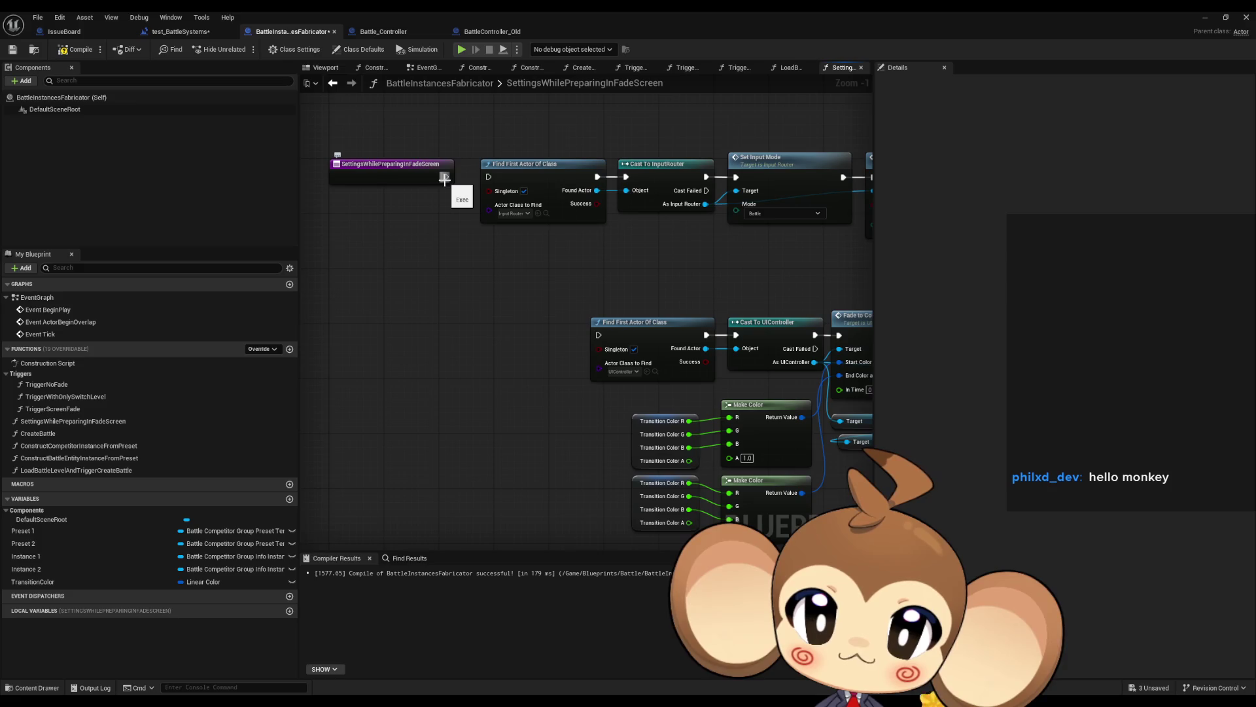
- Wire Fade to Color into Get Player Actor and Set Input Lock into Cast To UIController
{"action": "mouse_move", "coordinate": [495, 193]}
{"action": "left_mouse_down"}
{"action": "mouse_move", "coordinate": [716, 280]}
{"action": "mouse_move", "coordinate": [323, 210]}
{"action": "mouse_move", "coordinate": [555, 262]}
{"action": "mouse_move", "coordinate": [334, 232]}
{"action": "mouse_move", "coordinate": [657, 258]}
{"action": "mouse_move", "coordinate": [686, 274]}
{"action": "left_mouse_up"}
{"action": "left_click_drag", "start_coordinate": [565, 300], "coordinate": [750, 292]}
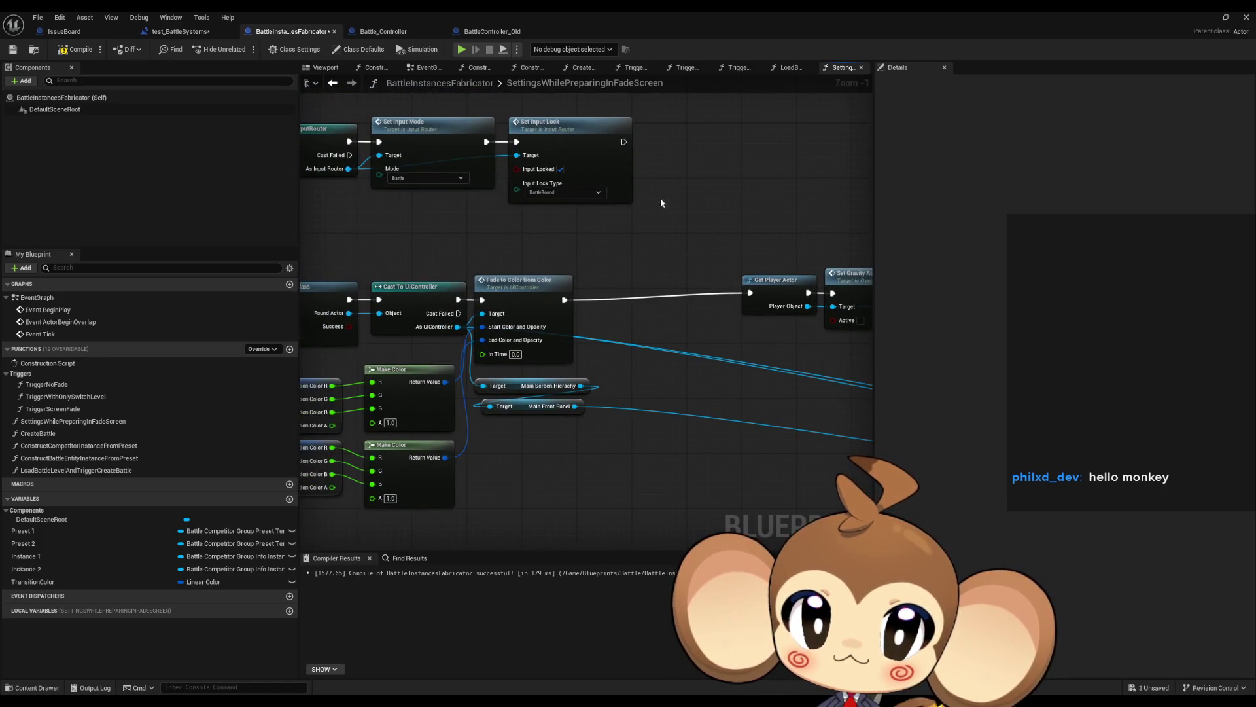
{"action": "left_click_drag", "start_coordinate": [625, 142], "coordinate": [376, 286]}
{"action": "mouse_move", "coordinate": [790, 250]}
{"action": "left_mouse_down"}
{"action": "mouse_move", "coordinate": [443, 226]}
{"action": "mouse_move", "coordinate": [638, 291]}
{"action": "left_mouse_up"}
{"action": "left_click_drag", "start_coordinate": [638, 291], "coordinate": [762, 288]}
{"action": "left_click_drag", "start_coordinate": [565, 277], "coordinate": [438, 281]}
- Set the ADD, Hidden Levels Memory and Target node group aside to the right
{"action": "left_click_drag", "start_coordinate": [517, 240], "coordinate": [272, 200]}
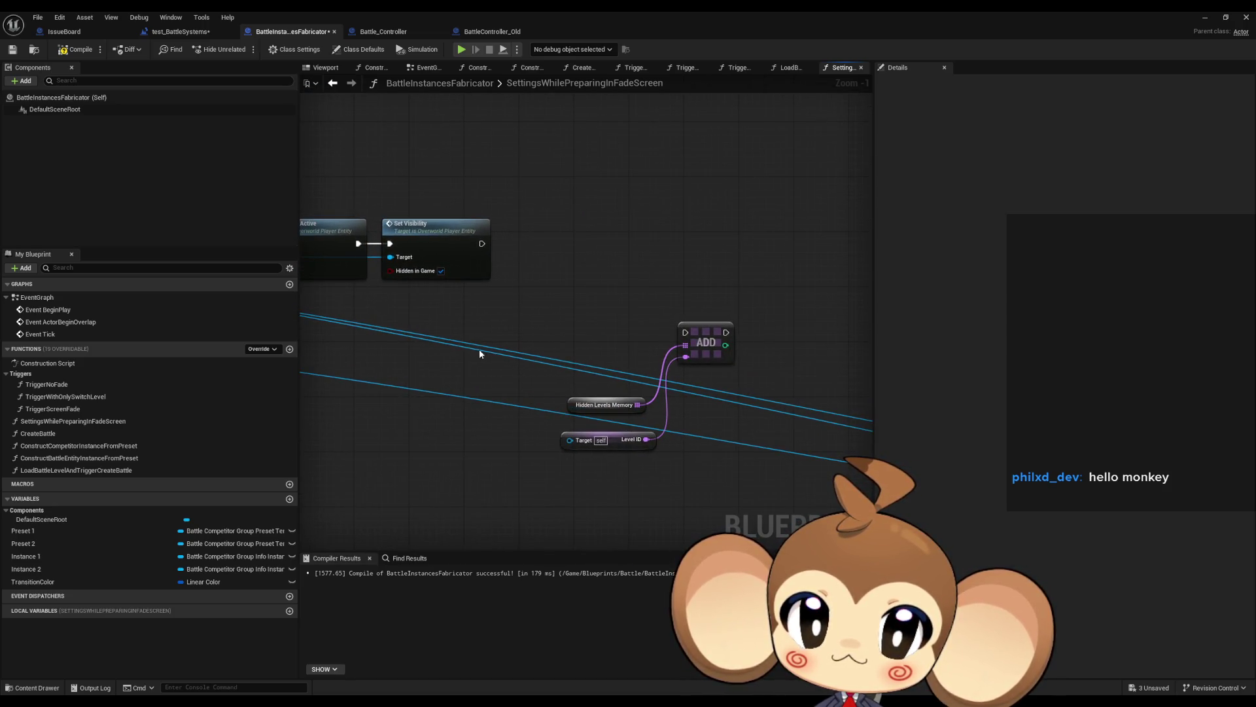
{"action": "left_click_drag", "start_coordinate": [482, 354], "coordinate": [711, 423]}
{"action": "left_click_drag", "start_coordinate": [698, 347], "coordinate": [544, 327]}
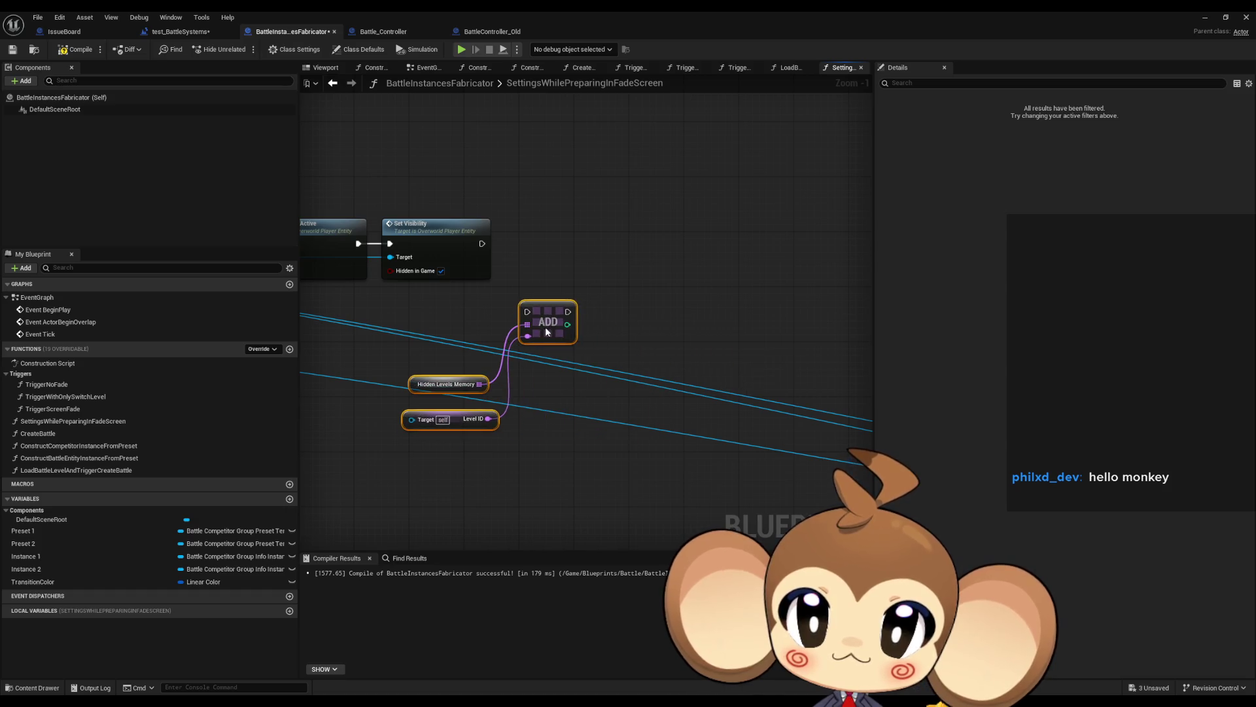
{"action": "left_click", "coordinate": [568, 270]}
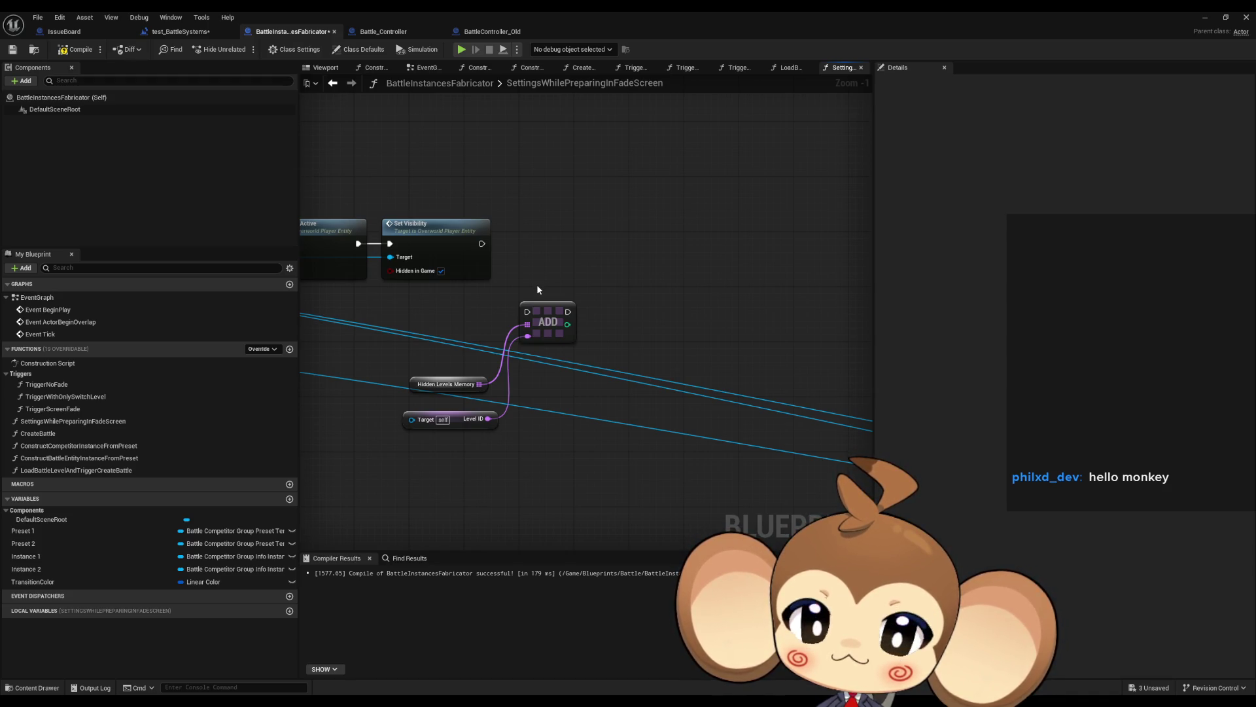
{"action": "mouse_move", "coordinate": [536, 290]}
{"action": "left_mouse_down"}
{"action": "mouse_move", "coordinate": [415, 332]}
{"action": "mouse_move", "coordinate": [402, 429]}
{"action": "left_mouse_up"}
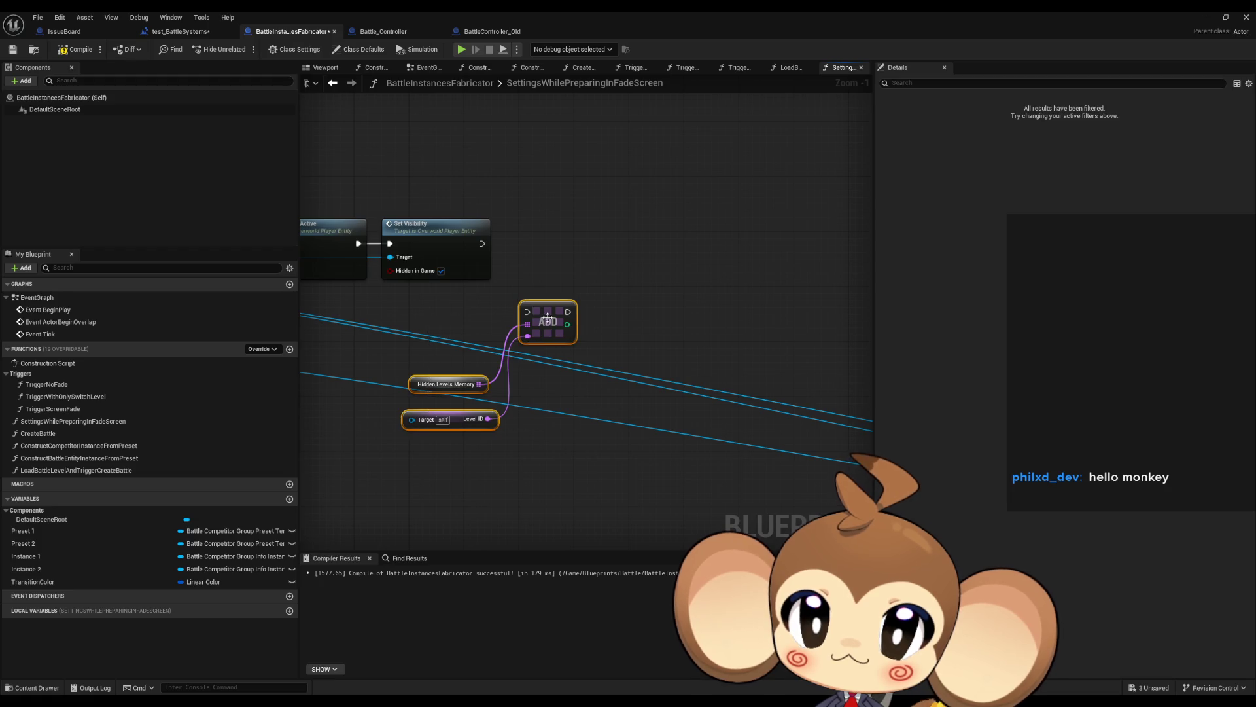
{"action": "left_click_drag", "start_coordinate": [547, 319], "coordinate": [767, 326]}
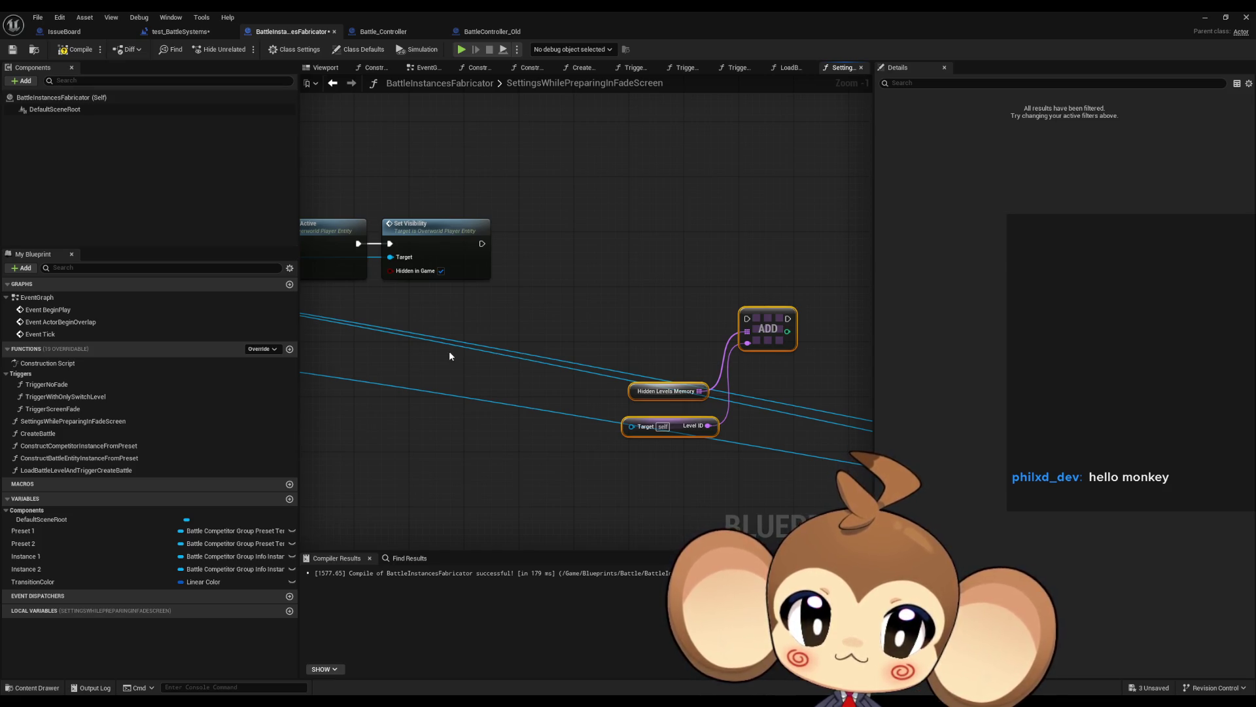
- Review BattleController_Old's Hidden Levels Memory nodes, then return to the BattleInstancesFabricator blueprint
{"action": "left_click", "coordinate": [478, 34]}
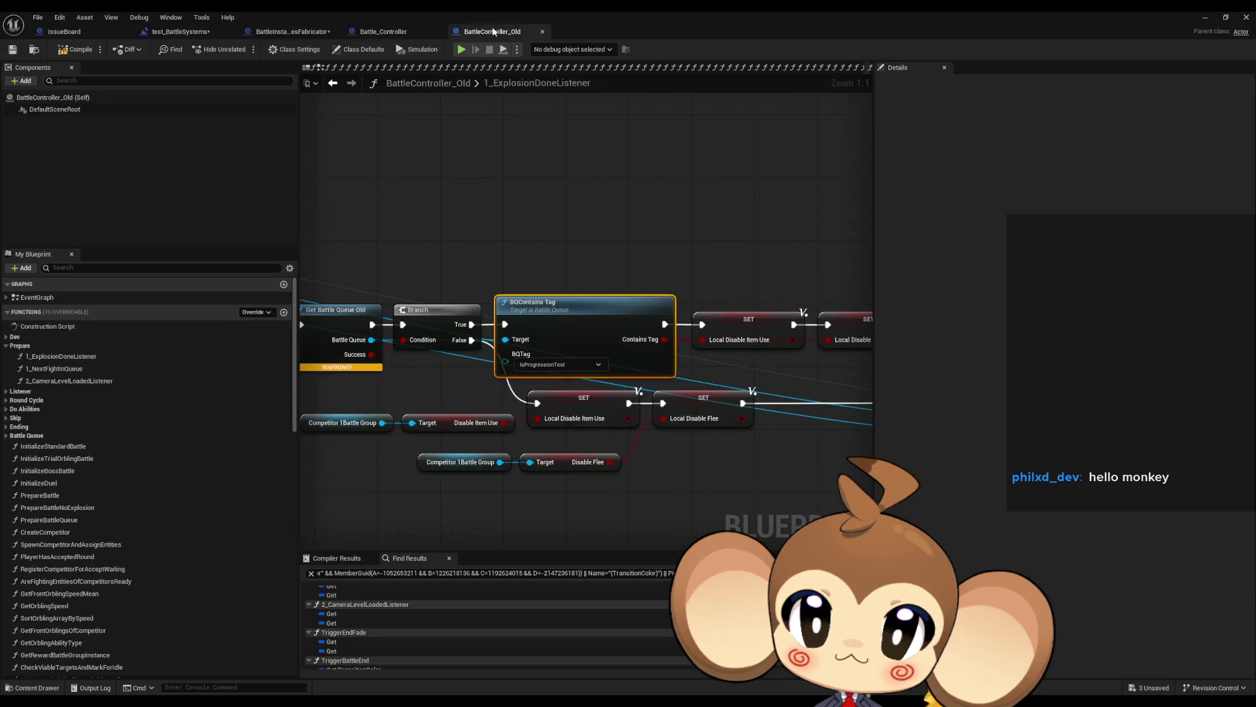
{"action": "scroll", "coordinate": [555, 214], "scroll_direction": "down", "scroll_amount": 5}
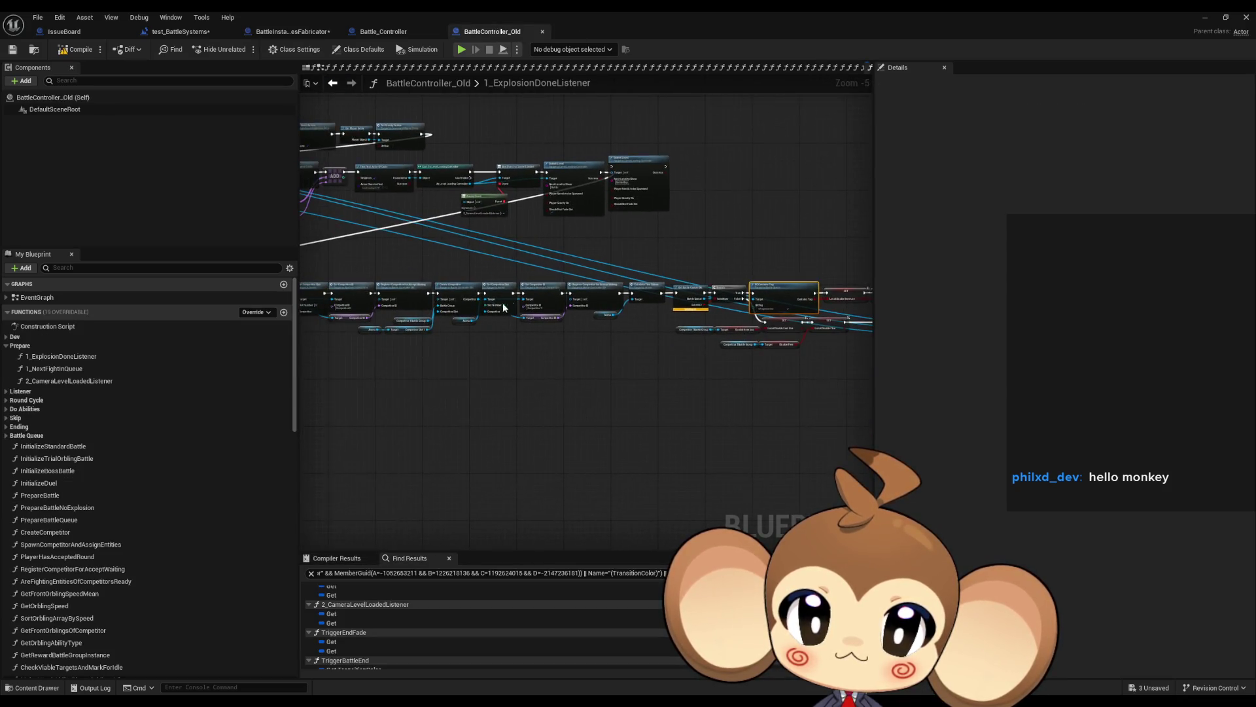
{"action": "scroll", "coordinate": [490, 320], "scroll_direction": "up", "scroll_amount": 3}
{"action": "mouse_move", "coordinate": [491, 320]}
{"action": "left_mouse_down"}
{"action": "mouse_move", "coordinate": [694, 345]}
{"action": "mouse_move", "coordinate": [521, 336]}
{"action": "mouse_move", "coordinate": [551, 300]}
{"action": "left_mouse_up"}
{"action": "scroll", "coordinate": [521, 336], "scroll_direction": "down", "scroll_amount": 1}
{"action": "scroll", "coordinate": [550, 300], "scroll_direction": "up", "scroll_amount": 3}
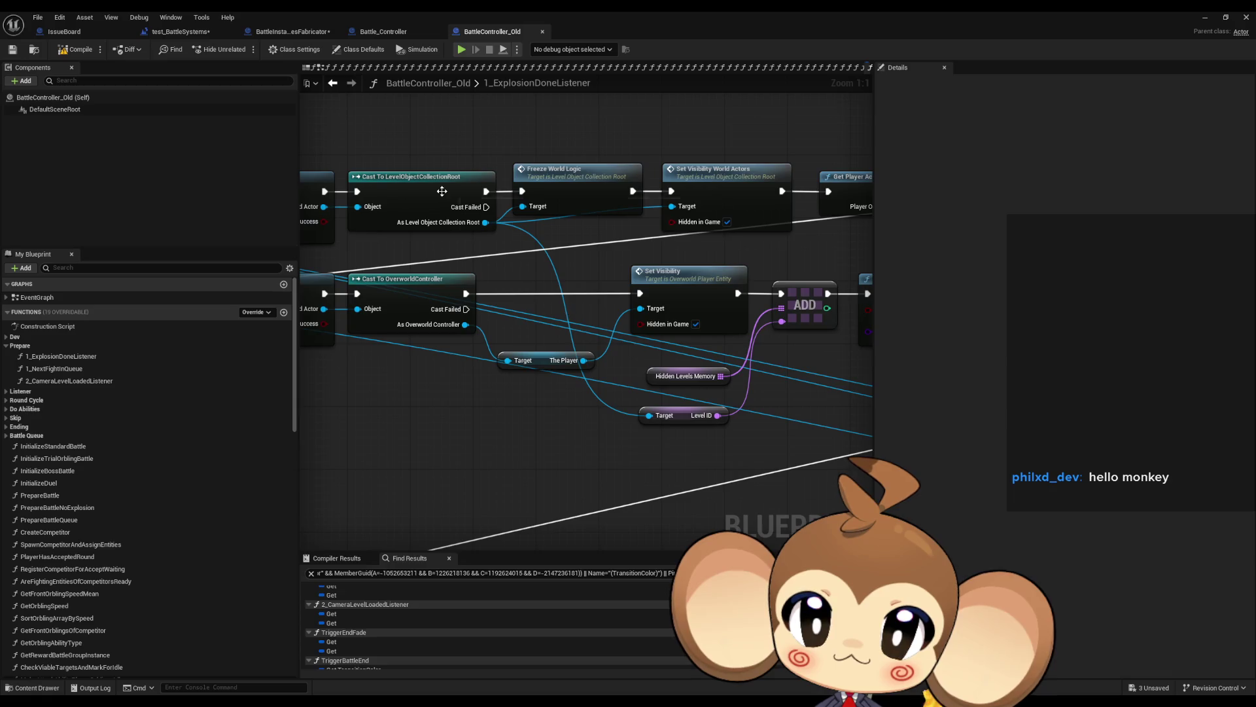
{"action": "left_click", "coordinate": [293, 32]}
- Add a Find First Actor Of Class node and a Cast To LevelObjectCollectionRoot from its Found Actor
{"action": "left_click", "coordinate": [421, 419]}
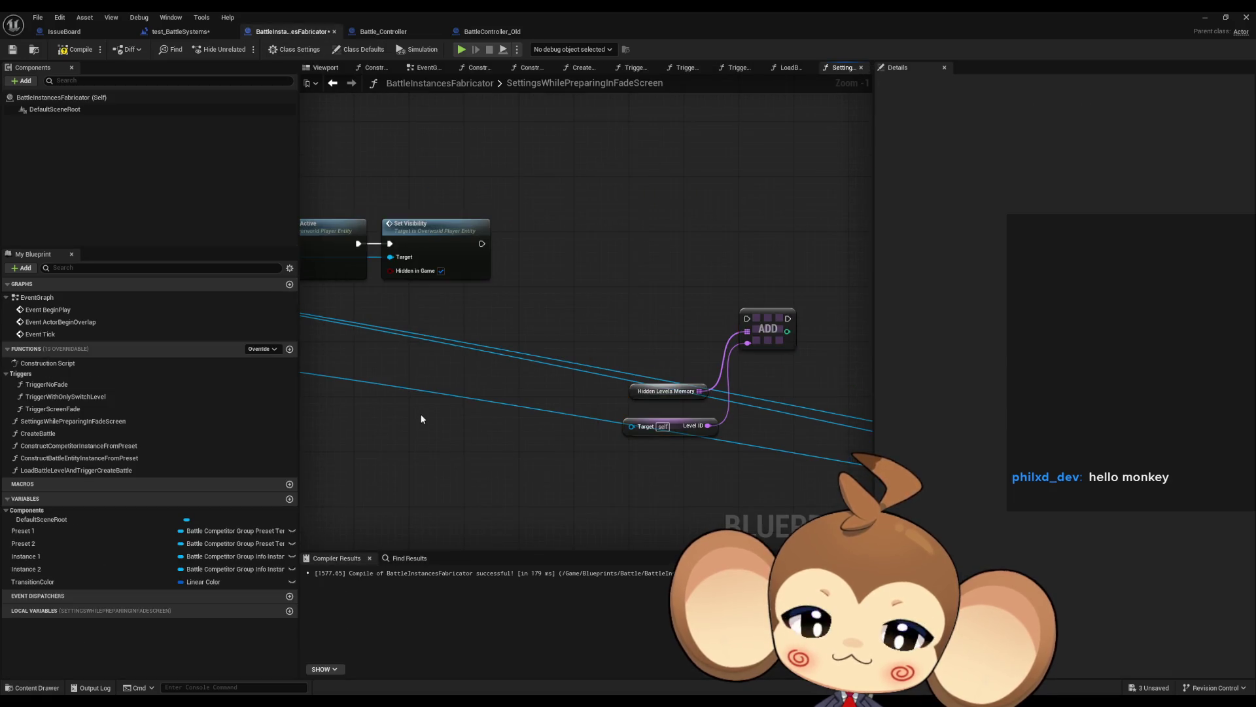
{"action": "right_click", "coordinate": [421, 419]}
{"action": "type", "text": "finf fir"}
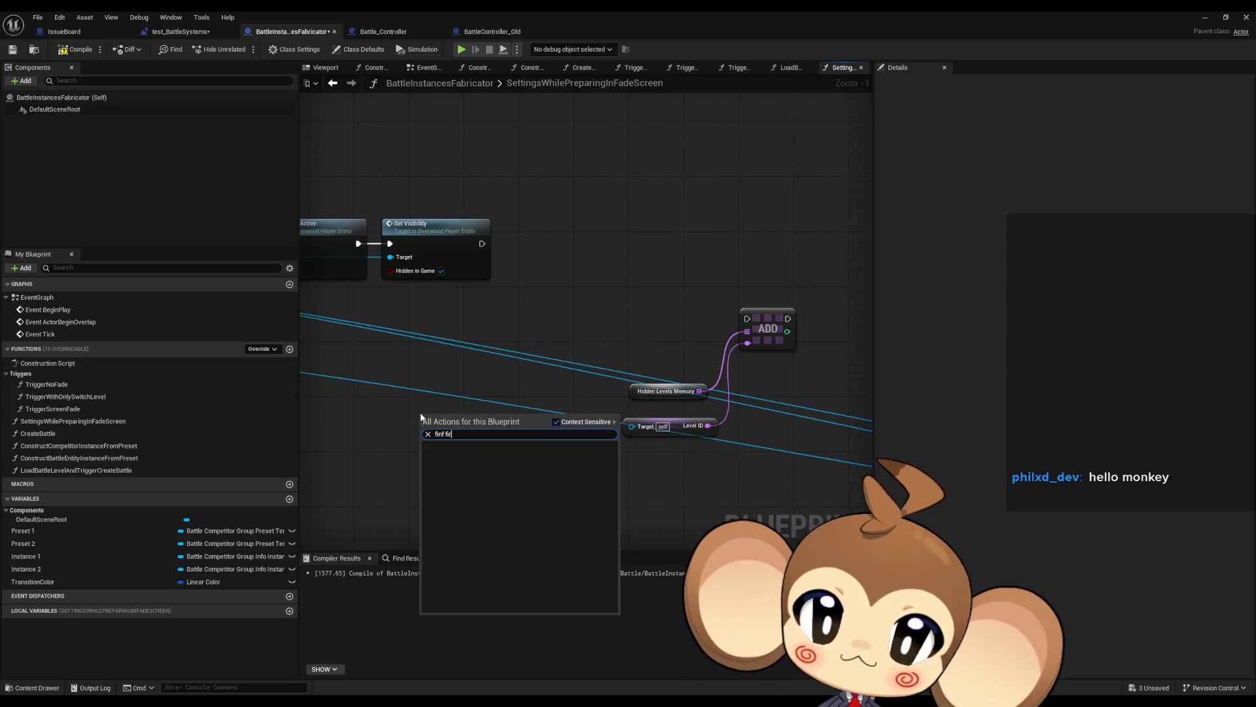
{"action": "key", "text": "BackSpace"}
{"action": "key", "text": "BackSpace"}
{"action": "key", "text": "BackSpace"}
{"action": "type", "text": "d first"}
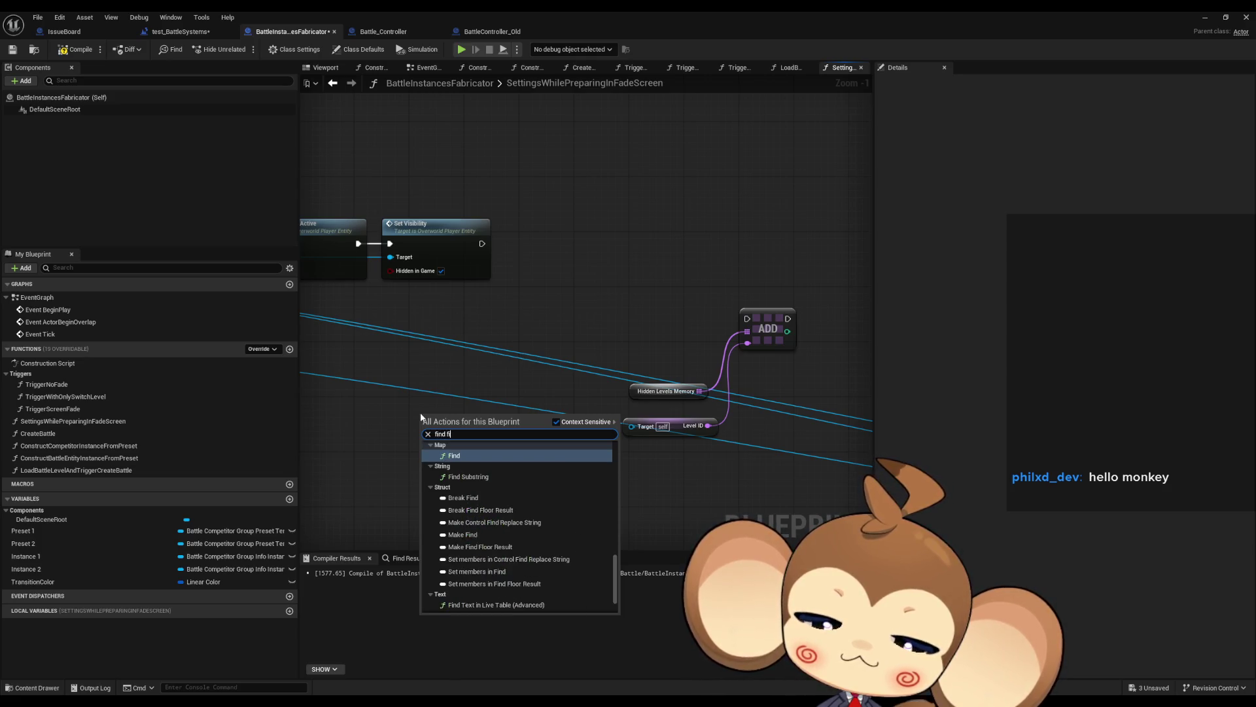
{"action": "left_click_drag", "start_coordinate": [533, 443], "coordinate": [575, 484]}
{"action": "type", "text": "cast"}
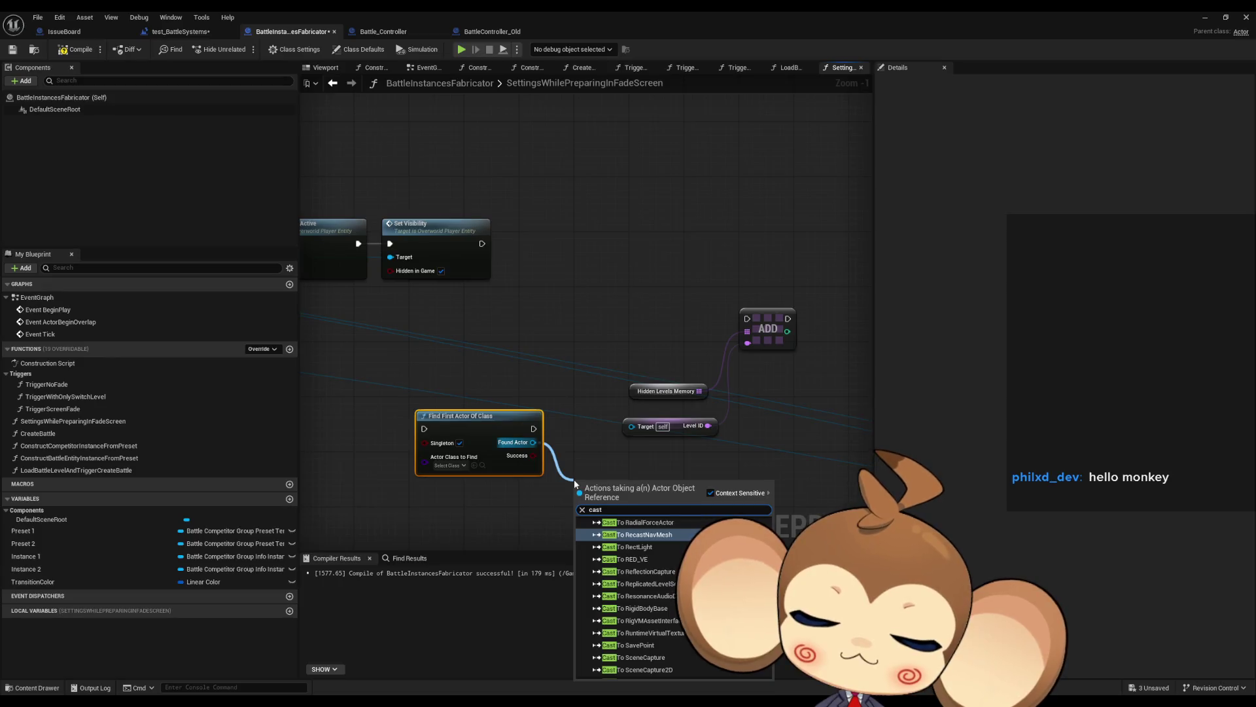
{"action": "type", "text": " level"}
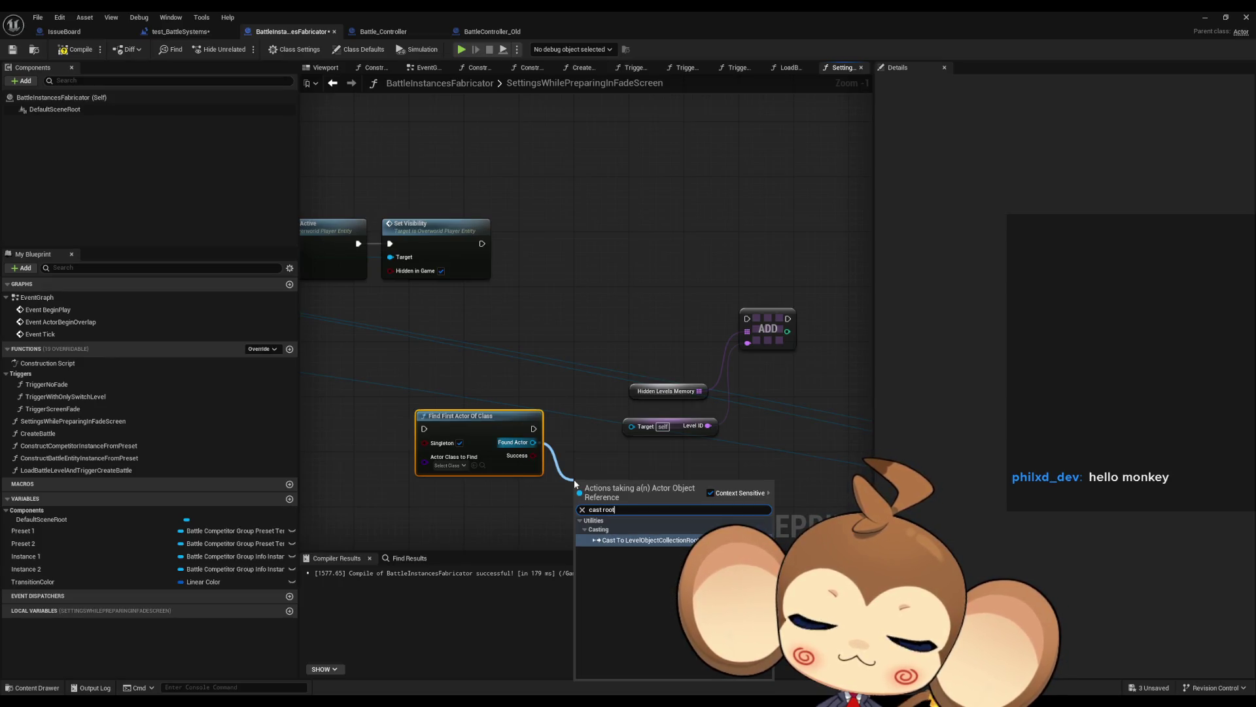
{"action": "key", "text": "Return"}
- Set Find First Actor's class to LevelObjectCollectionRoot and place both nodes after Set Visibility
{"action": "left_click", "coordinate": [451, 465]}
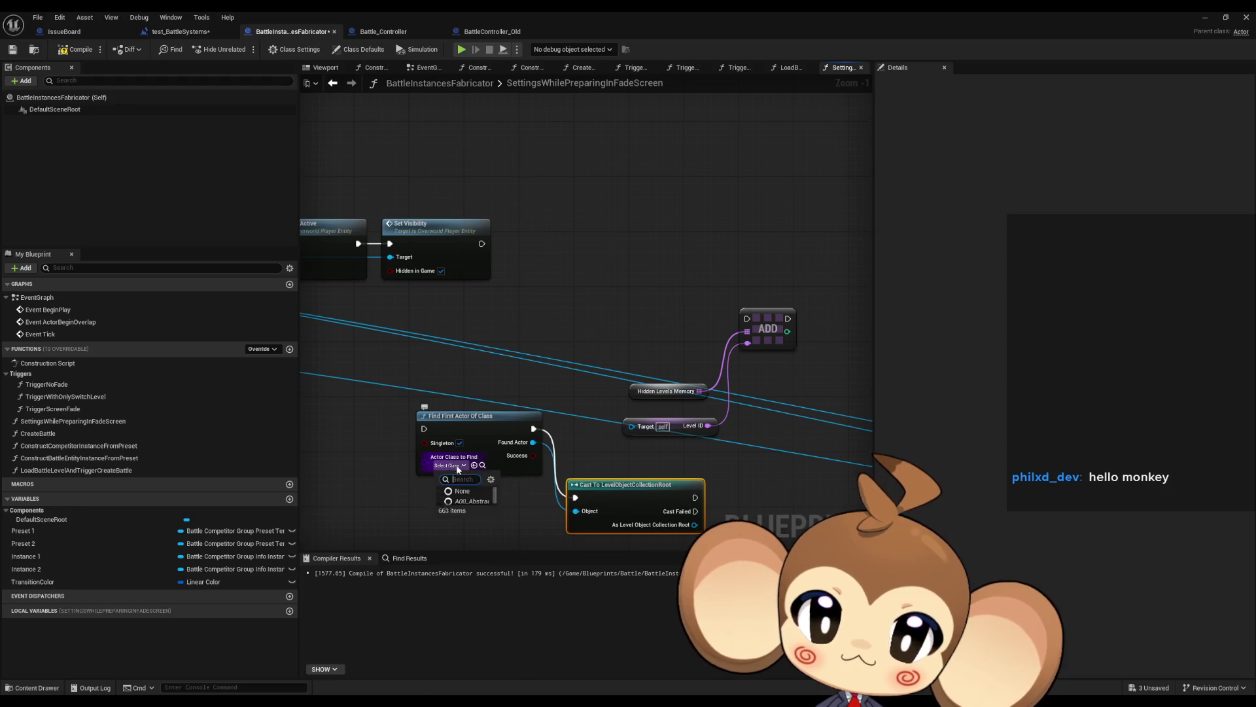
{"action": "type", "text": "root"}
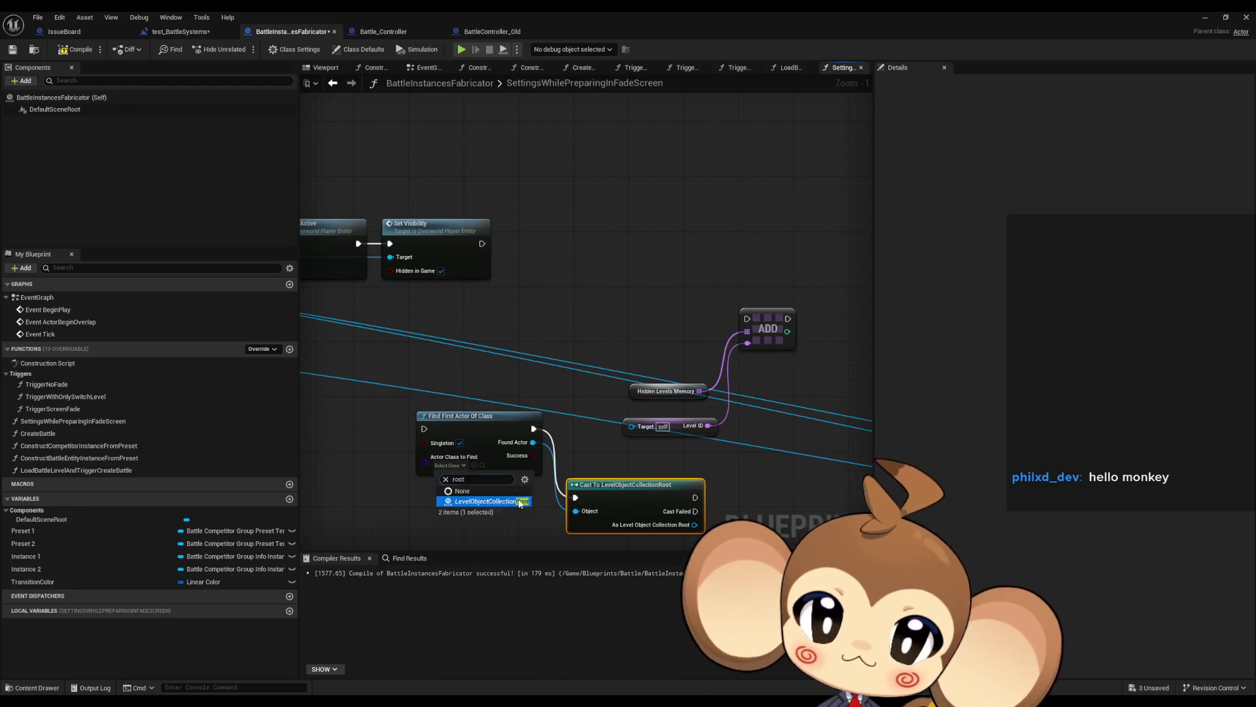
{"action": "left_click", "coordinate": [484, 501]}
{"action": "left_click_drag", "start_coordinate": [632, 485], "coordinate": [632, 424]}
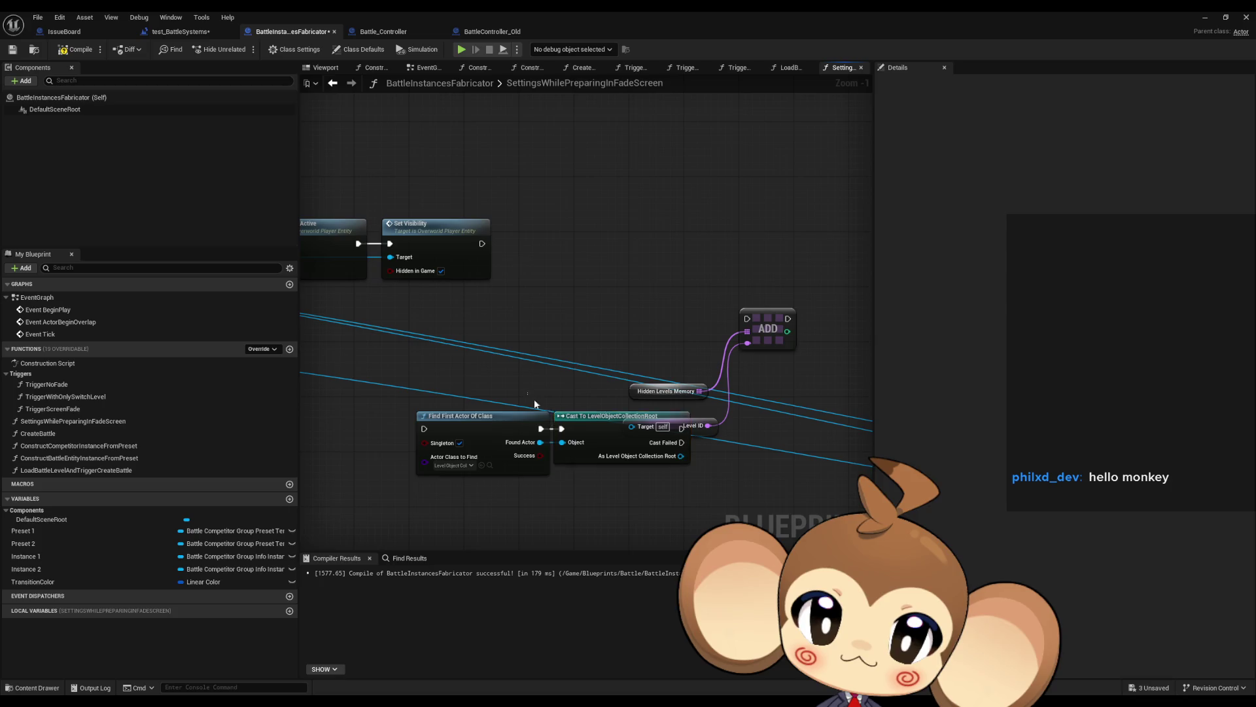
{"action": "left_click_drag", "start_coordinate": [534, 399], "coordinate": [609, 444]}
{"action": "mouse_move", "coordinate": [594, 429]}
{"action": "left_mouse_down"}
{"action": "mouse_move", "coordinate": [662, 231]}
{"action": "mouse_move", "coordinate": [688, 241]}
{"action": "left_mouse_up"}
{"action": "left_click", "coordinate": [673, 236]}
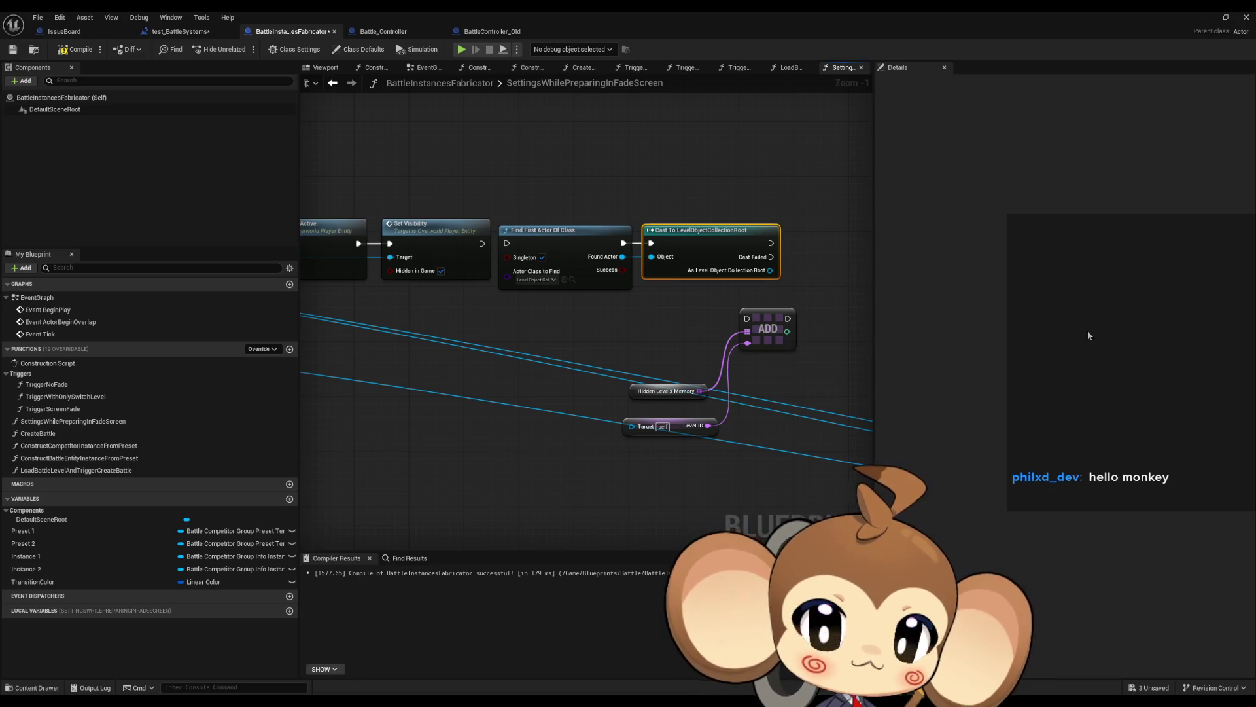
- Connect the cast's LevelObjectCollectionRoot result to the Level ID target
{"action": "left_click", "coordinate": [569, 393]}
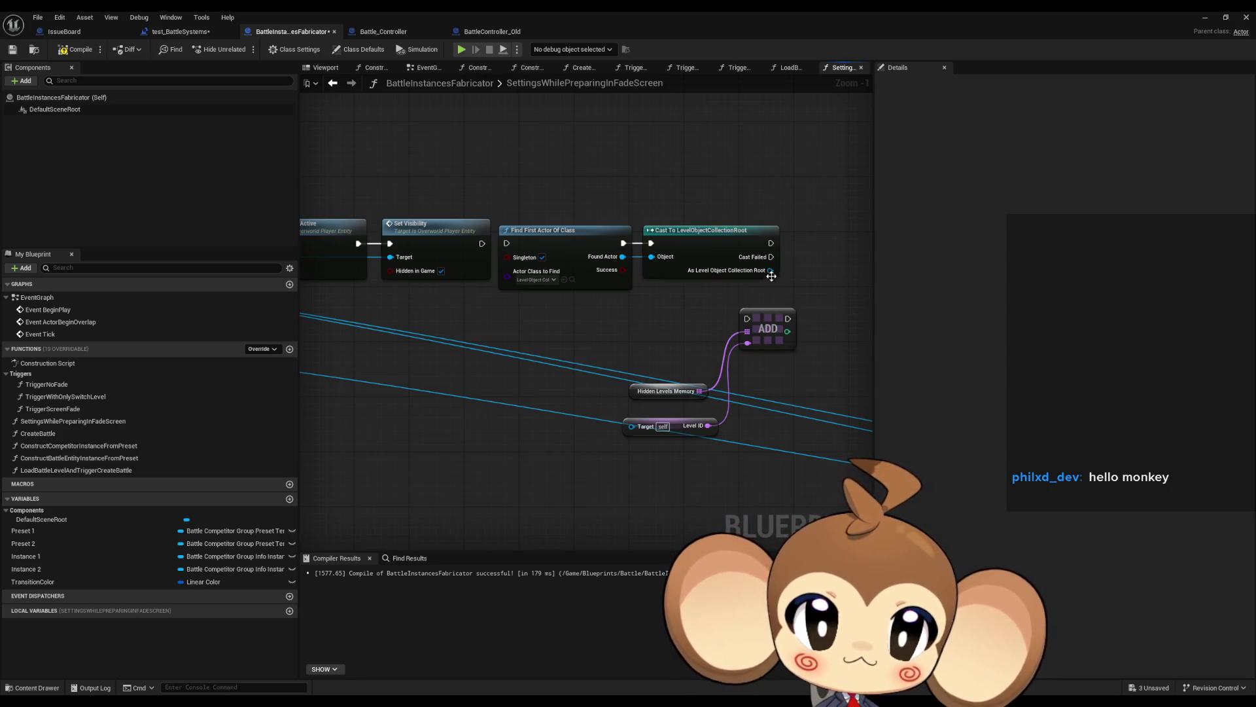
{"action": "mouse_move", "coordinate": [771, 276]}
{"action": "left_mouse_down"}
{"action": "mouse_move", "coordinate": [738, 330]}
{"action": "mouse_move", "coordinate": [632, 426]}
{"action": "left_mouse_up"}
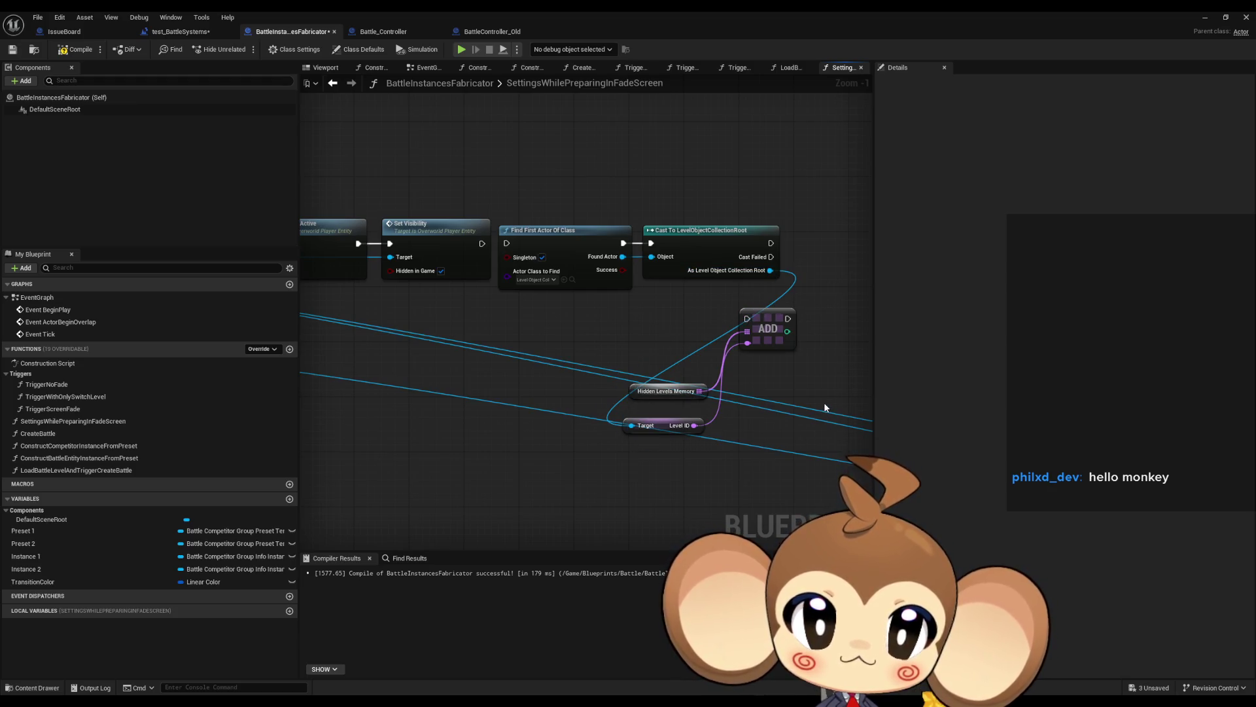
{"action": "left_click_drag", "start_coordinate": [824, 407], "coordinate": [681, 415]}
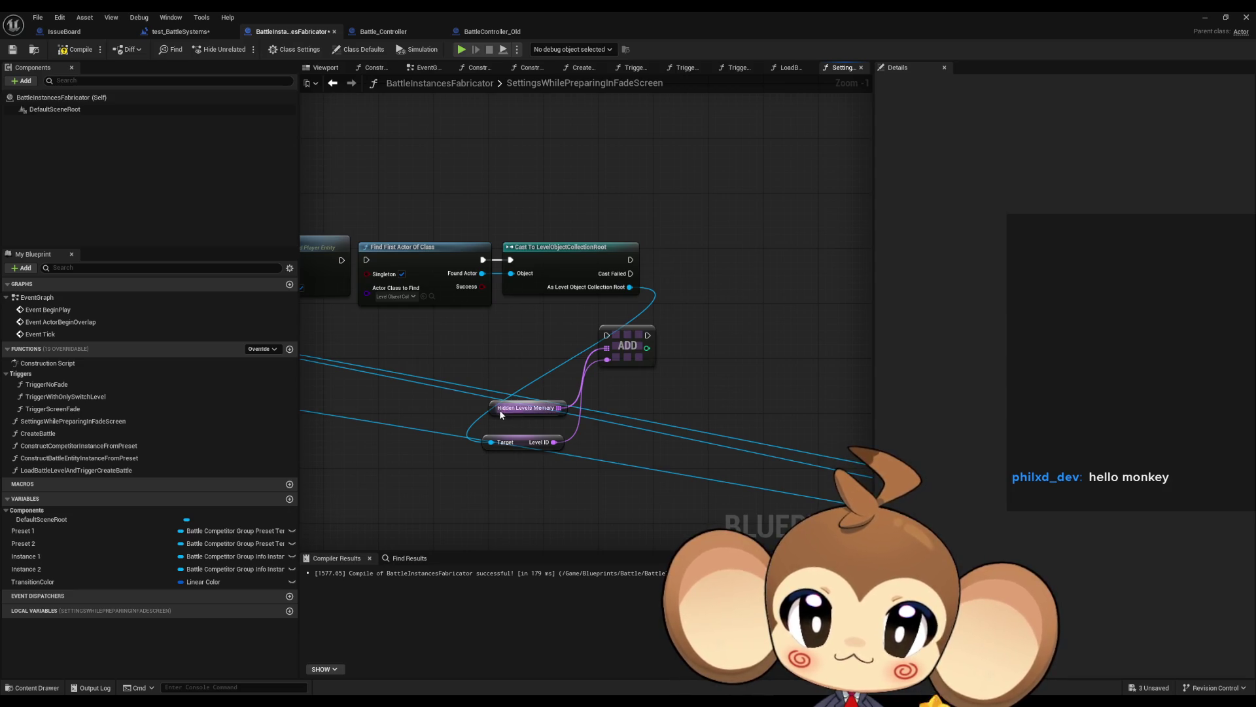
- Create the HiddenLevelsMemory variable and move the ADD group up beside the cast
{"action": "right_click", "coordinate": [492, 411]}
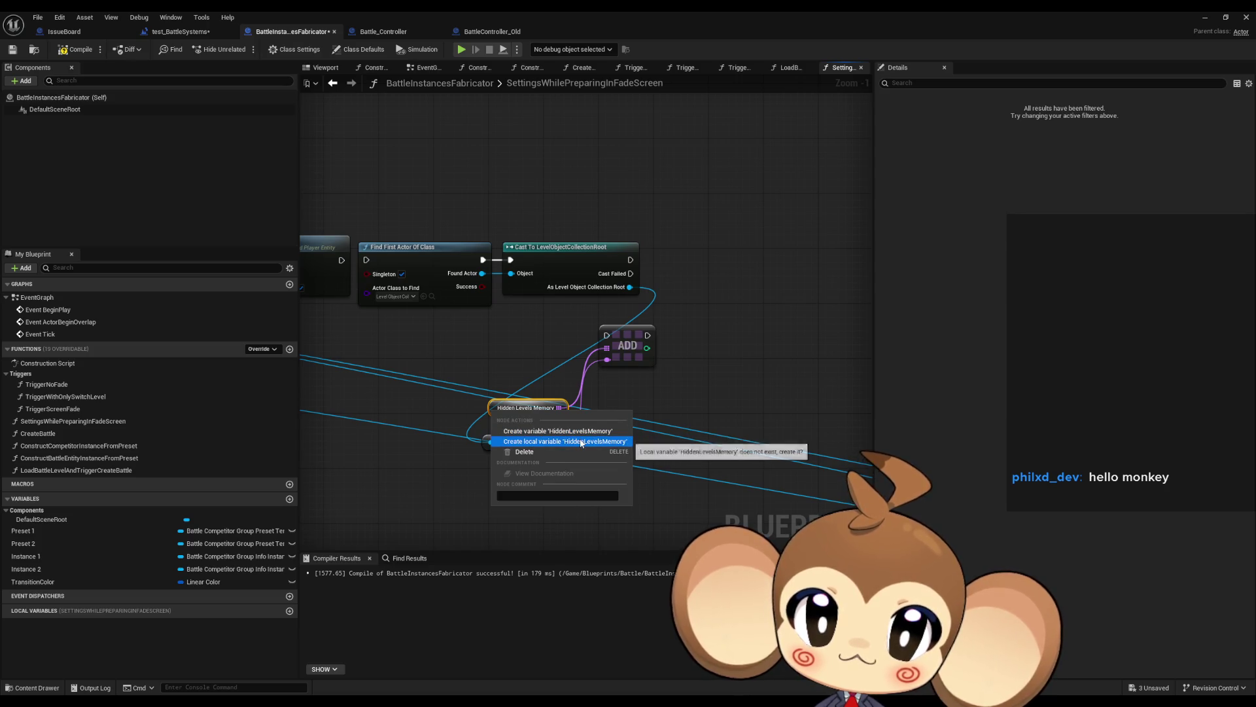
{"action": "left_click", "coordinate": [577, 432]}
{"action": "left_click_drag", "start_coordinate": [435, 328], "coordinate": [659, 469]}
{"action": "left_click_drag", "start_coordinate": [618, 331], "coordinate": [715, 275]}
{"action": "left_click_drag", "start_coordinate": [575, 335], "coordinate": [754, 414]}
{"action": "mouse_move", "coordinate": [725, 282]}
{"action": "left_mouse_down"}
{"action": "mouse_move", "coordinate": [699, 261]}
{"action": "mouse_move", "coordinate": [632, 260]}
{"action": "left_mouse_up"}
- Wire the cast's execution output into the ADD node, keeping the memory getter beneath
{"action": "mouse_move", "coordinate": [604, 357]}
{"action": "left_mouse_down"}
{"action": "mouse_move", "coordinate": [597, 370]}
{"action": "mouse_move", "coordinate": [589, 343]}
{"action": "mouse_move", "coordinate": [636, 333]}
{"action": "left_mouse_up"}
{"action": "left_click", "coordinate": [601, 382], "text": "ctrl"}
{"action": "left_click", "coordinate": [620, 364]}
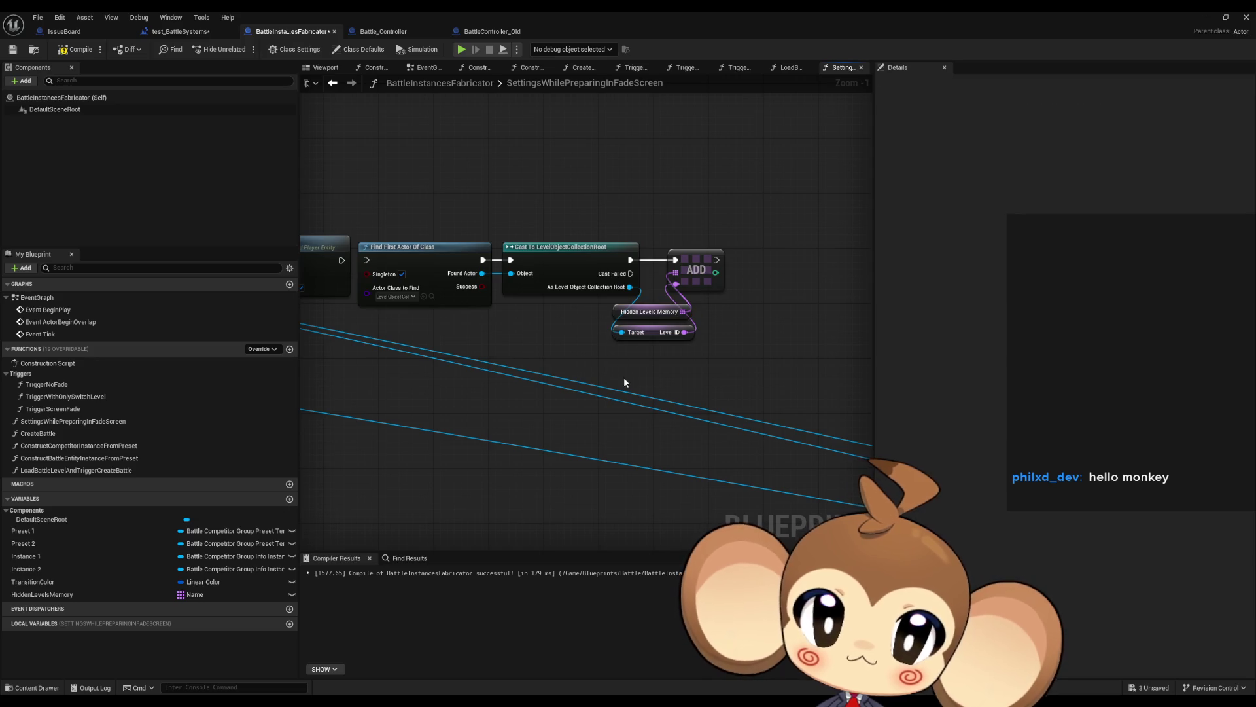
{"action": "scroll", "coordinate": [621, 376], "scroll_direction": "down", "scroll_amount": 3}
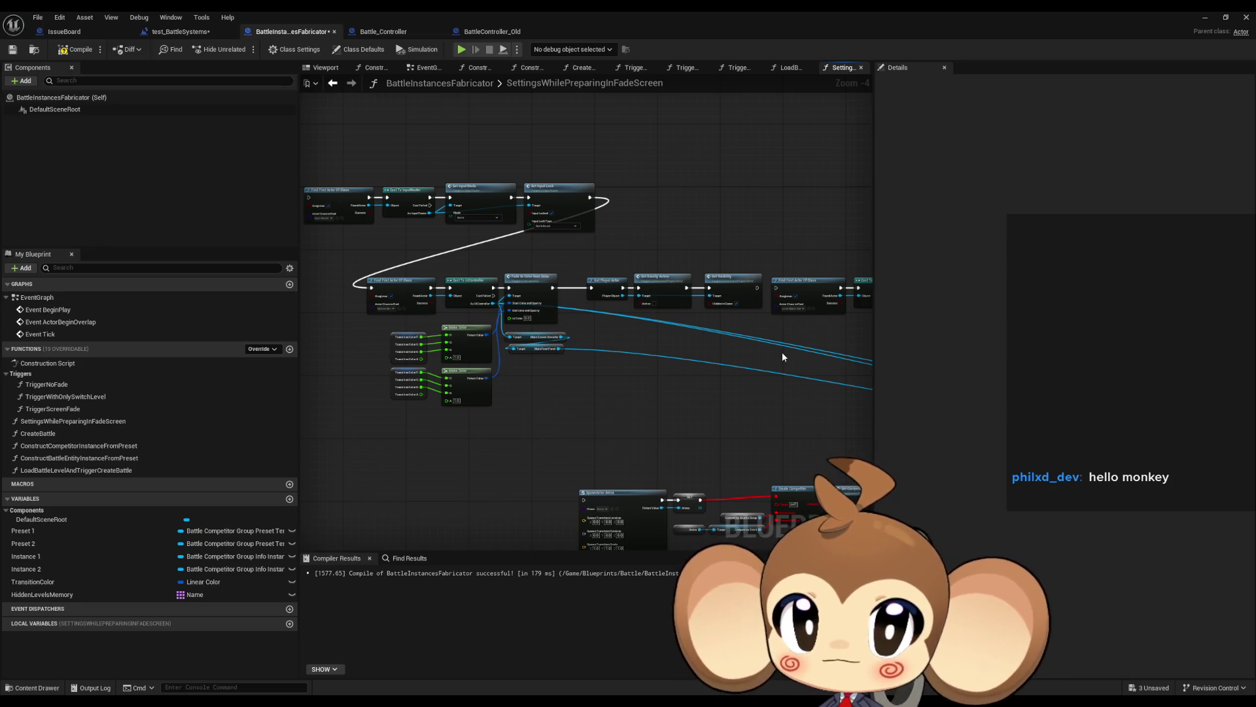
{"action": "left_click_drag", "start_coordinate": [720, 359], "coordinate": [873, 387]}
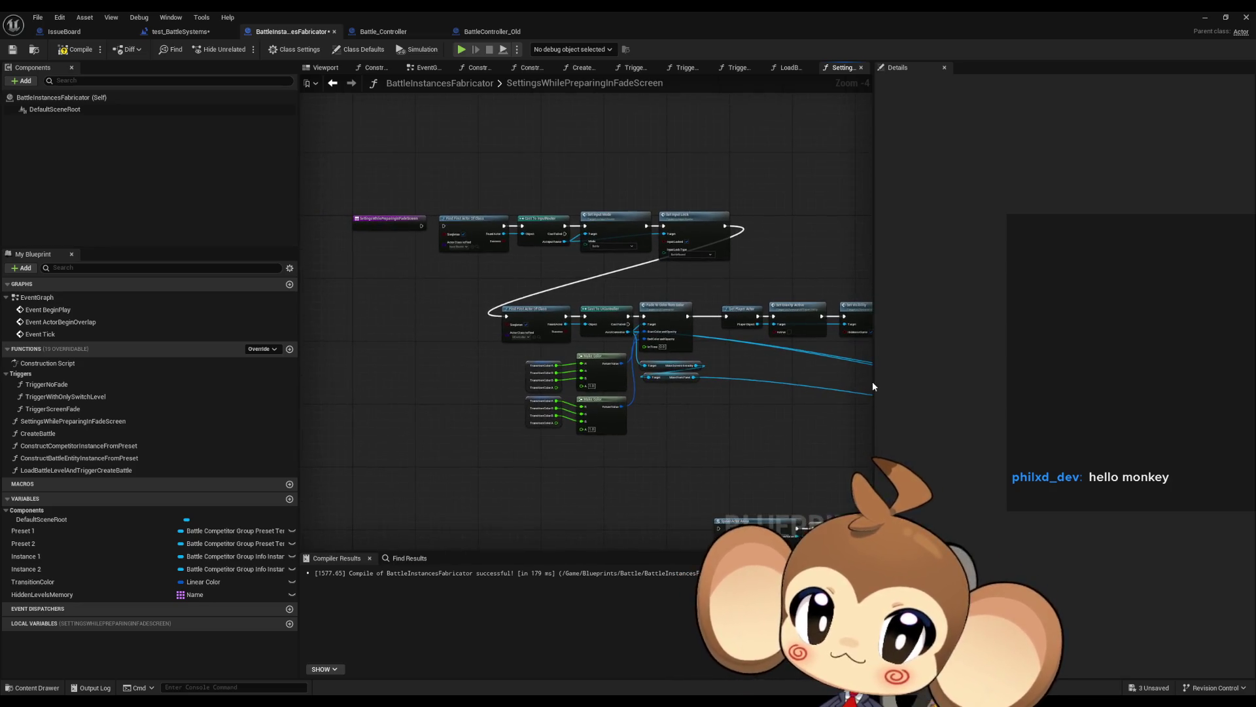
{"action": "scroll", "coordinate": [850, 384], "scroll_direction": "up", "scroll_amount": 4}
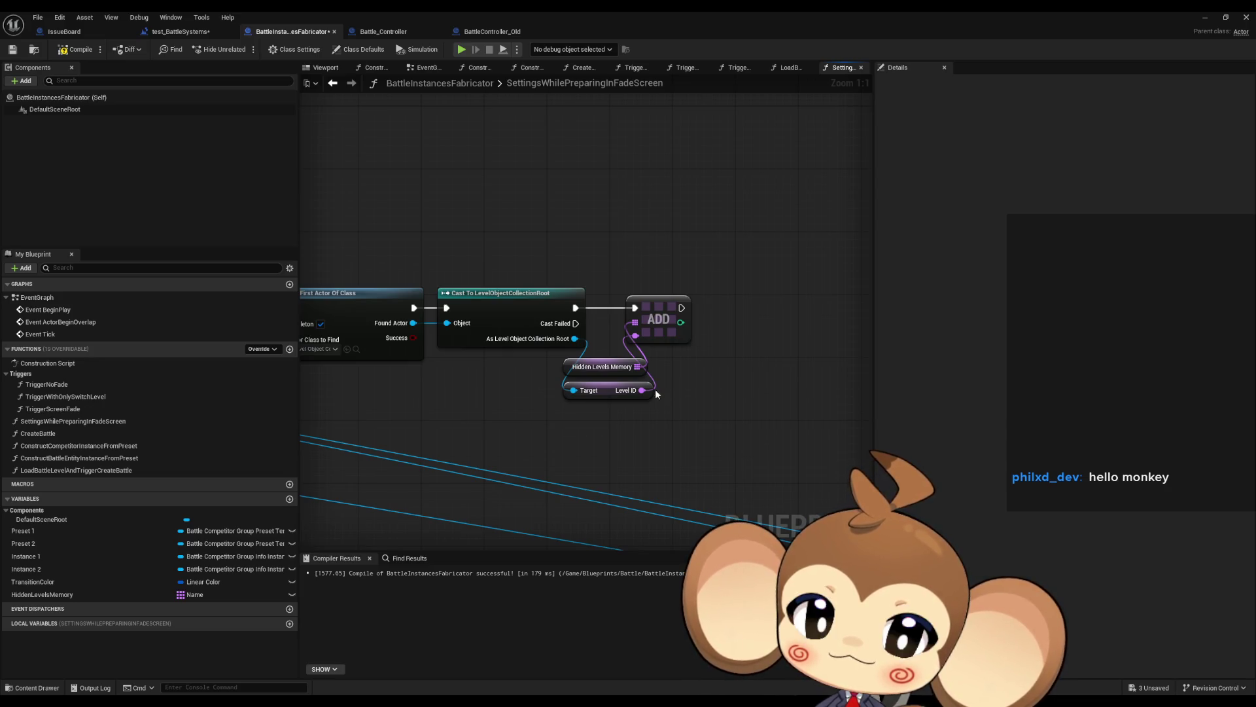
{"action": "left_click_drag", "start_coordinate": [575, 323], "coordinate": [640, 443]}
{"action": "type", "text": "print"}
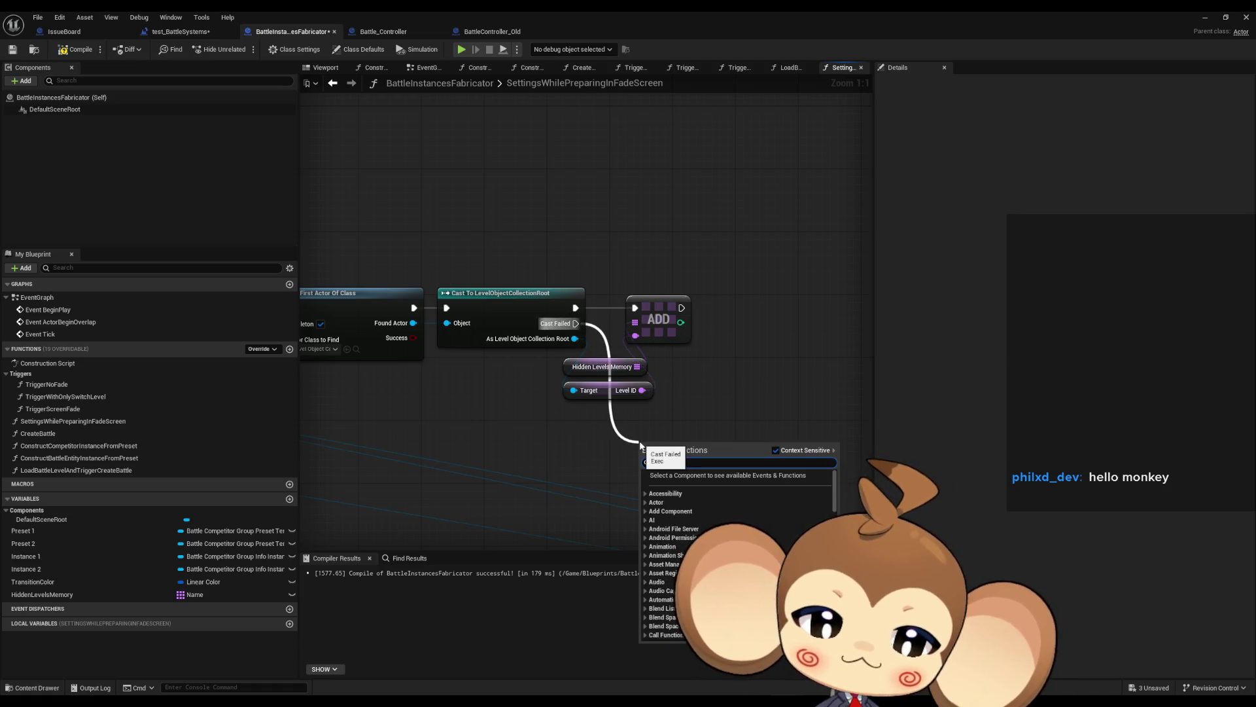
{"action": "key", "text": "Return"}
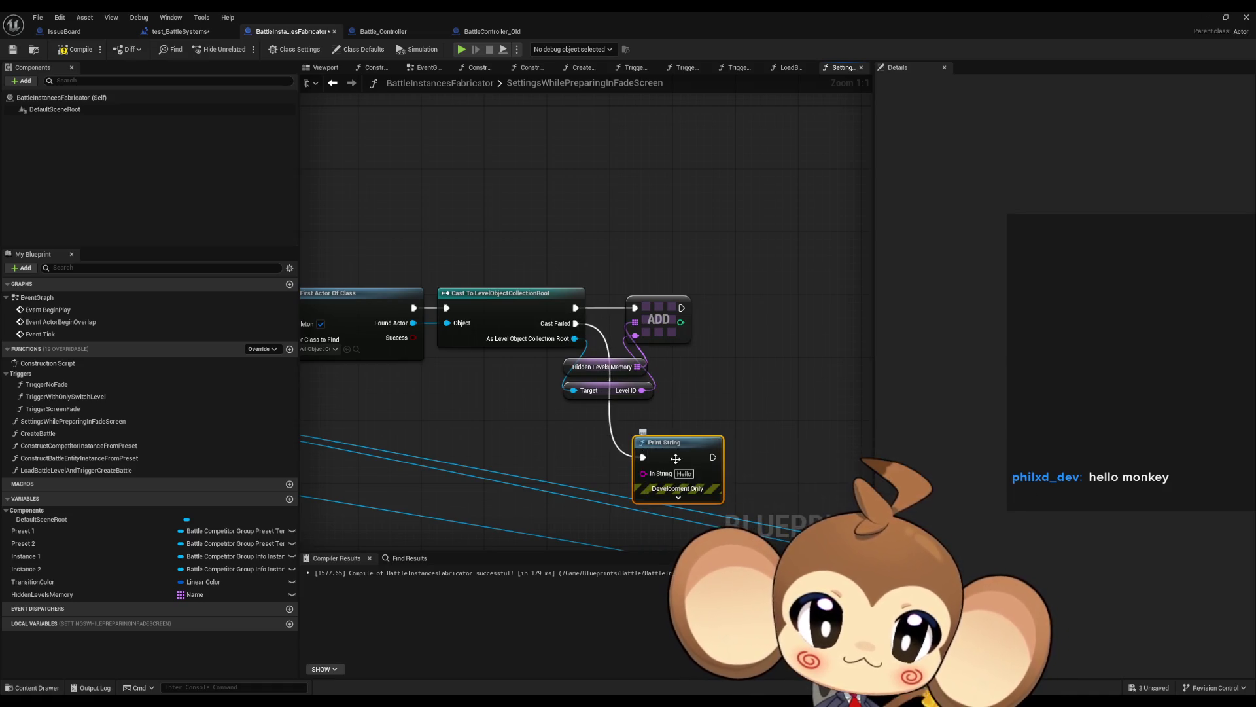
{"action": "type", "text": "E"}
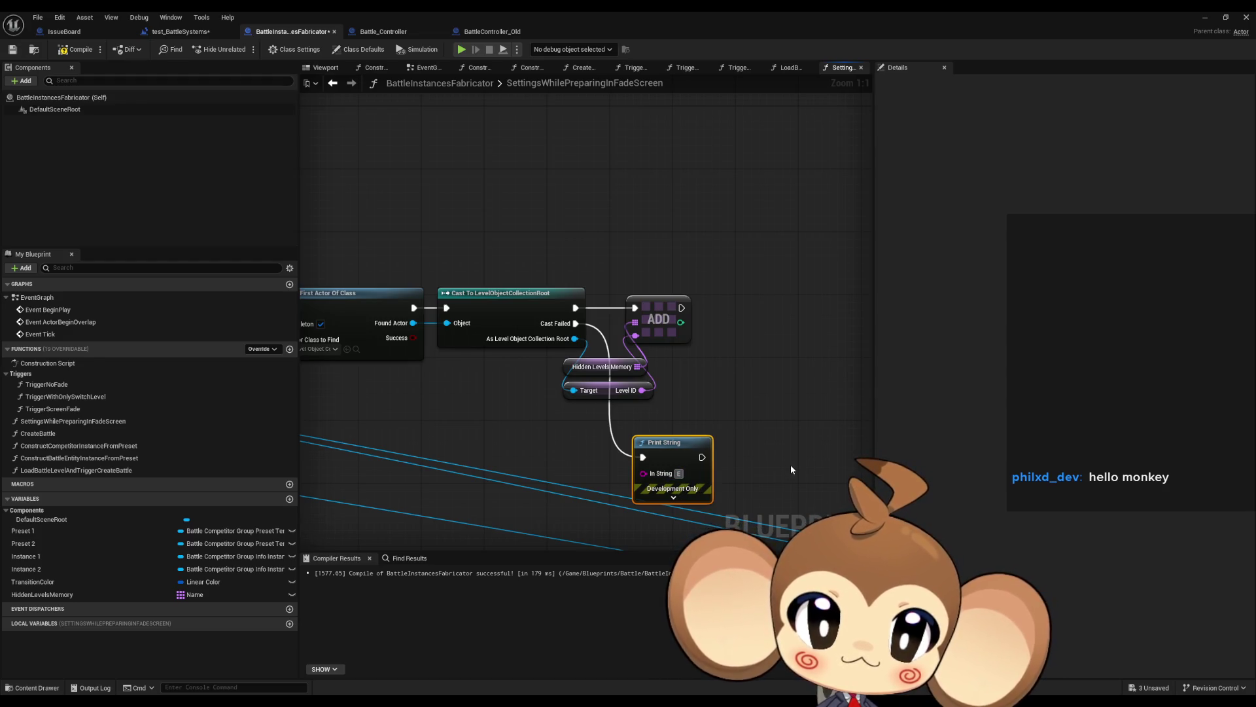
{"action": "type", "text": "rror:"}
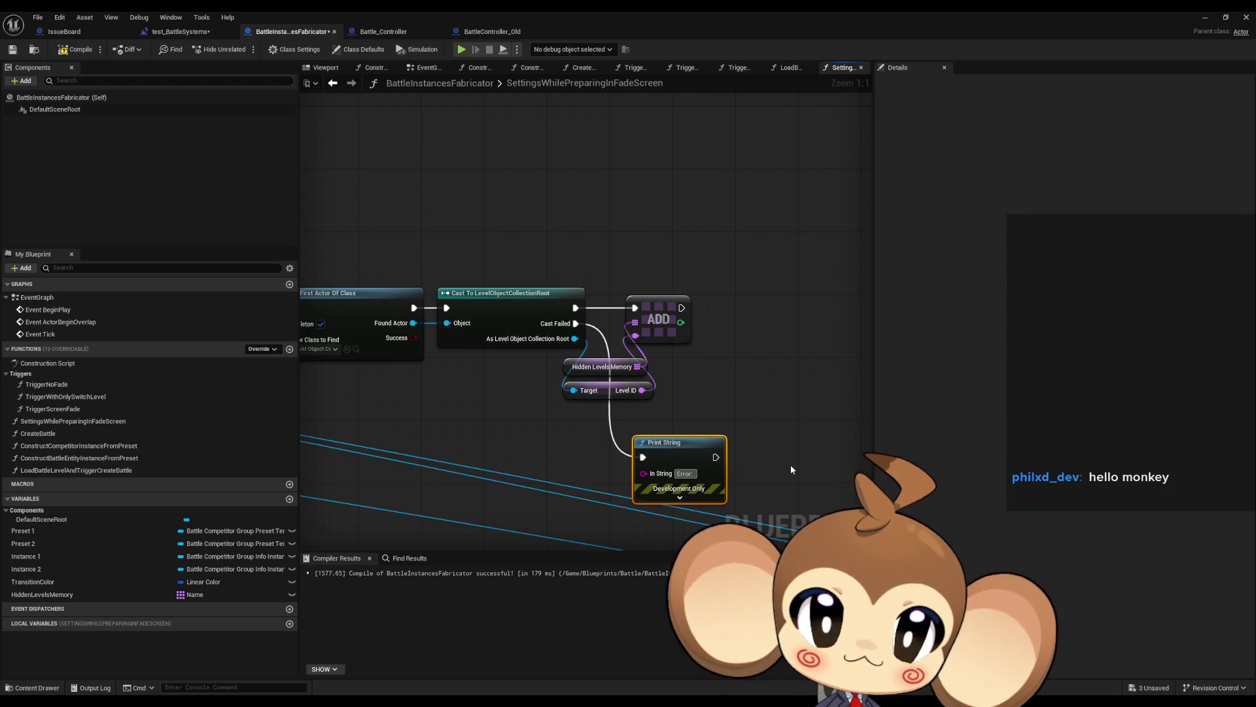
{"action": "key", "text": "Delete"}
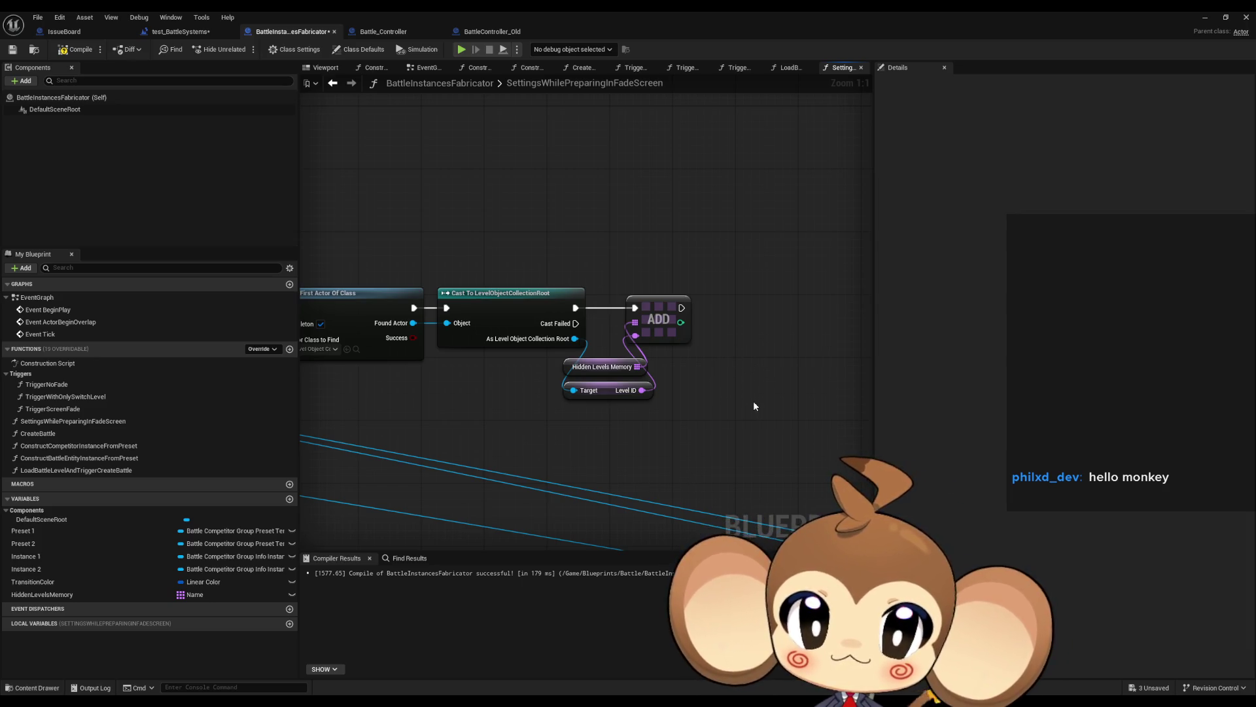
{"action": "scroll", "coordinate": [737, 401], "scroll_direction": "down", "scroll_amount": 4}
{"action": "left_click_drag", "start_coordinate": [736, 396], "coordinate": [818, 390]}
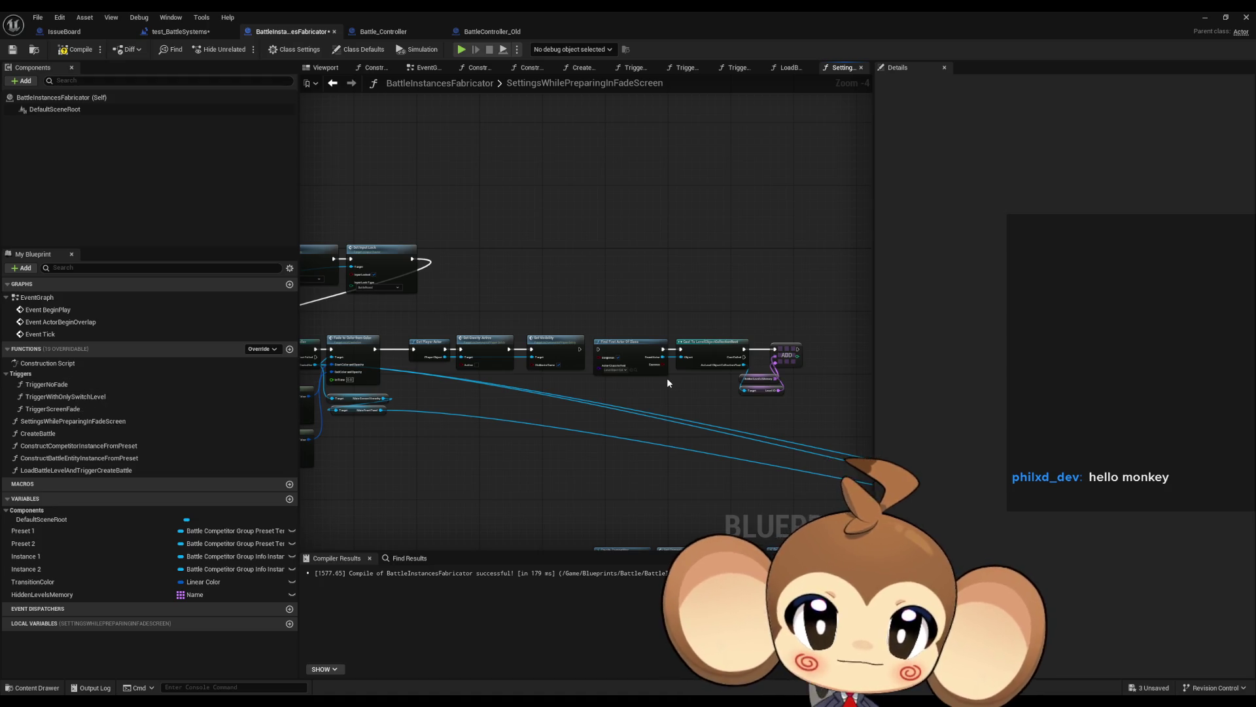
- Append '_DangerousBecauseHiddenLevelArray' to the TriggerNoFade function's name in My Blueprint
{"action": "left_click", "coordinate": [90, 385]}
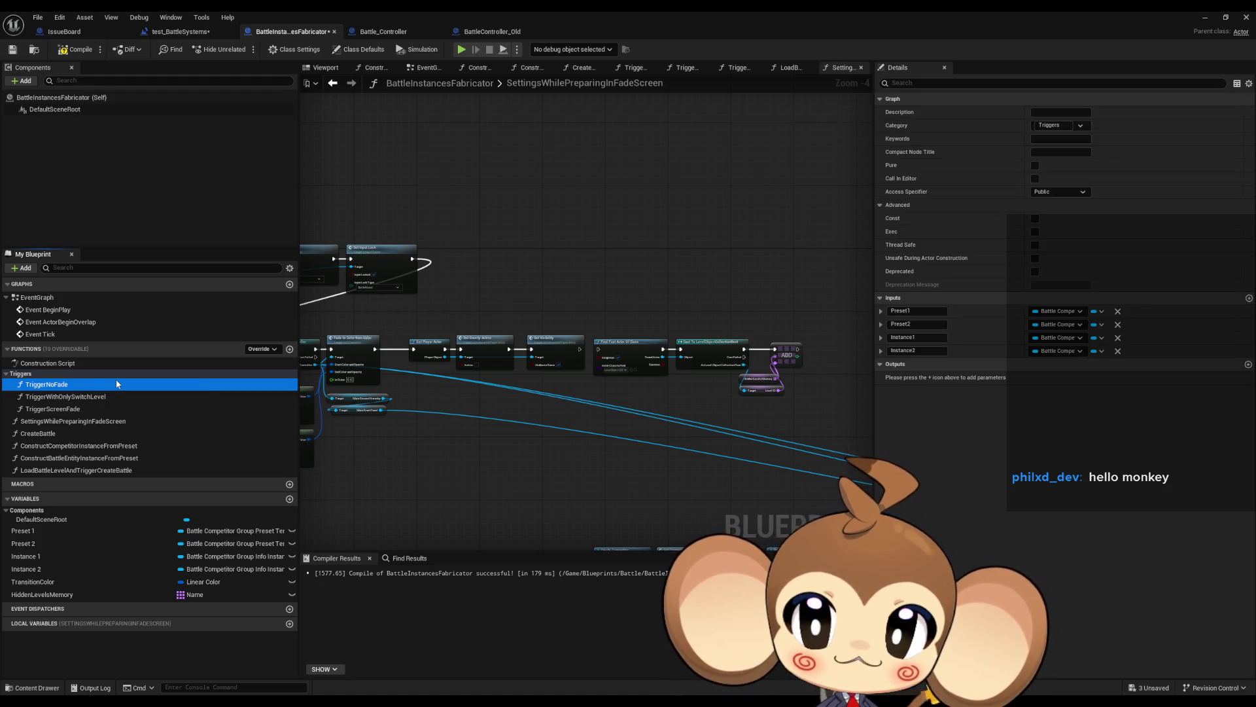
{"action": "left_click", "coordinate": [118, 385]}
{"action": "key", "text": "End"}
{"action": "type", "text": "_"}
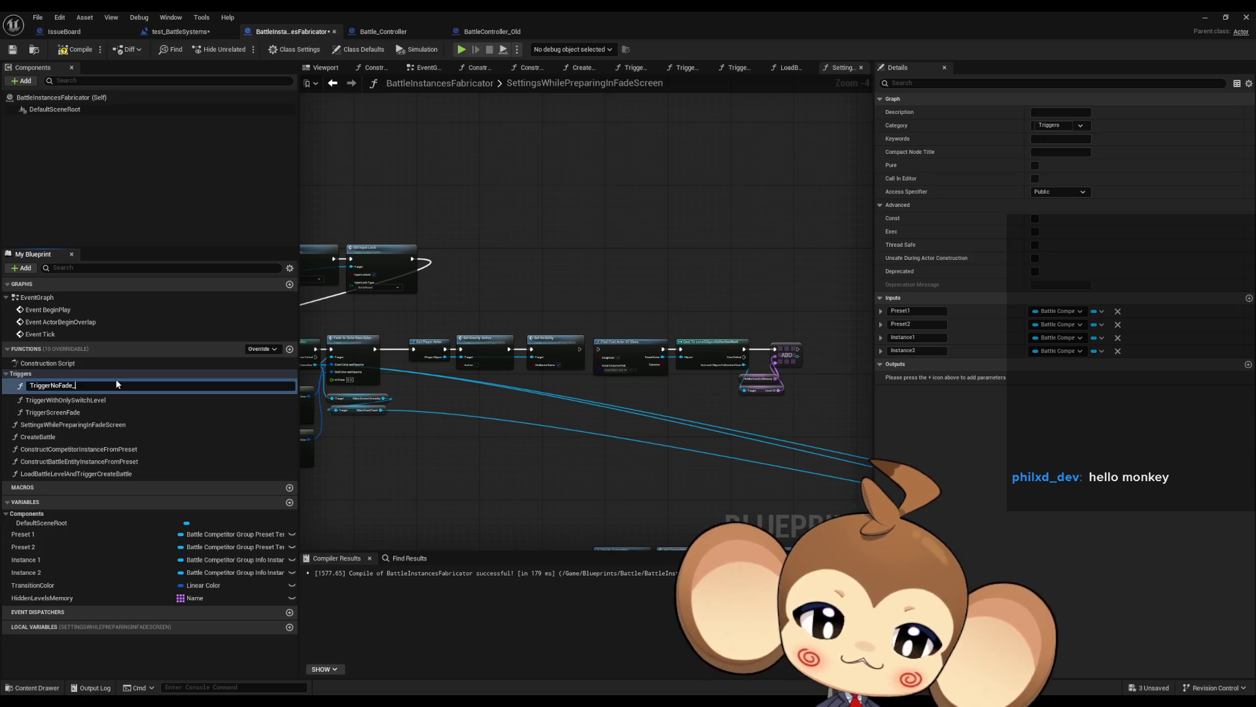
{"action": "type", "text": "DangerousBecauseHiddenLevel"}
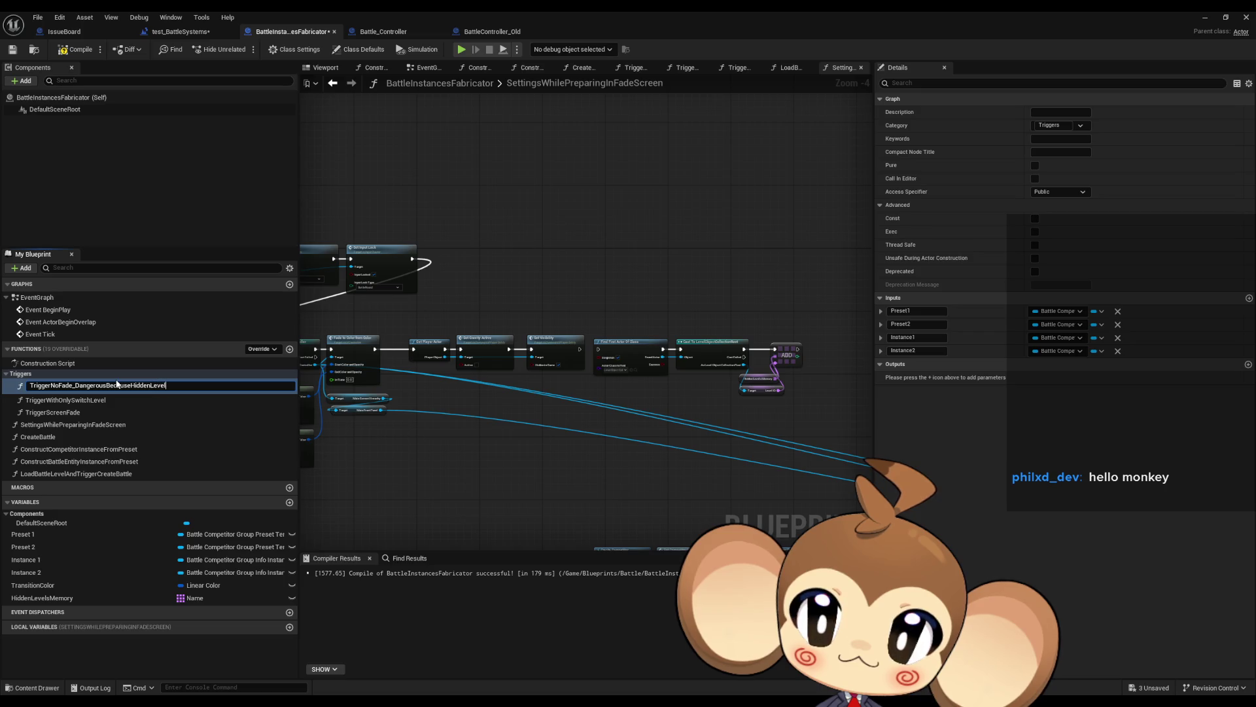
{"action": "type", "text": "Array"}
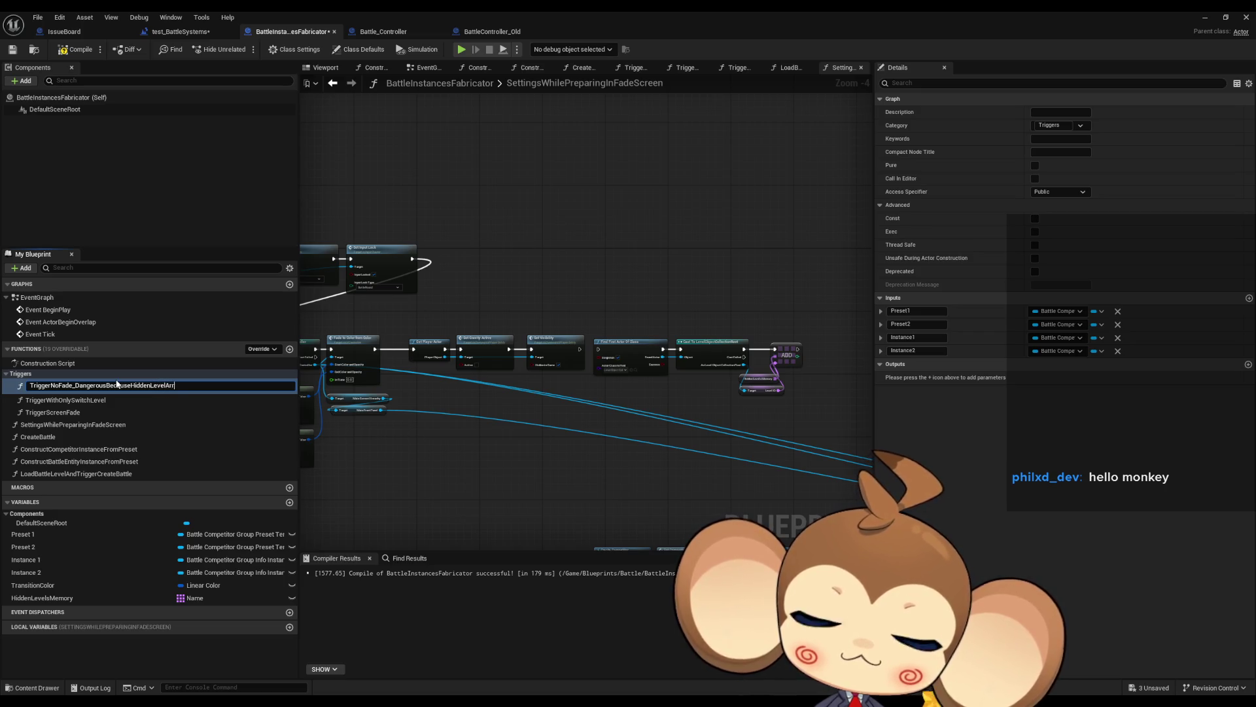
{"action": "key", "text": "Return"}
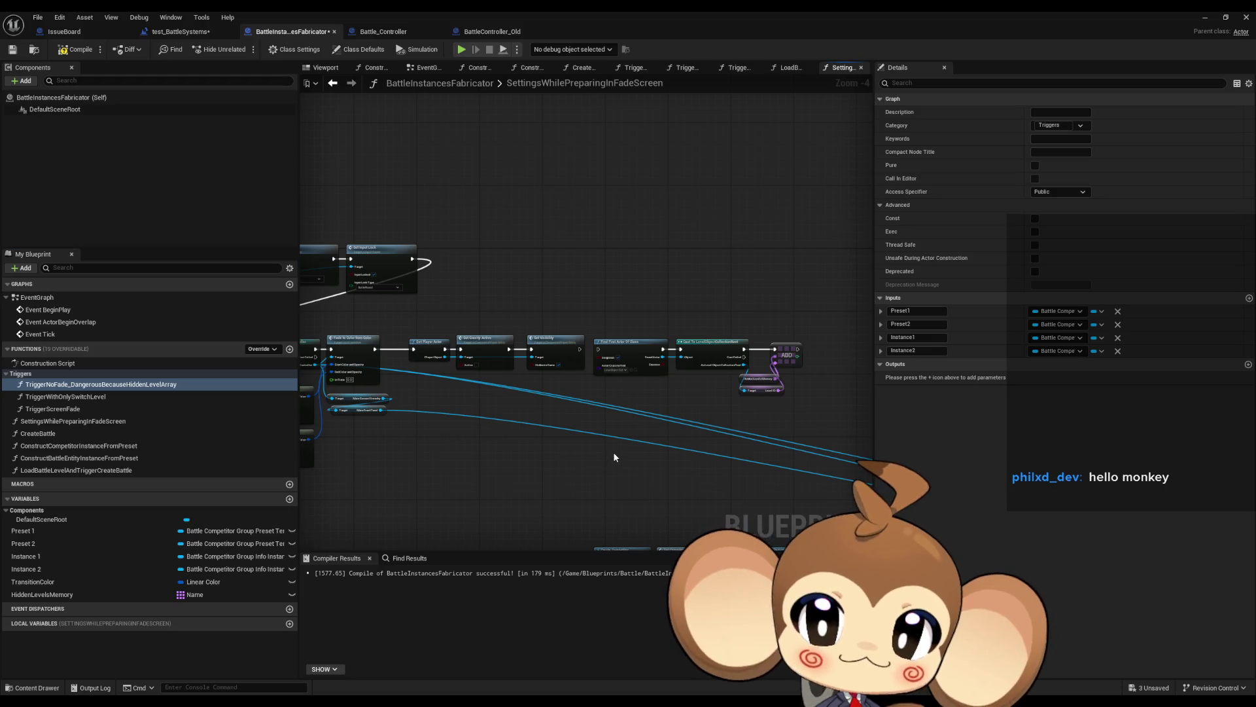
{"action": "left_click_drag", "start_coordinate": [709, 456], "coordinate": [551, 424]}
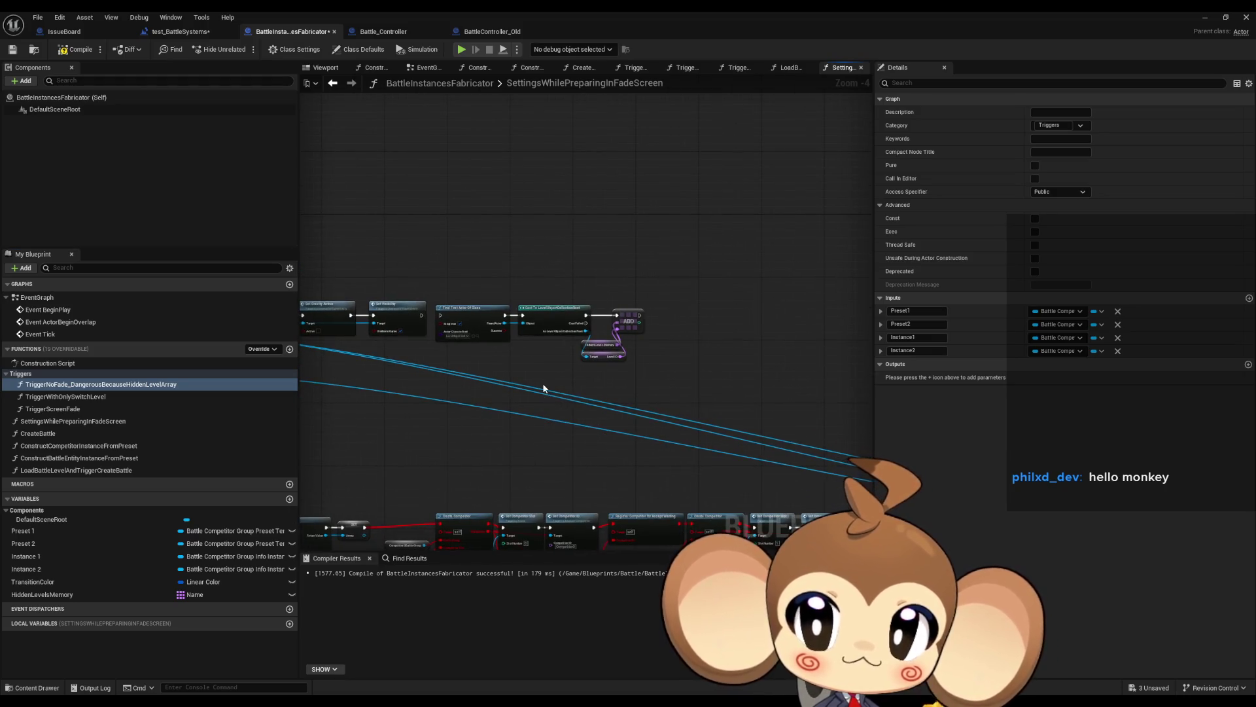
- Connect the SettingsWhilePreparingInFadeScreen entry to Find First Actor Of Class, then restore the editor window
{"action": "scroll", "coordinate": [540, 405], "scroll_direction": "up", "scroll_amount": 3}
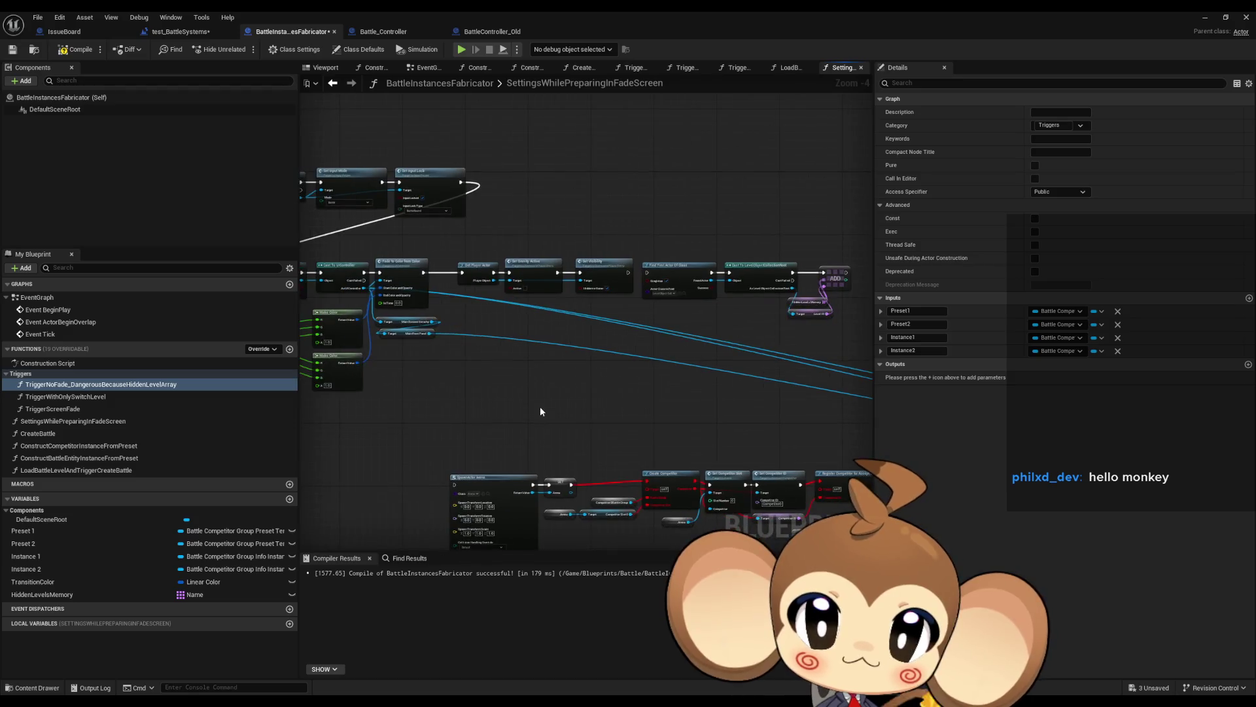
{"action": "left_click_drag", "start_coordinate": [541, 401], "coordinate": [572, 286]}
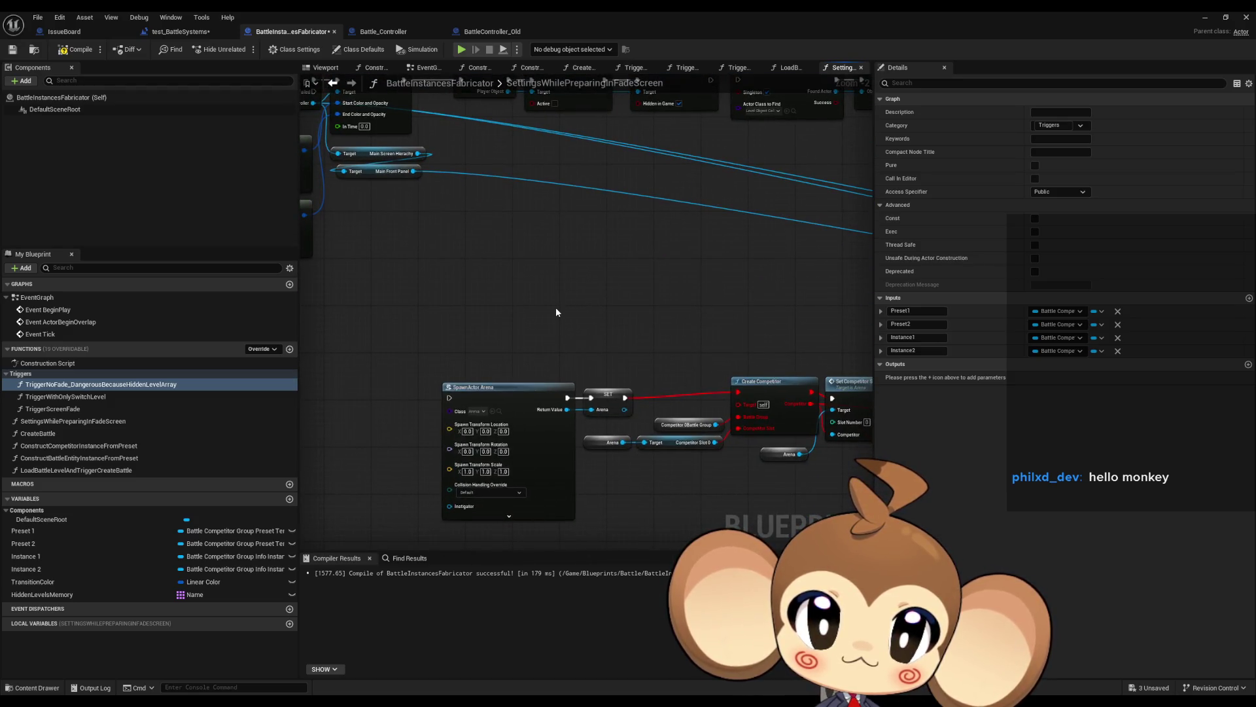
{"action": "mouse_move", "coordinate": [646, 296]}
{"action": "left_mouse_down"}
{"action": "mouse_move", "coordinate": [659, 359]}
{"action": "mouse_move", "coordinate": [625, 382]}
{"action": "left_mouse_up"}
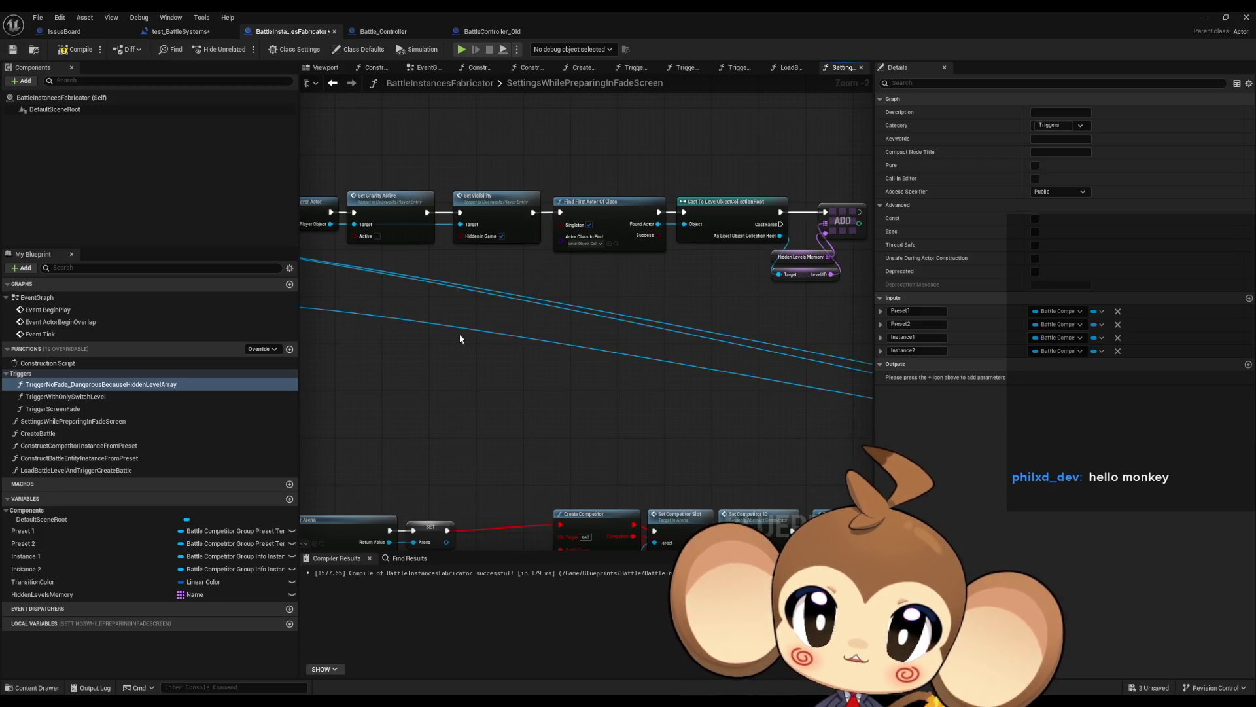
{"action": "mouse_move", "coordinate": [459, 333]}
{"action": "left_mouse_down"}
{"action": "mouse_move", "coordinate": [871, 417]}
{"action": "mouse_move", "coordinate": [933, 491]}
{"action": "left_mouse_up"}
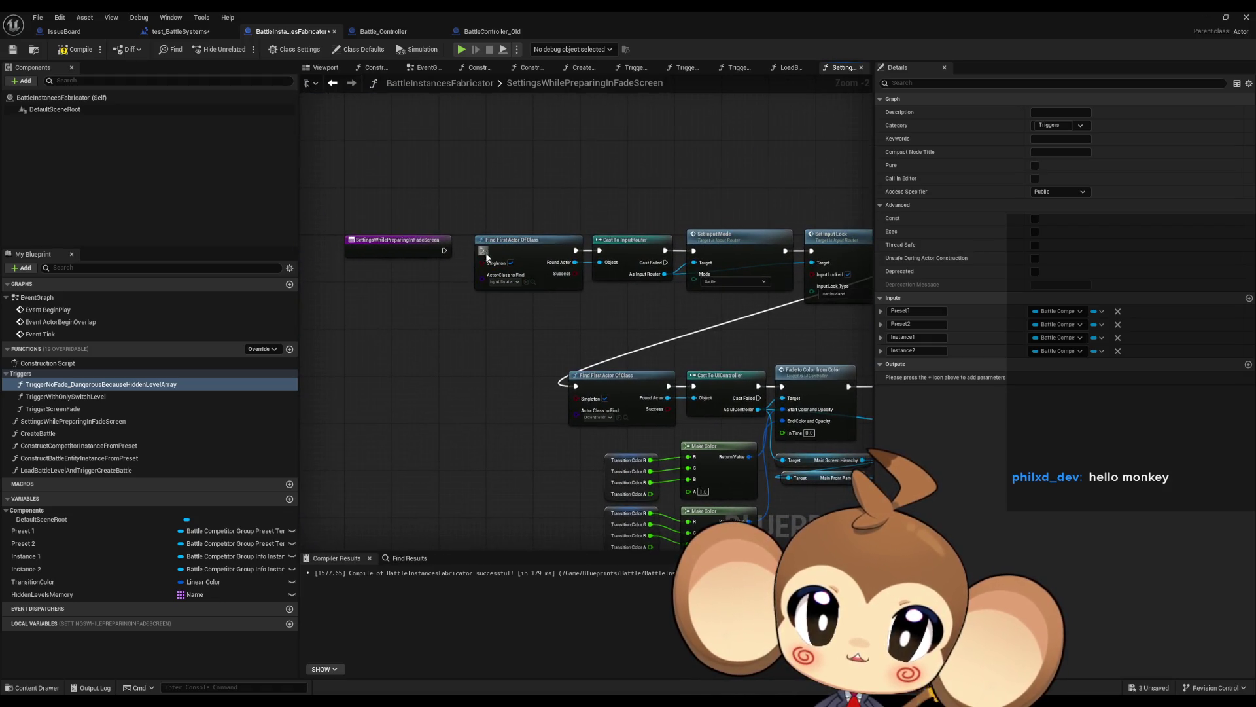
{"action": "left_click_drag", "start_coordinate": [482, 251], "coordinate": [445, 251]}
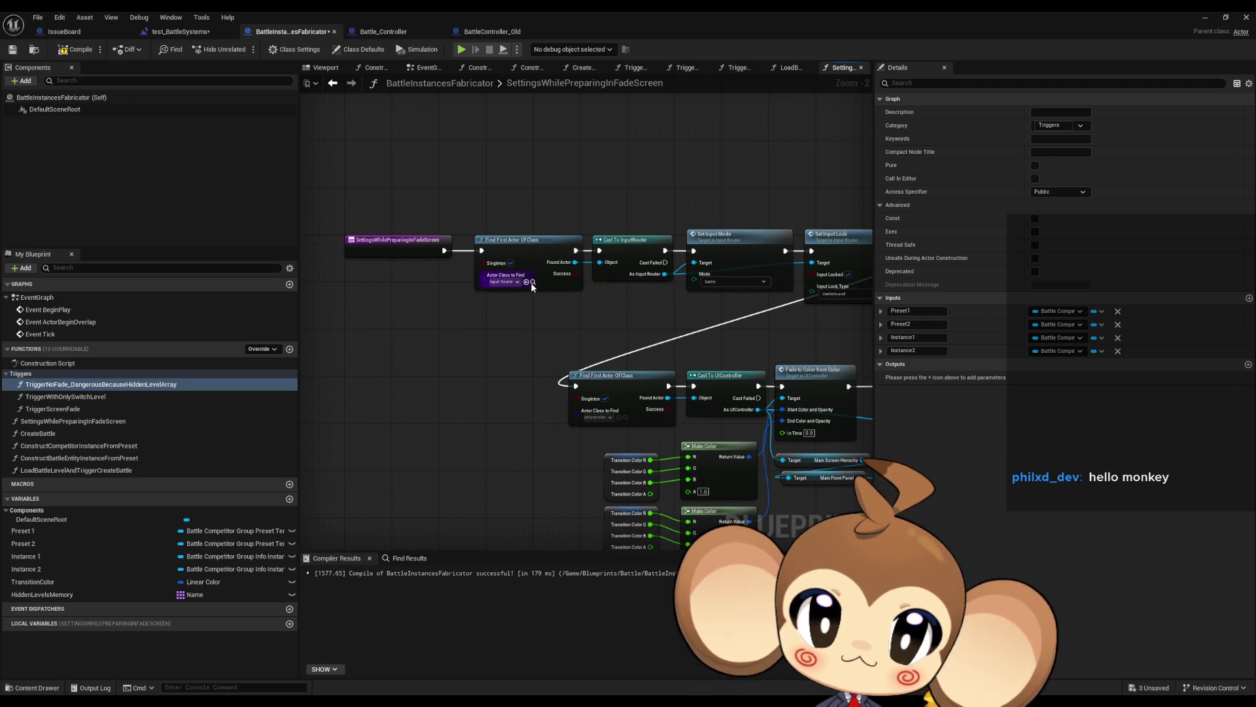
{"action": "double_click", "coordinate": [611, 11]}
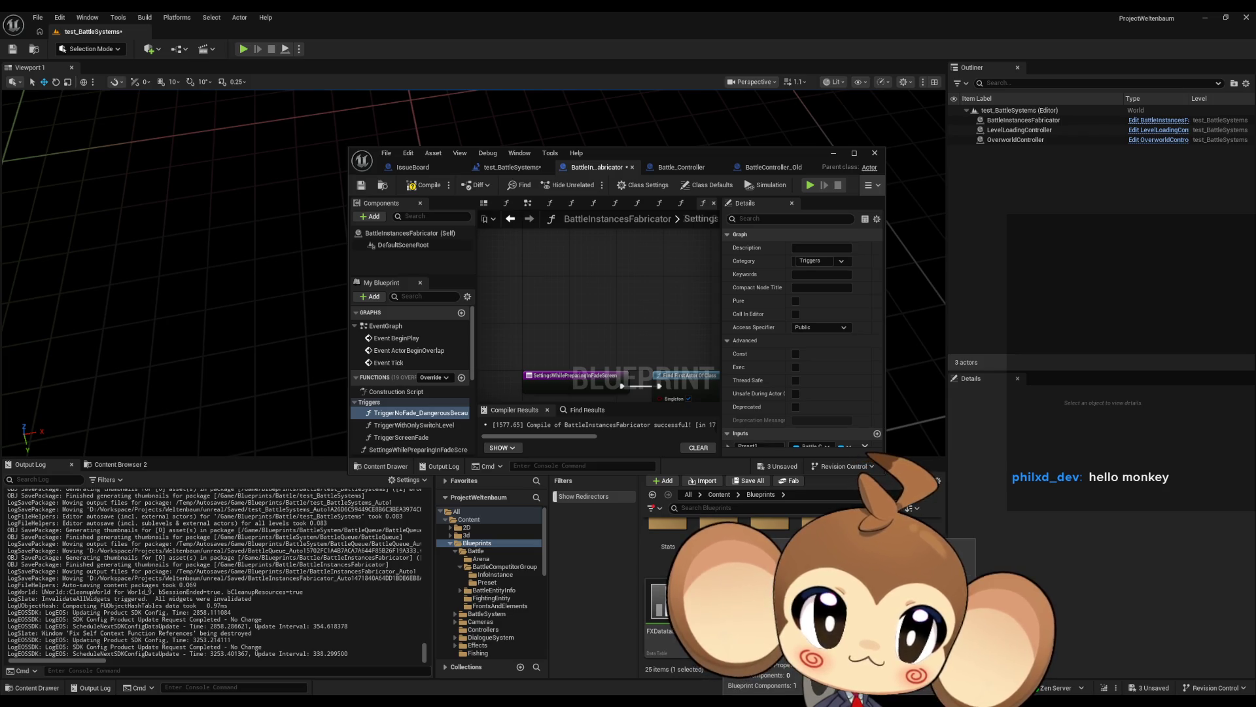
- Place the InputController blueprint into the test_BattleSystems level and bring up its graph
{"action": "left_click_drag", "start_coordinate": [762, 605], "coordinate": [1039, 232]}
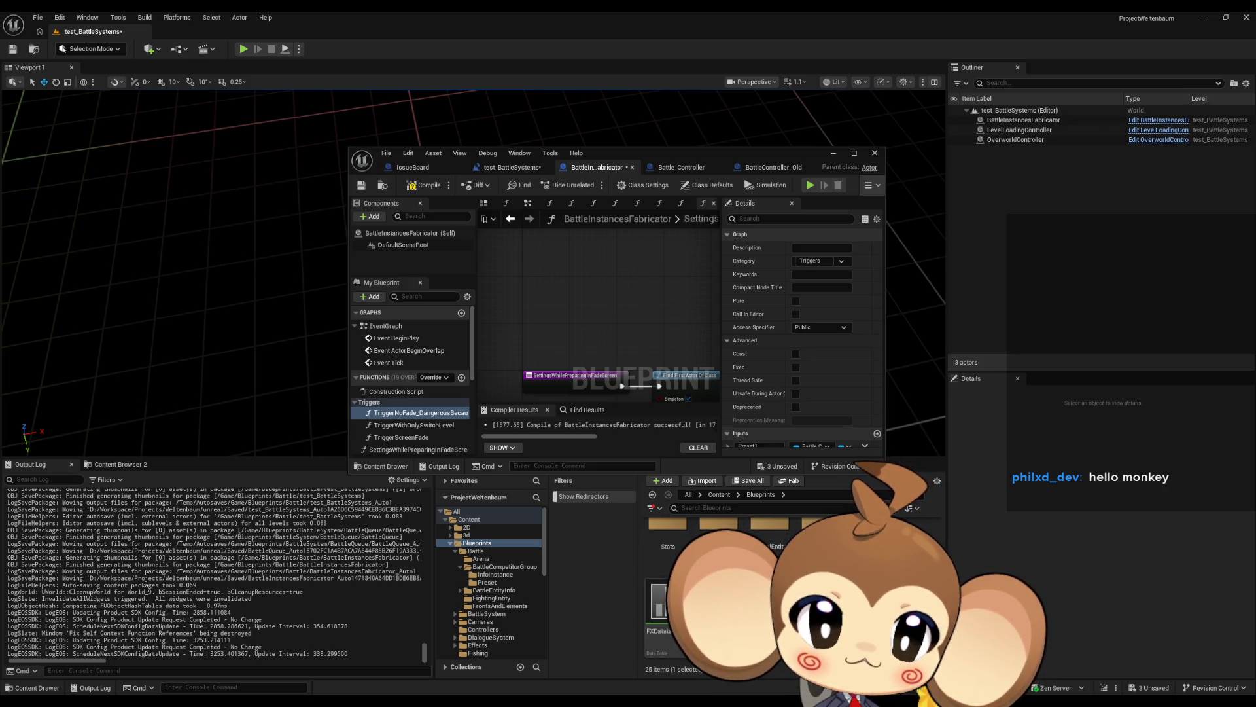
{"action": "left_click_drag", "start_coordinate": [303, 314], "coordinate": [303, 315]}
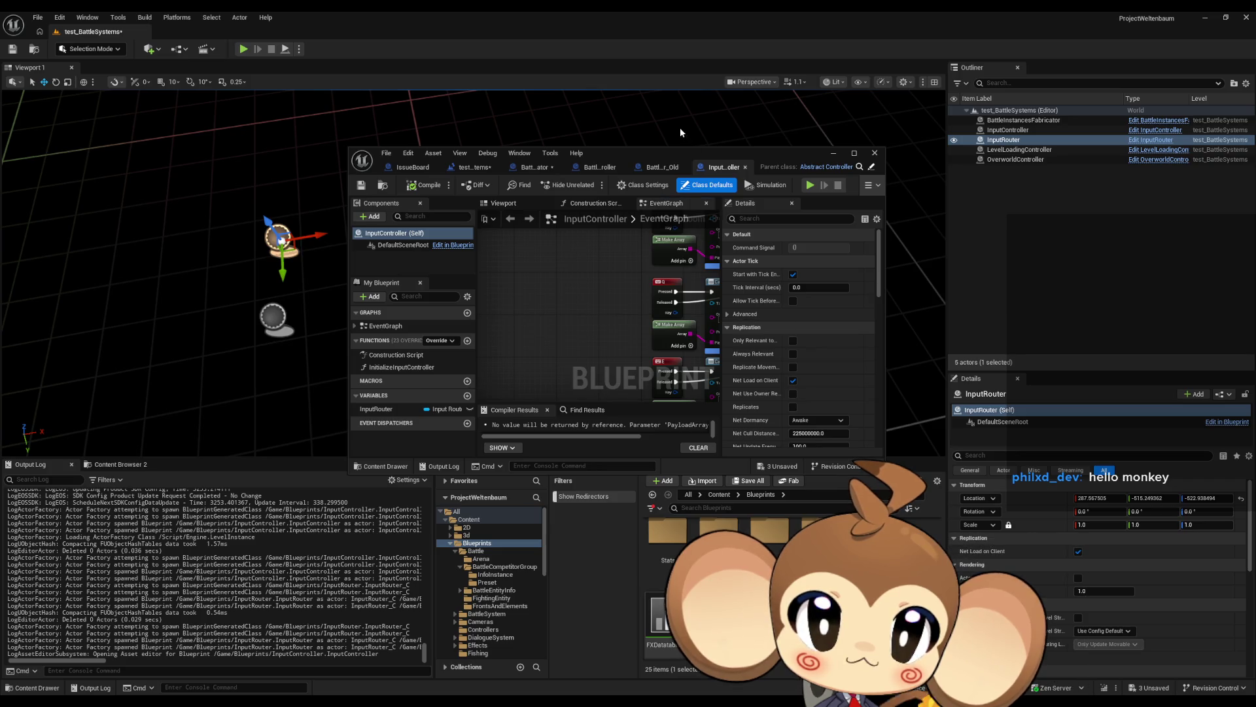
{"action": "double_click", "coordinate": [685, 156]}
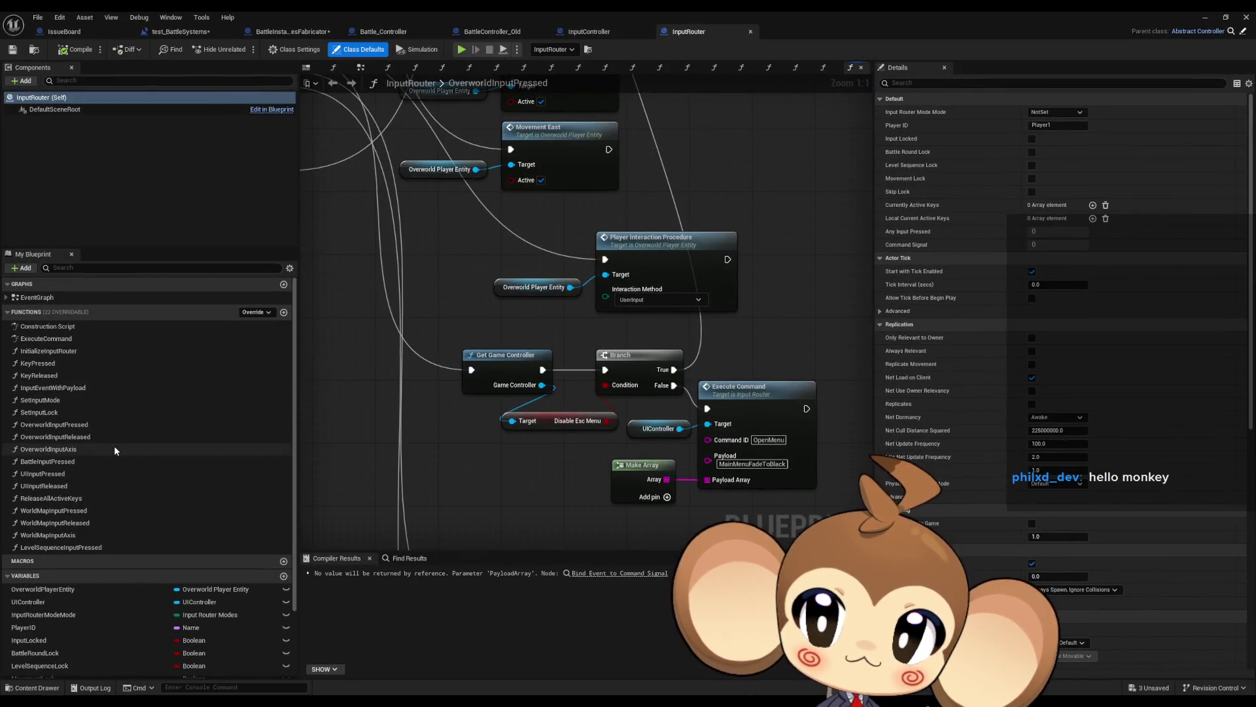
{"action": "left_click", "coordinate": [606, 32]}
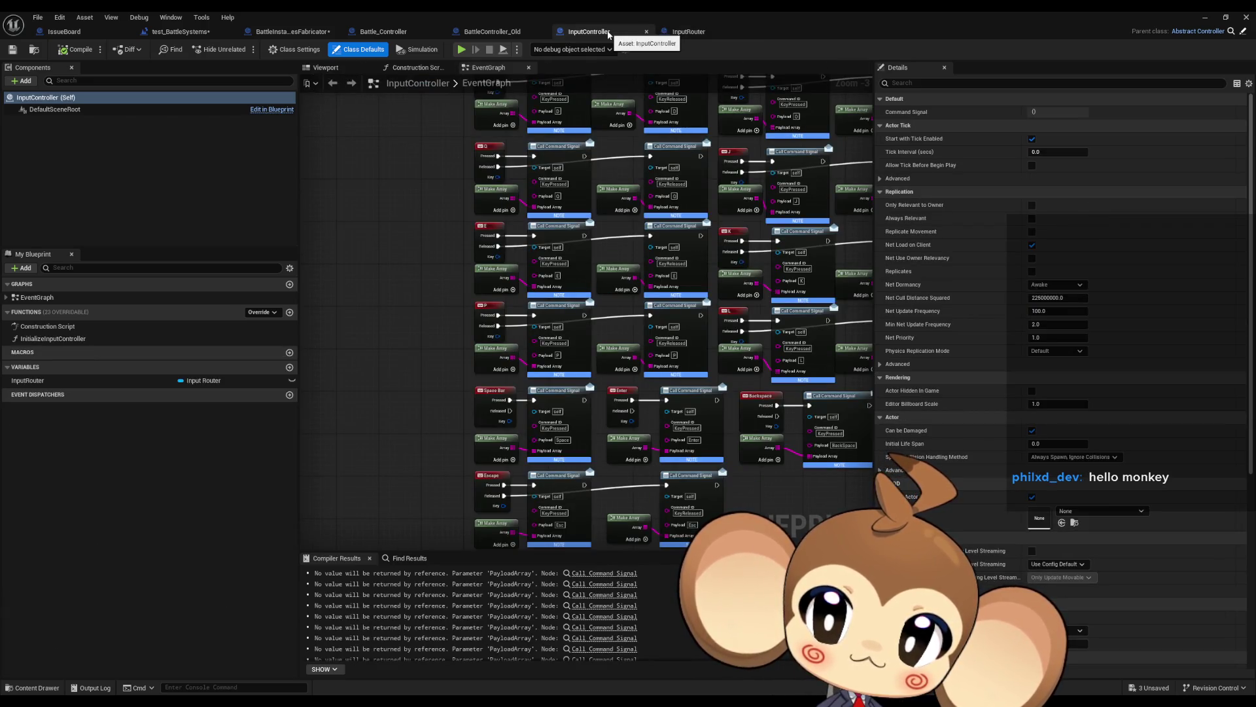
- Add InputController and InputRouter actor references to the test_BattleSystems level blueprint
{"action": "left_click", "coordinate": [180, 33]}
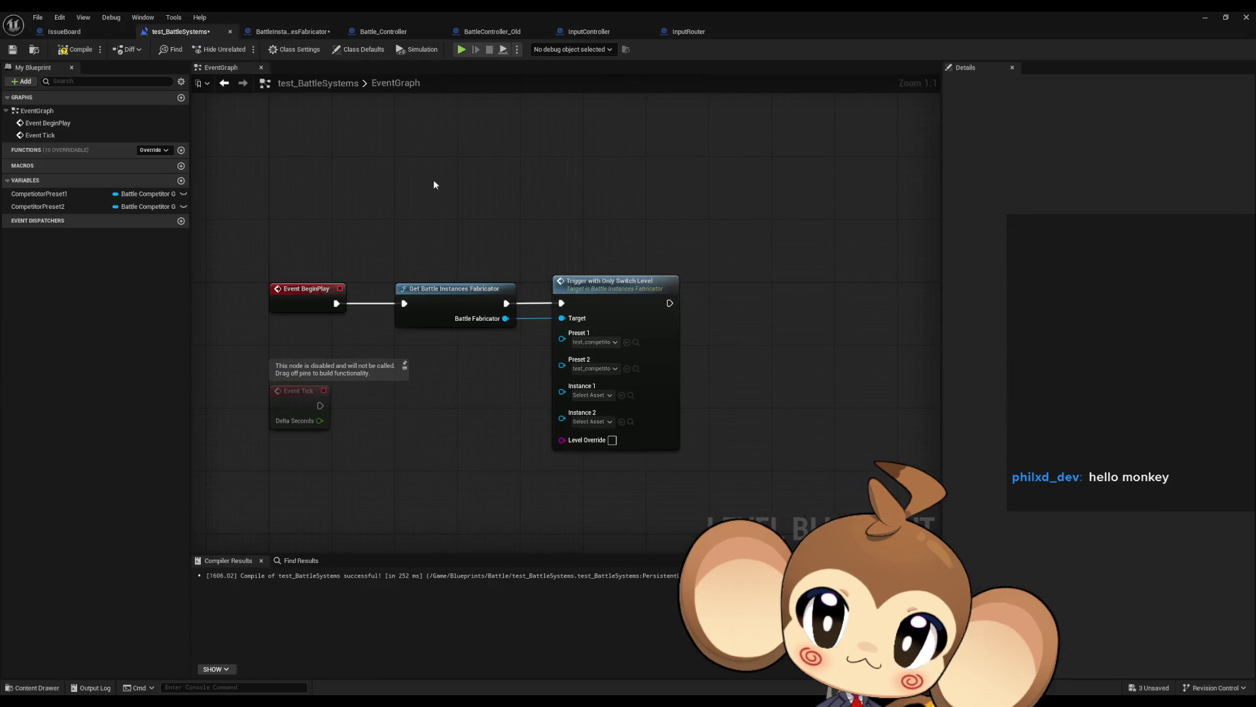
{"action": "double_click", "coordinate": [639, 22]}
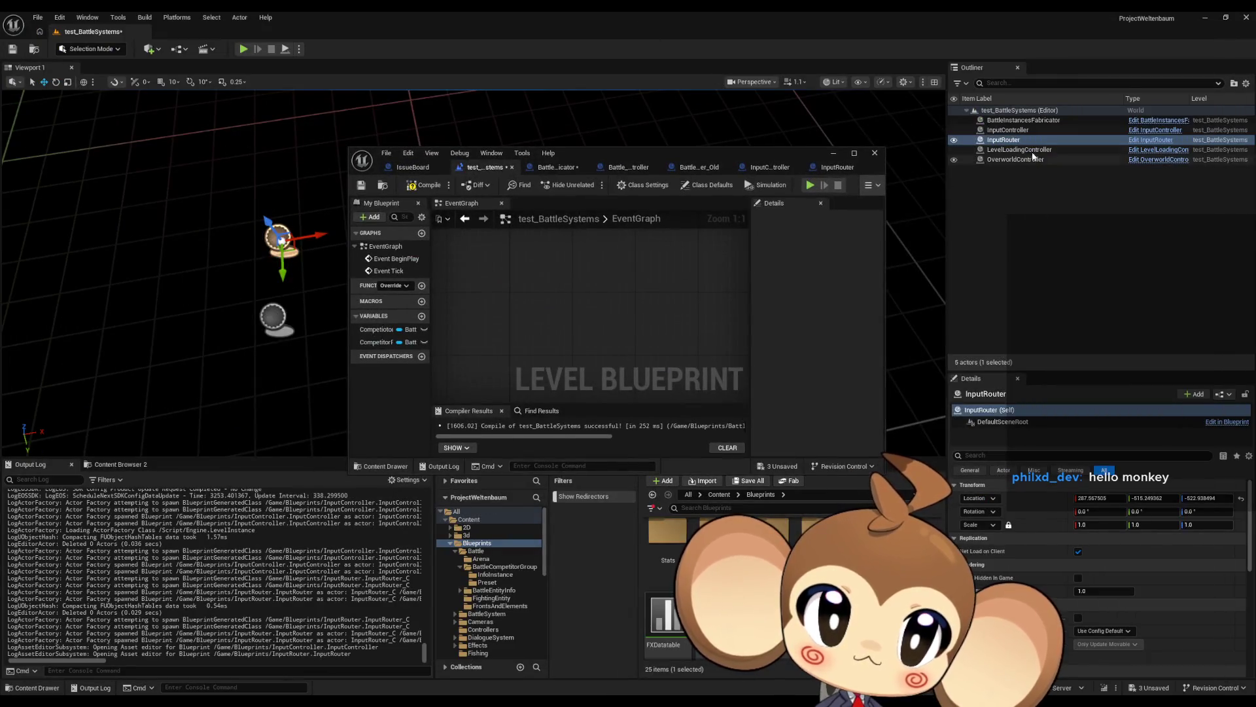
{"action": "mouse_move", "coordinate": [1014, 142]}
{"action": "left_mouse_down"}
{"action": "mouse_move", "coordinate": [632, 317]}
{"action": "mouse_move", "coordinate": [557, 327]}
{"action": "left_mouse_up"}
{"action": "double_click", "coordinate": [618, 153]}
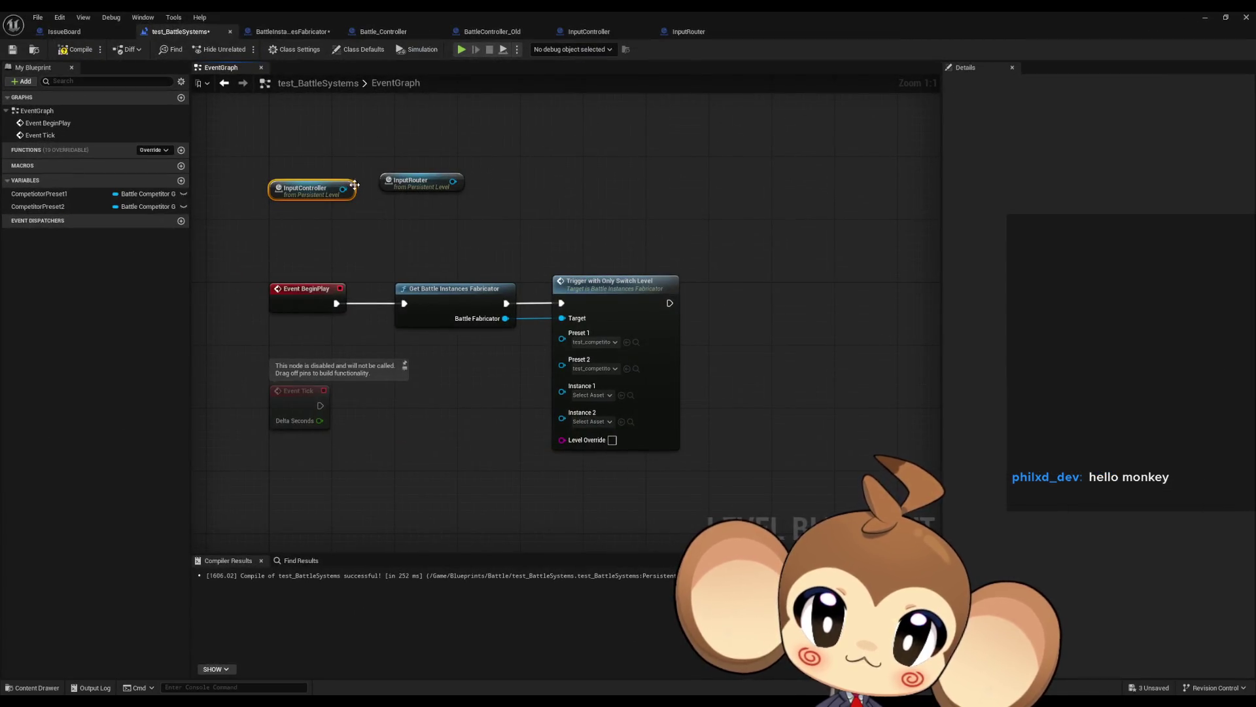
- Add Initialize Input Controller from InputController with Input Router Mode set to Overworld
{"action": "left_click_drag", "start_coordinate": [406, 282], "coordinate": [440, 180]}
{"action": "type", "text": "ini"}
{"action": "key", "text": "Return"}
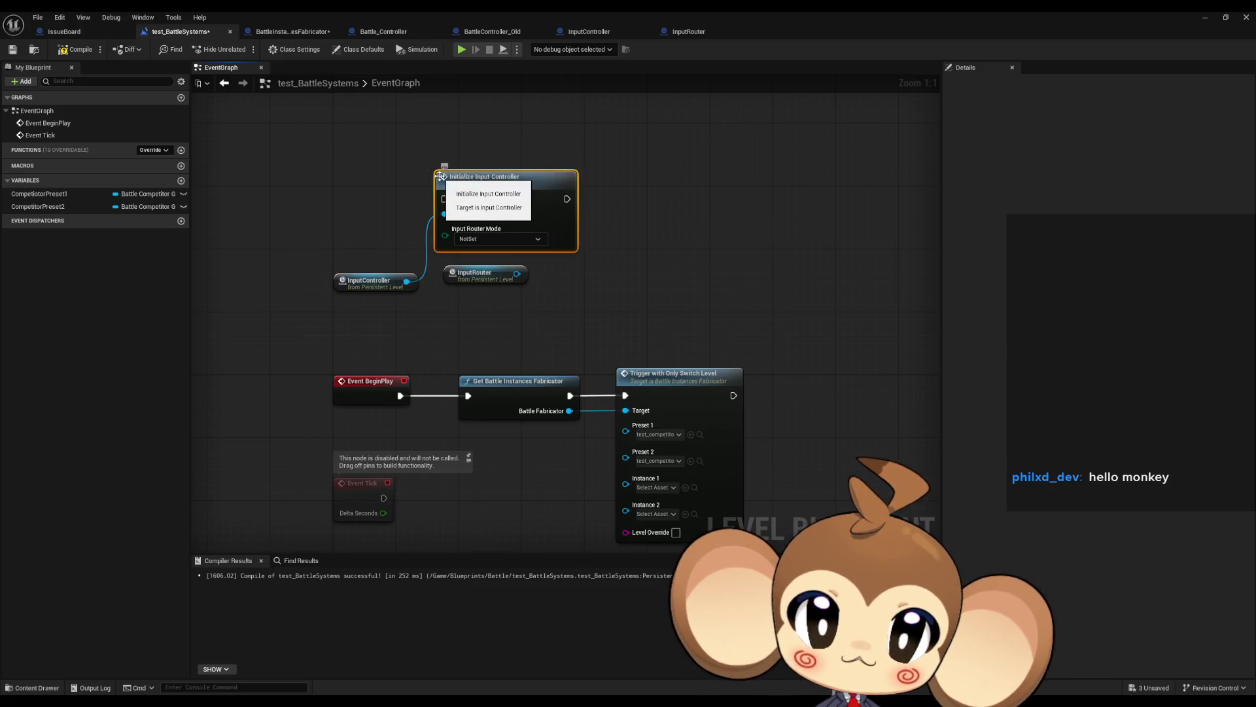
{"action": "left_click", "coordinate": [512, 240]}
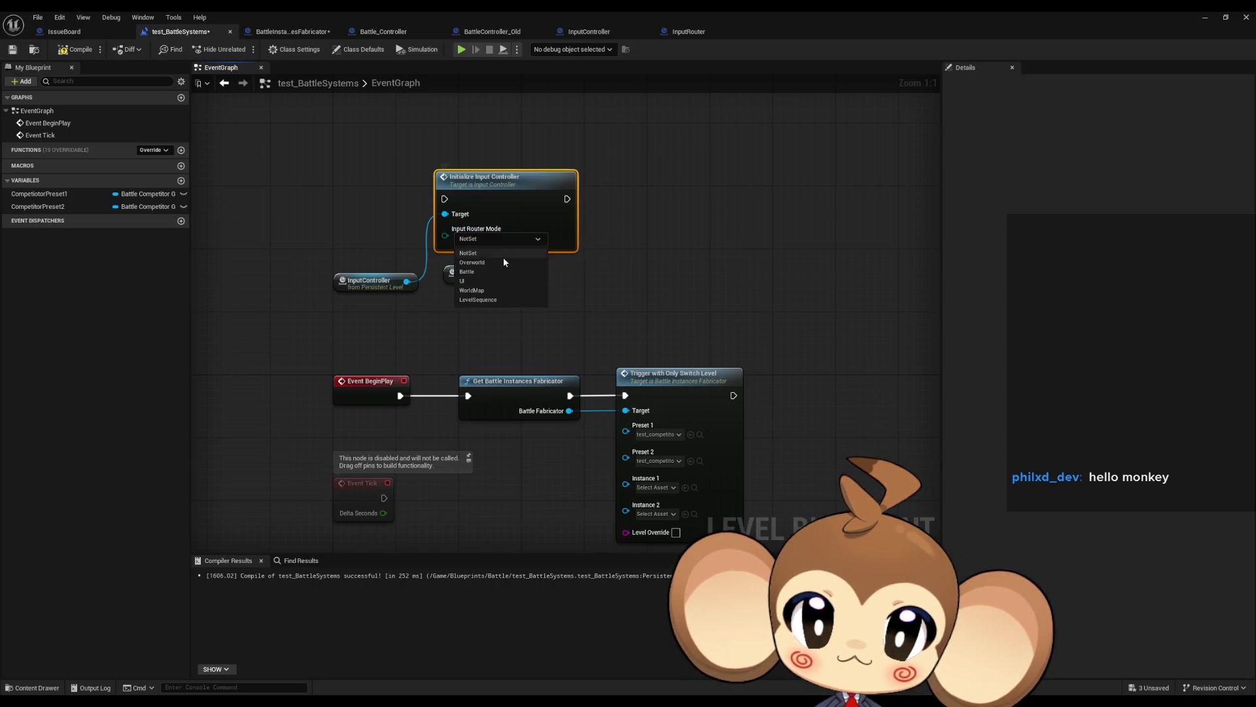
{"action": "left_click", "coordinate": [501, 260]}
- Add Initialize Input Router for InputRouter, fed by a copied InputController reference
{"action": "mouse_move", "coordinate": [499, 272]}
{"action": "left_mouse_down"}
{"action": "mouse_move", "coordinate": [537, 298]}
{"action": "mouse_move", "coordinate": [608, 289]}
{"action": "mouse_move", "coordinate": [699, 198]}
{"action": "left_mouse_up"}
{"action": "type", "text": "ini"}
{"action": "key", "text": "Return"}
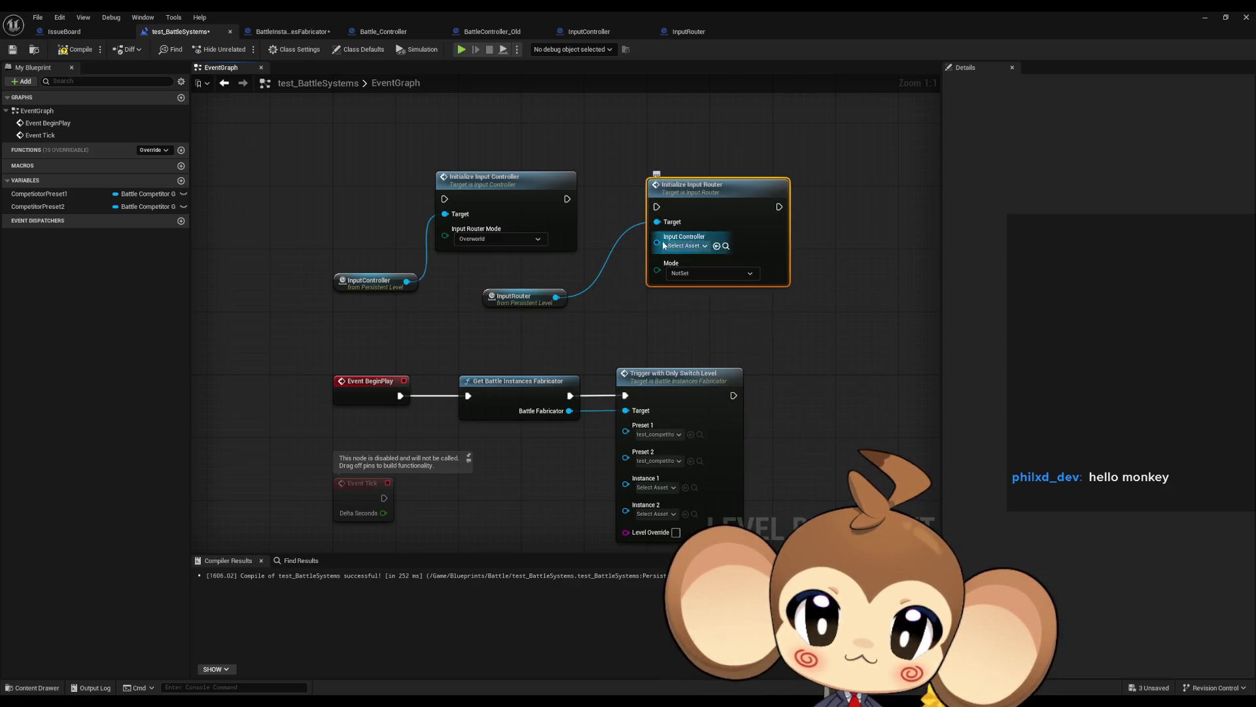
{"action": "mouse_move", "coordinate": [402, 281]}
{"action": "left_mouse_down"}
{"action": "mouse_move", "coordinate": [432, 309]}
{"action": "mouse_move", "coordinate": [394, 265]}
{"action": "left_mouse_up"}
{"action": "key", "text": "ctrl+c"}
{"action": "key", "text": "ctrl+v"}
{"action": "mouse_move", "coordinate": [564, 266]}
{"action": "left_mouse_down"}
{"action": "mouse_move", "coordinate": [602, 268]}
{"action": "mouse_move", "coordinate": [657, 245]}
{"action": "left_mouse_up"}
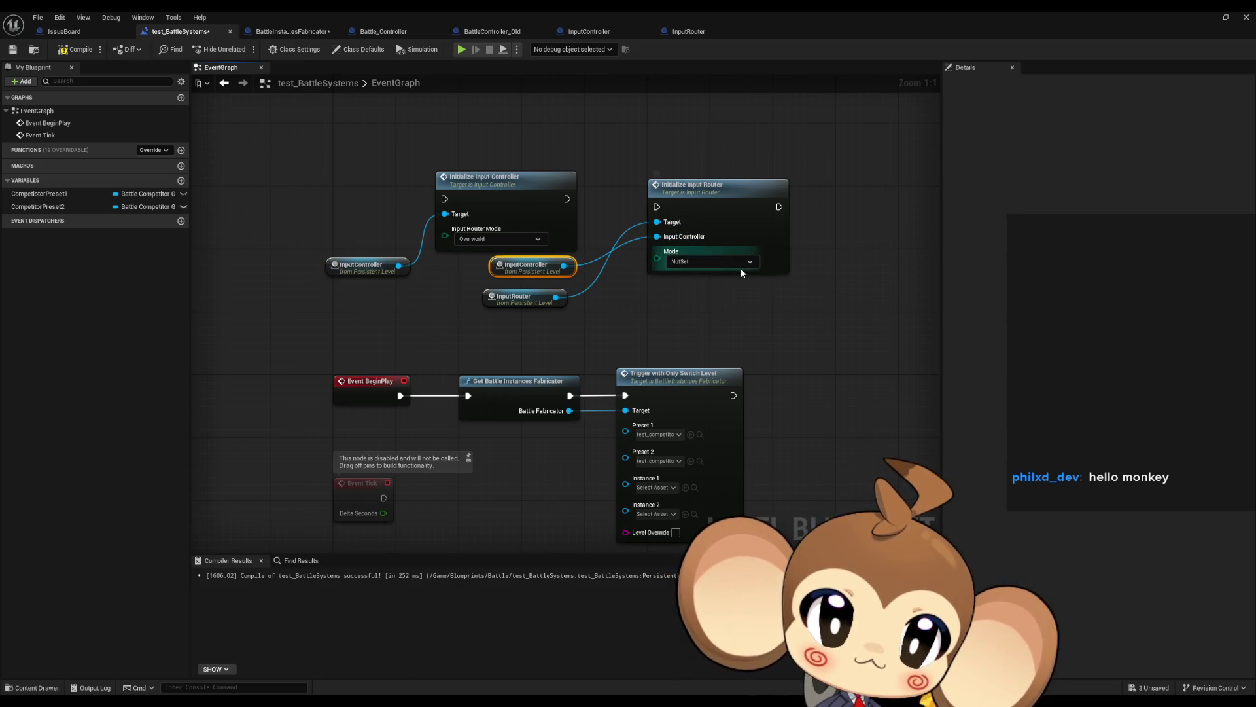
- Set Initialize Input Router to Overworld, chain it after Initialize Input Controller, and open that function
{"action": "left_click", "coordinate": [724, 261]}
{"action": "left_click", "coordinate": [704, 283]}
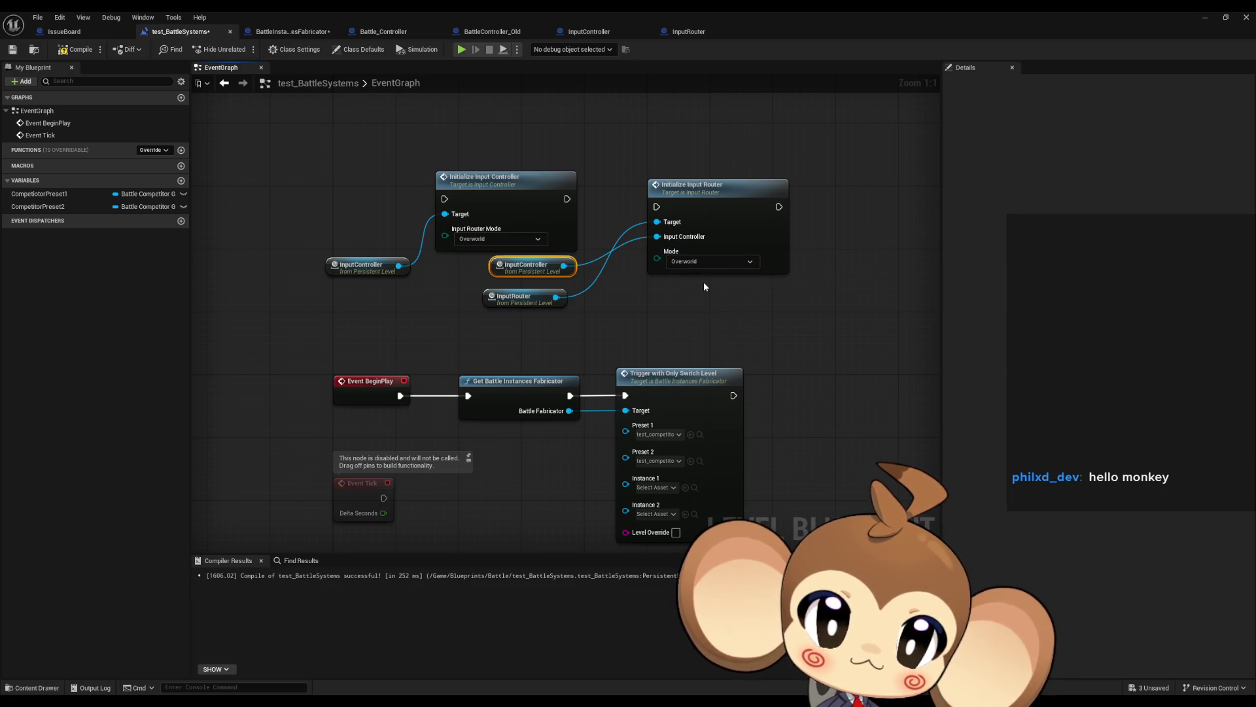
{"action": "left_click_drag", "start_coordinate": [657, 207], "coordinate": [567, 199]}
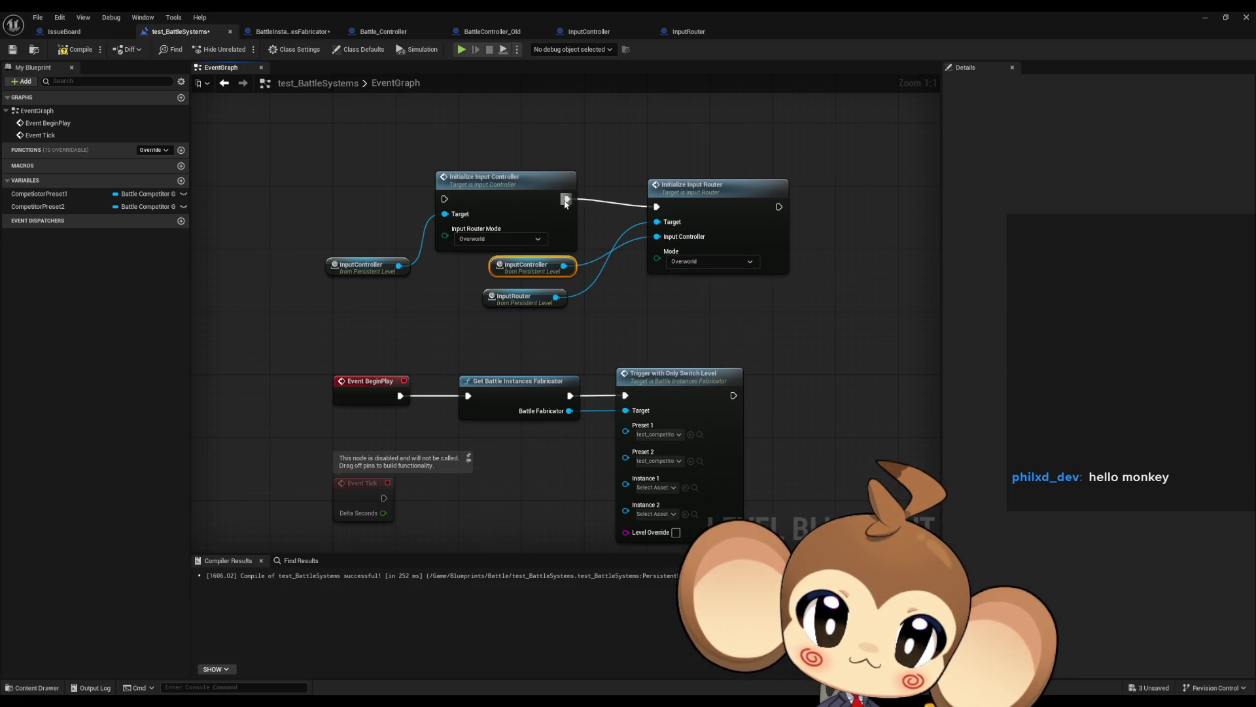
{"action": "double_click", "coordinate": [528, 195]}
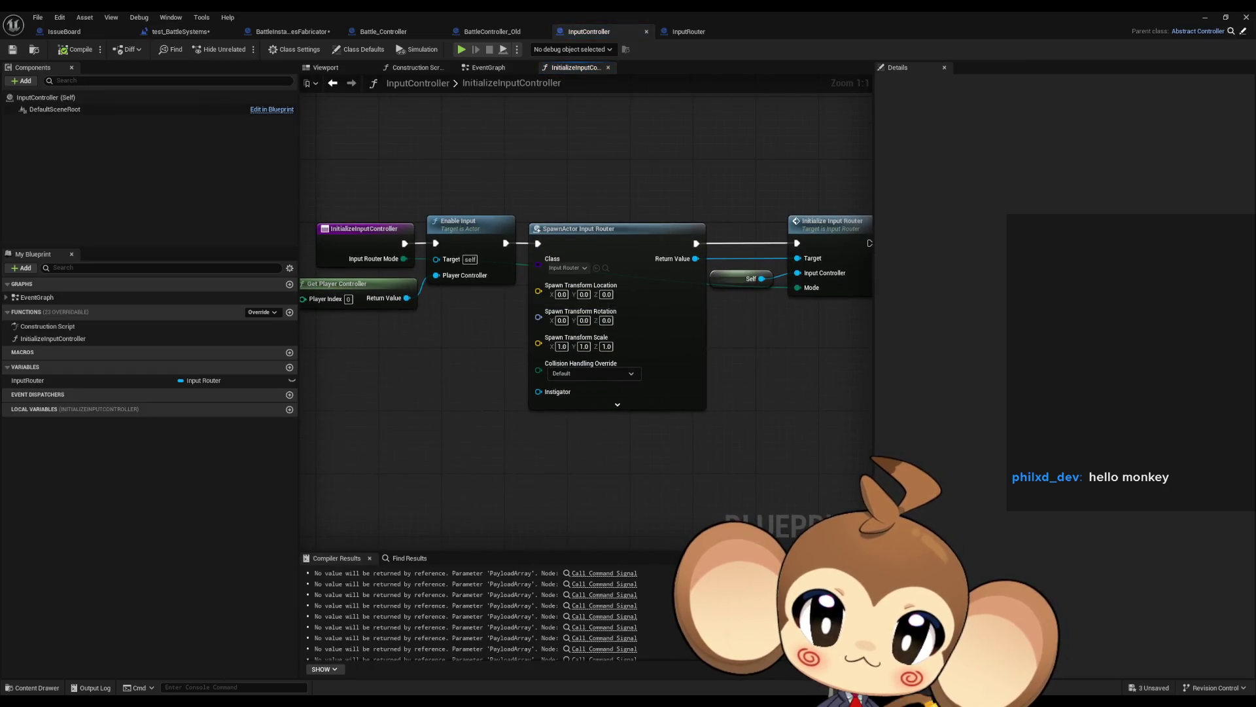
- Look over the InitializeInputController function, then show InputRouter in a restored, smaller editor window
{"action": "left_click_drag", "start_coordinate": [512, 334], "coordinate": [338, 328]}
{"action": "left_click", "coordinate": [718, 261]}
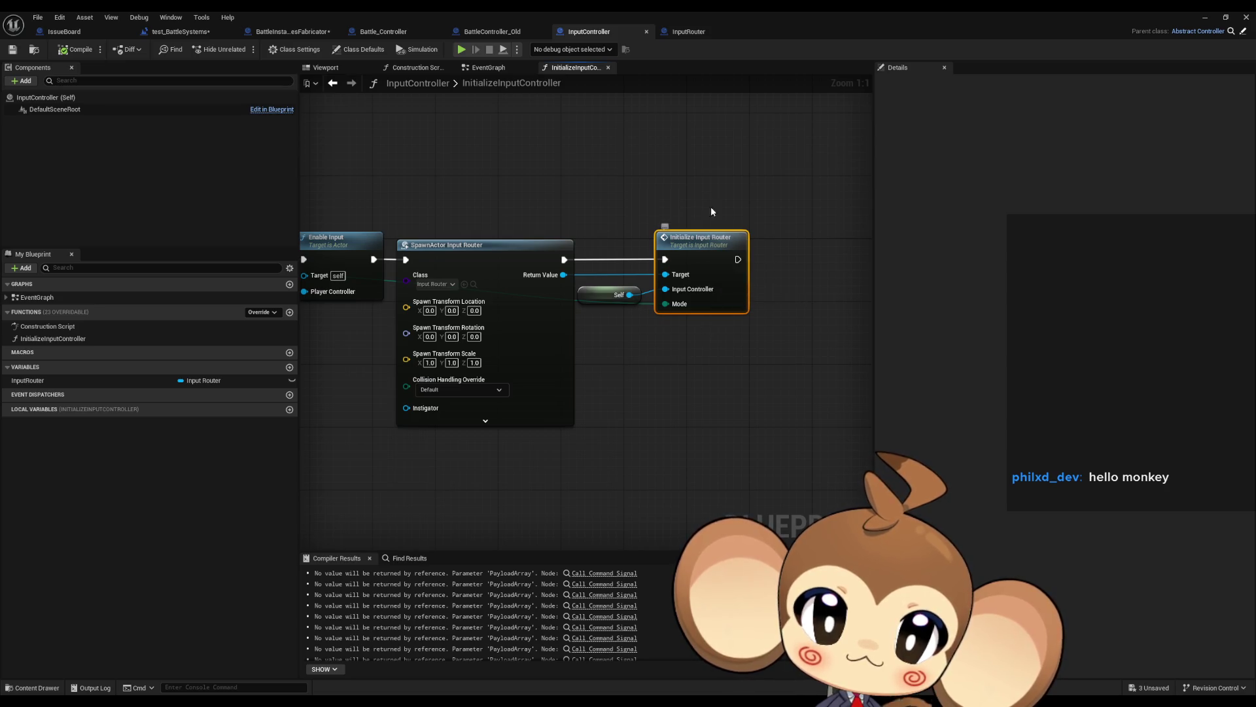
{"action": "left_click", "coordinate": [530, 225]}
{"action": "mouse_move", "coordinate": [530, 225]}
{"action": "left_mouse_down"}
{"action": "mouse_move", "coordinate": [810, 386]}
{"action": "mouse_move", "coordinate": [496, 127]}
{"action": "left_mouse_up"}
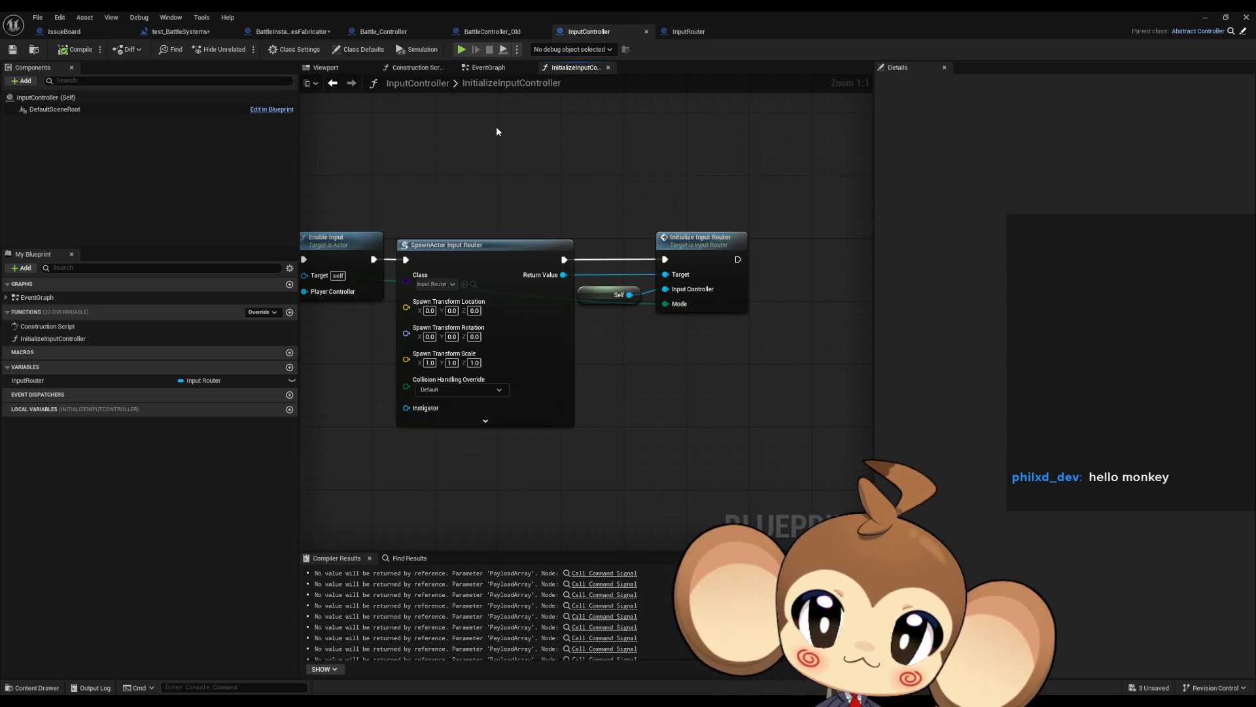
{"action": "left_click", "coordinate": [688, 32]}
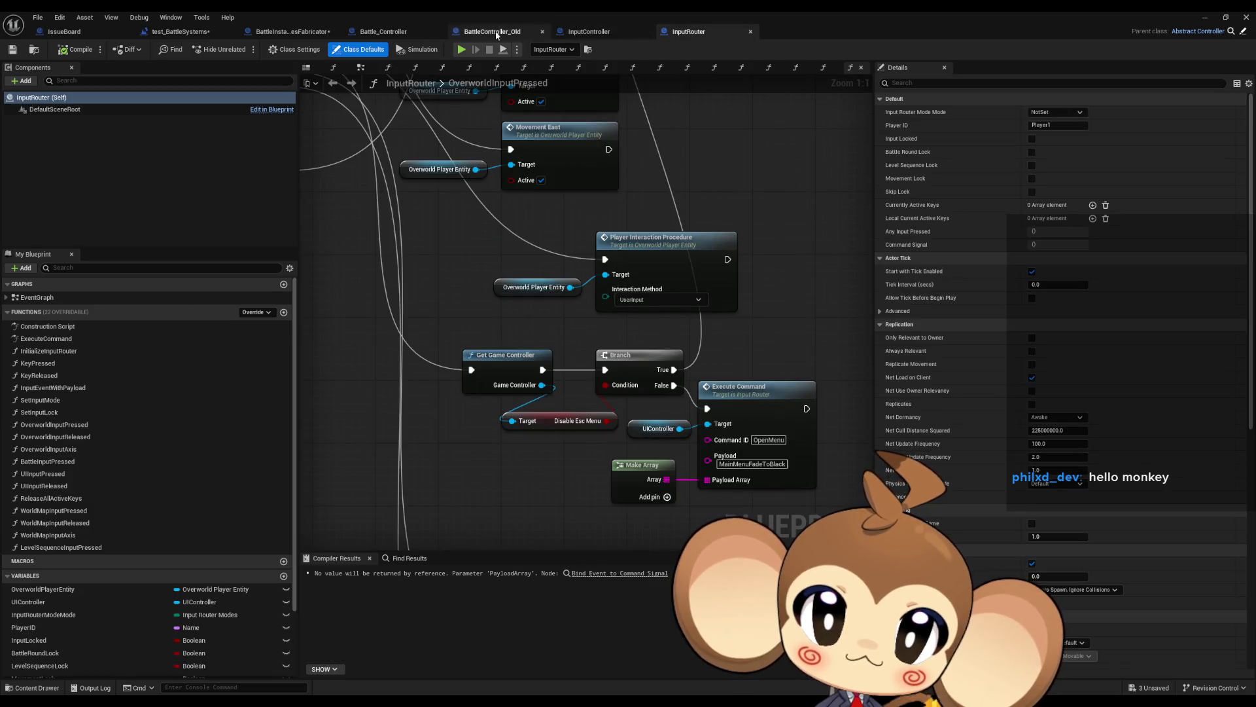
{"action": "double_click", "coordinate": [475, 15]}
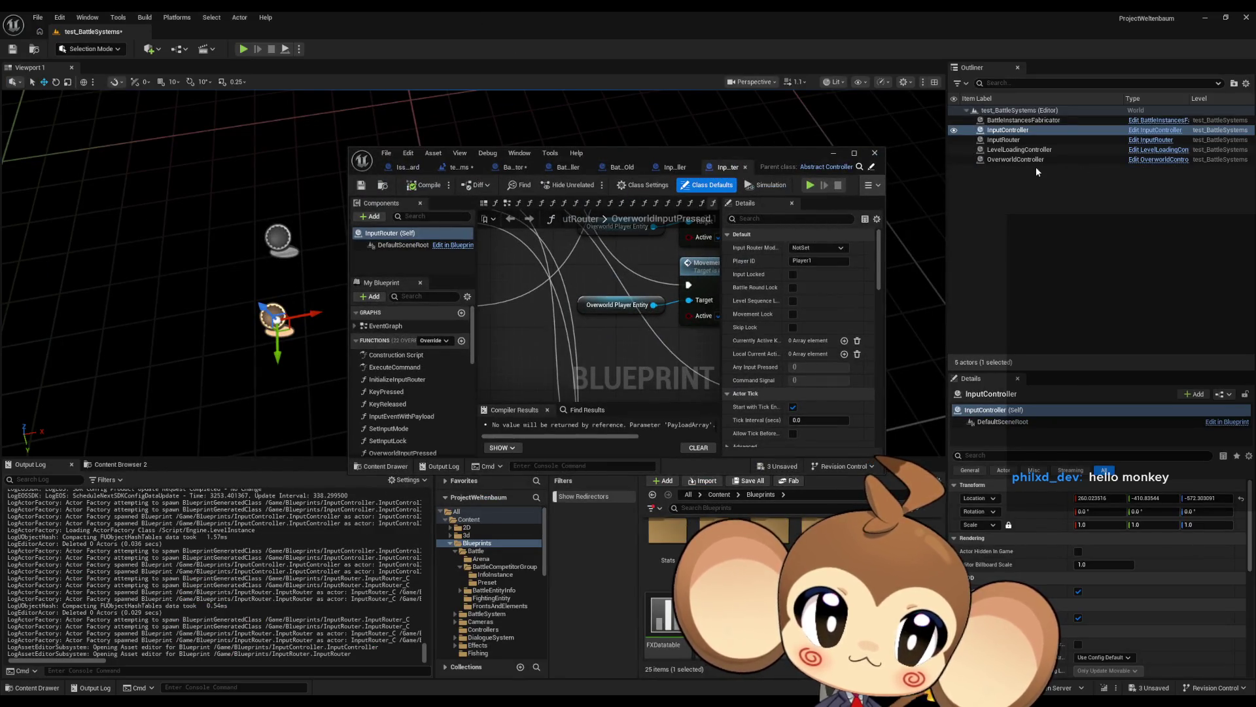
- Delete the InputRouter actor from the level and reopen the test_BattleSystems level blueprint
{"action": "left_click", "coordinate": [1011, 139]}
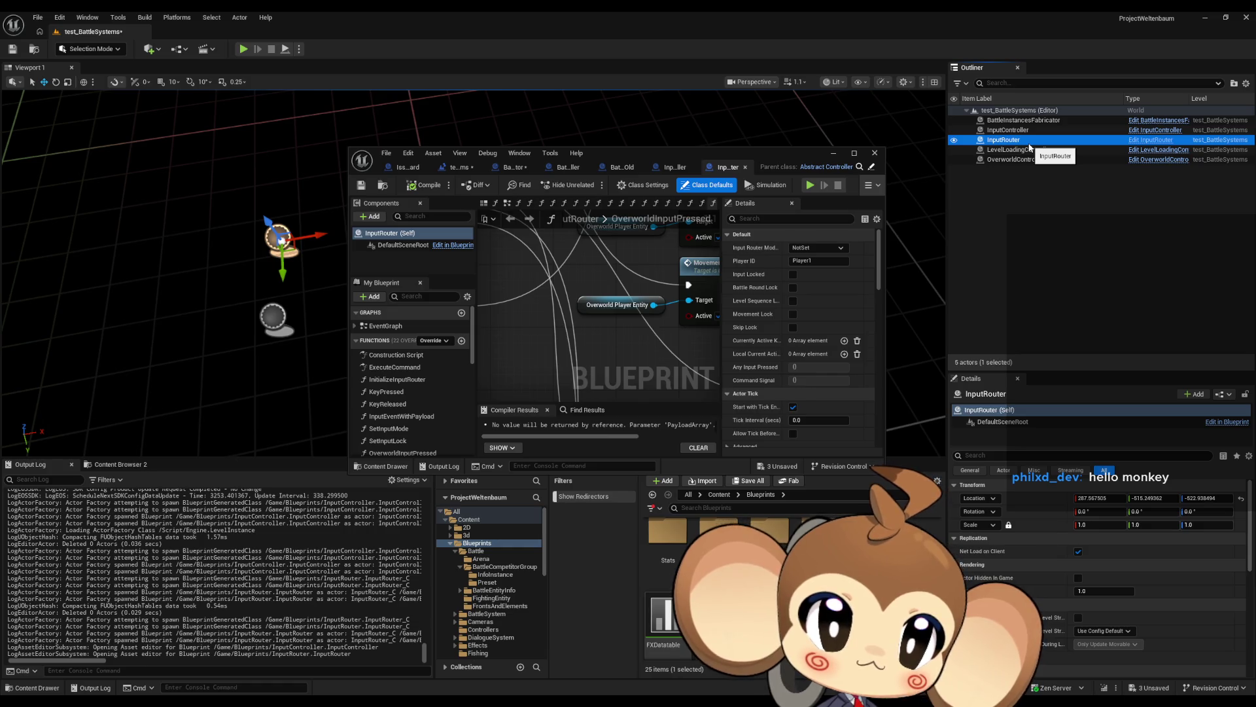
{"action": "key", "text": "Delete"}
{"action": "left_click", "coordinate": [721, 380]}
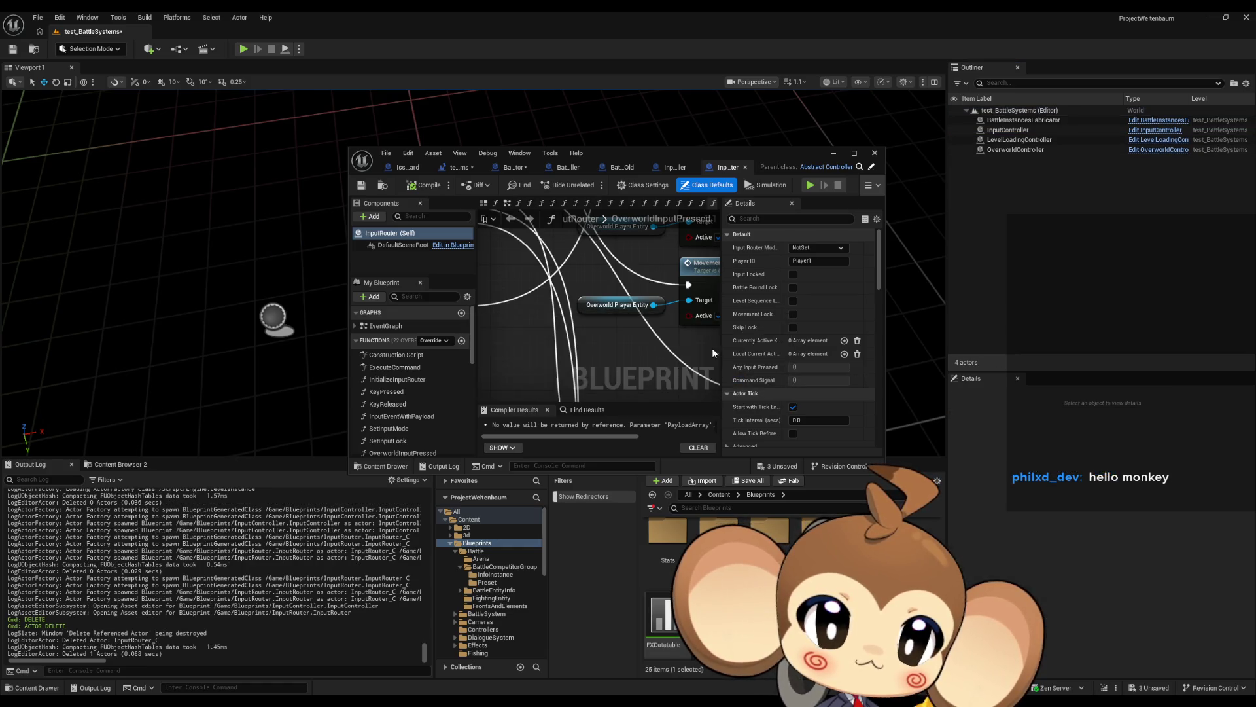
{"action": "left_click", "coordinate": [409, 166]}
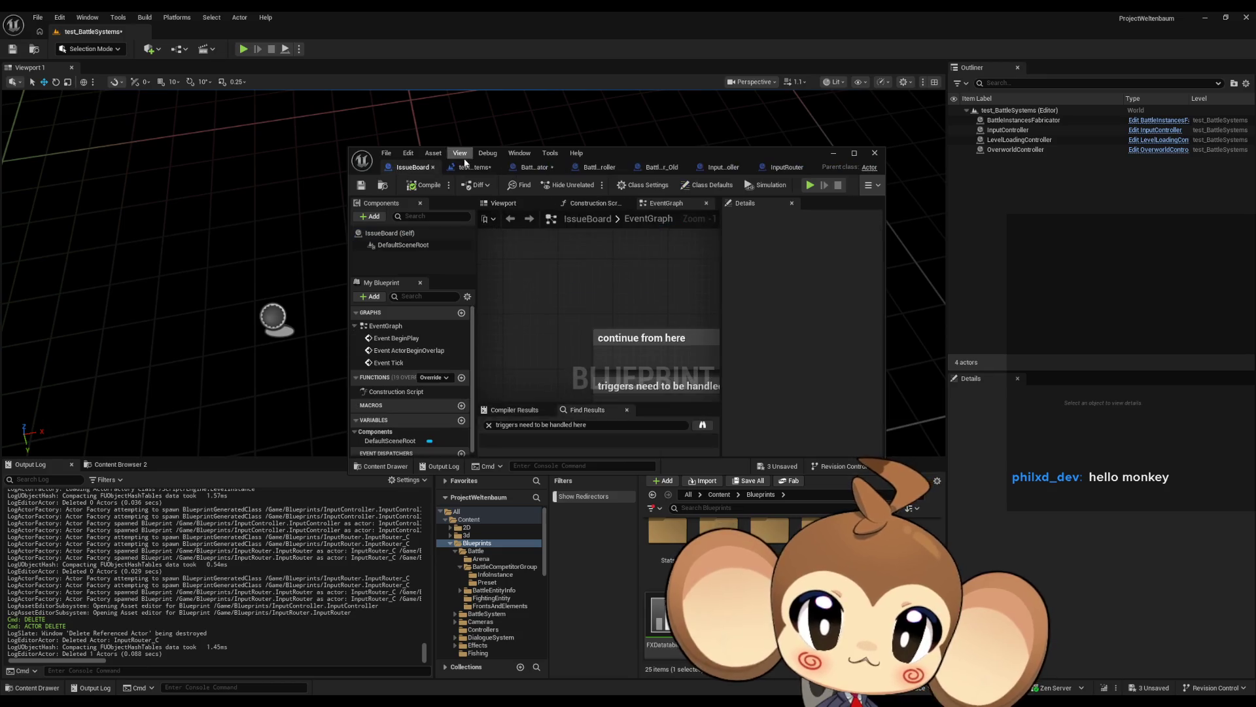
{"action": "left_click", "coordinate": [481, 167]}
{"action": "double_click", "coordinate": [674, 155]}
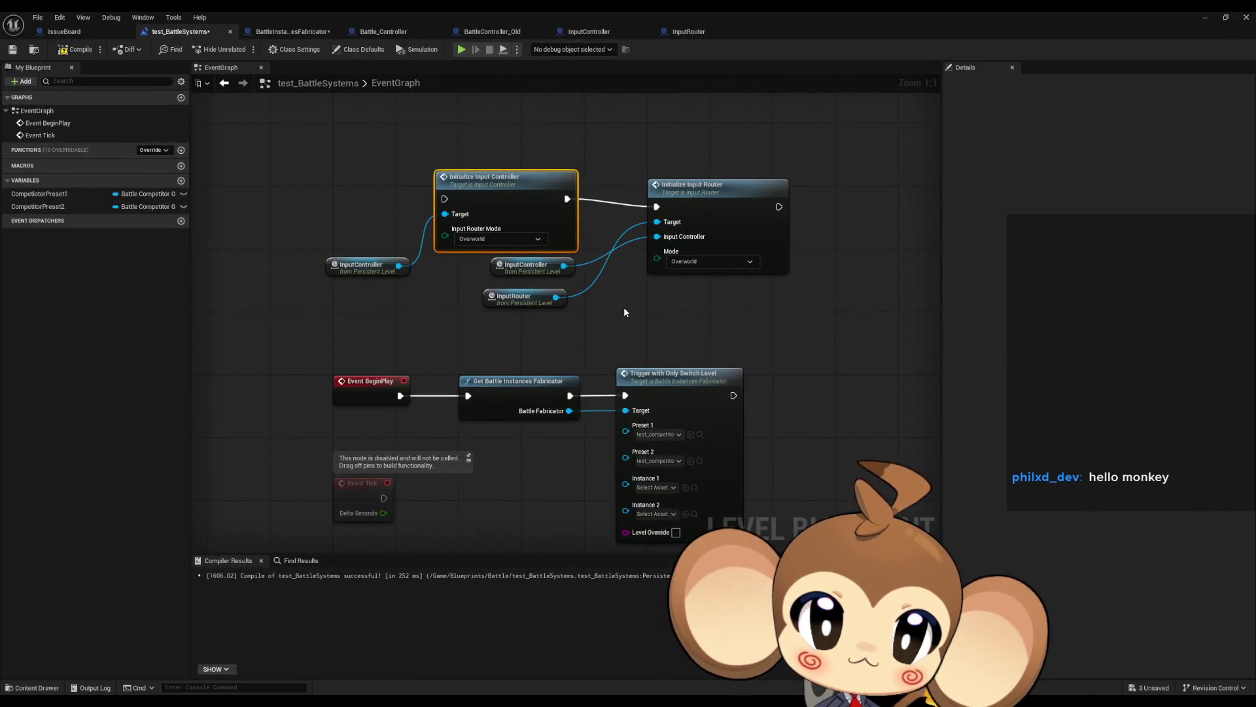
- Remove the Initialize Input Router node and the leftover InputController and InputRouter getters
{"action": "left_click_drag", "start_coordinate": [673, 151], "coordinate": [697, 280]}
{"action": "key", "text": "Delete"}
{"action": "left_click_drag", "start_coordinate": [482, 274], "coordinate": [563, 314]}
{"action": "key", "text": "Delete"}
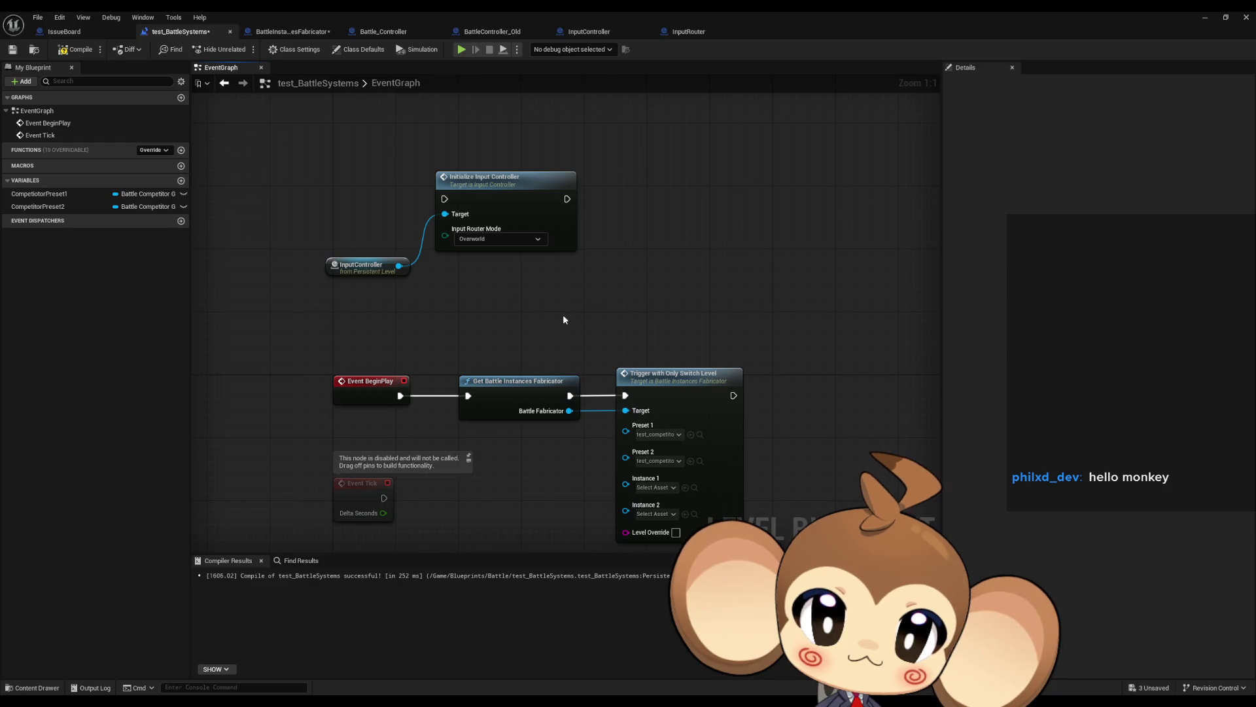
- Chain BeginPlay into Initialize Input Controller then Get Battle Instances Fabricator in one row, and compile
{"action": "mouse_move", "coordinate": [567, 199]}
{"action": "left_mouse_down"}
{"action": "mouse_move", "coordinate": [523, 315]}
{"action": "mouse_move", "coordinate": [467, 396]}
{"action": "mouse_move", "coordinate": [402, 396]}
{"action": "mouse_move", "coordinate": [445, 199]}
{"action": "left_mouse_up"}
{"action": "left_click", "coordinate": [658, 418], "text": "ctrl"}
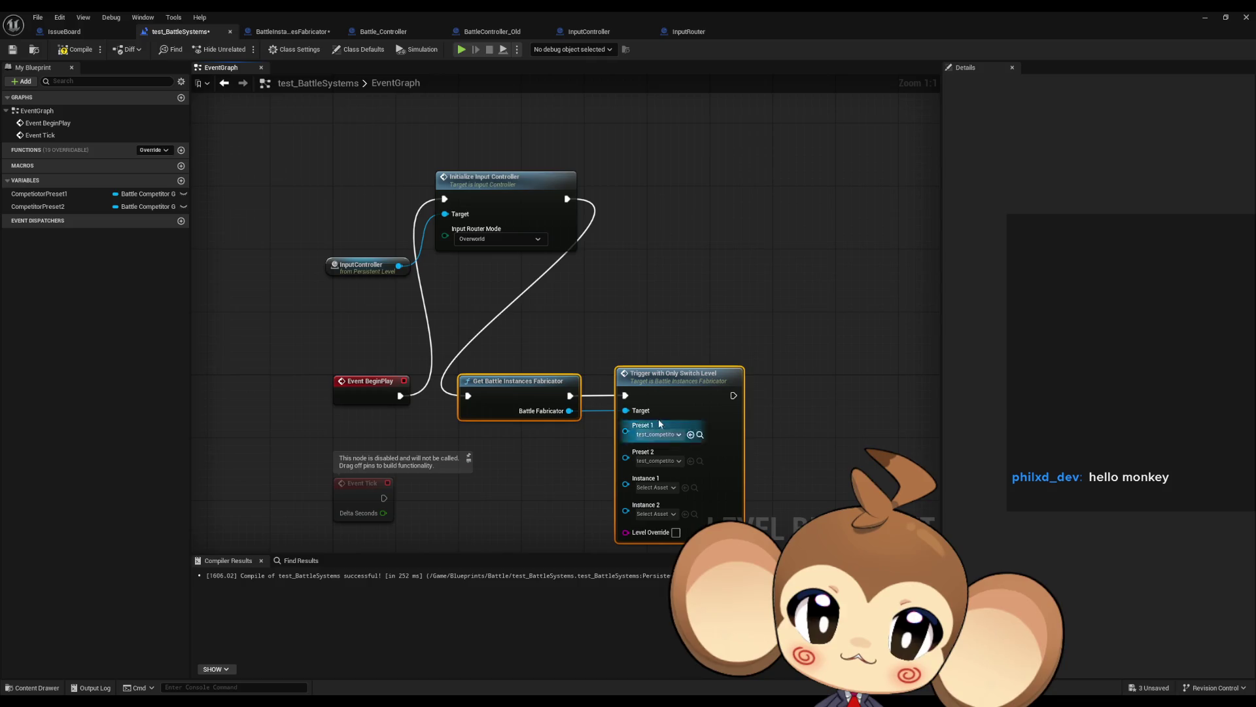
{"action": "mouse_move", "coordinate": [514, 388]}
{"action": "left_mouse_down"}
{"action": "mouse_move", "coordinate": [648, 268]}
{"action": "mouse_move", "coordinate": [647, 198]}
{"action": "left_mouse_up"}
{"action": "left_click", "coordinate": [556, 178], "text": "ctrl"}
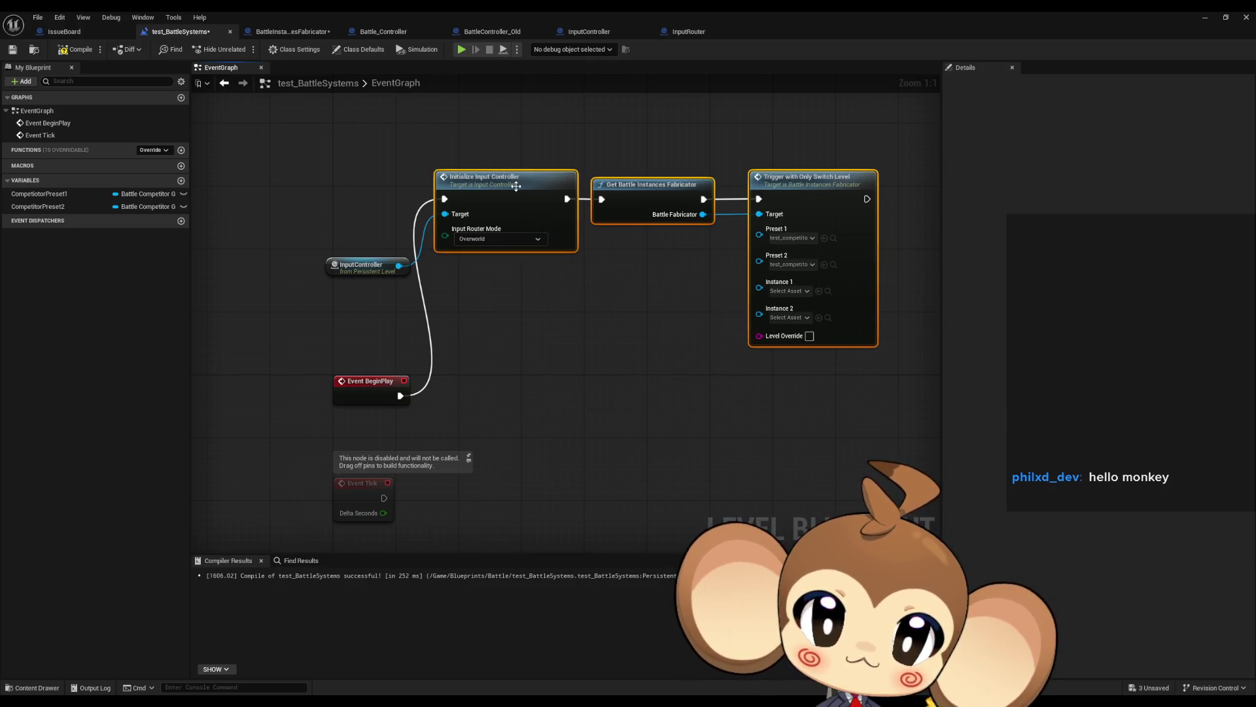
{"action": "left_click_drag", "start_coordinate": [556, 178], "coordinate": [555, 368]}
{"action": "left_click_drag", "start_coordinate": [360, 266], "coordinate": [367, 422]}
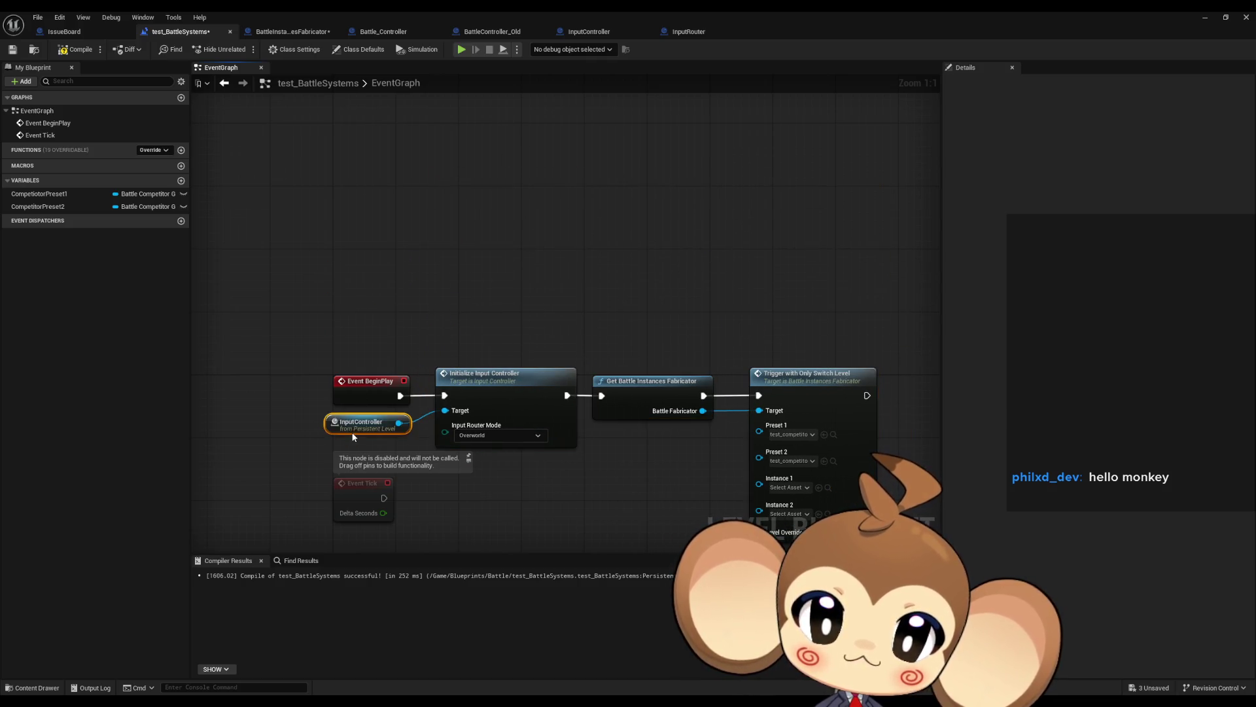
{"action": "left_click_drag", "start_coordinate": [488, 257], "coordinate": [603, 258]}
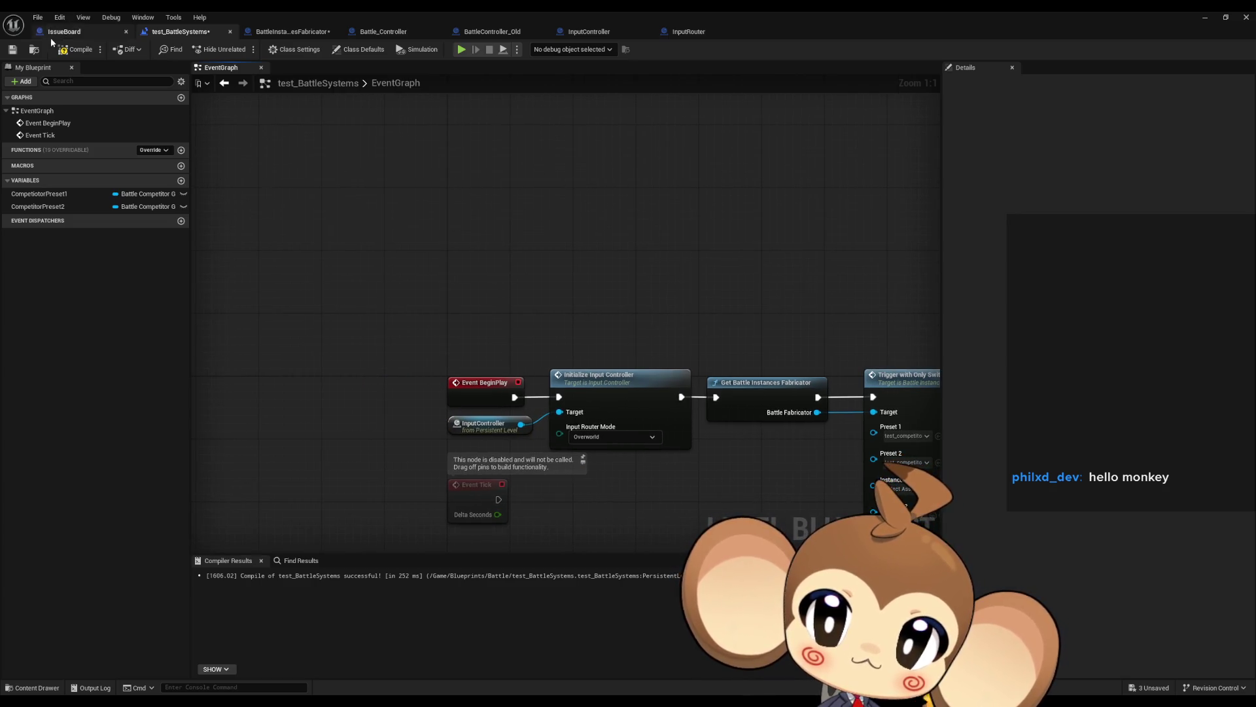
{"action": "left_click", "coordinate": [77, 50]}
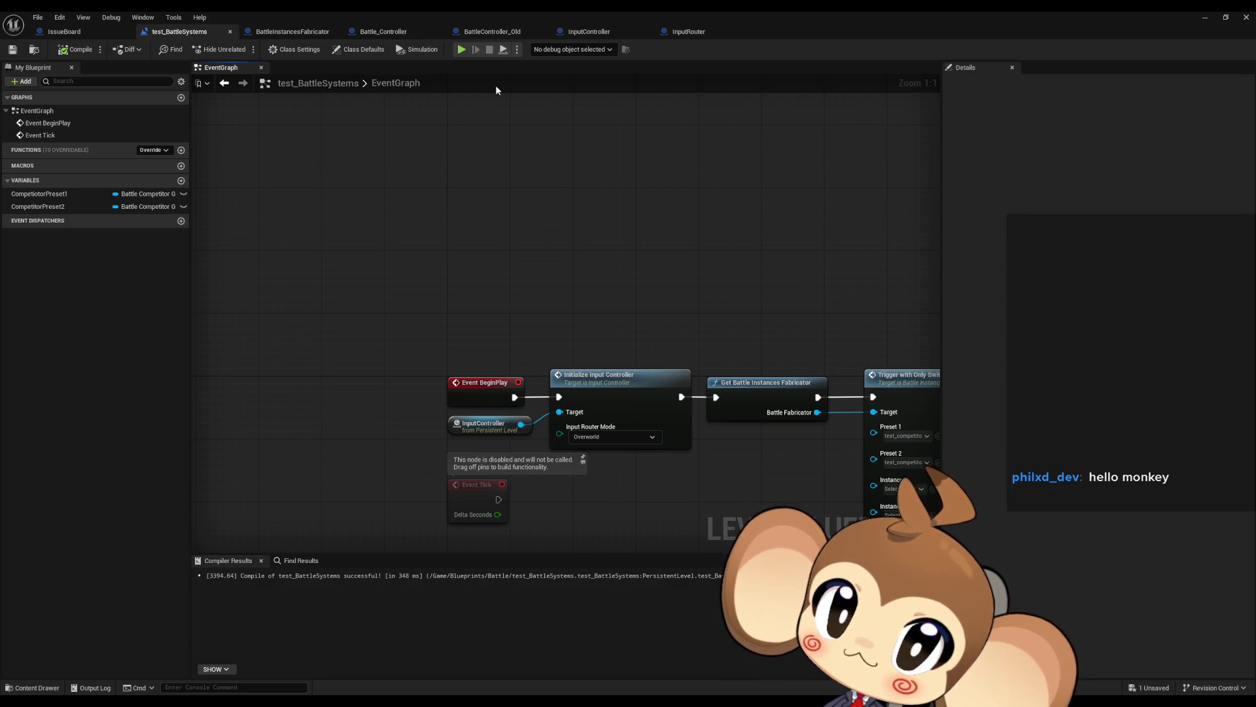
- Review BattleInstancesFabricator's Find First Actor, Set Input Mode and Set Input Lock nodes, then restore the window
{"action": "left_click", "coordinate": [292, 33]}
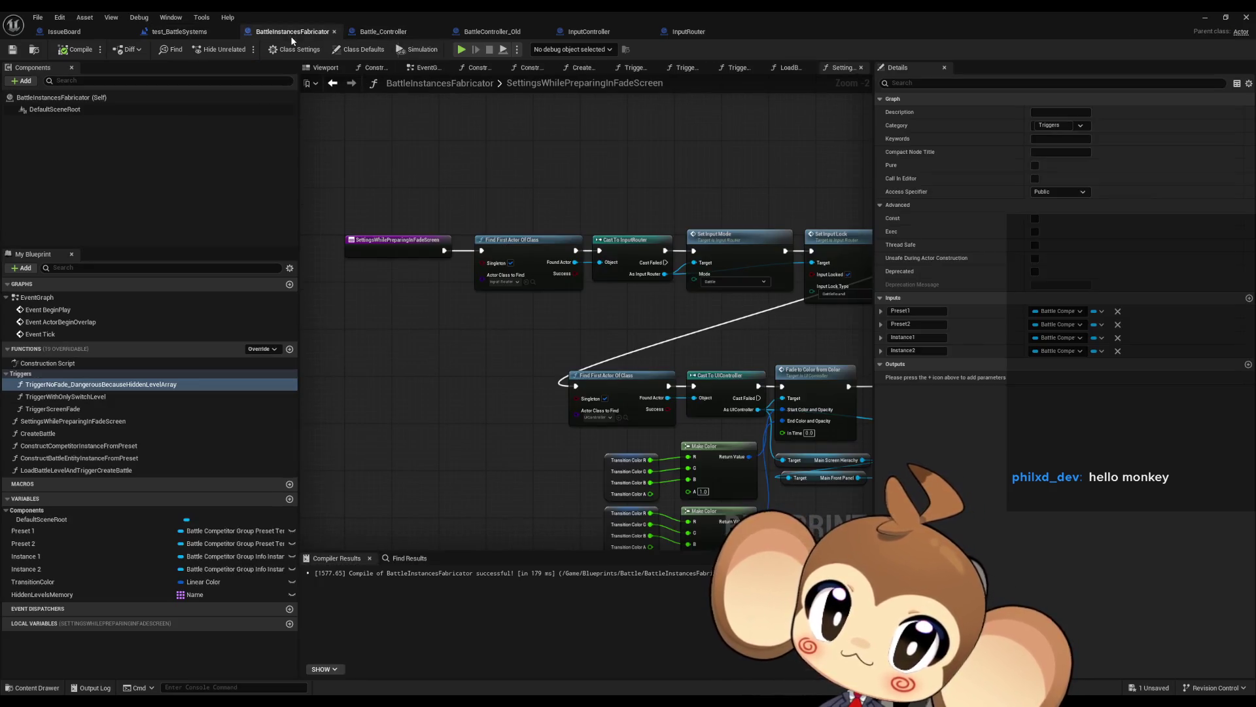
{"action": "scroll", "coordinate": [527, 240], "scroll_direction": "up", "scroll_amount": 2}
{"action": "left_click", "coordinate": [569, 275]}
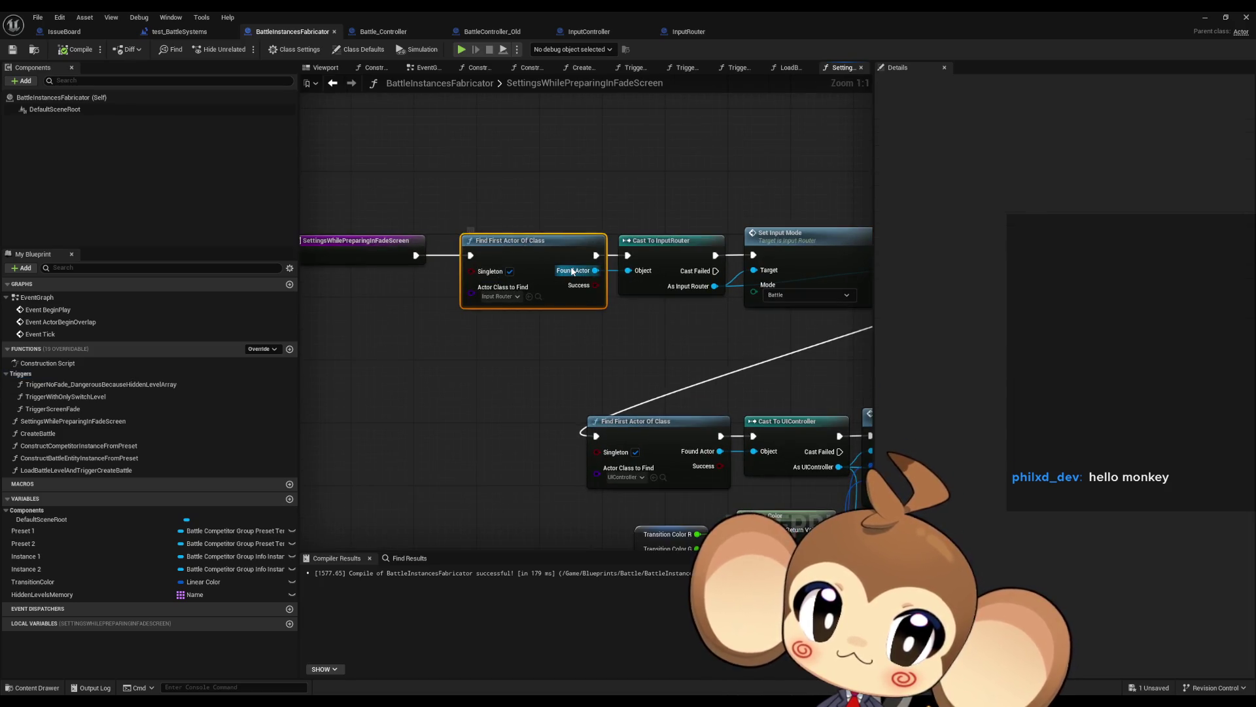
{"action": "left_click_drag", "start_coordinate": [639, 261], "coordinate": [512, 272]}
{"action": "left_click", "coordinate": [678, 276]}
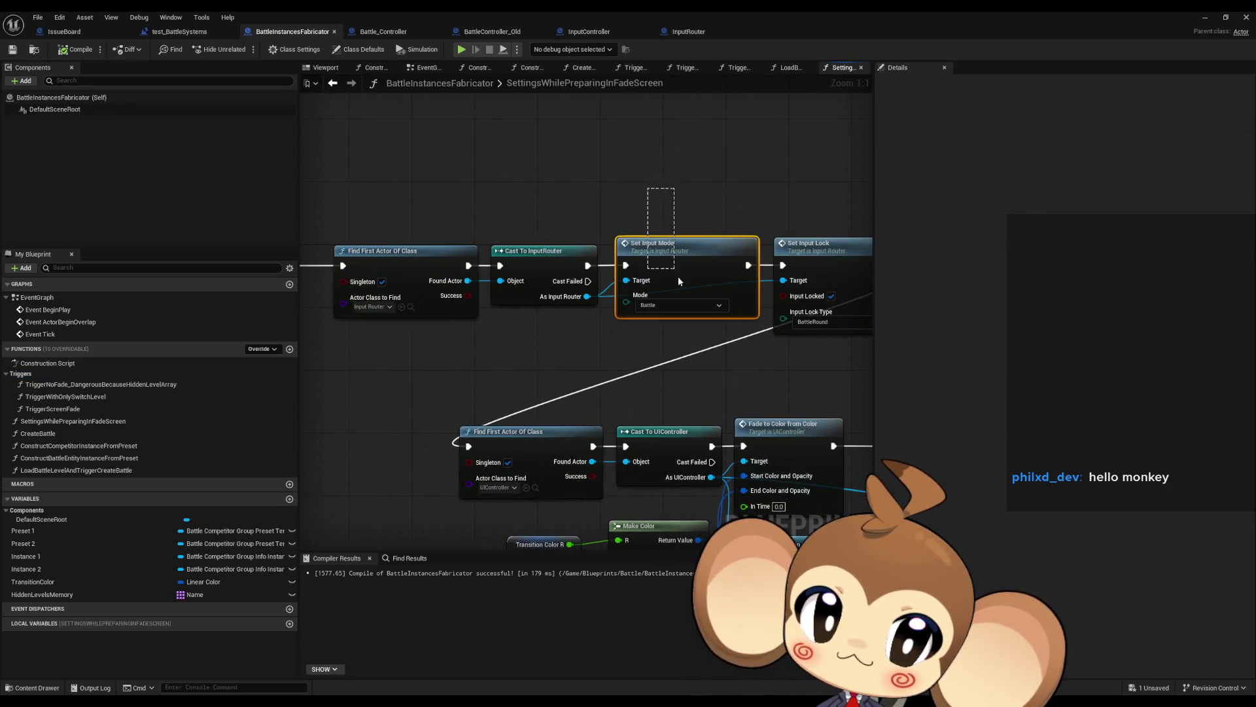
{"action": "left_click_drag", "start_coordinate": [701, 292], "coordinate": [612, 324]}
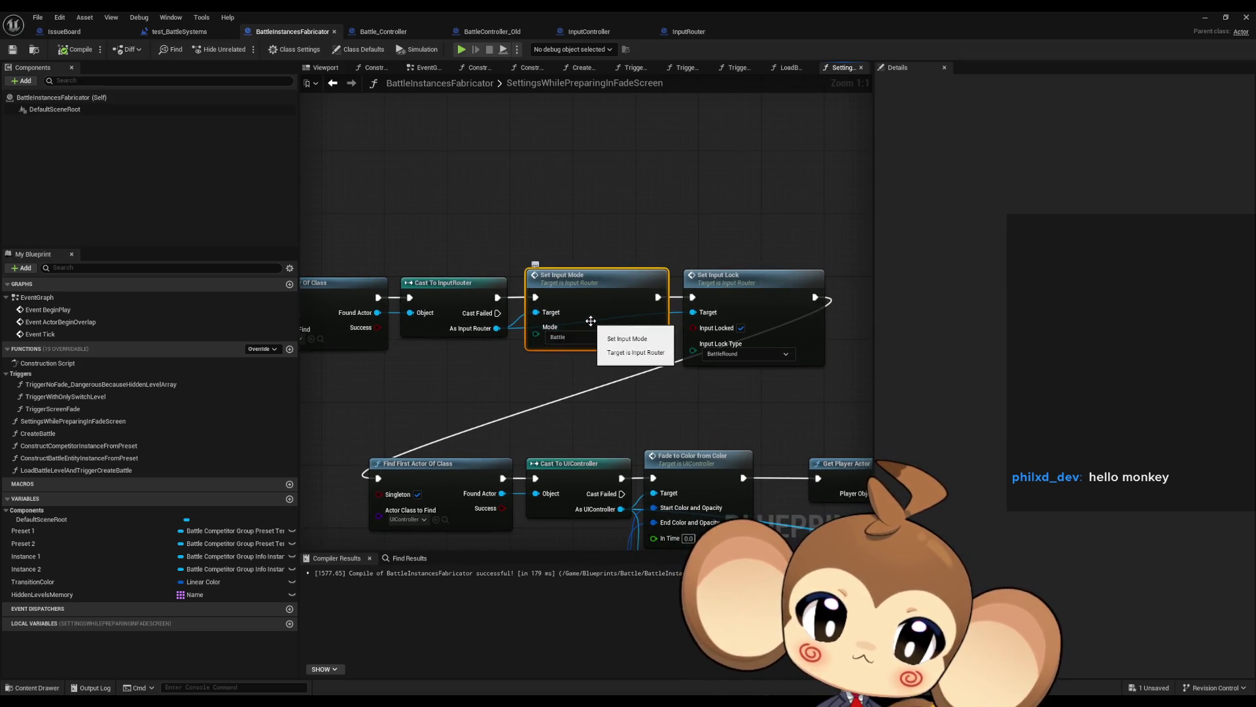
{"action": "left_click", "coordinate": [723, 278]}
{"action": "left_click_drag", "start_coordinate": [572, 352], "coordinate": [602, 295]}
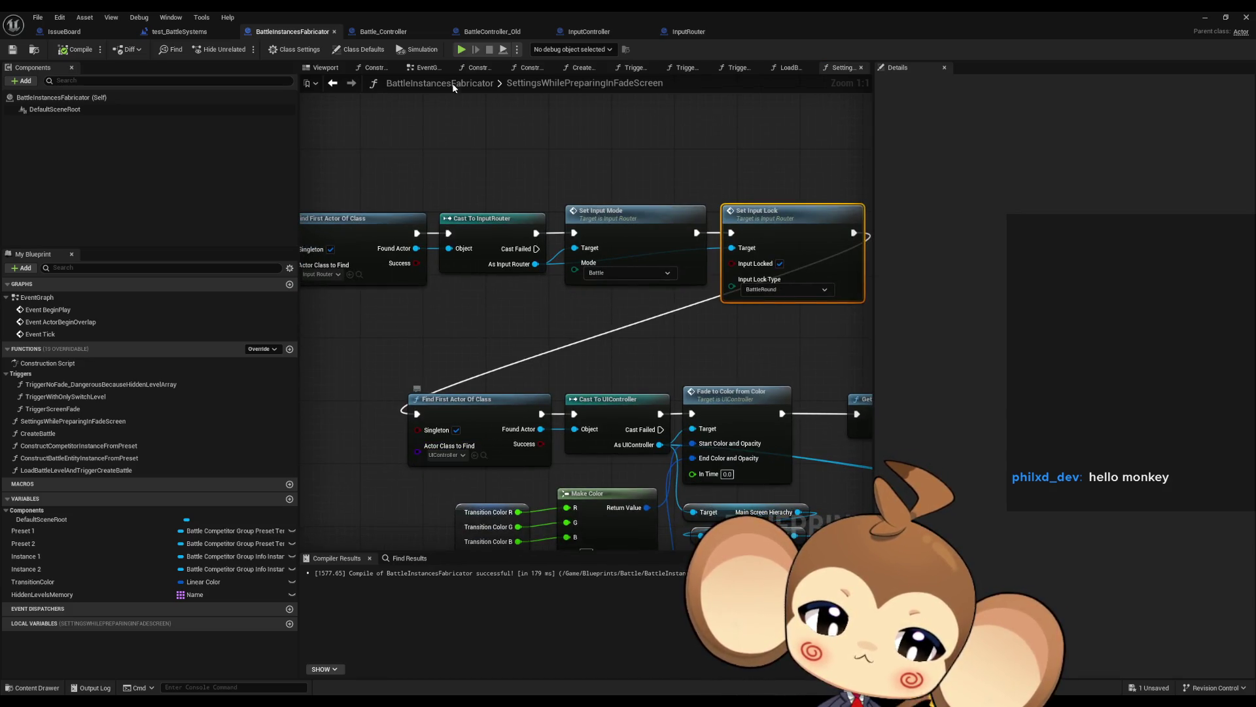
{"action": "double_click", "coordinate": [450, 10]}
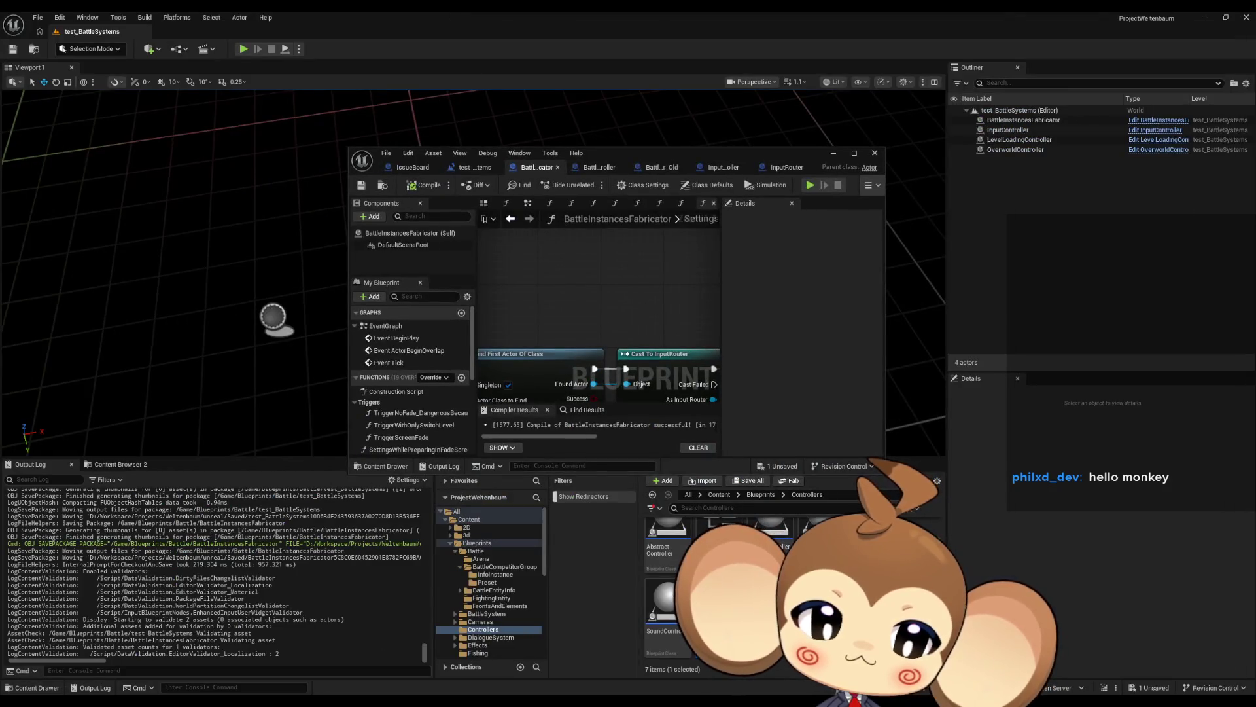
- Place a UIController actor in the level and add its reference to the test_BattleSystems level graph
{"action": "left_click_drag", "start_coordinate": [716, 602], "coordinate": [208, 258]}
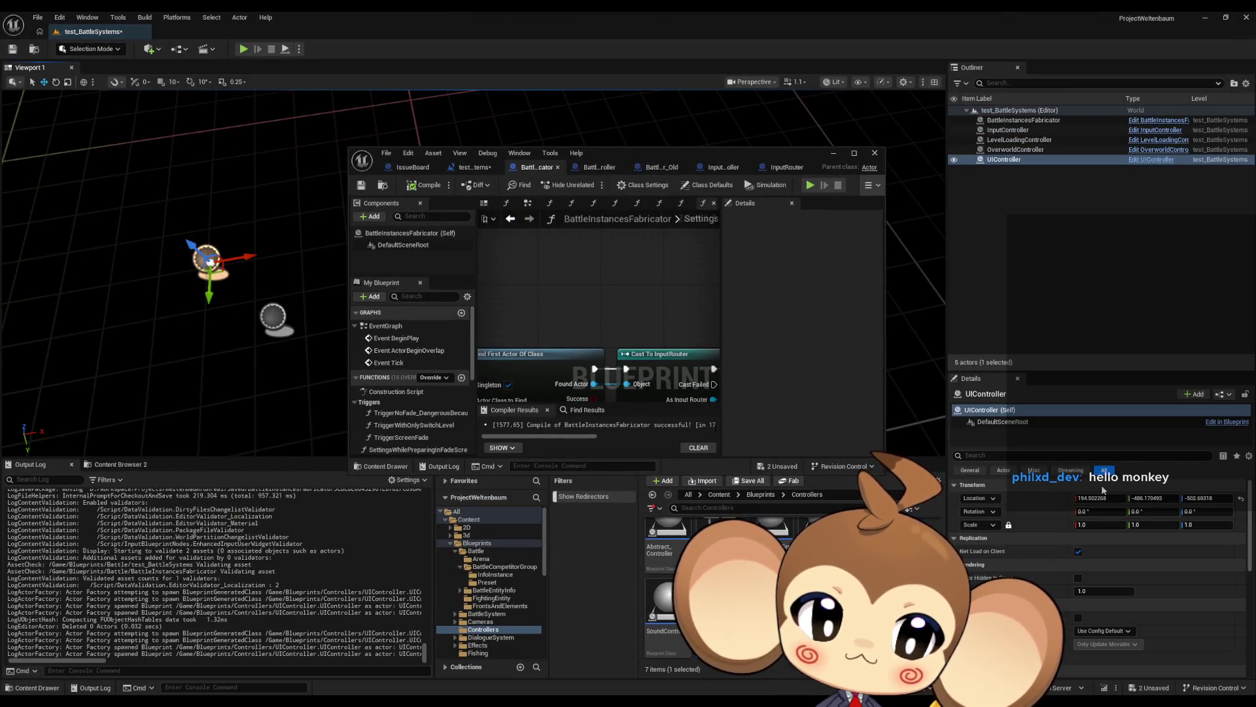
{"action": "double_click", "coordinate": [598, 152]}
{"action": "left_click", "coordinate": [174, 32]}
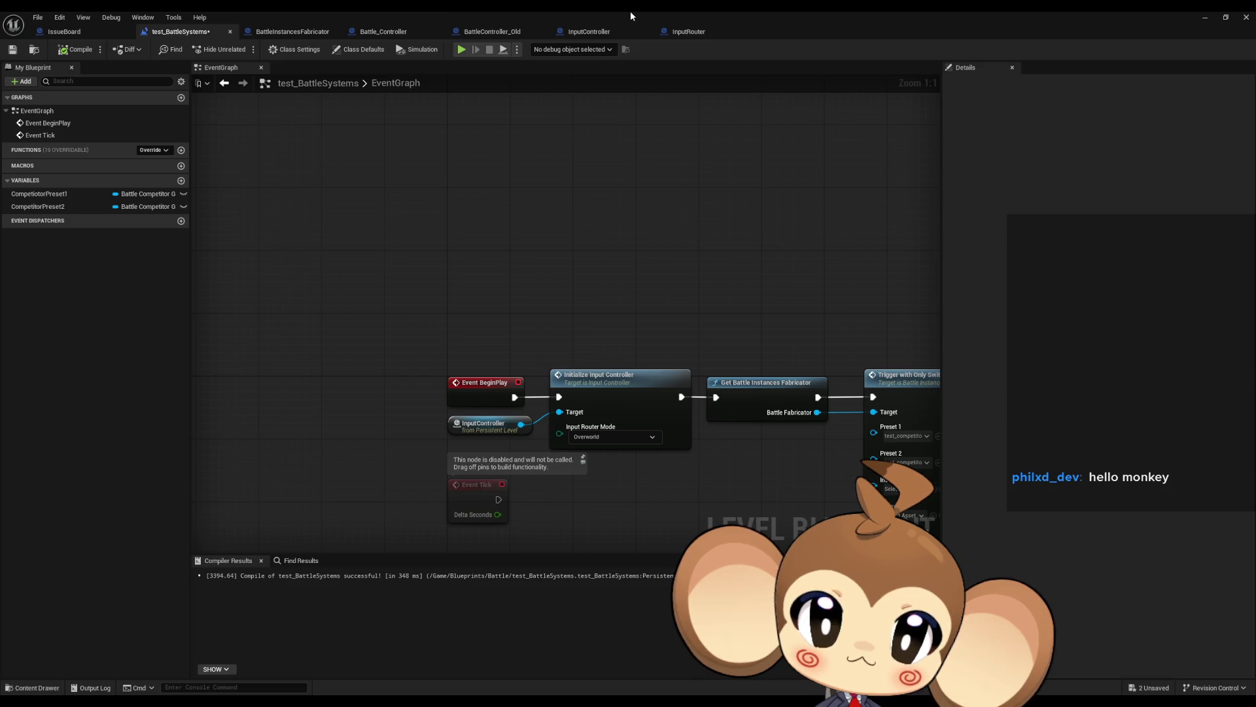
{"action": "double_click", "coordinate": [630, 10]}
{"action": "mouse_move", "coordinate": [1054, 161]}
{"action": "left_mouse_down"}
{"action": "mouse_move", "coordinate": [670, 268]}
{"action": "mouse_move", "coordinate": [543, 271]}
{"action": "left_mouse_up"}
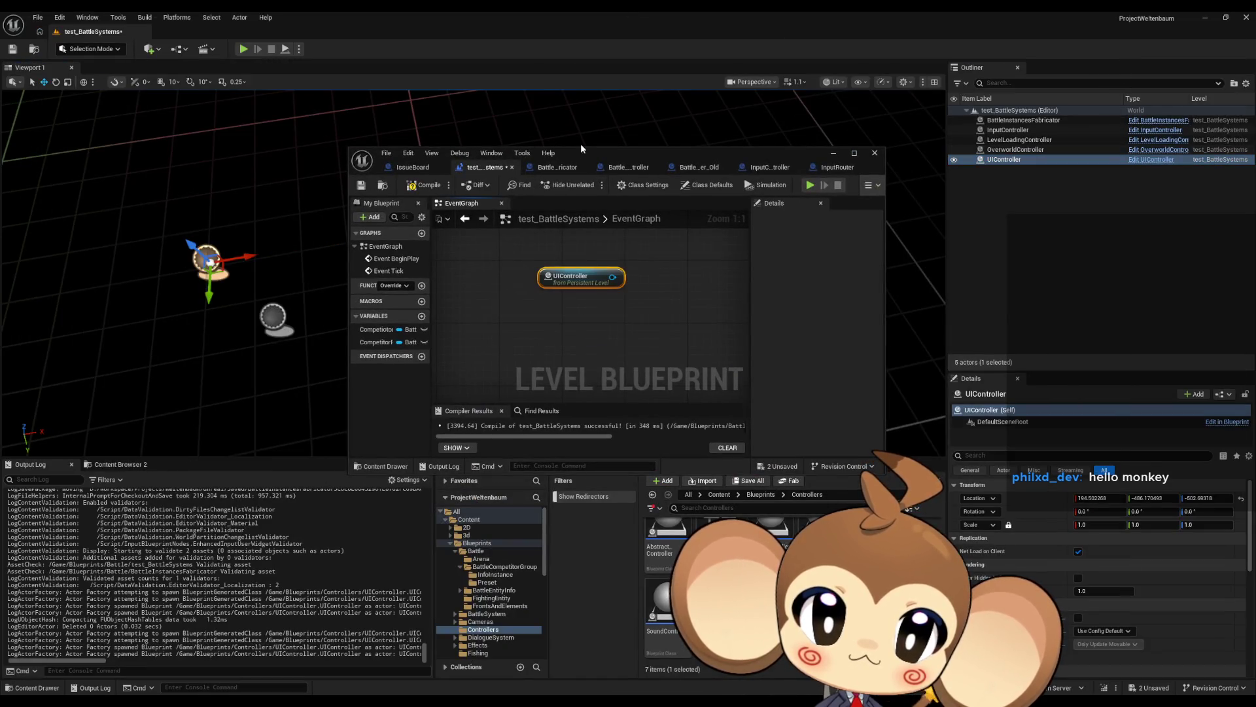
{"action": "double_click", "coordinate": [579, 150]}
- Add an Initialize UIController node and run it before Get Battle Instances Fabricator
{"action": "left_click_drag", "start_coordinate": [369, 144], "coordinate": [454, 147]}
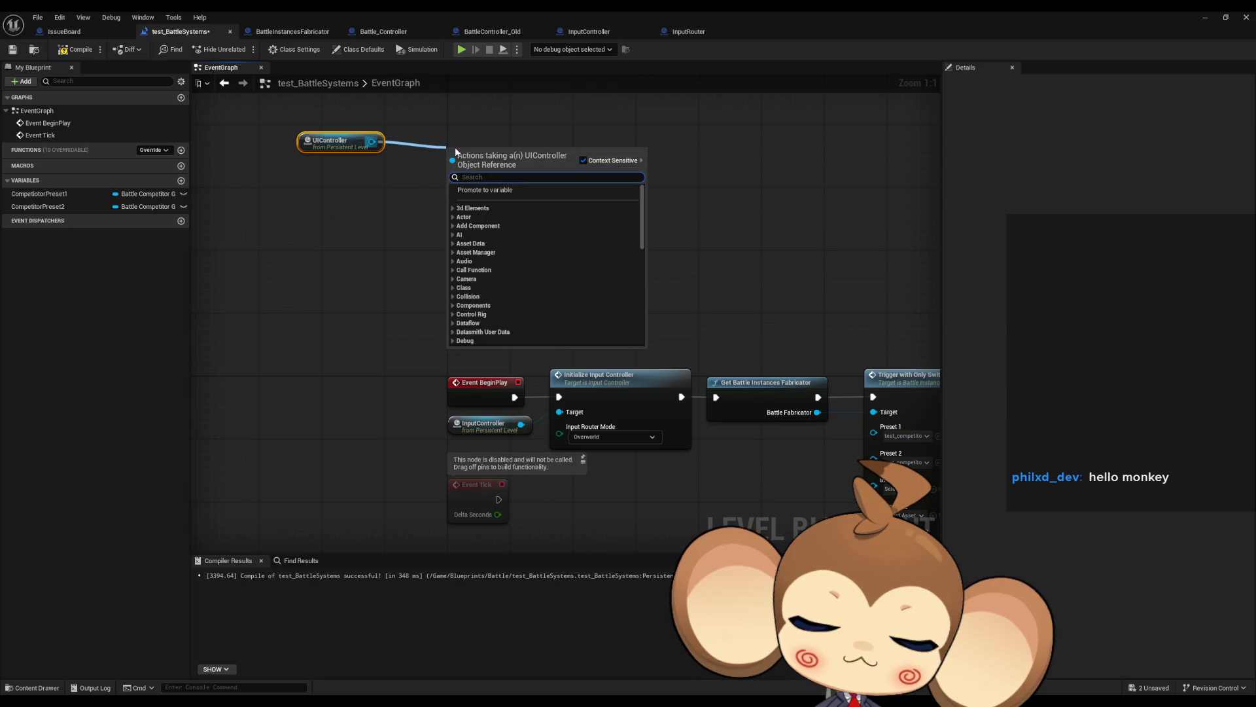
{"action": "type", "text": "initialize"}
{"action": "key", "text": "Return"}
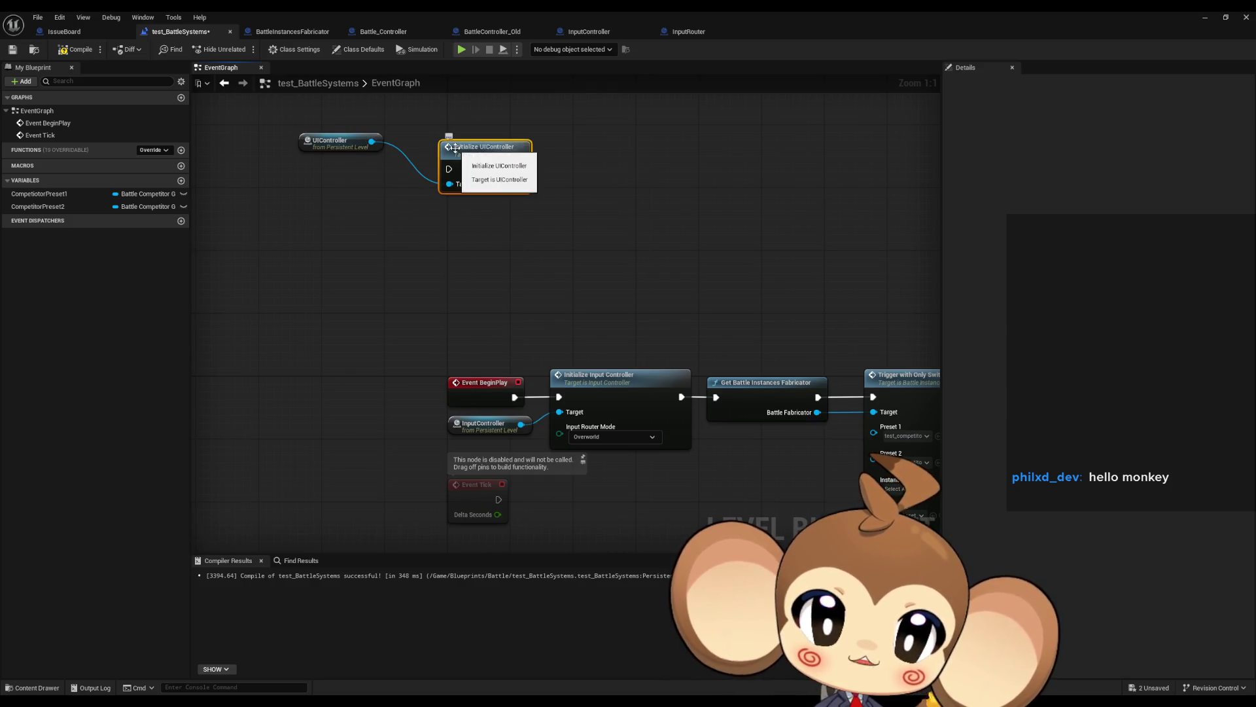
{"action": "left_click_drag", "start_coordinate": [454, 147], "coordinate": [665, 279]}
{"action": "mouse_move", "coordinate": [734, 302]}
{"action": "left_mouse_down"}
{"action": "mouse_move", "coordinate": [786, 412]}
{"action": "mouse_move", "coordinate": [716, 396]}
{"action": "mouse_move", "coordinate": [661, 302]}
{"action": "left_mouse_up"}
- Line up the UIController, fabricator and trigger nodes in one row, then return to BattleInstancesFabricator
{"action": "left_click_drag", "start_coordinate": [334, 144], "coordinate": [627, 471]}
{"action": "left_click_drag", "start_coordinate": [489, 311], "coordinate": [785, 438]}
{"action": "mouse_move", "coordinate": [540, 339]}
{"action": "left_mouse_down"}
{"action": "mouse_move", "coordinate": [588, 265]}
{"action": "mouse_move", "coordinate": [581, 243]}
{"action": "left_mouse_up"}
{"action": "left_click", "coordinate": [484, 245], "text": "ctrl"}
{"action": "mouse_move", "coordinate": [484, 246]}
{"action": "left_mouse_down"}
{"action": "mouse_move", "coordinate": [540, 355]}
{"action": "mouse_move", "coordinate": [533, 340]}
{"action": "left_mouse_up"}
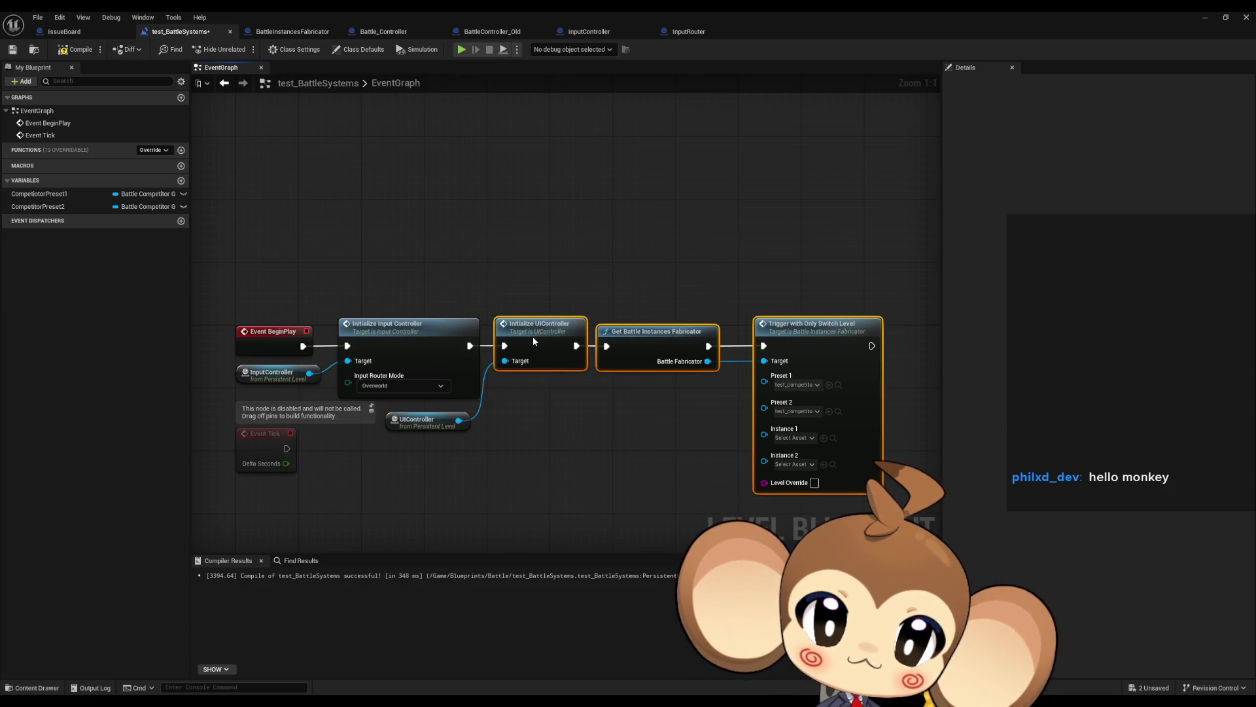
{"action": "left_click", "coordinate": [551, 231]}
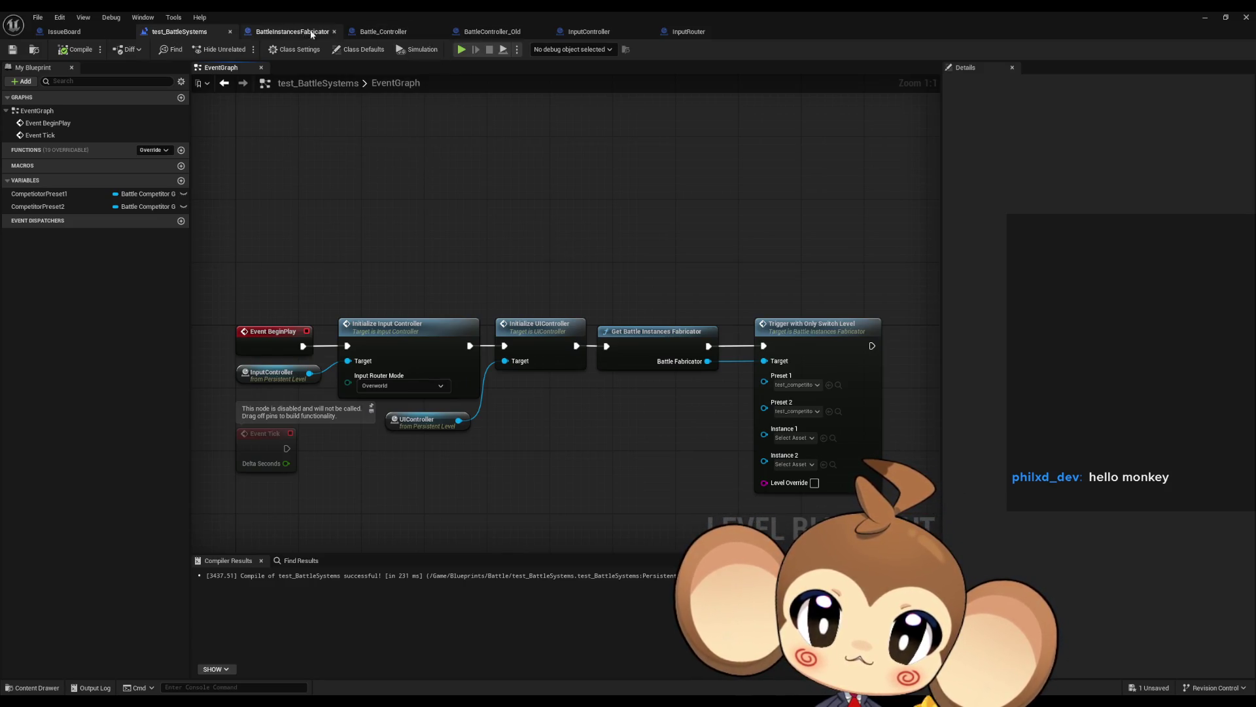
{"action": "left_click", "coordinate": [285, 32]}
{"action": "left_click", "coordinate": [602, 332]}
- Open the GetPlayerActor function's definition from the Get Player Actor node
{"action": "scroll", "coordinate": [603, 332], "scroll_direction": "down", "scroll_amount": 1}
{"action": "mouse_move", "coordinate": [603, 331]}
{"action": "left_mouse_down"}
{"action": "mouse_move", "coordinate": [498, 339]}
{"action": "mouse_move", "coordinate": [650, 322]}
{"action": "mouse_move", "coordinate": [511, 306]}
{"action": "mouse_move", "coordinate": [446, 280]}
{"action": "left_mouse_up"}
{"action": "left_click", "coordinate": [707, 359]}
{"action": "left_click", "coordinate": [775, 367]}
{"action": "left_click_drag", "start_coordinate": [776, 367], "coordinate": [574, 345]}
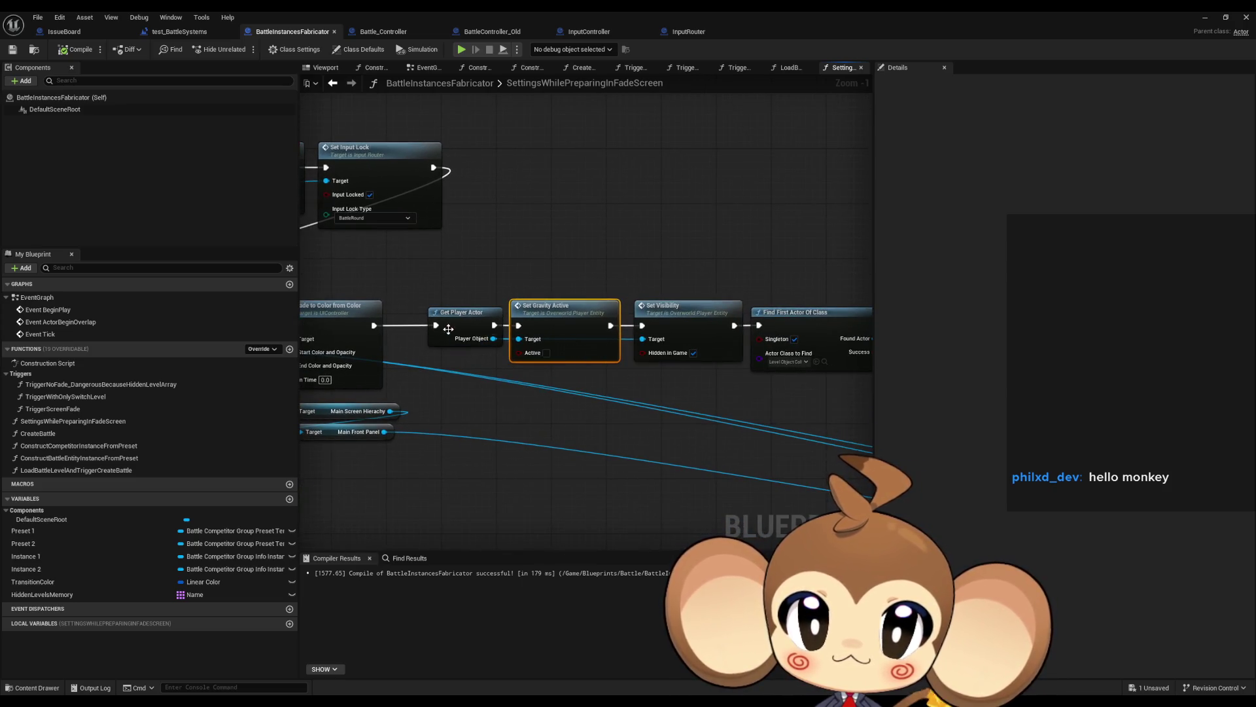
{"action": "left_click", "coordinate": [469, 325]}
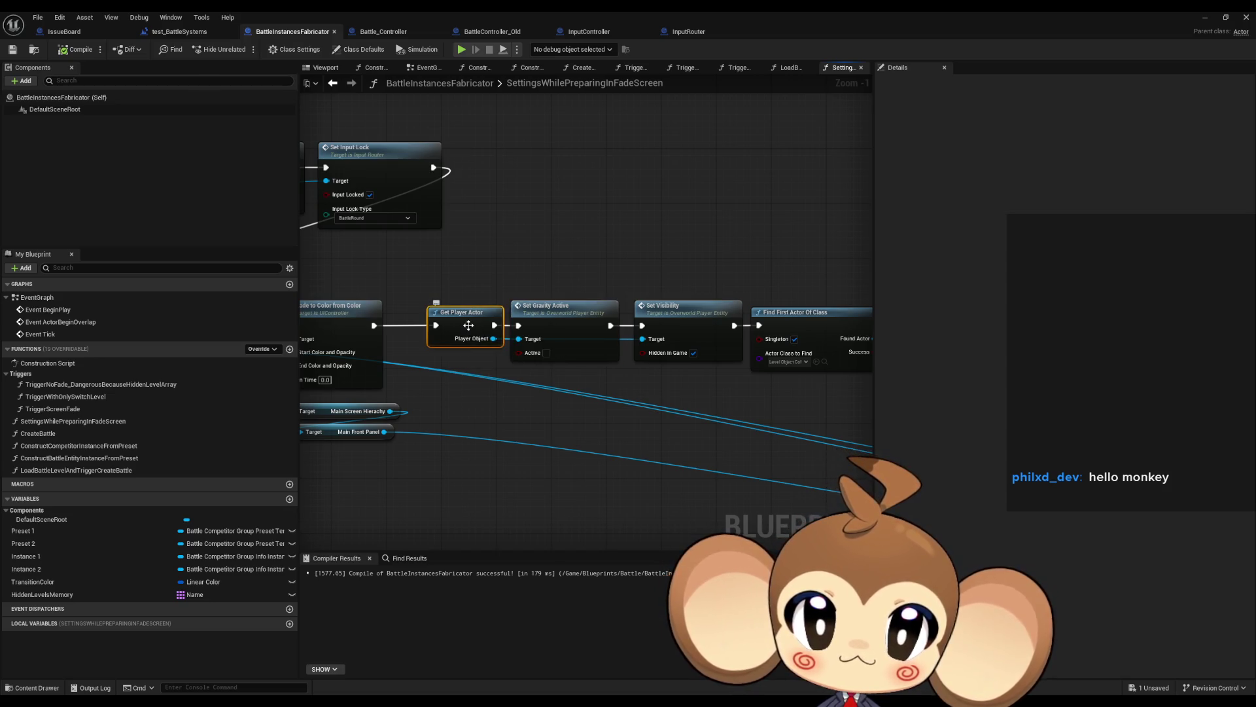
{"action": "double_click", "coordinate": [468, 325]}
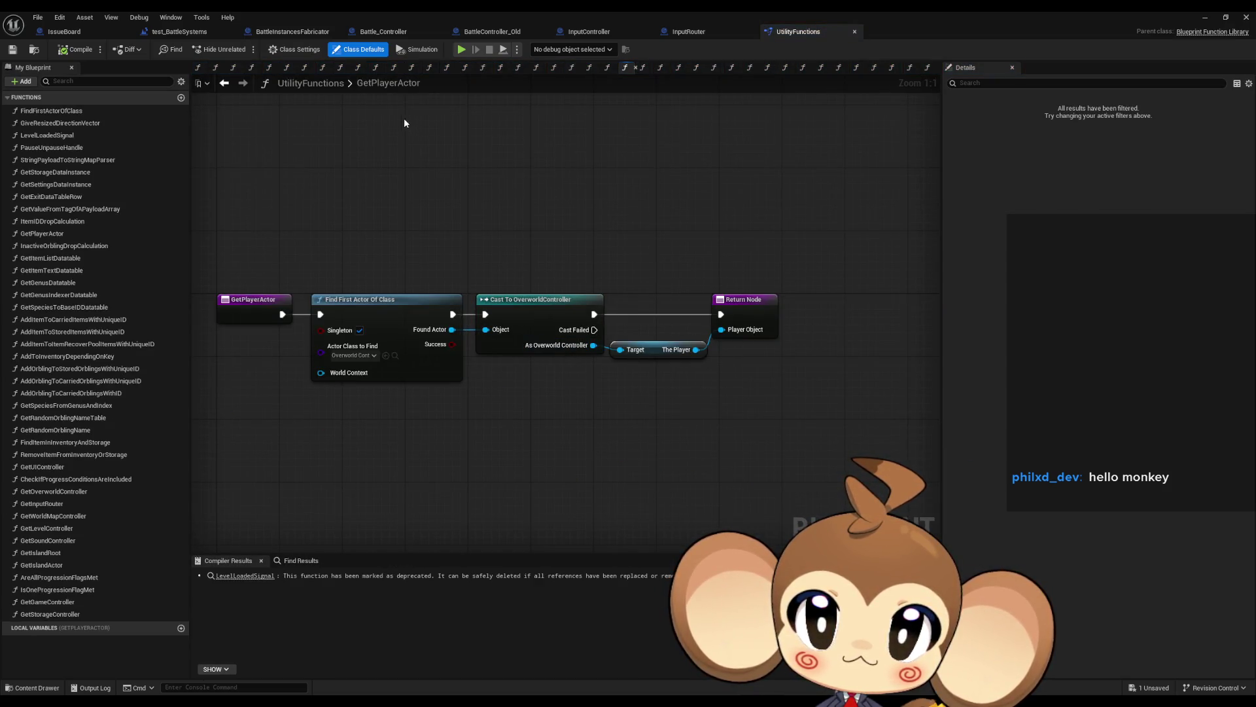
- Glance at the test_BattleSystems level blueprint, then go back to the BattleInstancesFabricator graph
{"action": "left_click", "coordinate": [171, 34]}
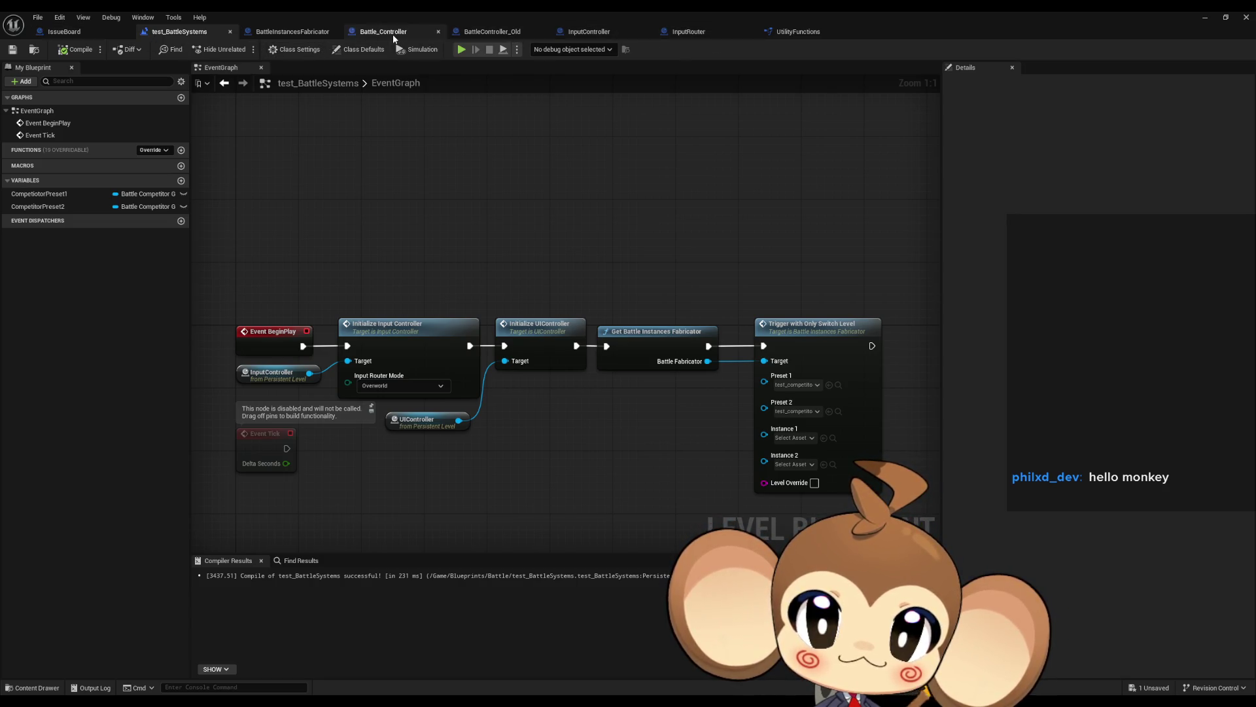
{"action": "left_click", "coordinate": [795, 31]}
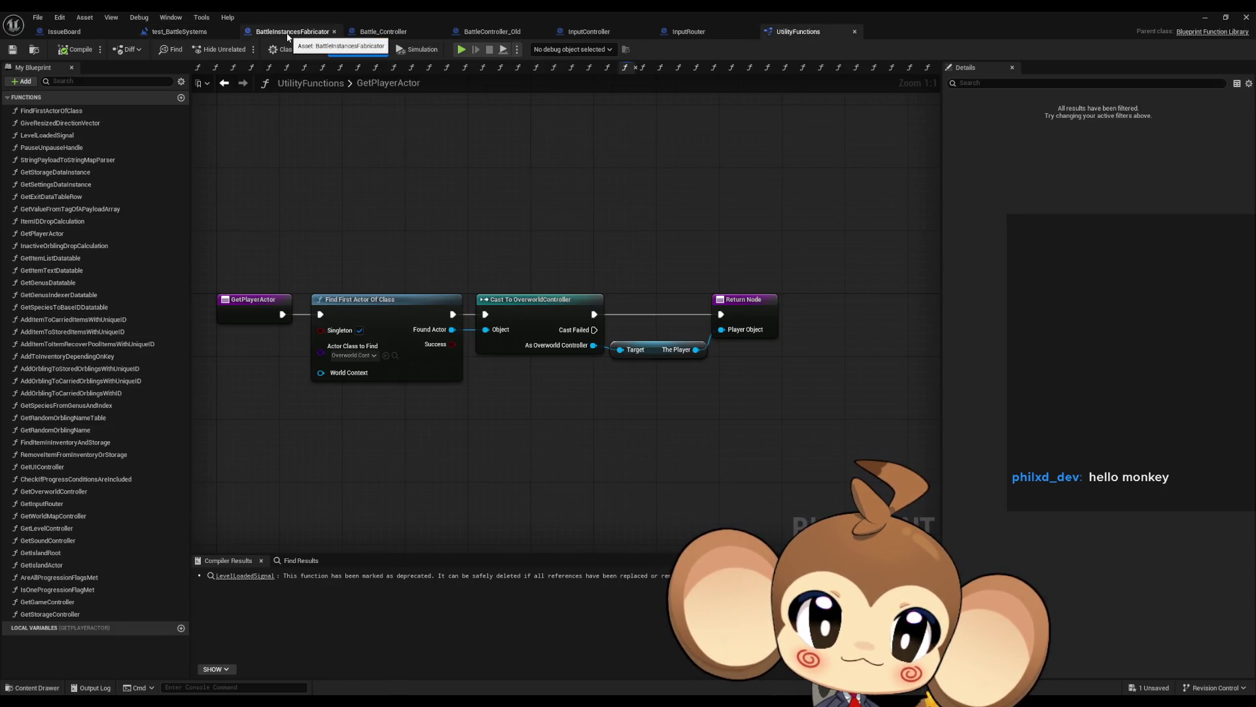
{"action": "left_click", "coordinate": [288, 36]}
{"action": "left_click", "coordinate": [605, 326]}
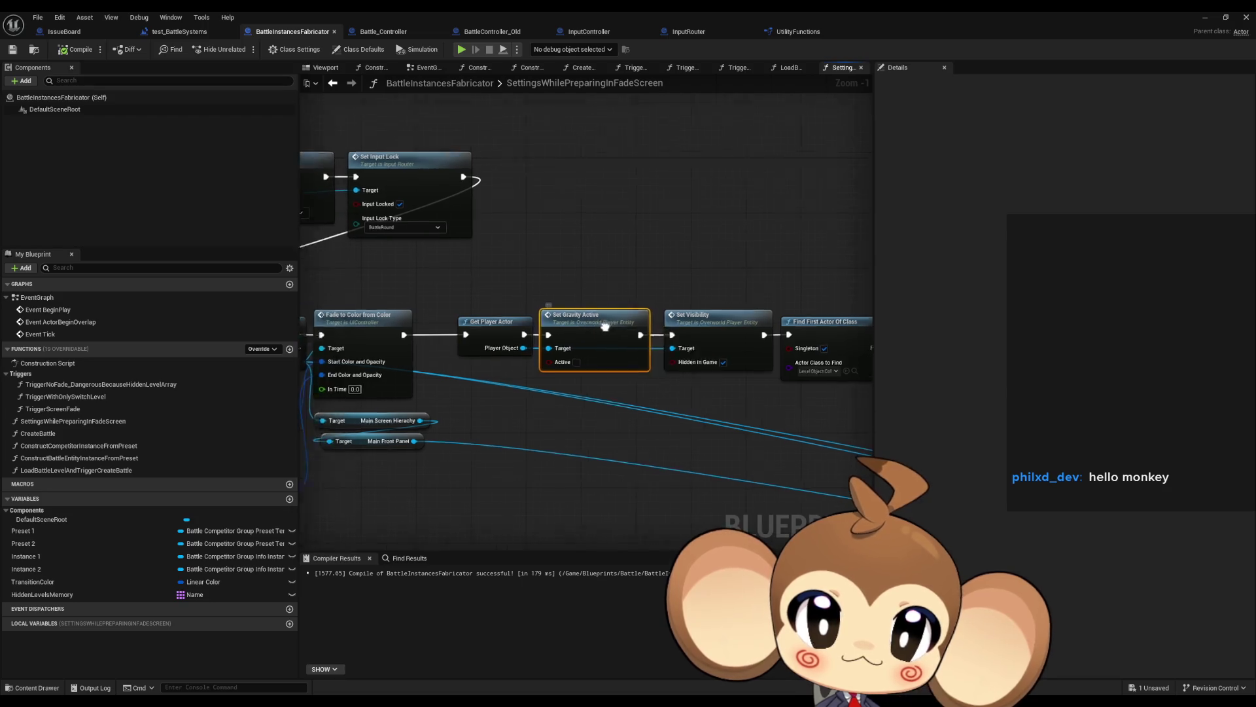
{"action": "left_click_drag", "start_coordinate": [605, 325], "coordinate": [697, 341]}
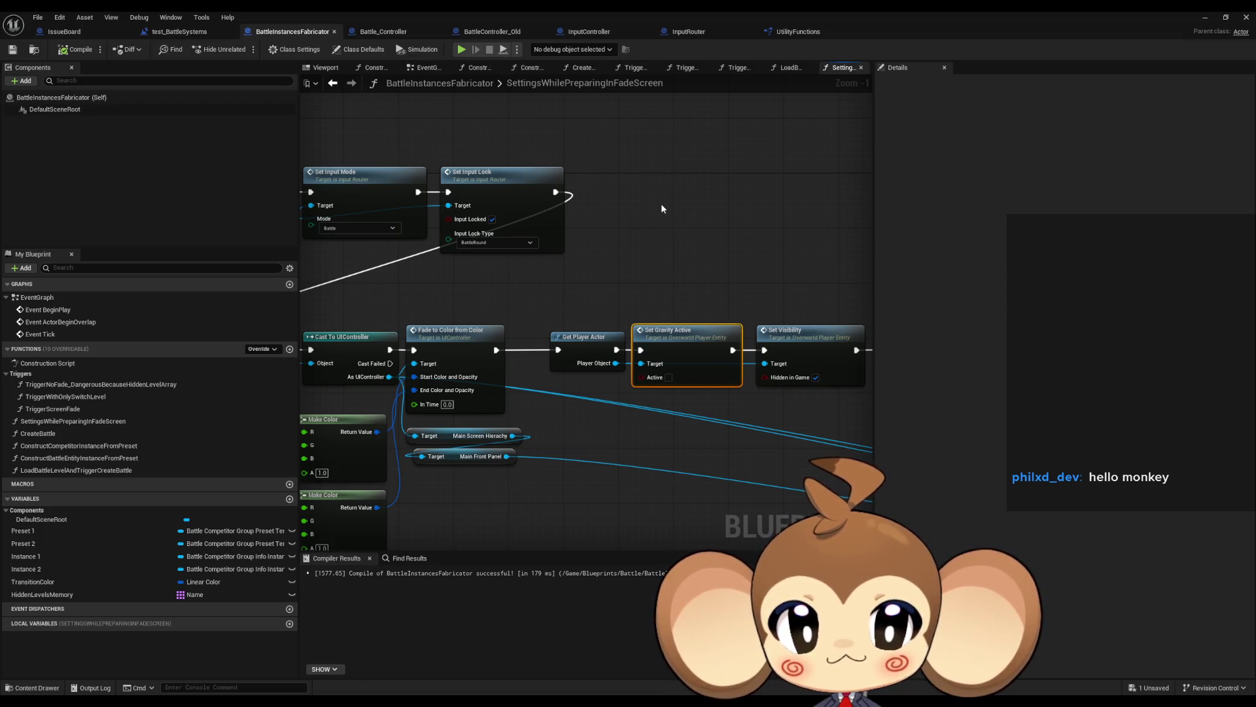
{"action": "left_click_drag", "start_coordinate": [660, 209], "coordinate": [605, 218]}
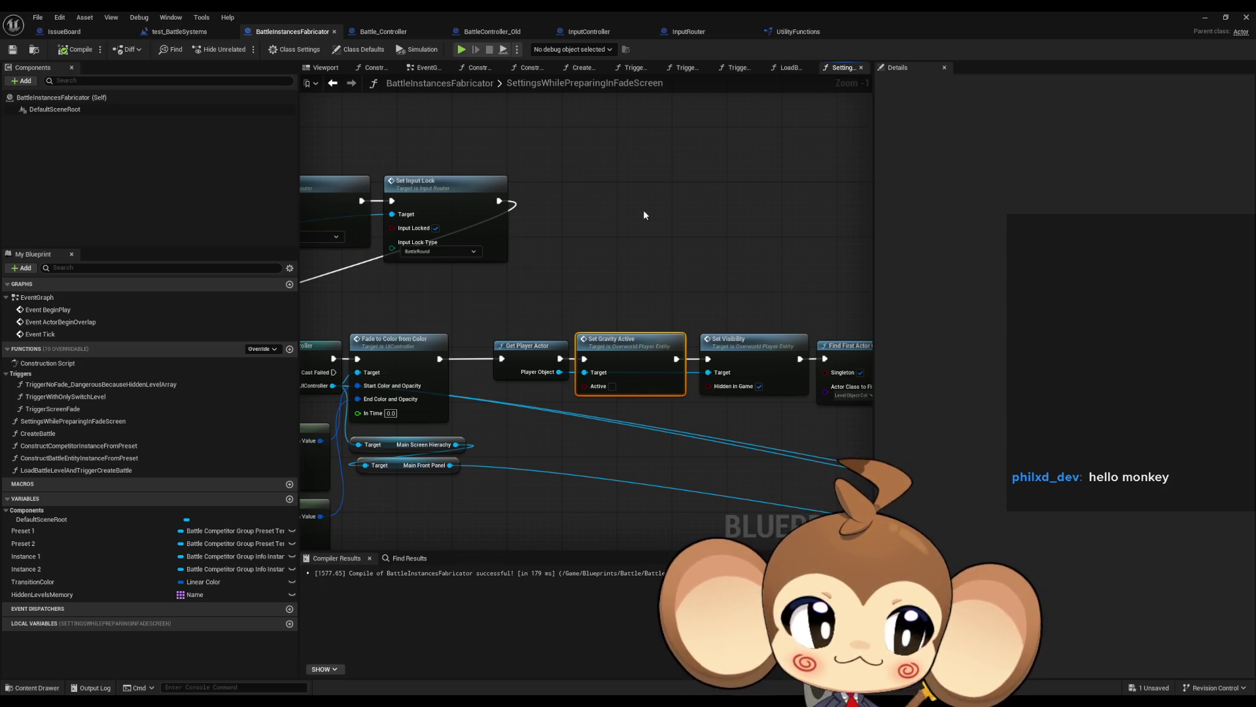
{"action": "left_click_drag", "start_coordinate": [709, 216], "coordinate": [613, 210]}
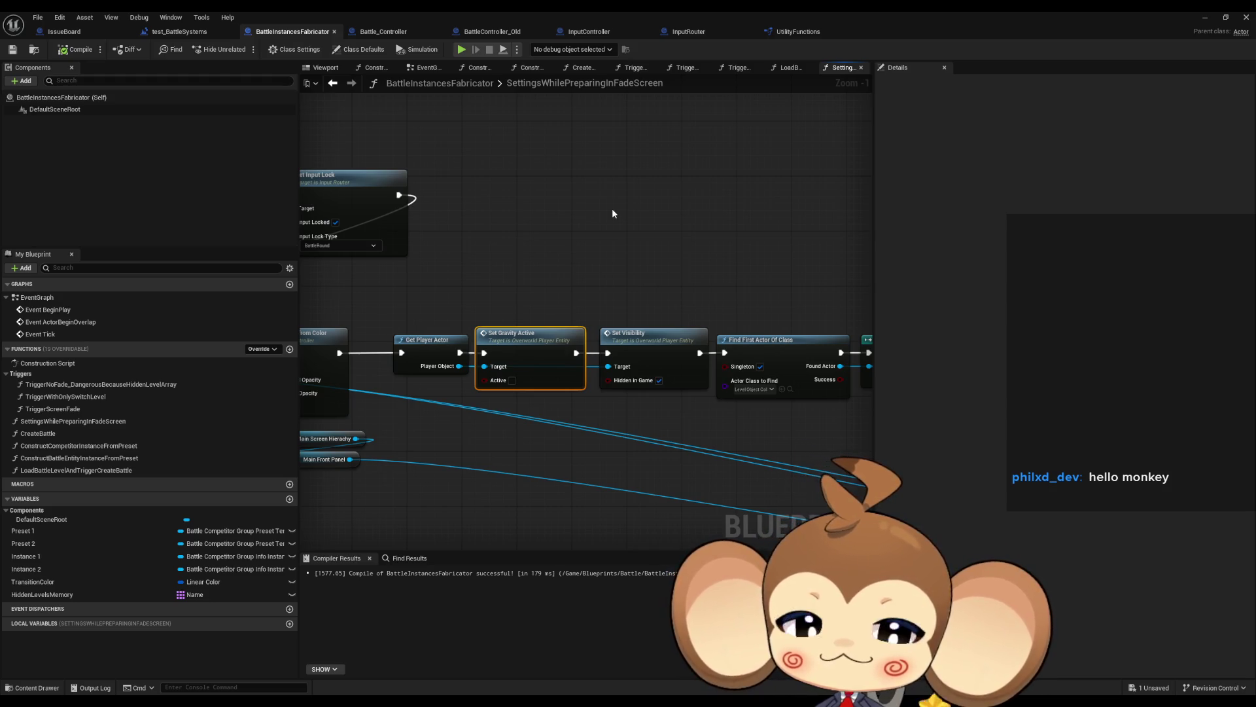
{"action": "mouse_move", "coordinate": [637, 225]}
{"action": "left_mouse_down"}
{"action": "mouse_move", "coordinate": [653, 218]}
{"action": "mouse_move", "coordinate": [637, 199]}
{"action": "mouse_move", "coordinate": [631, 212]}
{"action": "left_mouse_up"}
- Add an Is Valid check wired to the Player Object output
{"action": "left_click_drag", "start_coordinate": [423, 313], "coordinate": [447, 361]}
{"action": "type", "text": "valid"}
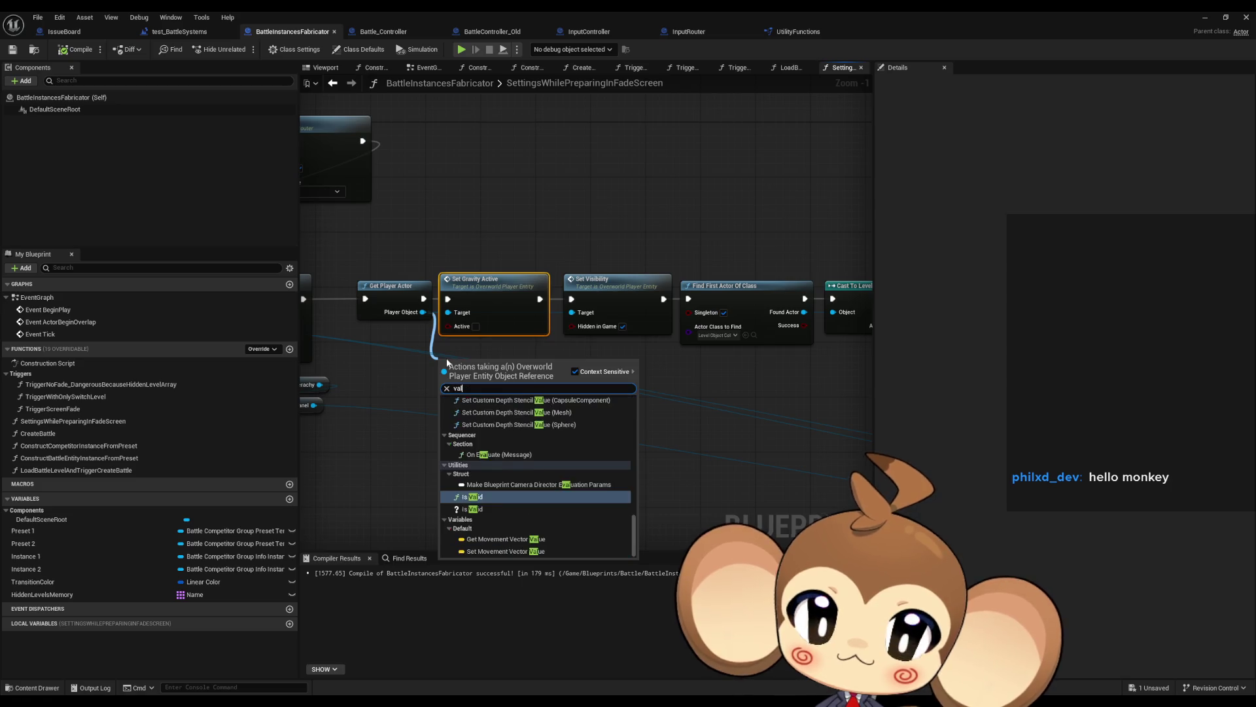
{"action": "key", "text": "Down"}
{"action": "key", "text": "Return"}
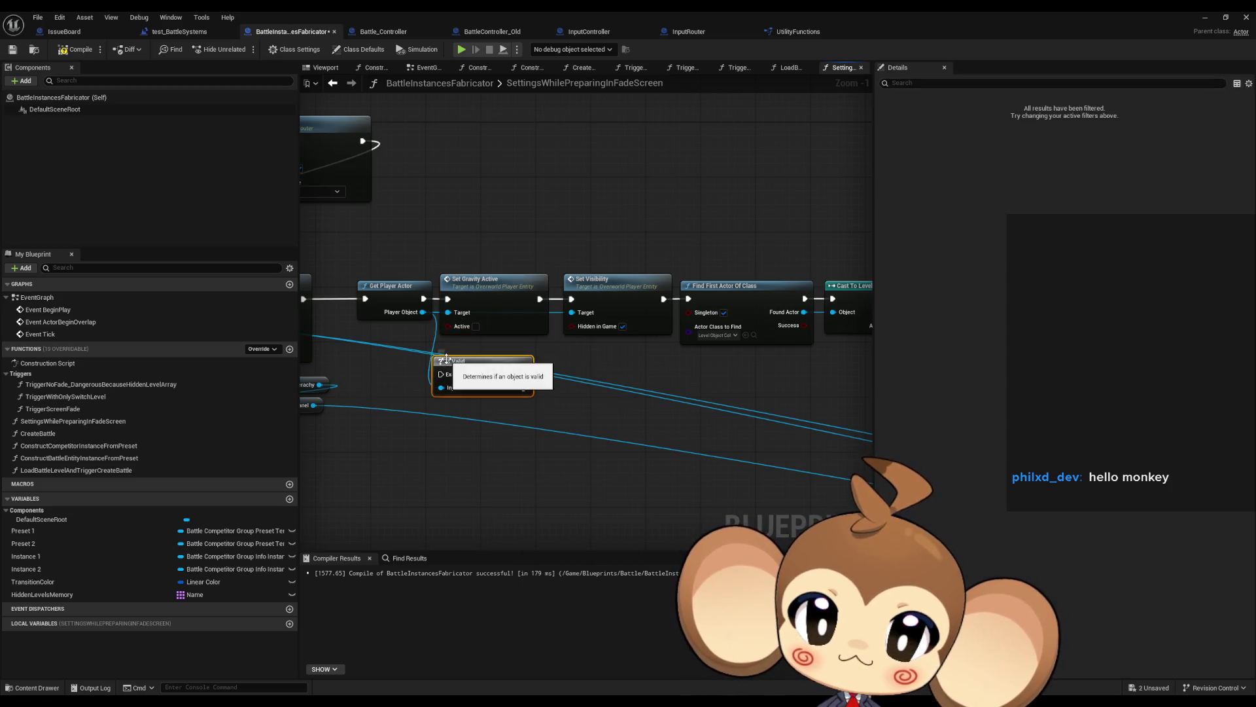
- Print 'Warning: Player object not found' on Is Not Valid, and route Is Valid into Set Gravity Active
{"action": "left_click_drag", "start_coordinate": [524, 388], "coordinate": [533, 412]}
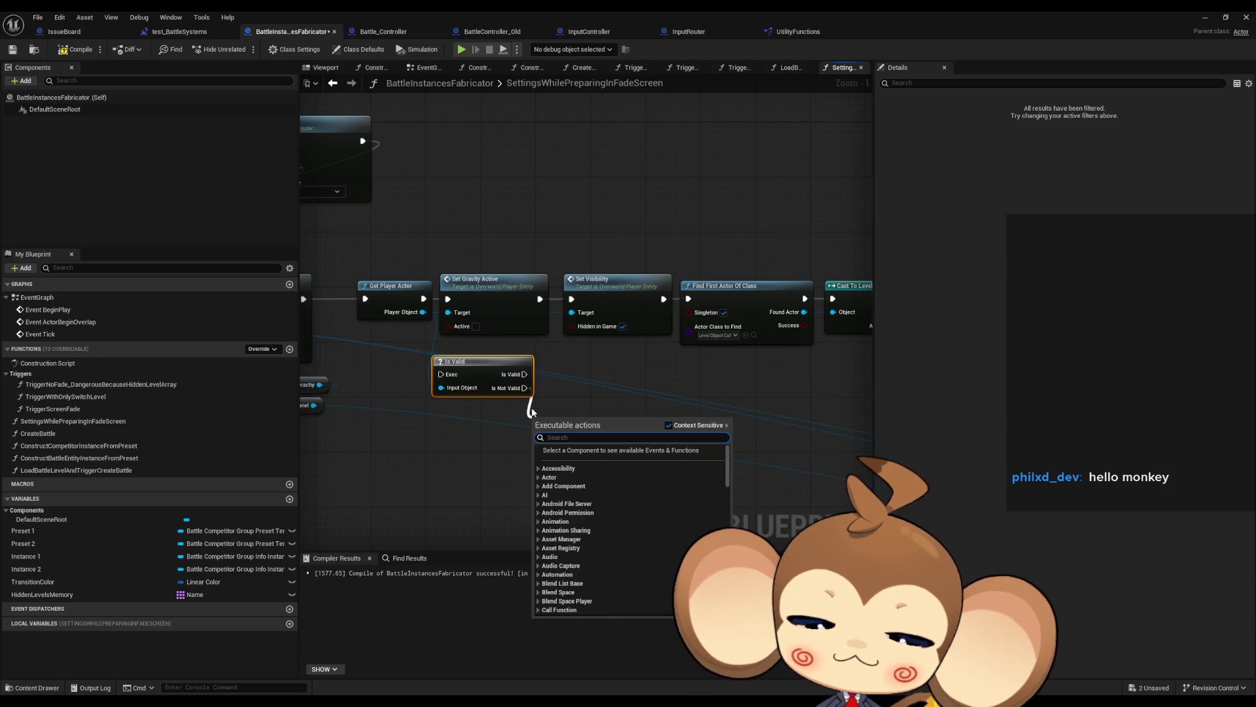
{"action": "type", "text": "print"}
{"action": "key", "text": "Return"}
{"action": "left_click", "coordinate": [575, 444]}
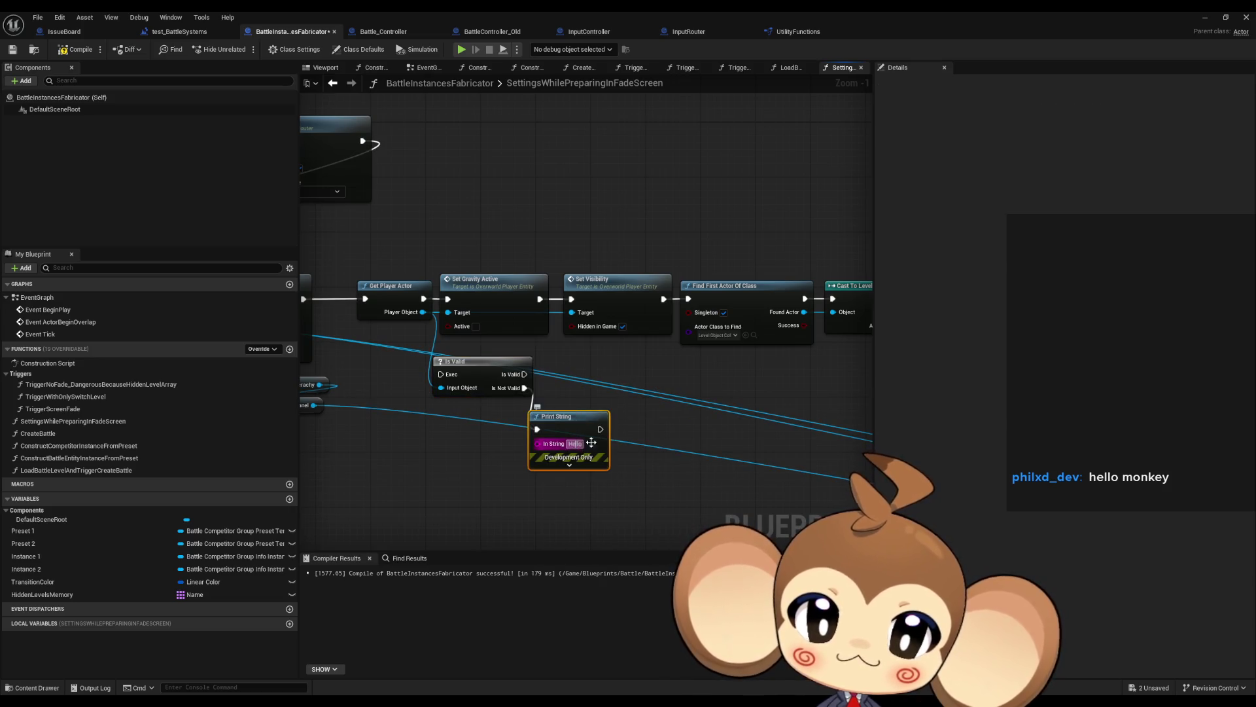
{"action": "key", "text": "BackSpace"}
{"action": "type", "text": "Warning"}
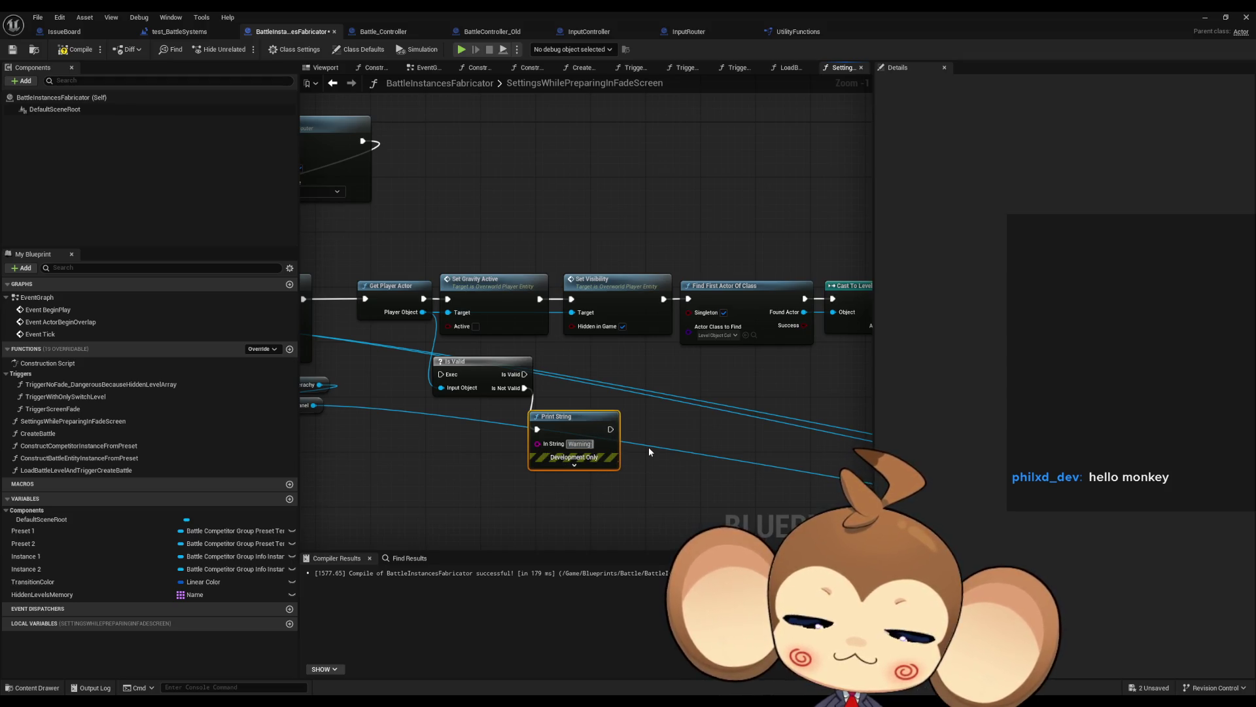
{"action": "type", "text": ": Player object not fo"}
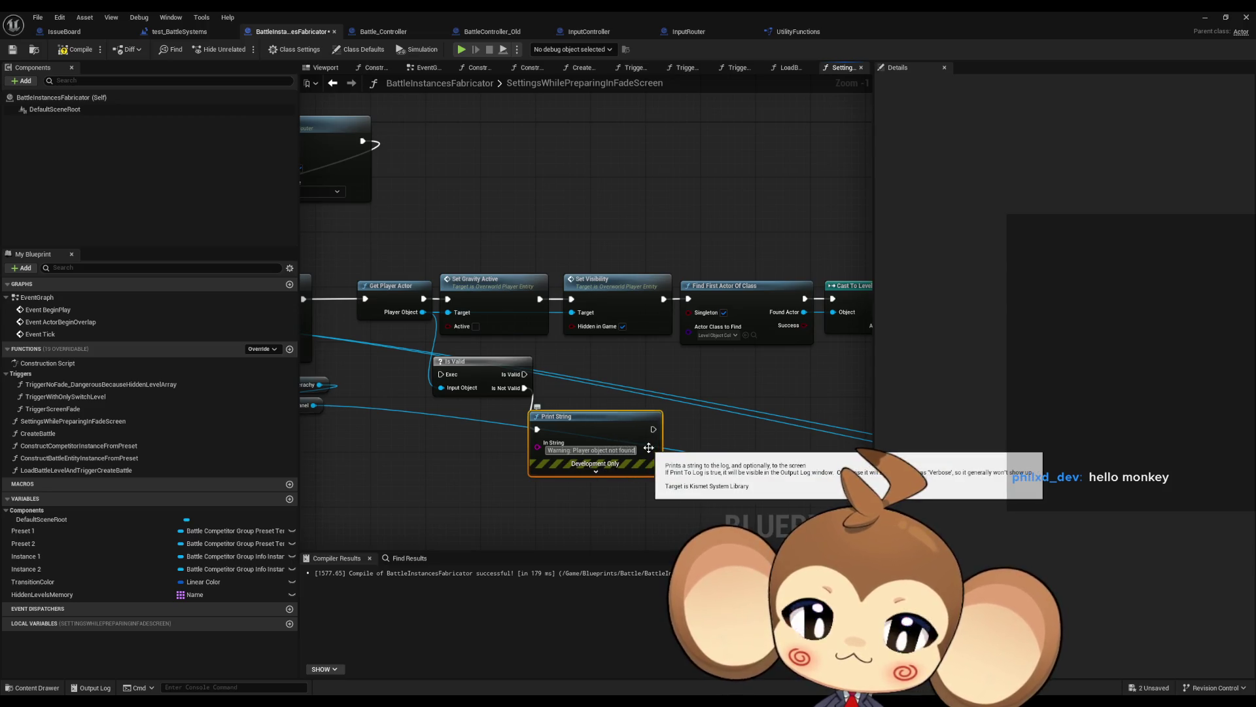
{"action": "type", "text": "und"}
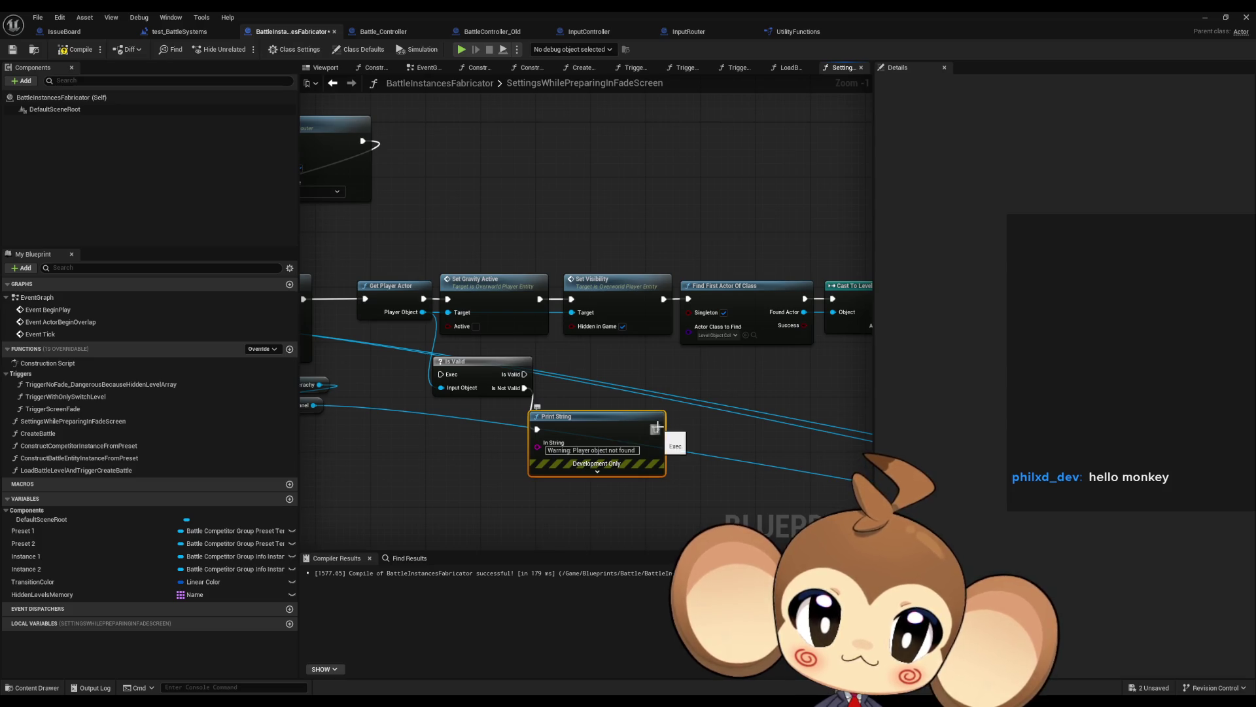
{"action": "mouse_move", "coordinate": [656, 429]}
{"action": "left_mouse_down"}
{"action": "mouse_move", "coordinate": [664, 435]}
{"action": "mouse_move", "coordinate": [690, 300]}
{"action": "left_mouse_up"}
{"action": "mouse_move", "coordinate": [524, 373]}
{"action": "left_mouse_down"}
{"action": "mouse_move", "coordinate": [549, 383]}
{"action": "mouse_move", "coordinate": [448, 300]}
{"action": "left_mouse_up"}
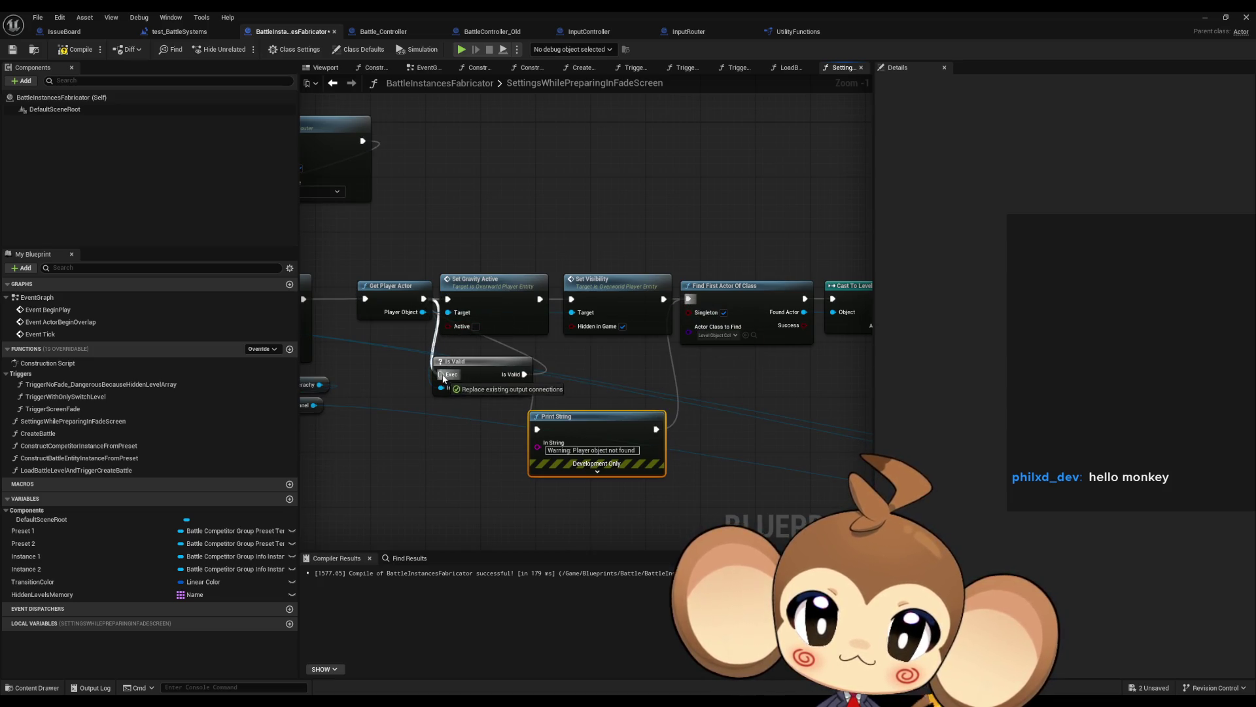
- Align Is Valid, Print String and the following nodes, then switch to the test_BattleSystems level blueprint
{"action": "left_click_drag", "start_coordinate": [504, 245], "coordinate": [772, 347]}
{"action": "scroll", "coordinate": [472, 348], "scroll_direction": "down", "scroll_amount": 3}
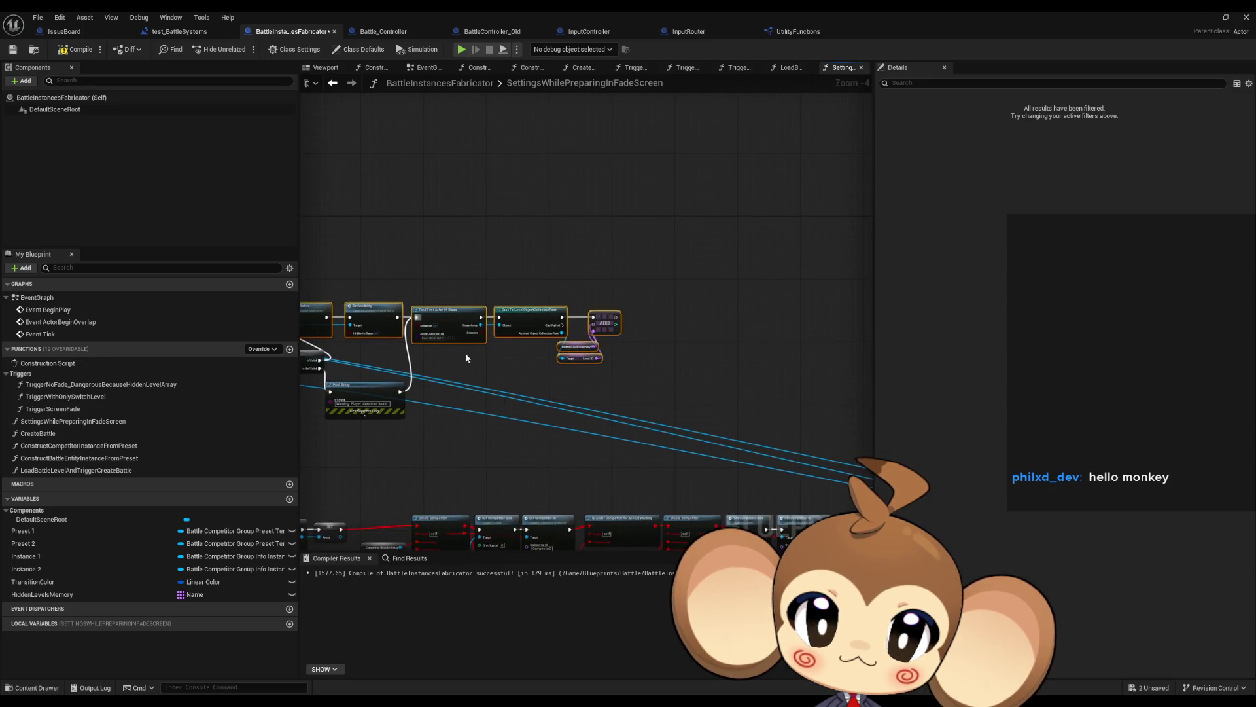
{"action": "scroll", "coordinate": [465, 352], "scroll_direction": "up", "scroll_amount": 3}
{"action": "mouse_move", "coordinate": [560, 324]}
{"action": "left_mouse_down"}
{"action": "mouse_move", "coordinate": [575, 382]}
{"action": "mouse_move", "coordinate": [697, 378]}
{"action": "mouse_move", "coordinate": [581, 379]}
{"action": "left_mouse_up"}
{"action": "left_click", "coordinate": [444, 382], "text": "ctrl"}
{"action": "left_click_drag", "start_coordinate": [443, 383], "coordinate": [454, 308]}
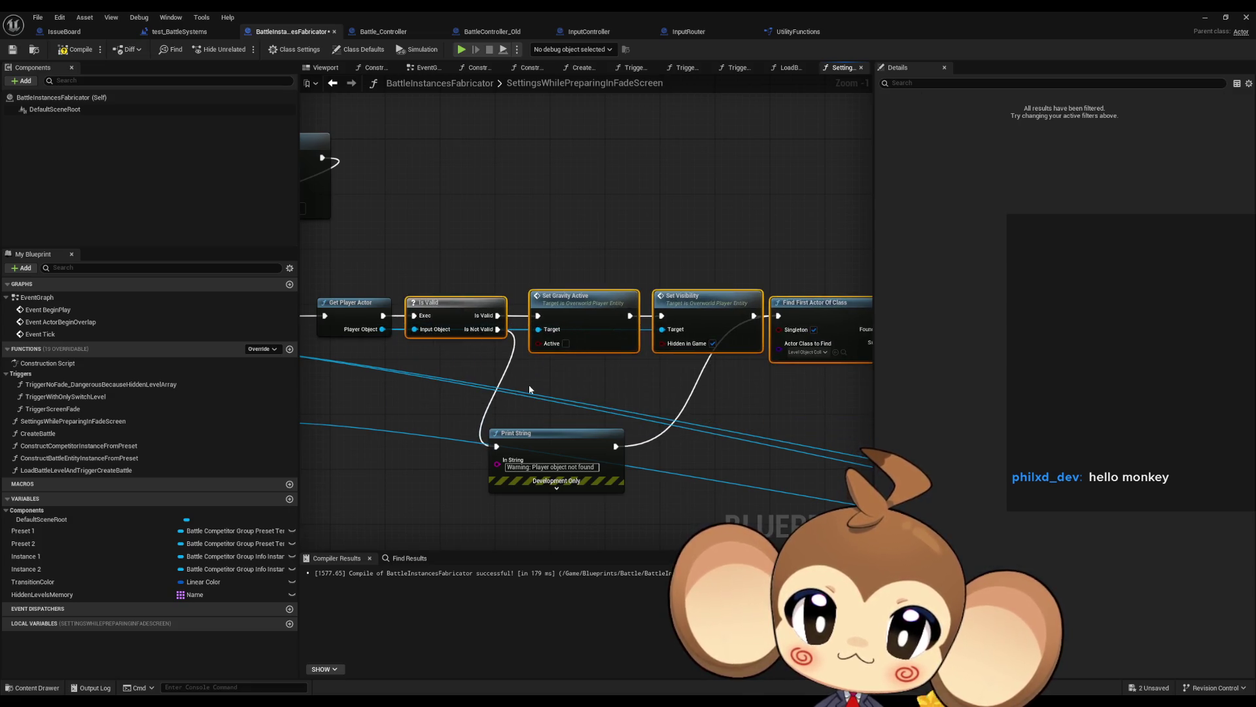
{"action": "mouse_move", "coordinate": [548, 451]}
{"action": "left_mouse_down"}
{"action": "mouse_move", "coordinate": [588, 388]}
{"action": "mouse_move", "coordinate": [295, 393]}
{"action": "left_mouse_up"}
{"action": "left_click_drag", "start_coordinate": [613, 393], "coordinate": [550, 397]}
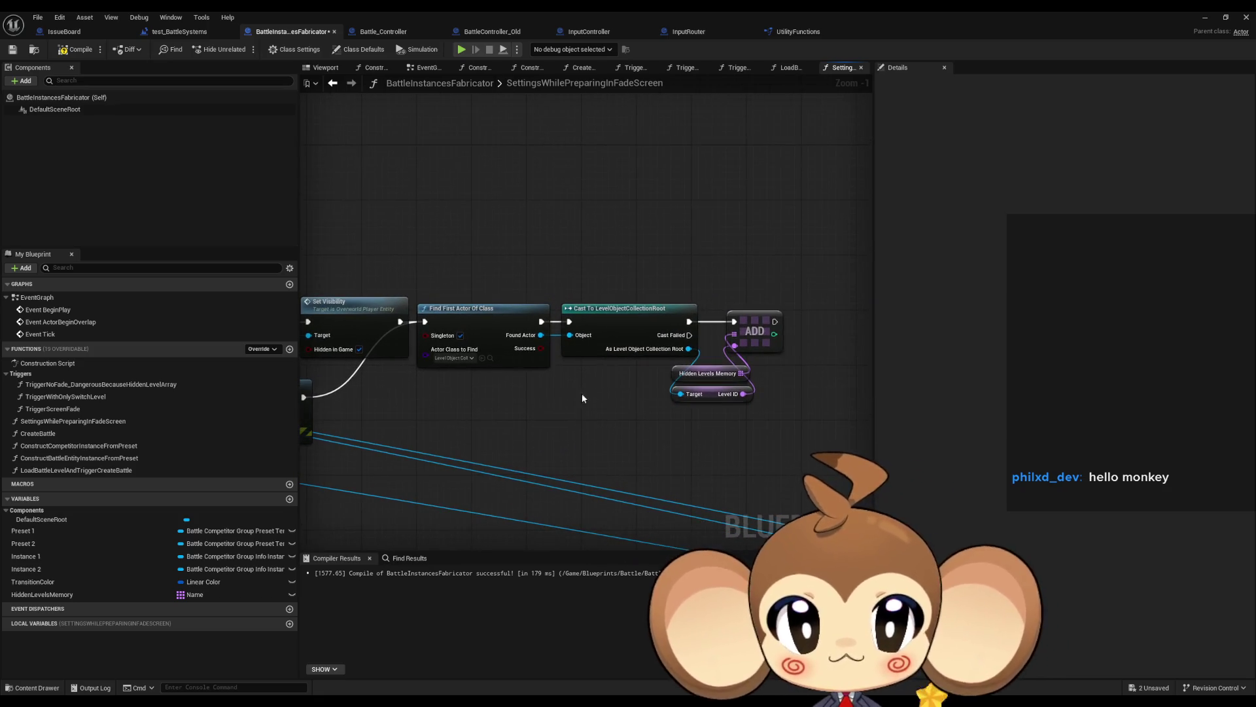
{"action": "left_click_drag", "start_coordinate": [543, 301], "coordinate": [609, 360]}
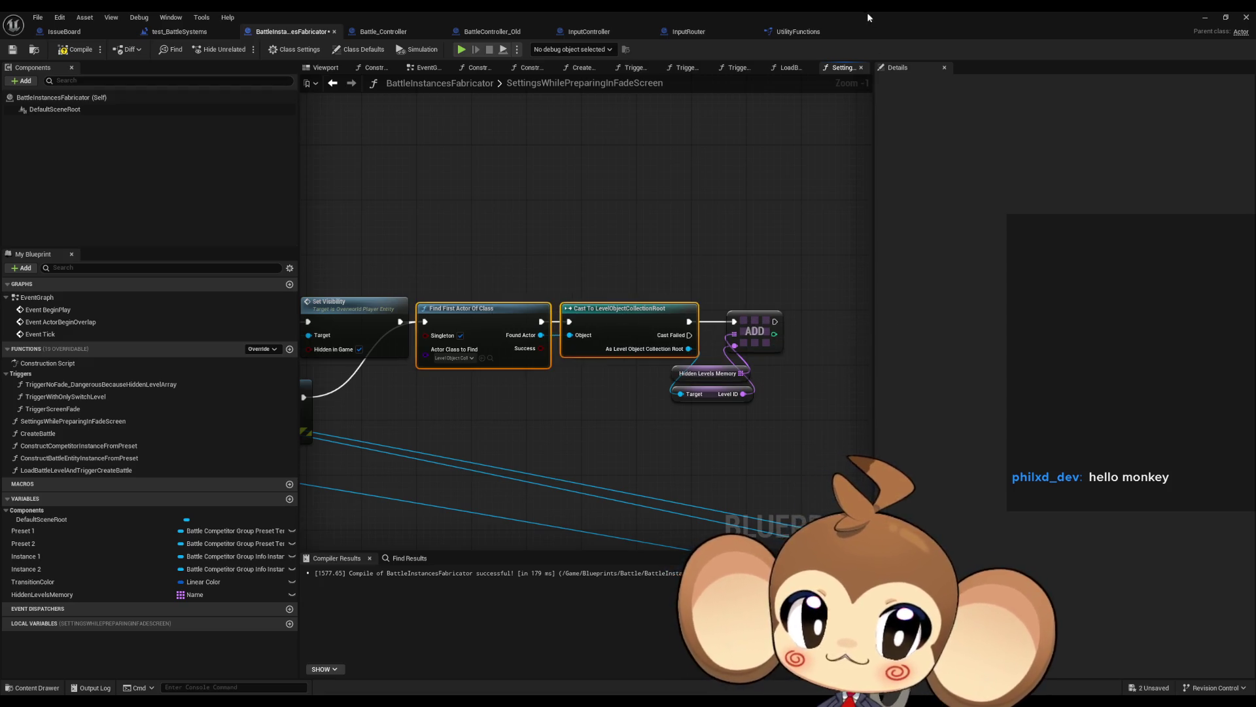
{"action": "left_click", "coordinate": [179, 32]}
{"action": "double_click", "coordinate": [401, 14]}
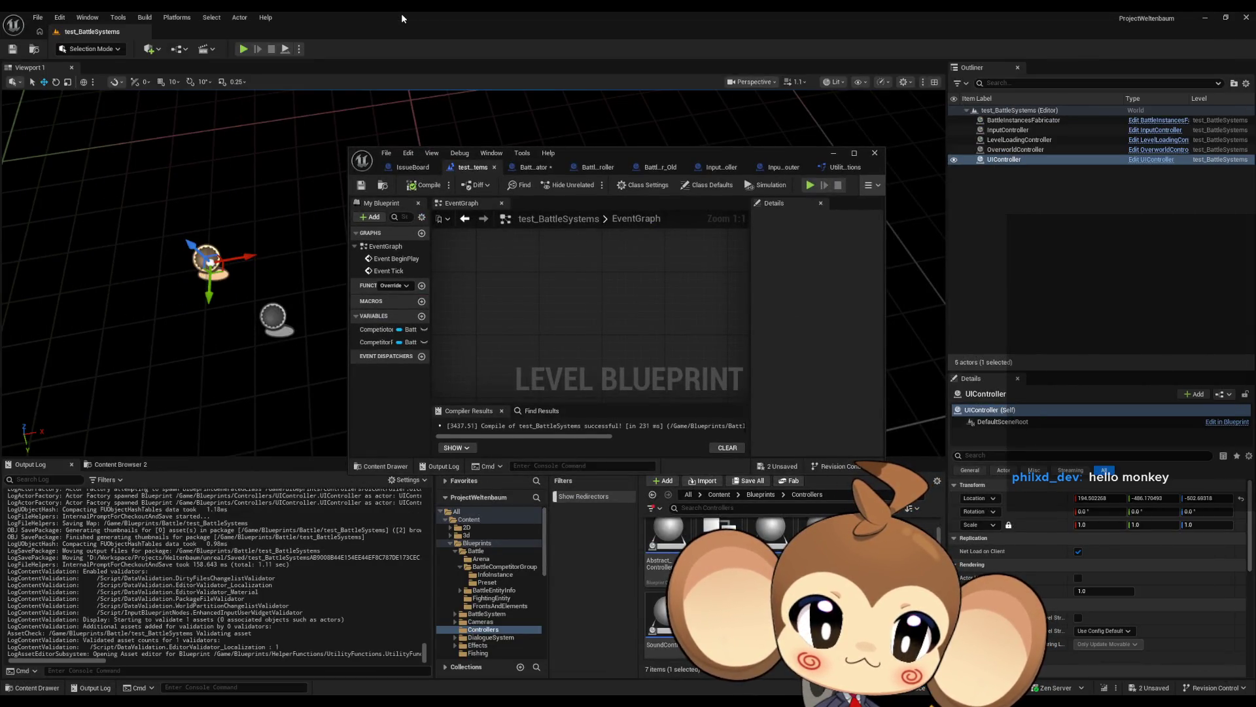
- Maximize the editor, return to BattleInstancesFabricator, and open its CreateBattle function from the zoomed-out graph
{"action": "double_click", "coordinate": [584, 151]}
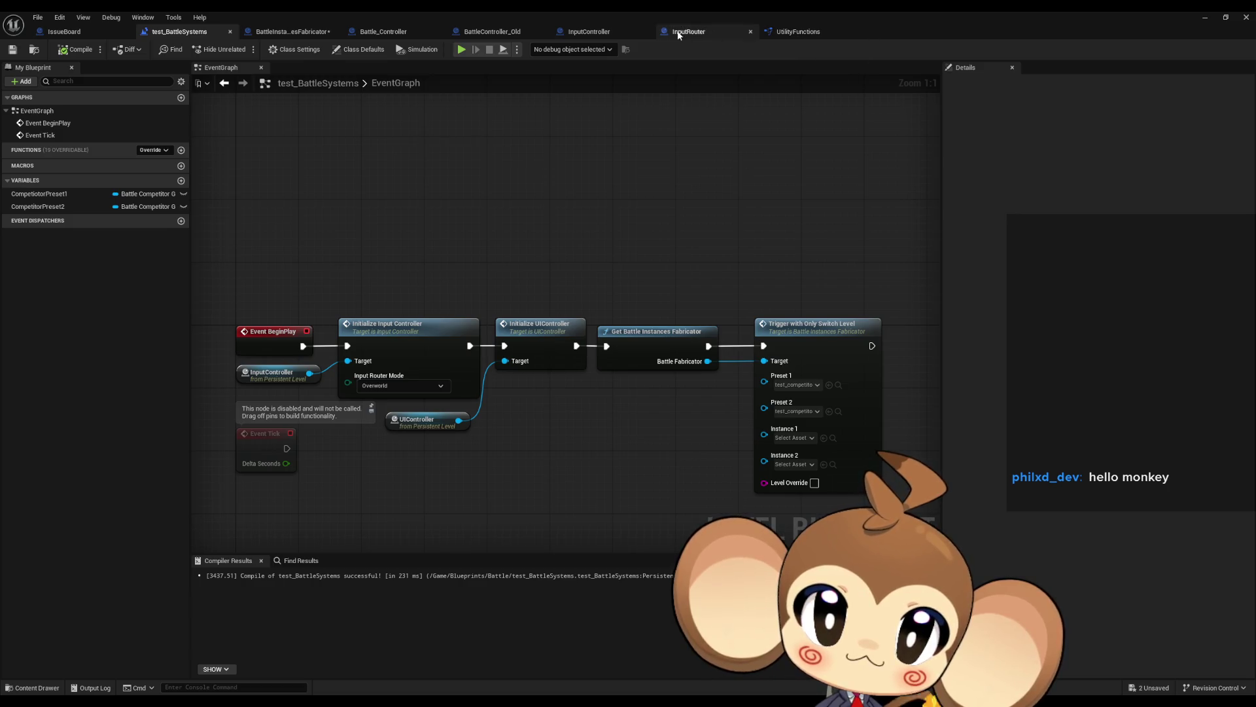
{"action": "left_click", "coordinate": [598, 36]}
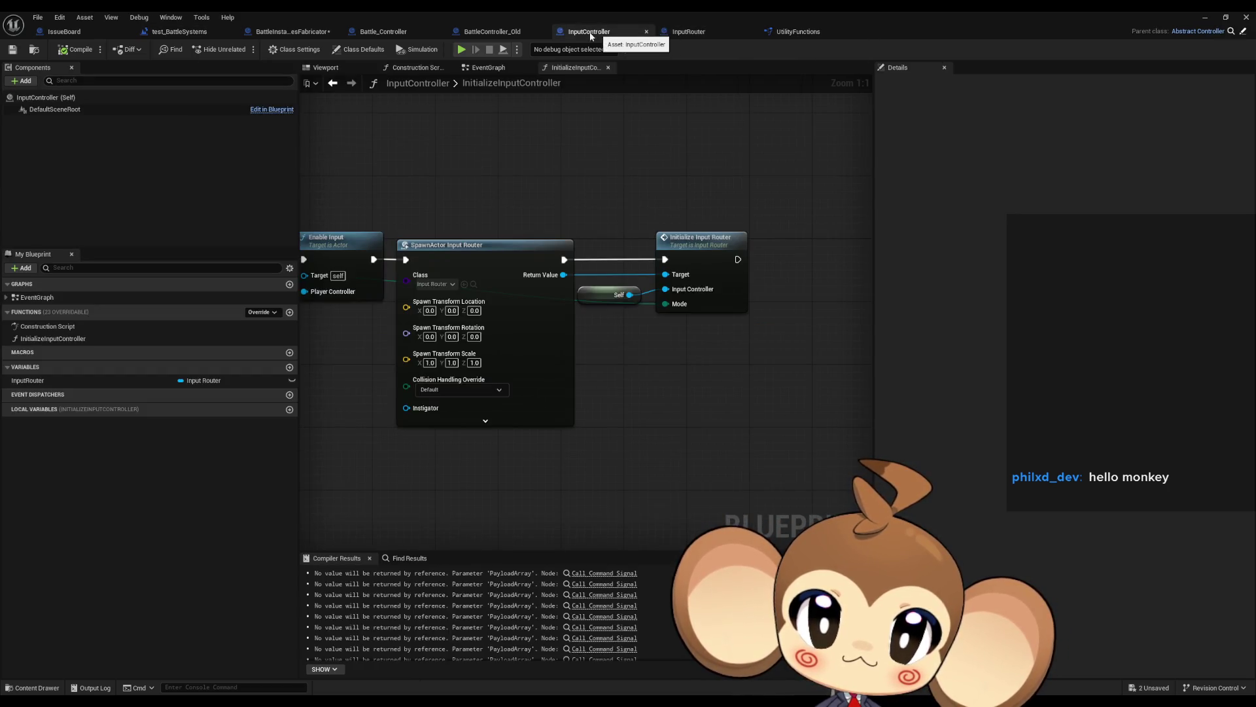
{"action": "left_click", "coordinate": [291, 31]}
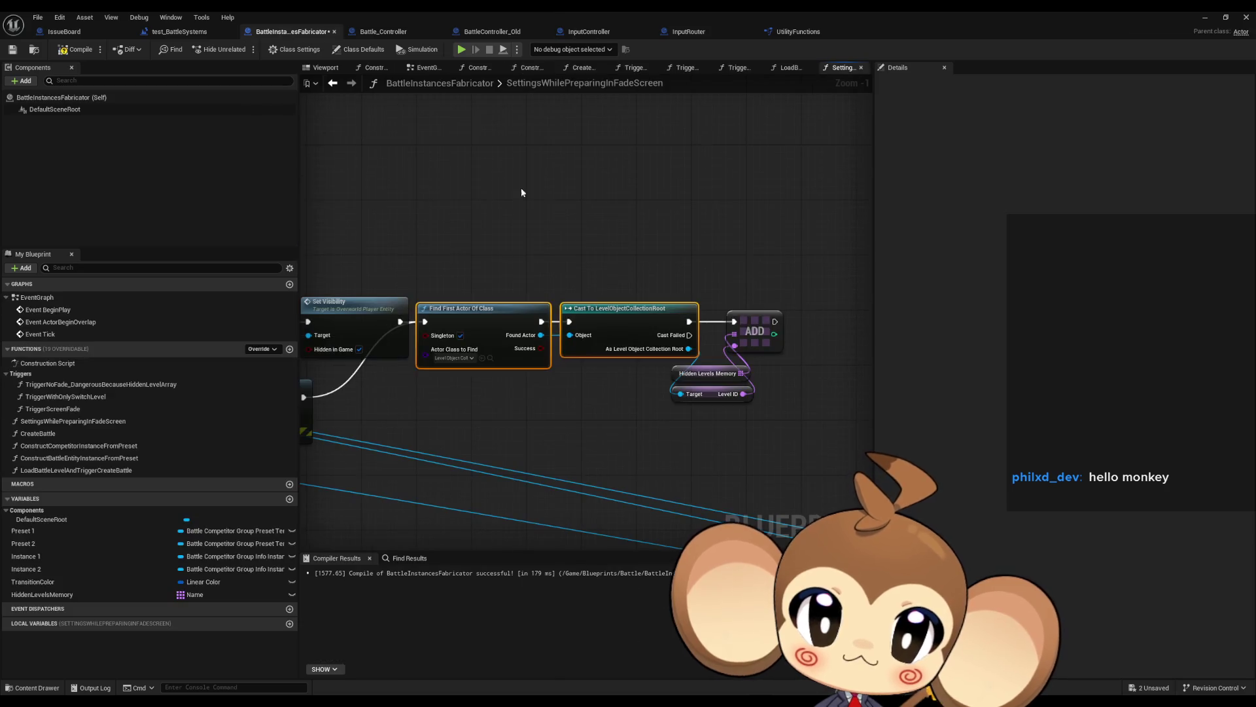
{"action": "mouse_move", "coordinate": [704, 228]}
{"action": "left_mouse_down"}
{"action": "mouse_move", "coordinate": [800, 420]}
{"action": "mouse_move", "coordinate": [711, 274]}
{"action": "mouse_move", "coordinate": [792, 399]}
{"action": "left_mouse_up"}
{"action": "scroll", "coordinate": [791, 399], "scroll_direction": "down", "scroll_amount": 7}
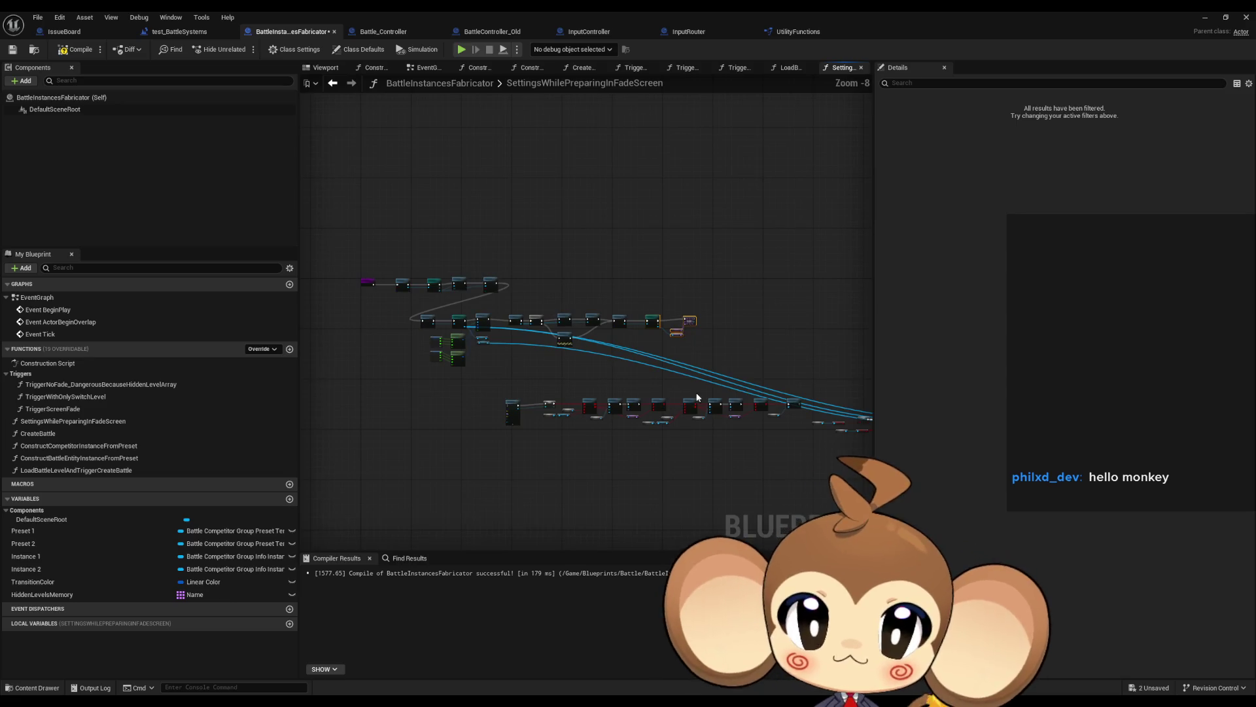
{"action": "left_click_drag", "start_coordinate": [534, 329], "coordinate": [589, 329]}
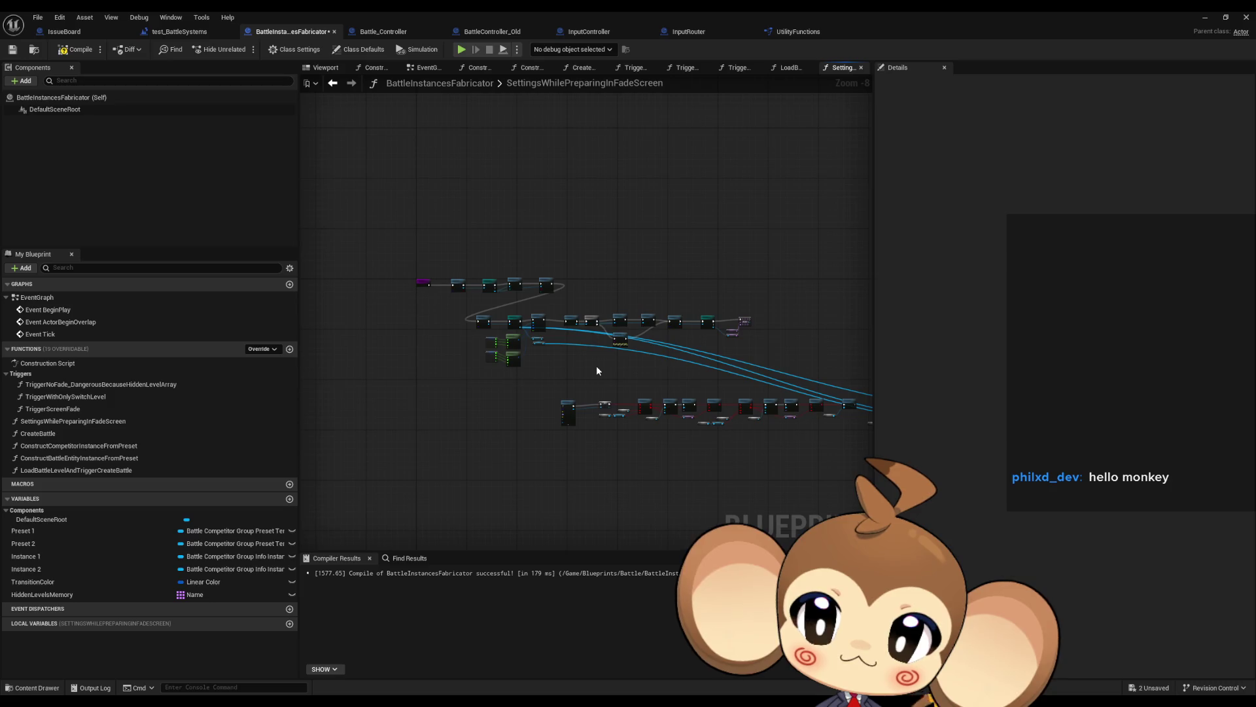
{"action": "double_click", "coordinate": [61, 432]}
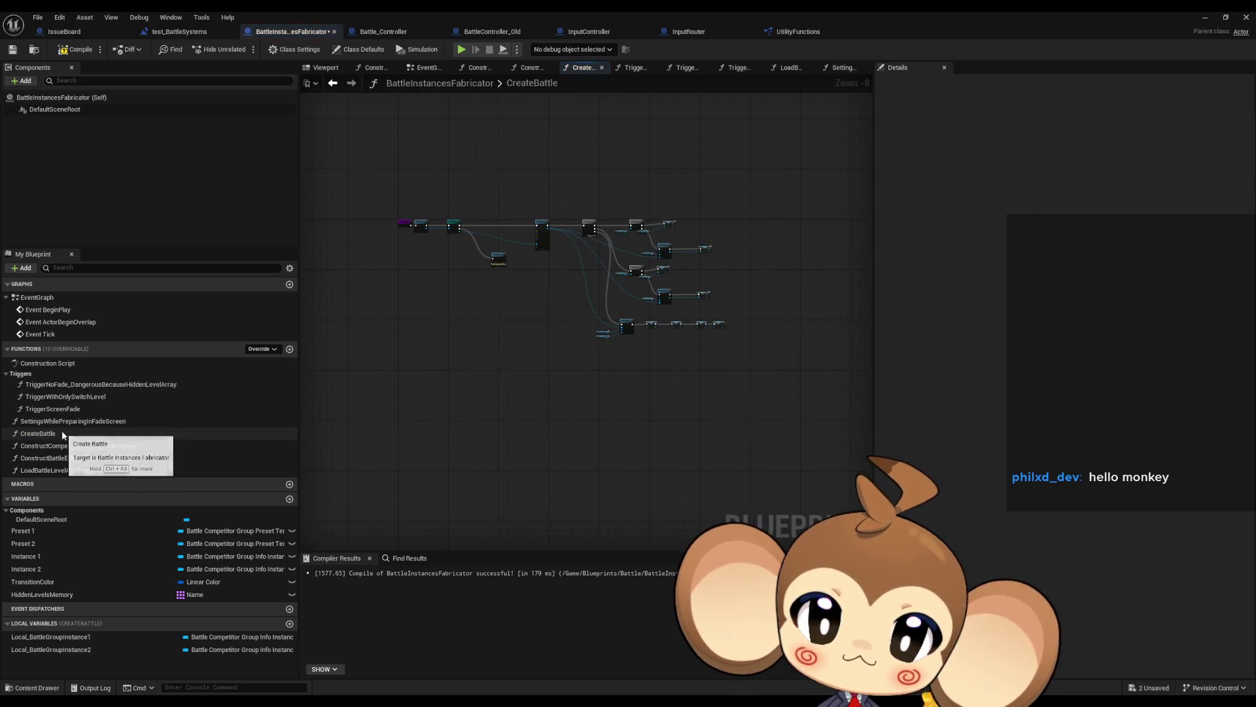
- In TriggerWithOnlySwitchLevel, wire the Instance 2 SET through Settings While Preparing in Fade Screen into Load Battle Level
{"action": "double_click", "coordinate": [81, 398]}
{"action": "scroll", "coordinate": [544, 353], "scroll_direction": "up", "scroll_amount": 3}
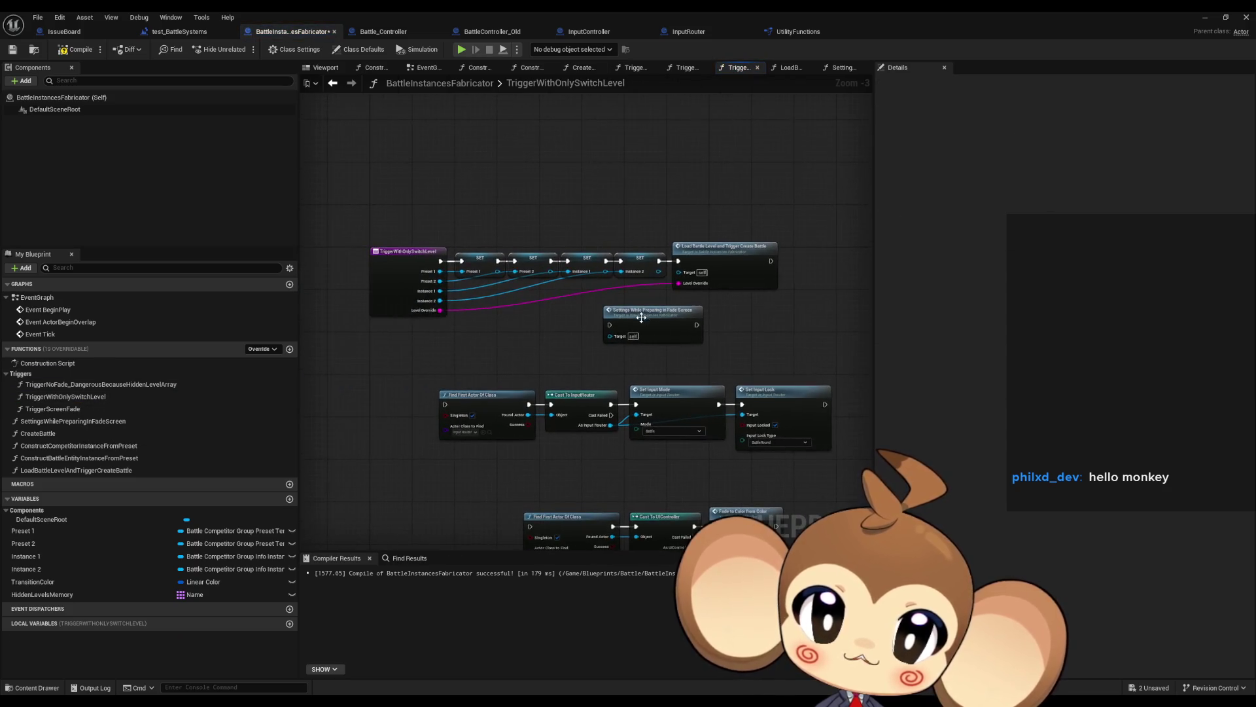
{"action": "scroll", "coordinate": [642, 317], "scroll_direction": "up", "scroll_amount": 3}
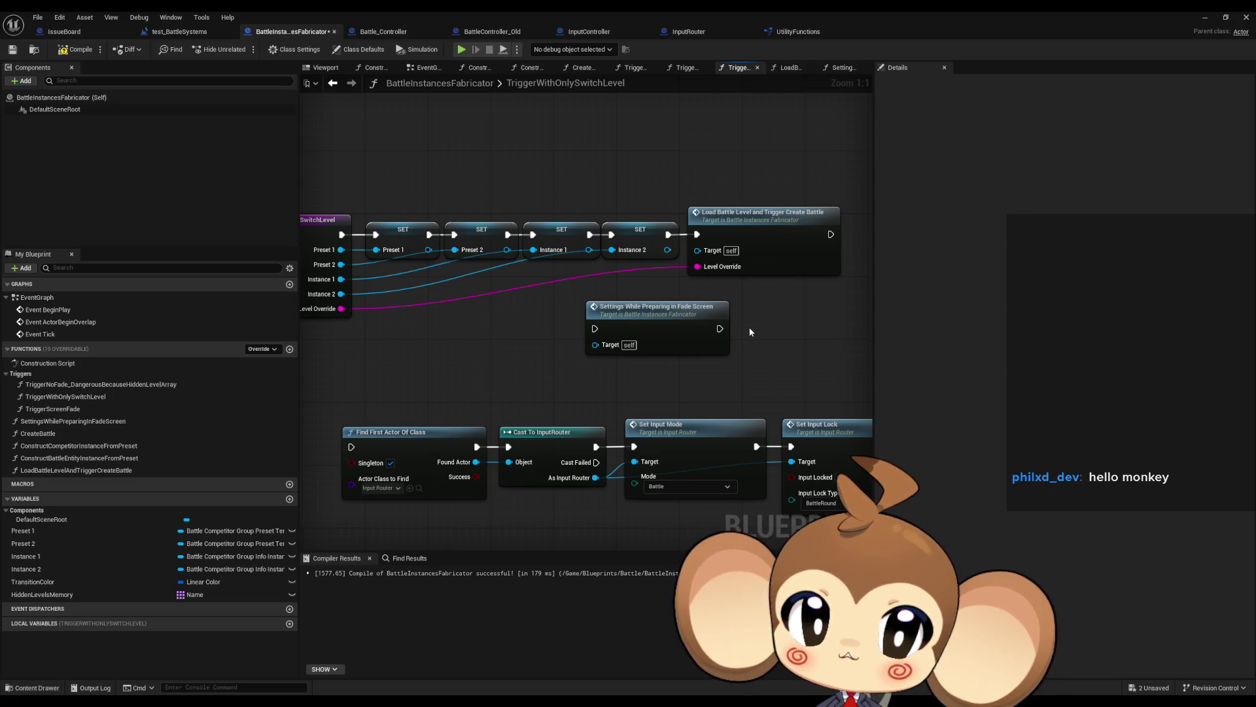
{"action": "left_click_drag", "start_coordinate": [750, 332], "coordinate": [712, 379]}
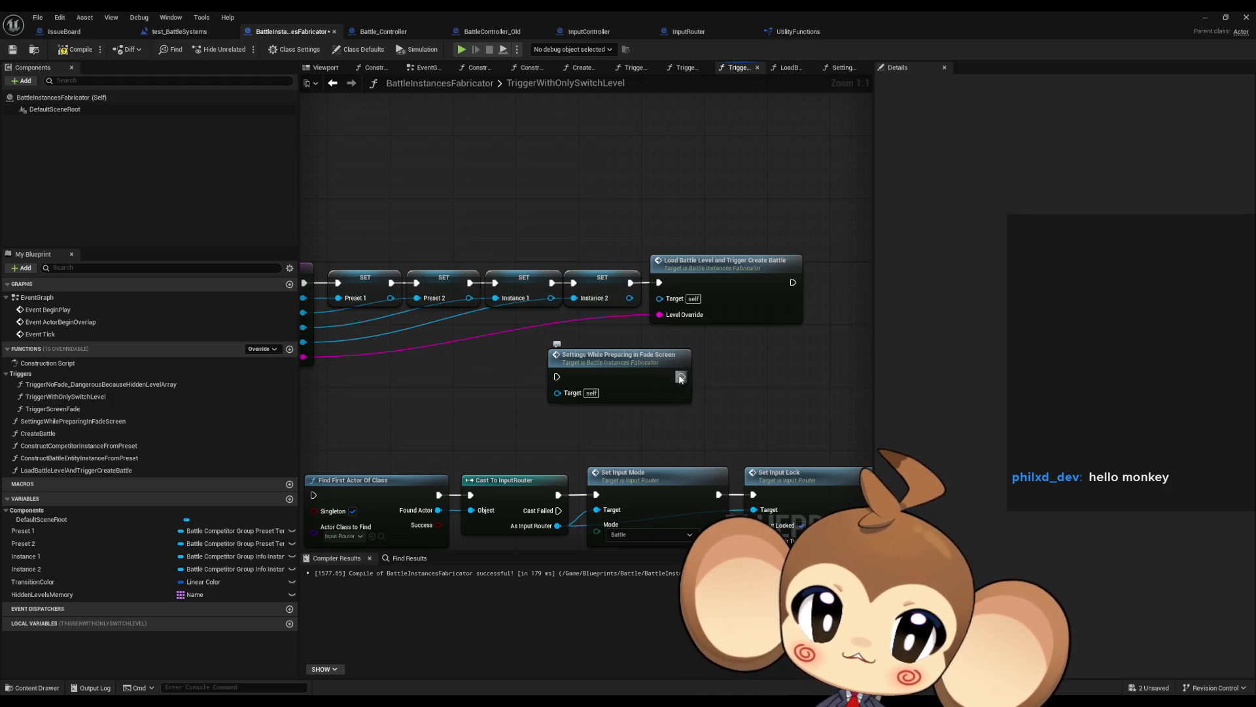
{"action": "mouse_move", "coordinate": [683, 376]}
{"action": "left_mouse_down"}
{"action": "mouse_move", "coordinate": [701, 387]}
{"action": "mouse_move", "coordinate": [686, 297]}
{"action": "mouse_move", "coordinate": [629, 283]}
{"action": "left_mouse_up"}
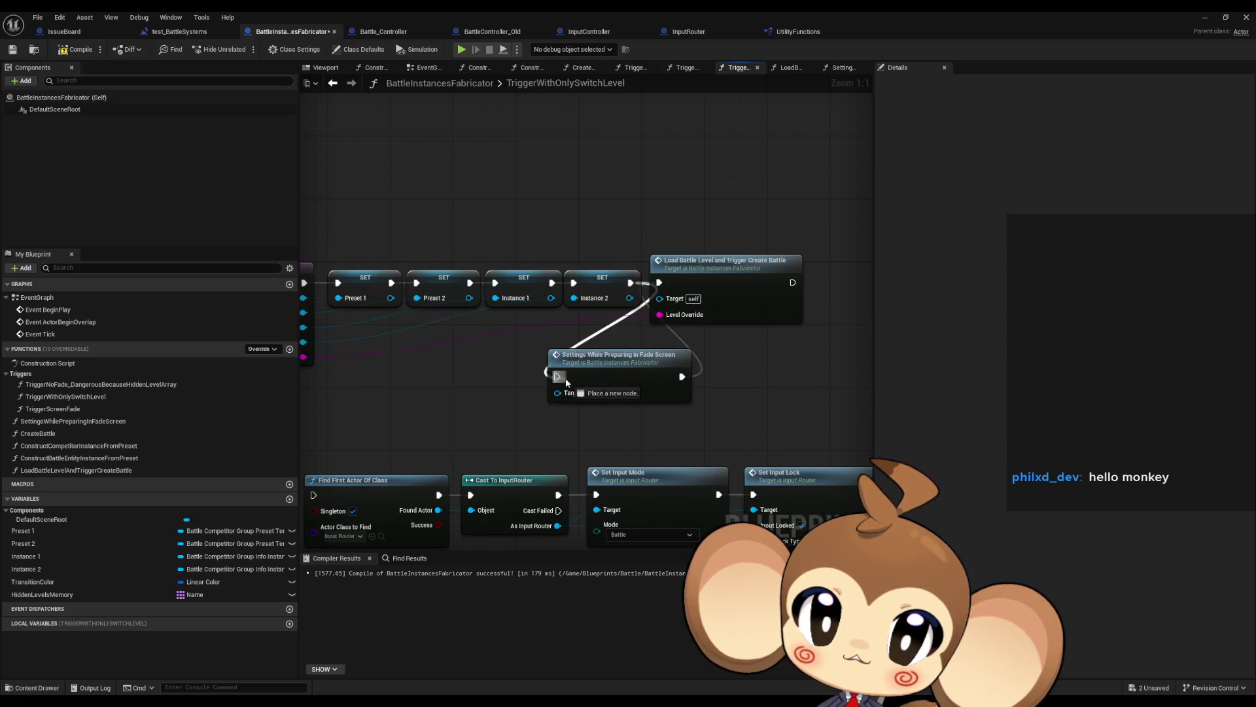
{"action": "left_click_drag", "start_coordinate": [557, 377], "coordinate": [629, 283]}
- Move the Settings and Load Battle Level calls up in line with the SET chain
{"action": "mouse_move", "coordinate": [714, 273]}
{"action": "left_mouse_down"}
{"action": "mouse_move", "coordinate": [783, 344]}
{"action": "mouse_move", "coordinate": [767, 367]}
{"action": "left_mouse_up"}
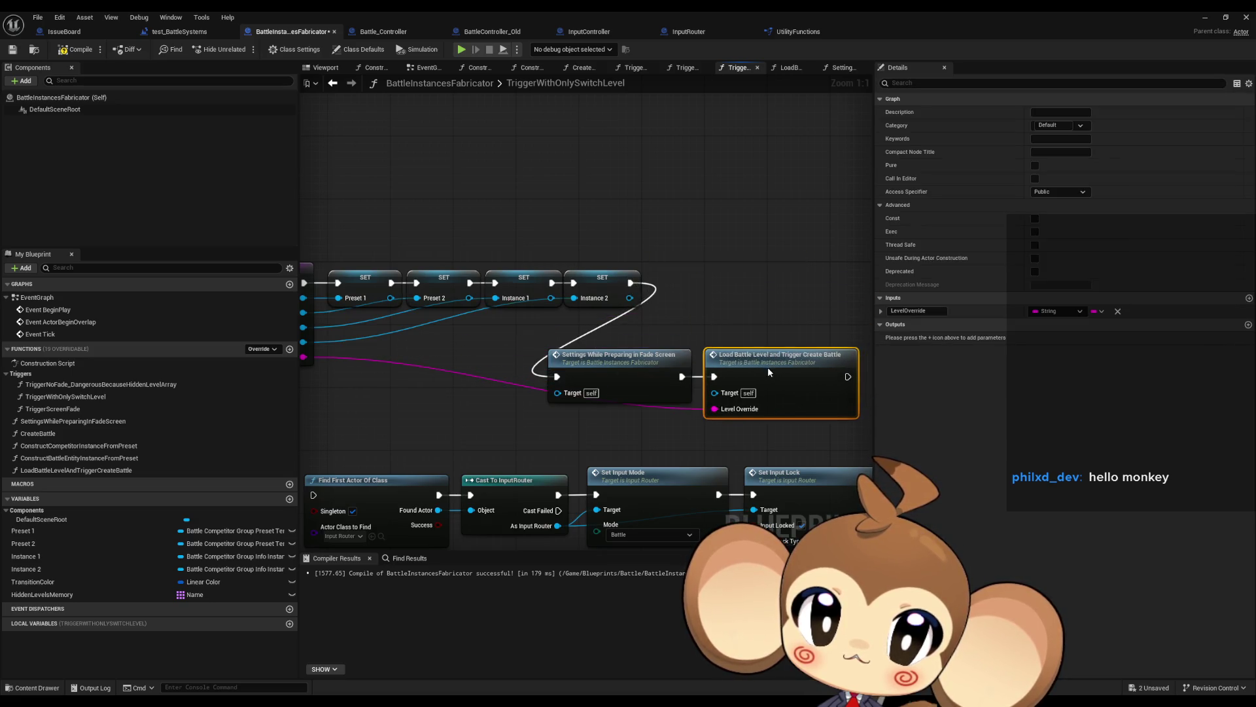
{"action": "left_click", "coordinate": [685, 357], "text": "ctrl"}
{"action": "mouse_move", "coordinate": [685, 357]}
{"action": "left_mouse_down"}
{"action": "mouse_move", "coordinate": [766, 334]}
{"action": "mouse_move", "coordinate": [786, 262]}
{"action": "left_mouse_up"}
{"action": "left_click_drag", "start_coordinate": [736, 341], "coordinate": [550, 361]}
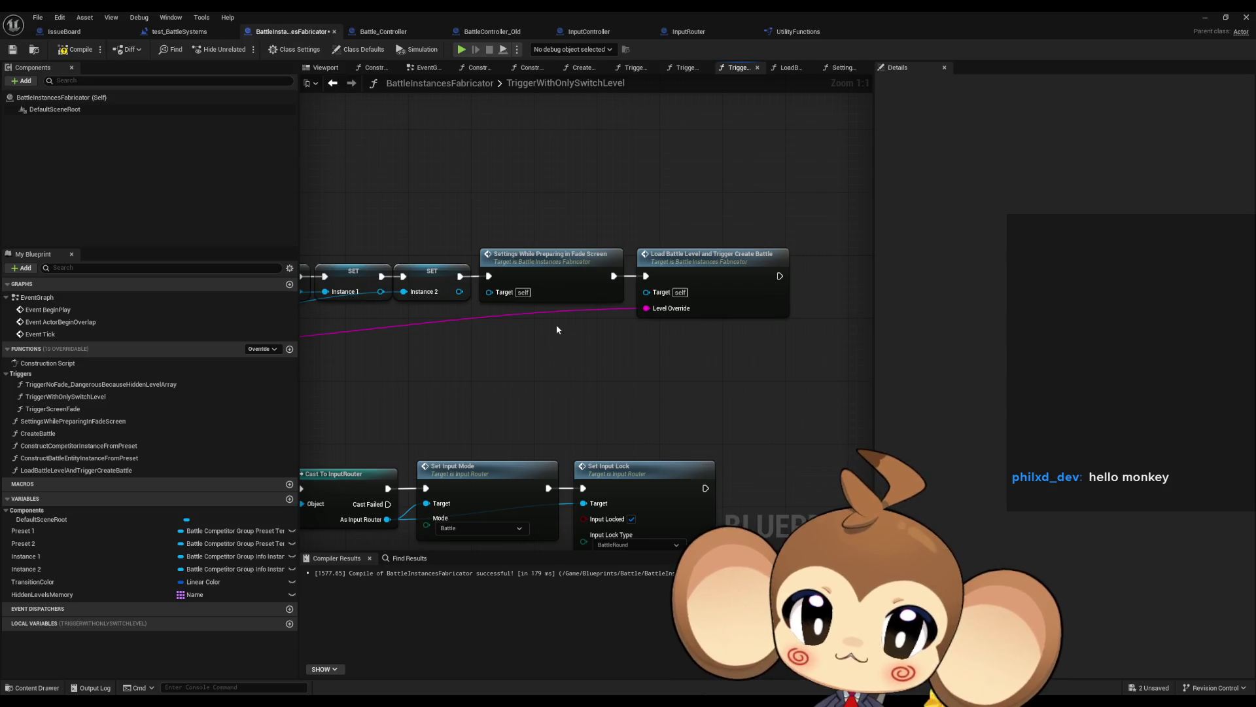
{"action": "left_click", "coordinate": [562, 265]}
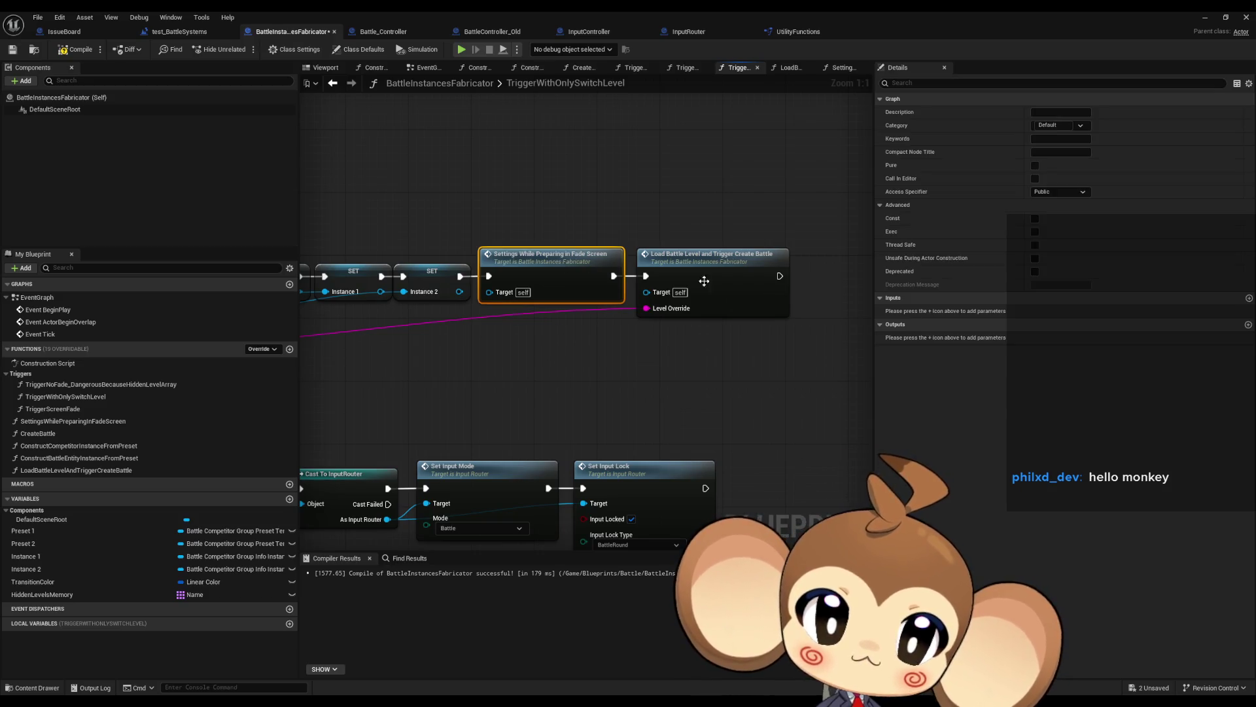
{"action": "left_click", "coordinate": [1248, 300]}
{"action": "left_click", "coordinate": [1060, 311]}
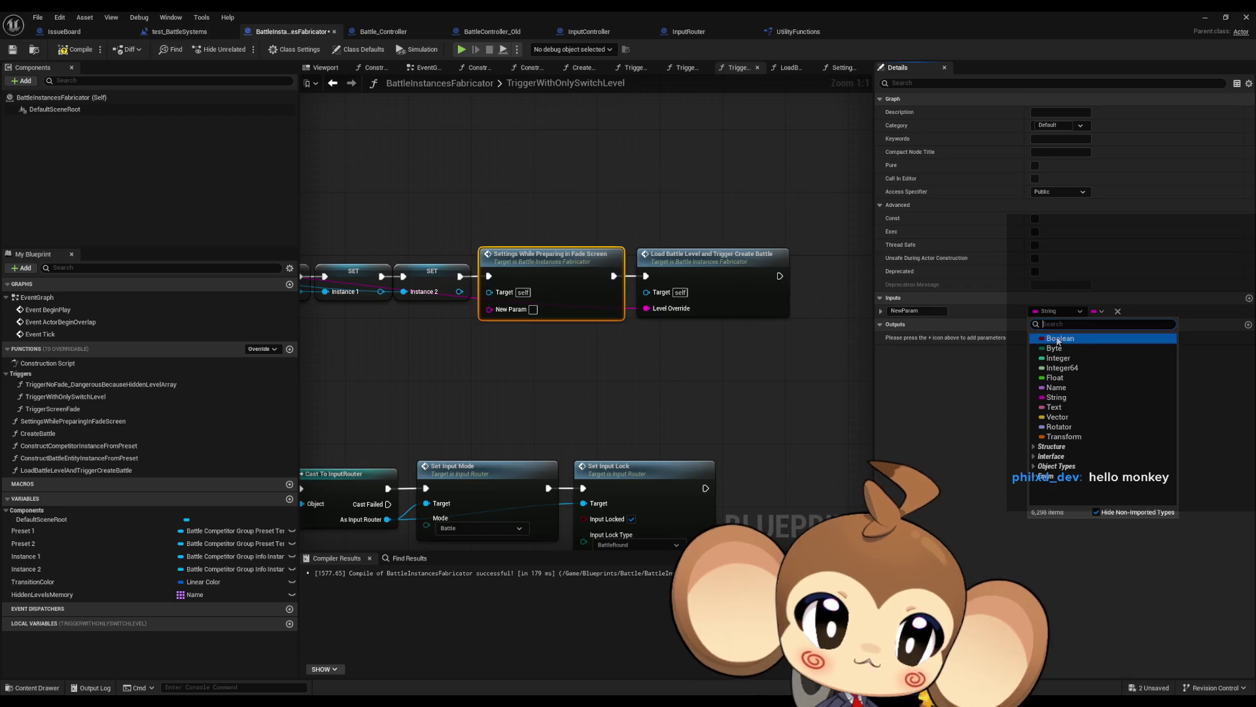
{"action": "left_click", "coordinate": [919, 313]}
{"action": "key", "text": "ctrl+a"}
{"action": "type", "text": "Tr"}
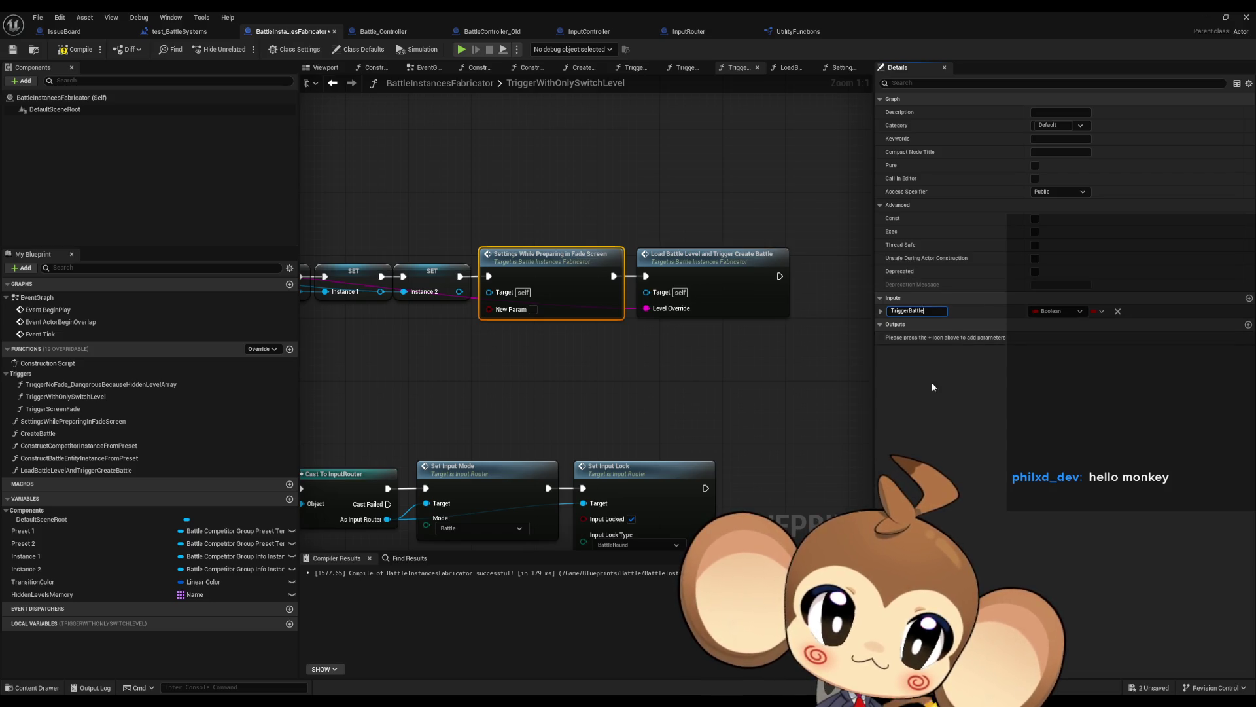
{"action": "key", "text": "Return"}
{"action": "left_click", "coordinate": [1117, 312]}
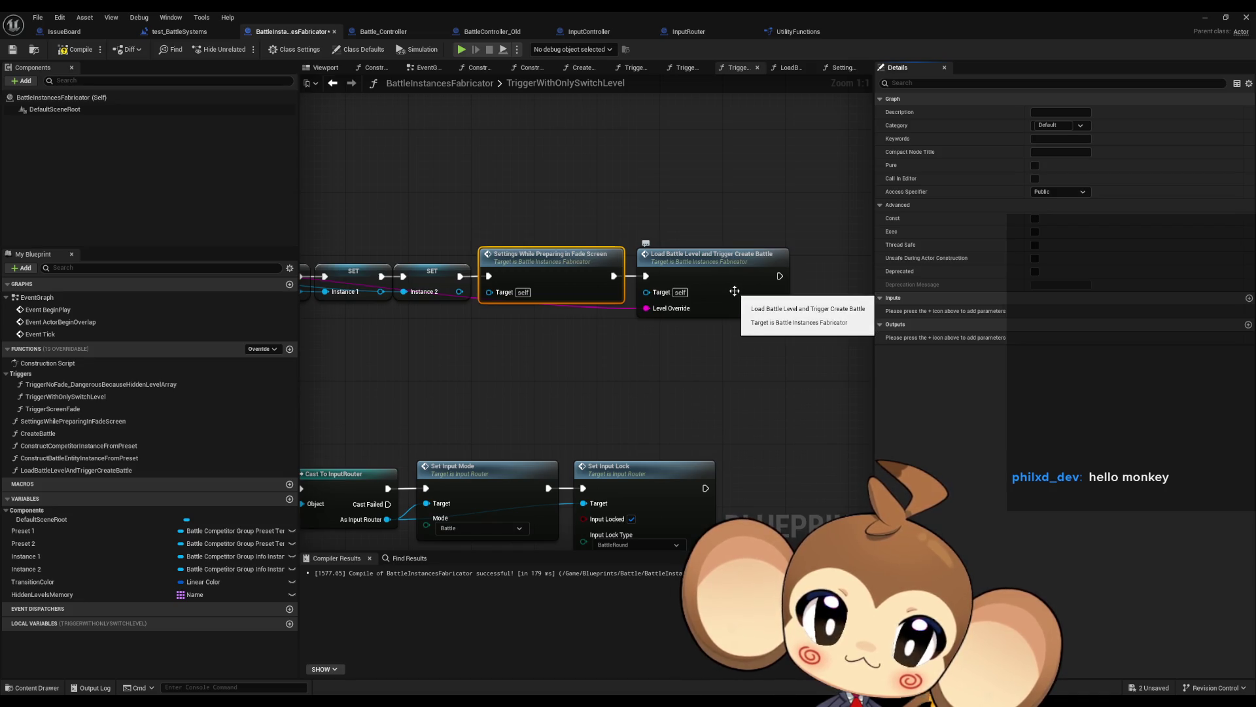
{"action": "scroll", "coordinate": [787, 316], "scroll_direction": "down", "scroll_amount": 4}
{"action": "scroll", "coordinate": [786, 305], "scroll_direction": "down", "scroll_amount": 3}
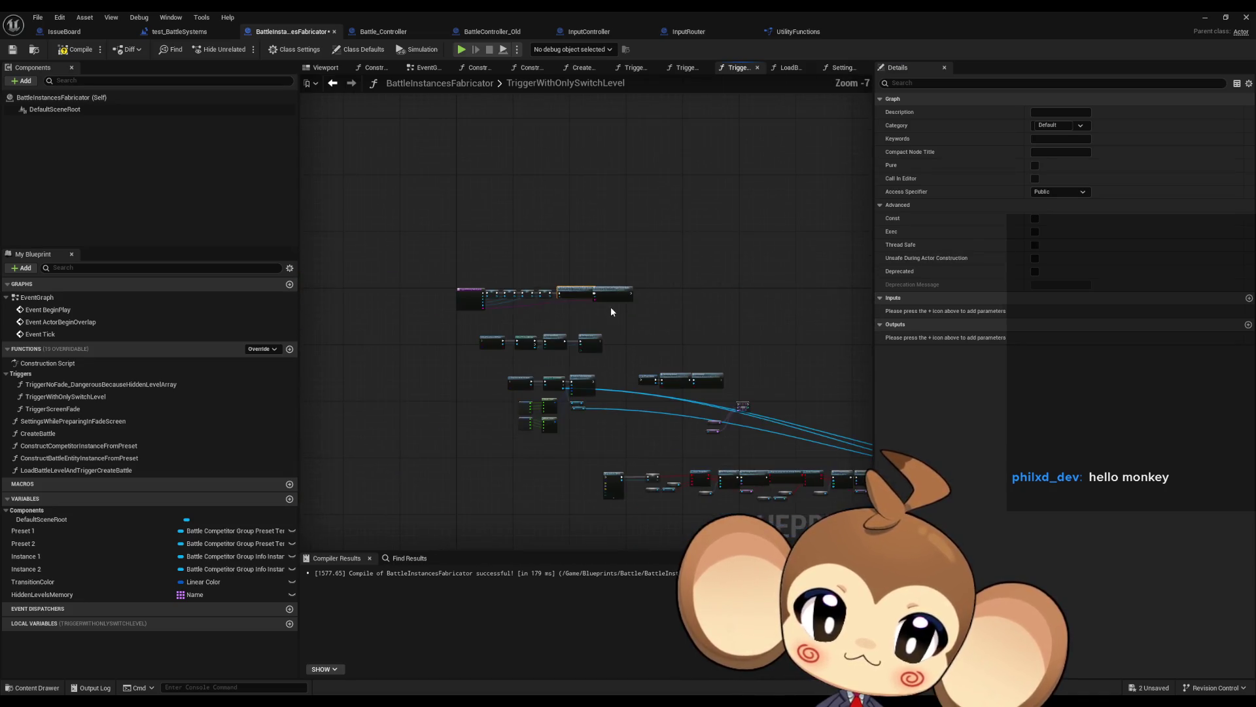
- Open the Settings While Preparing in Fade Screen function graph and browse its nodes
{"action": "double_click", "coordinate": [562, 280]}
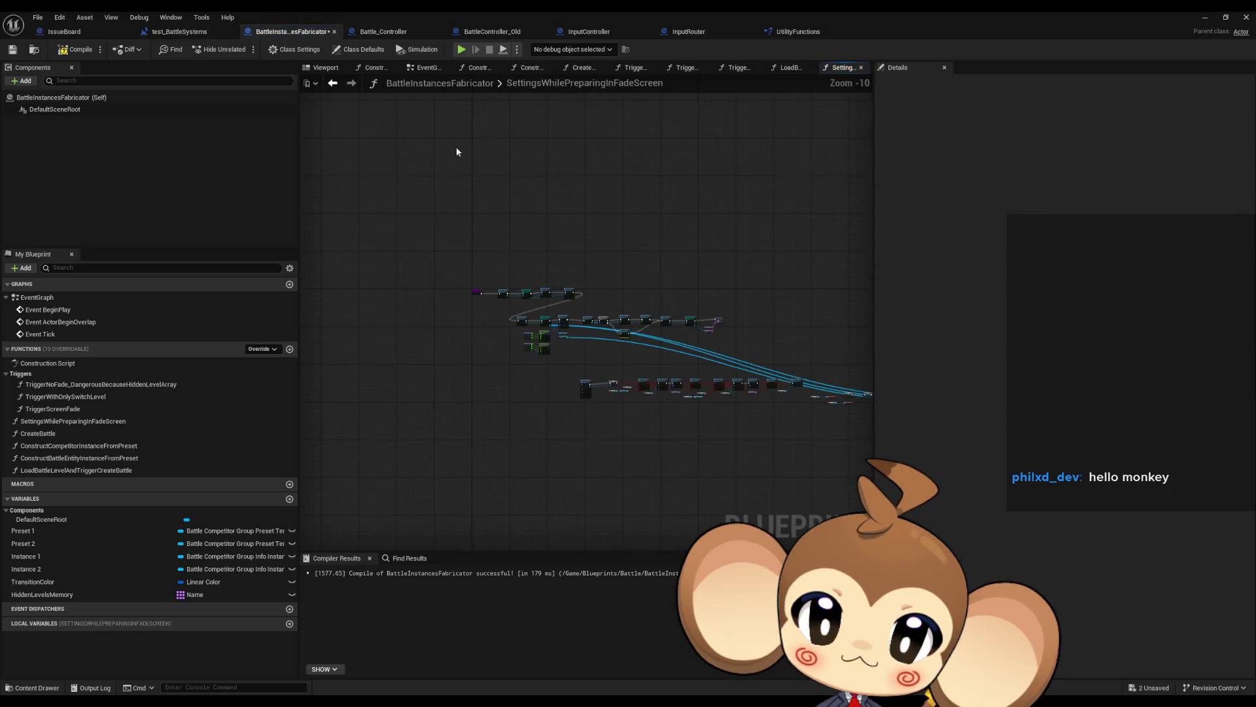
{"action": "left_click", "coordinate": [332, 89]}
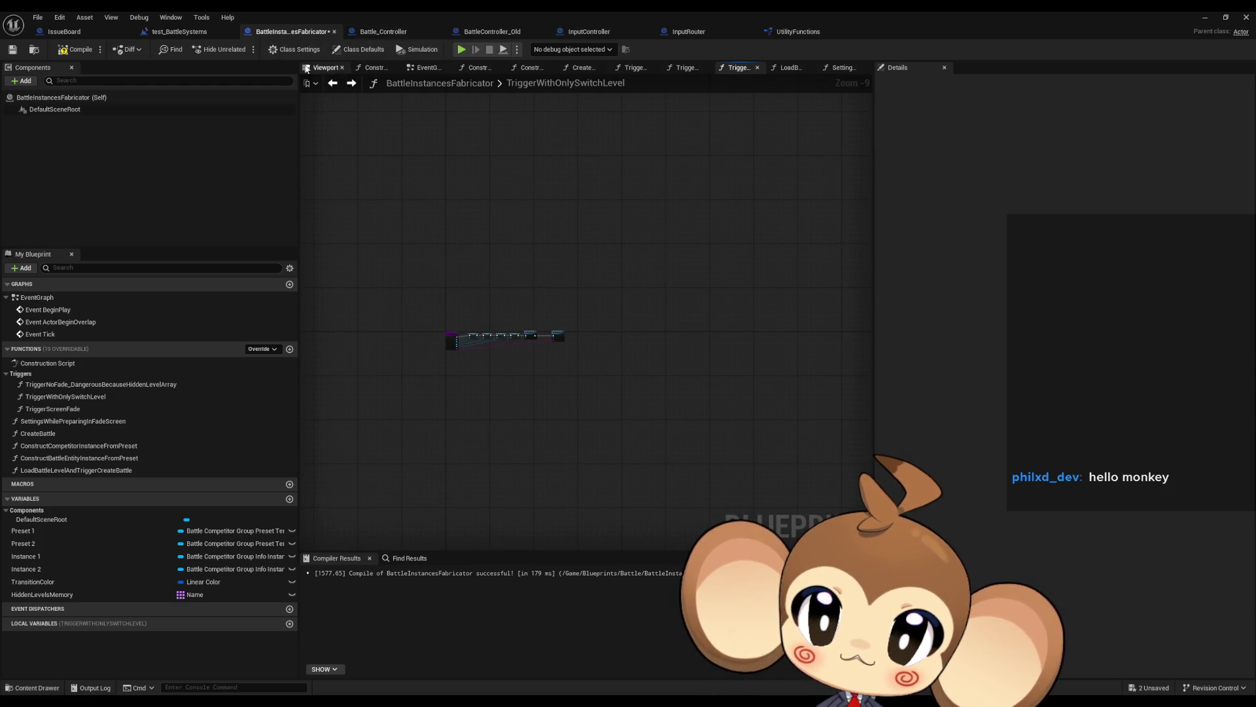
{"action": "key", "text": "alt+Right"}
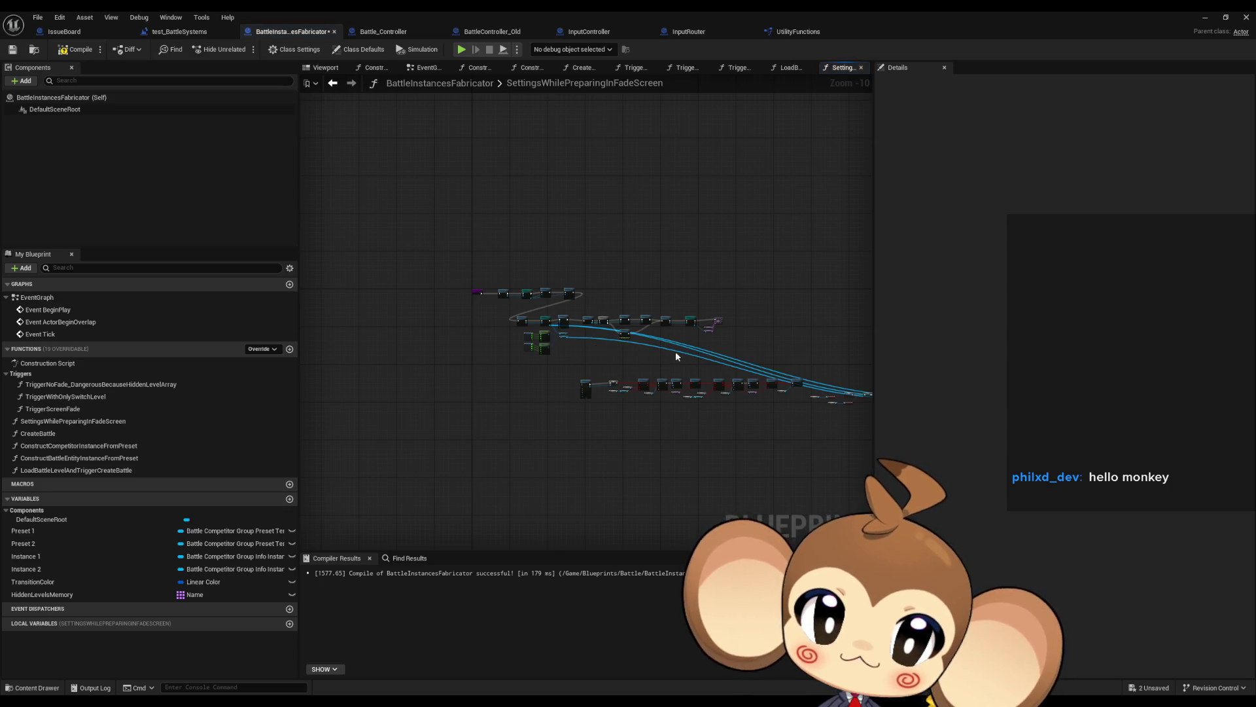
{"action": "scroll", "coordinate": [753, 376], "scroll_direction": "up", "scroll_amount": 9}
{"action": "scroll", "coordinate": [777, 386], "scroll_direction": "down", "scroll_amount": 2}
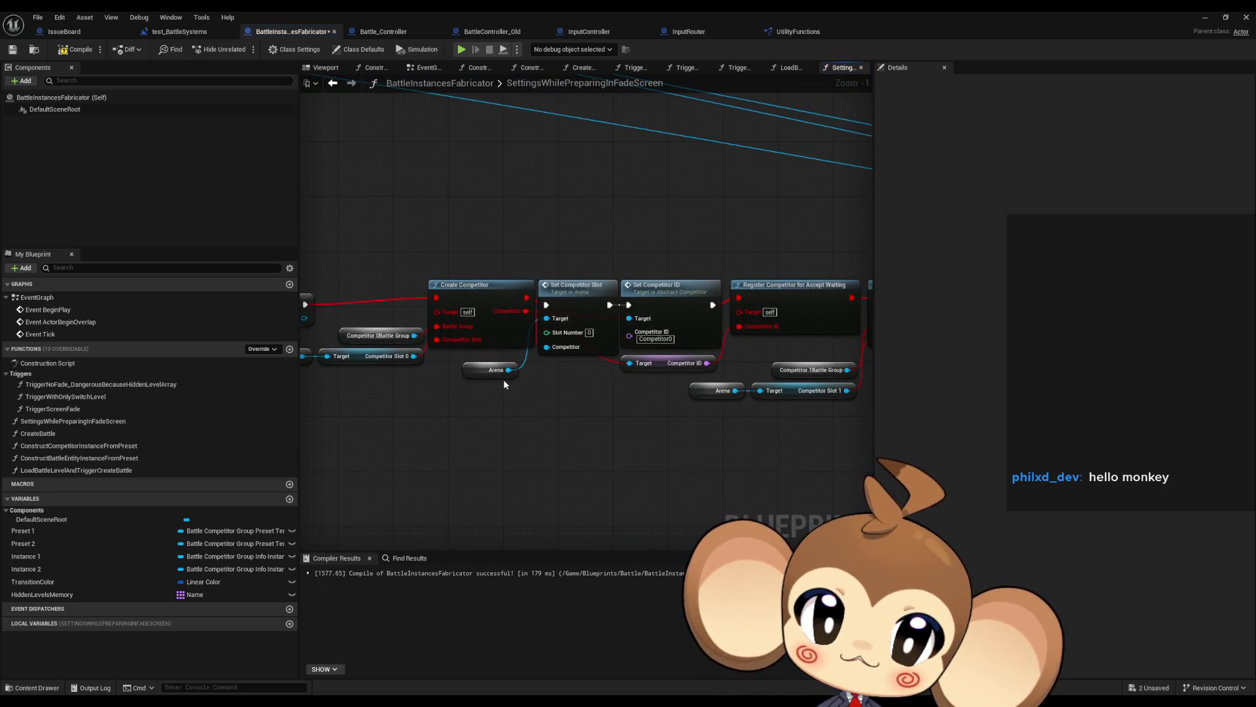
{"action": "left_click_drag", "start_coordinate": [690, 395], "coordinate": [715, 398]}
{"action": "scroll", "coordinate": [791, 402], "scroll_direction": "down", "scroll_amount": 2}
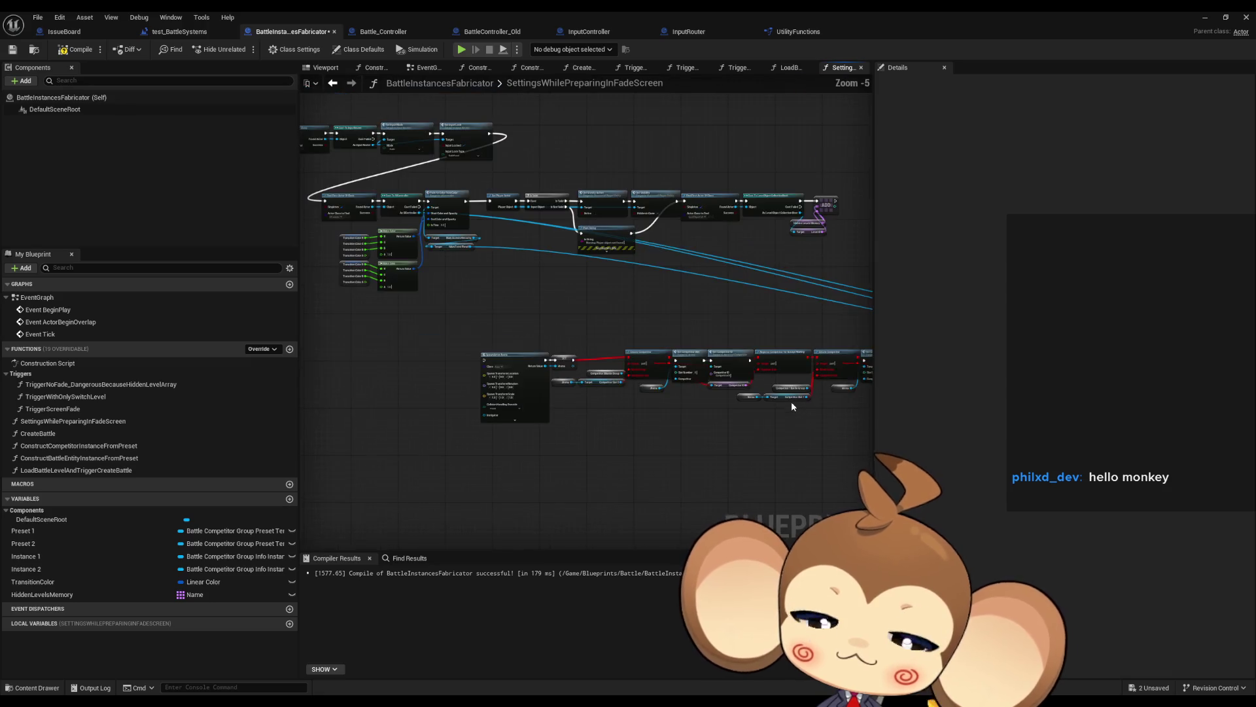
- Marquee-select the competitor node row, then select CreateBattle in My Blueprint
{"action": "left_click_drag", "start_coordinate": [460, 241], "coordinate": [638, 355]}
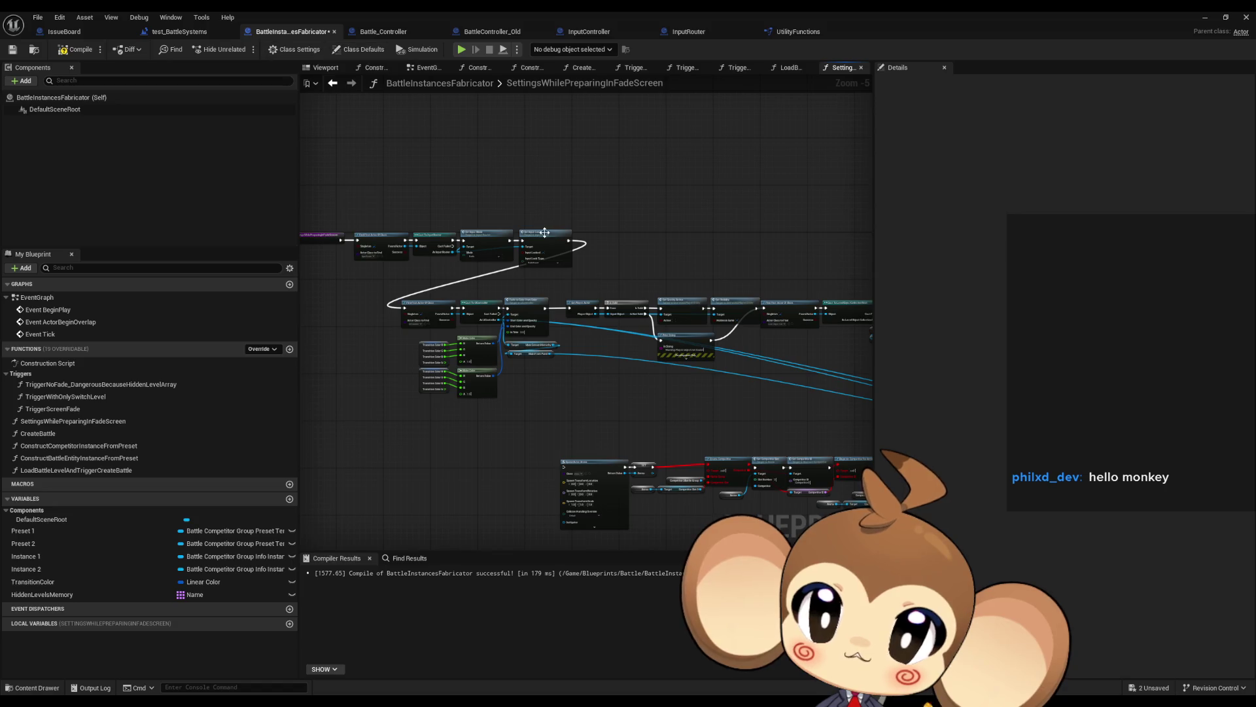
{"action": "left_click_drag", "start_coordinate": [545, 233], "coordinate": [300, 144]}
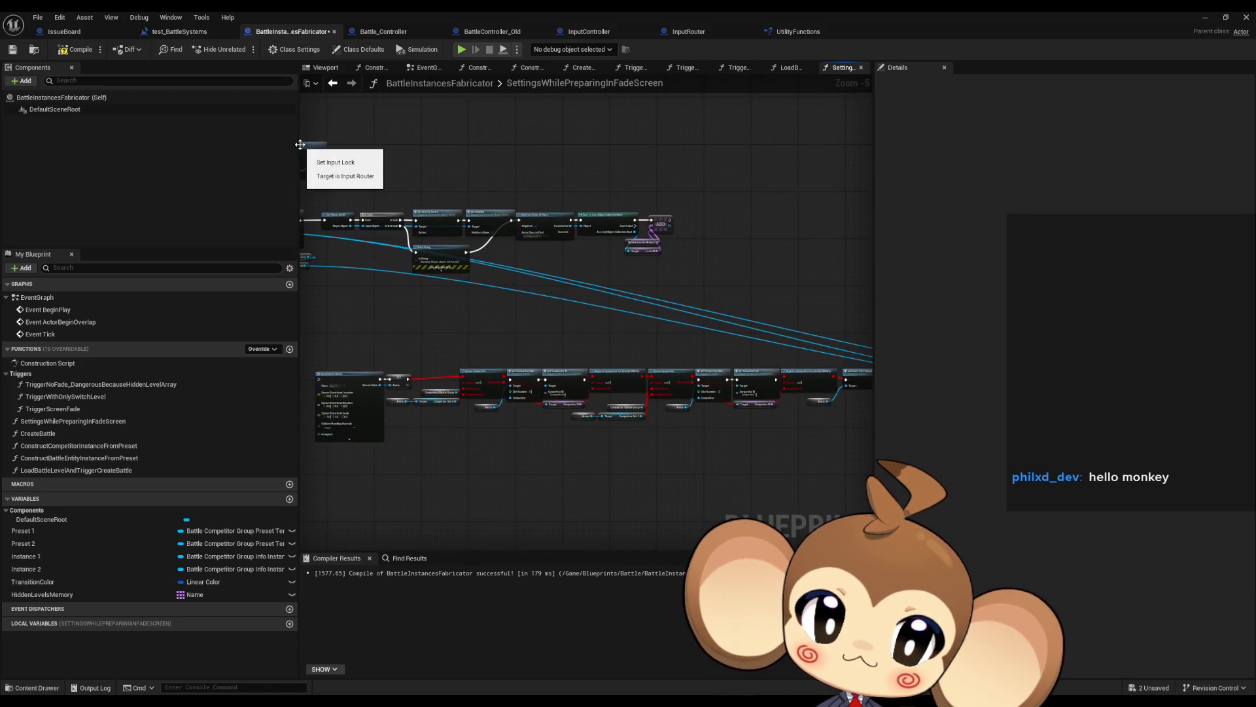
{"action": "mouse_move", "coordinate": [300, 144]}
{"action": "left_mouse_down"}
{"action": "mouse_move", "coordinate": [653, 202]}
{"action": "mouse_move", "coordinate": [662, 207]}
{"action": "mouse_move", "coordinate": [376, 284]}
{"action": "mouse_move", "coordinate": [783, 412]}
{"action": "left_mouse_up"}
{"action": "scroll", "coordinate": [376, 283], "scroll_direction": "down", "scroll_amount": 5}
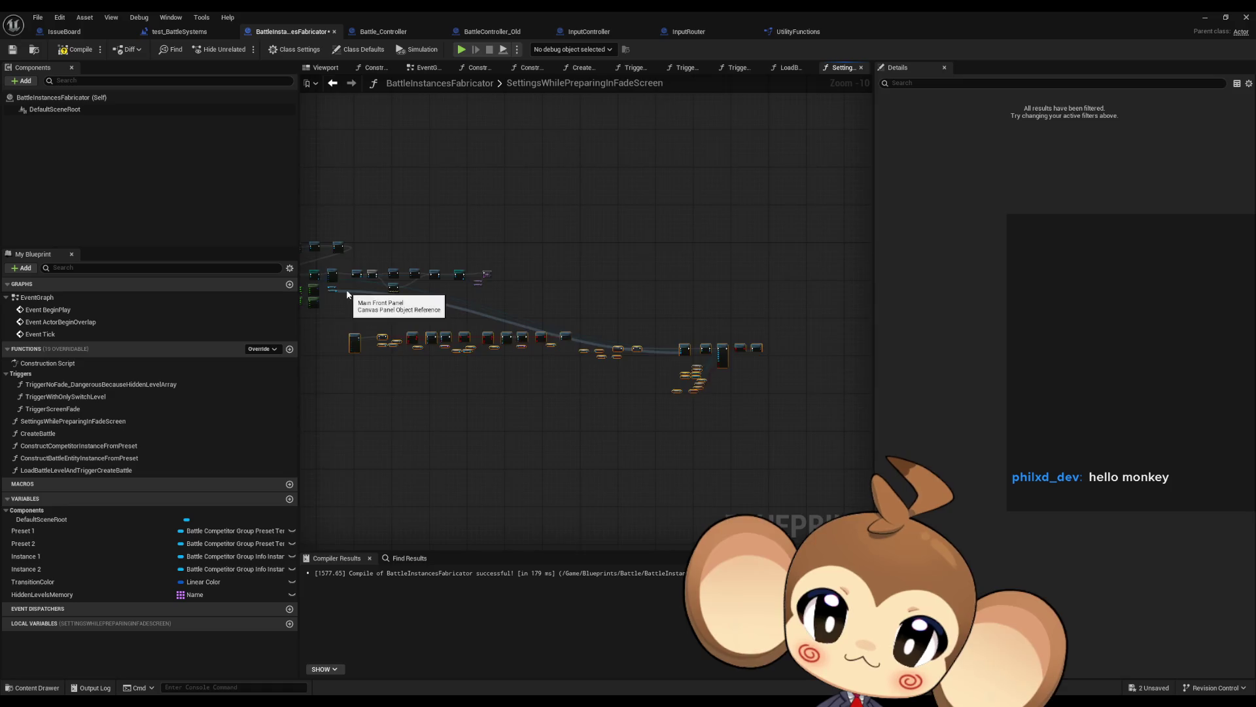
{"action": "scroll", "coordinate": [346, 294], "scroll_direction": "up", "scroll_amount": 7}
{"action": "scroll", "coordinate": [526, 358], "scroll_direction": "down", "scroll_amount": 2}
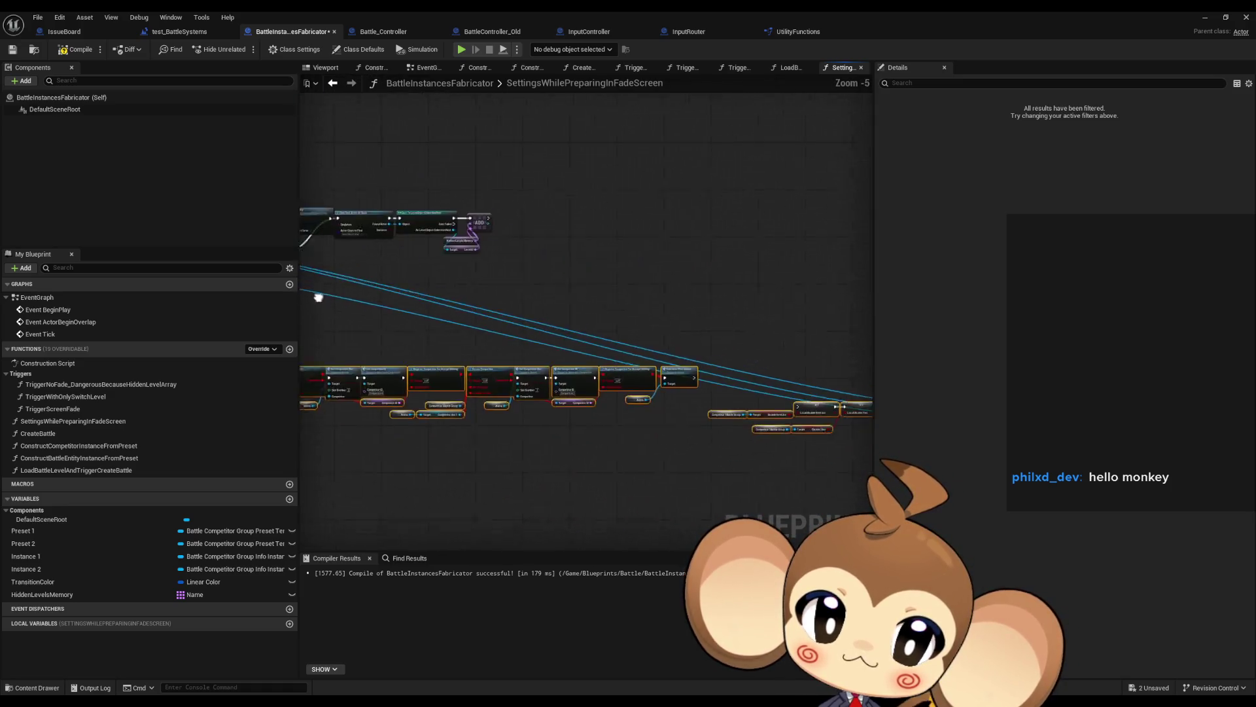
{"action": "left_click_drag", "start_coordinate": [510, 437], "coordinate": [511, 322]}
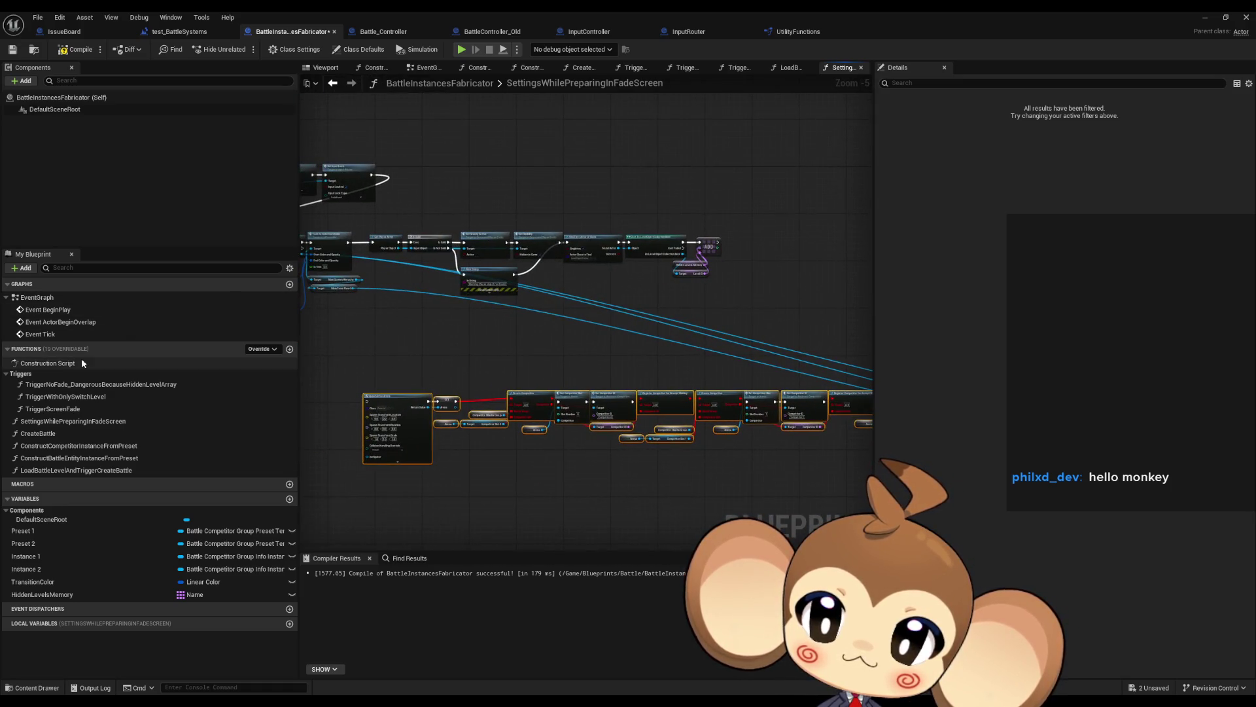
{"action": "left_click", "coordinate": [67, 433]}
- Paste the competitor nodes (SpawnActor Arena, Create Competitor) into CreateBattle, confirming the function-reference dialog
{"action": "double_click", "coordinate": [68, 439]}
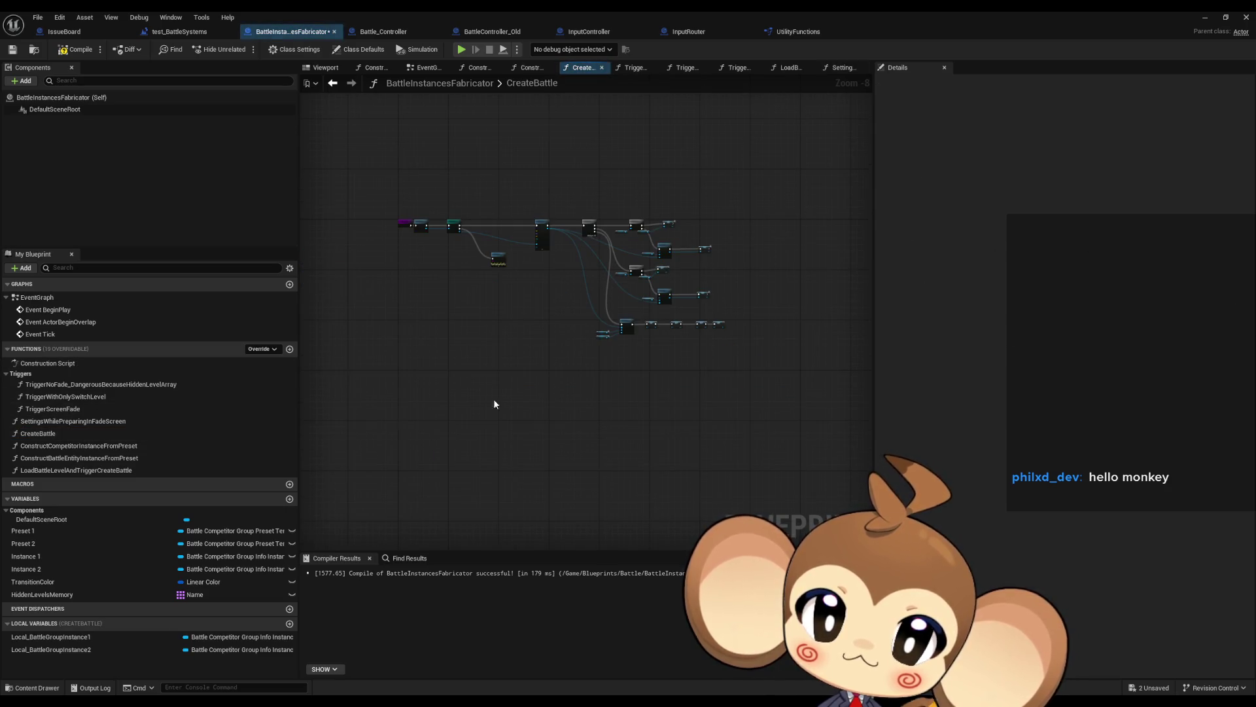
{"action": "scroll", "coordinate": [543, 403], "scroll_direction": "up", "scroll_amount": 2}
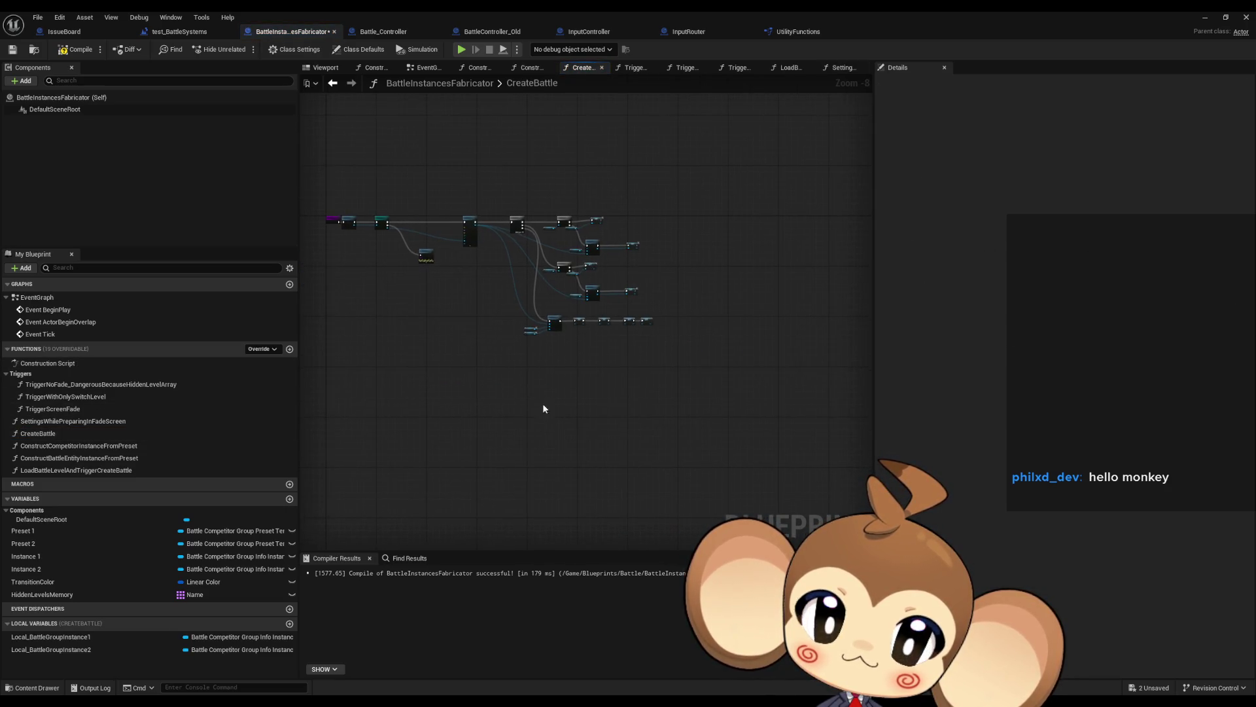
{"action": "key", "text": "ctrl+v"}
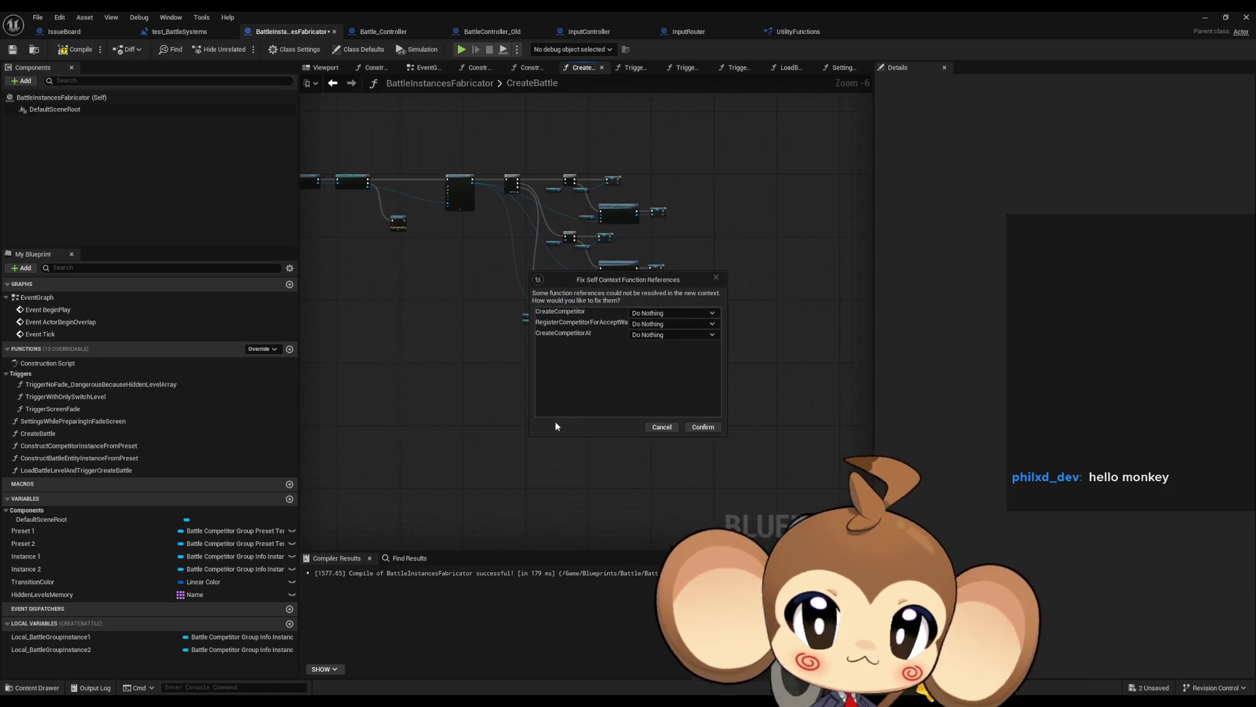
{"action": "left_click", "coordinate": [701, 425]}
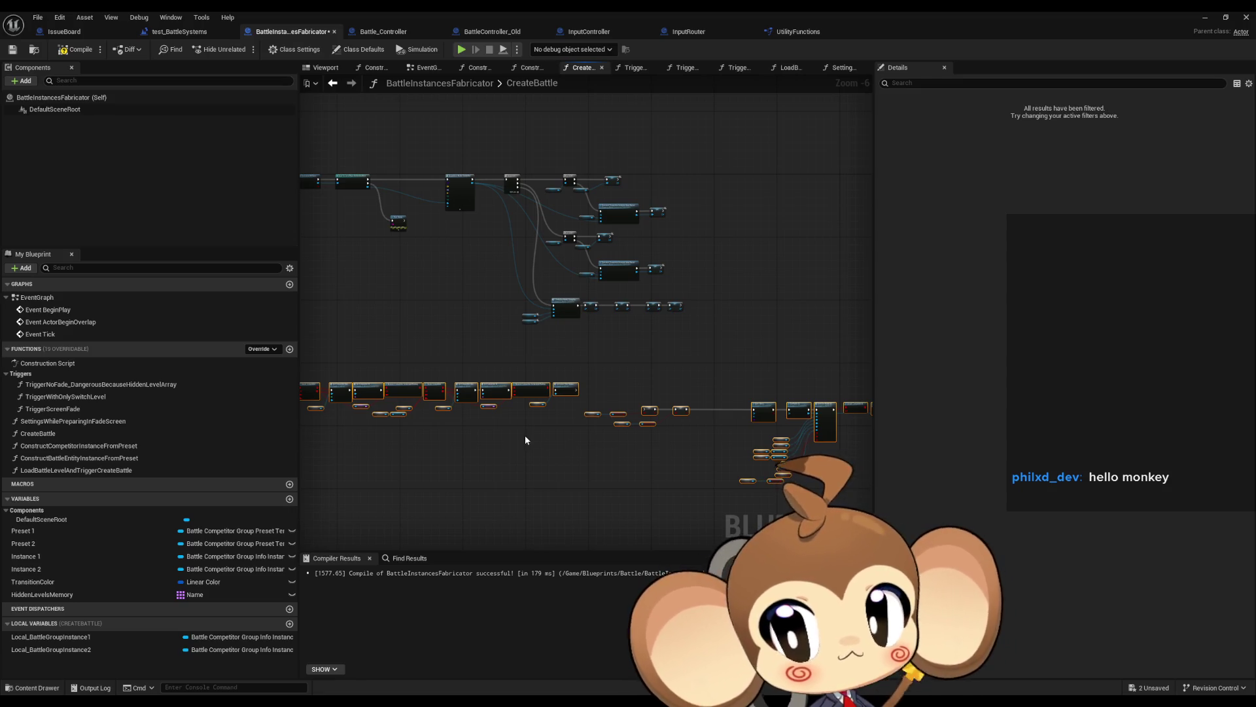
{"action": "left_click_drag", "start_coordinate": [525, 440], "coordinate": [667, 440]}
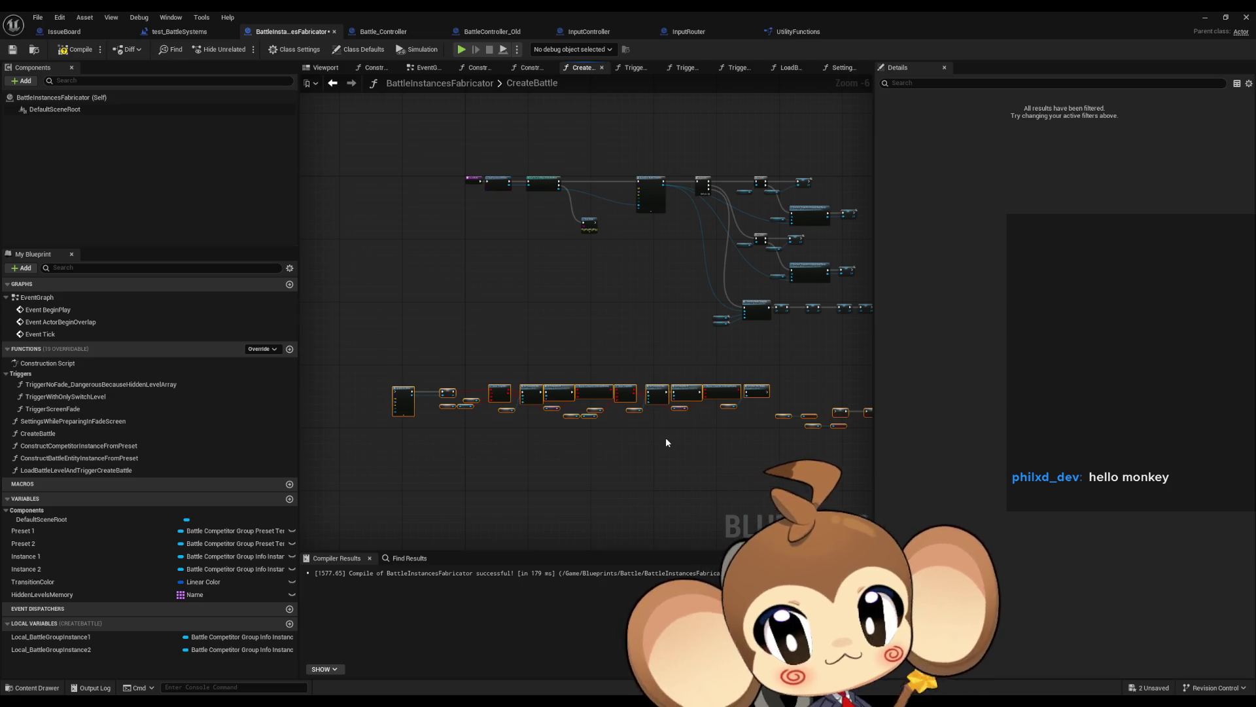
{"action": "scroll", "coordinate": [373, 399], "scroll_direction": "up", "scroll_amount": 4}
{"action": "left_click", "coordinate": [652, 484]}
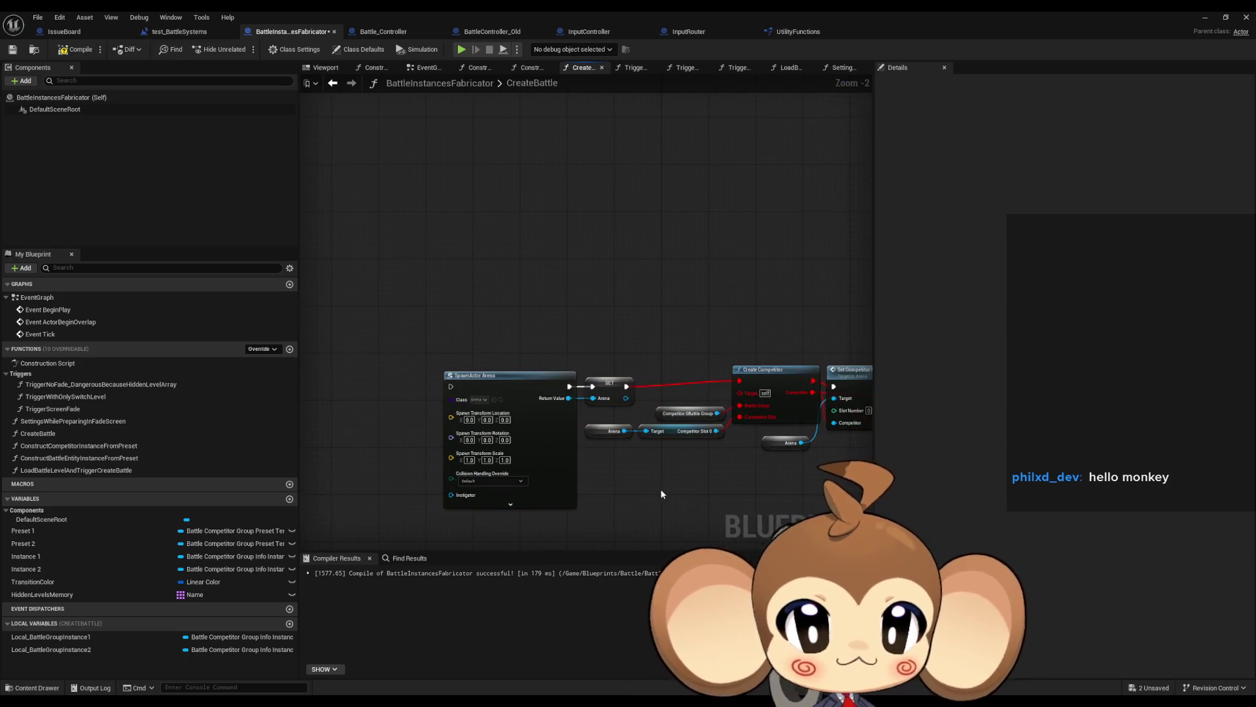
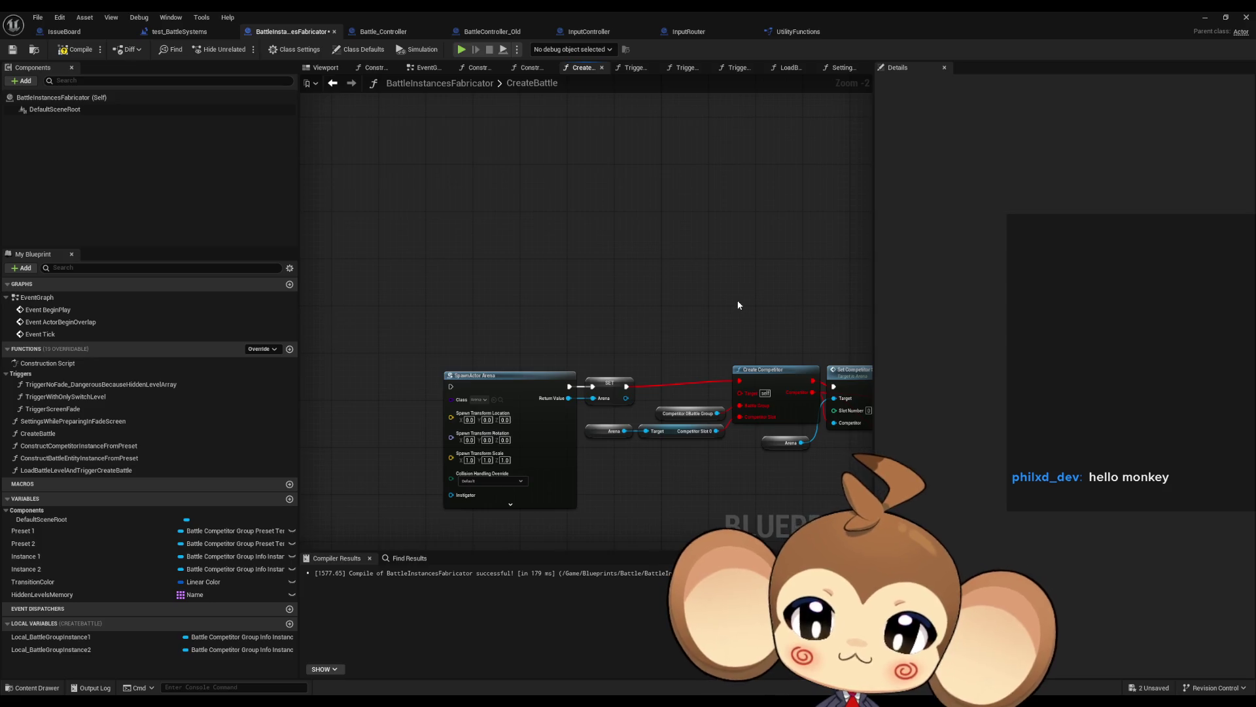
- Compile and save the BattleInstancesFabricator blueprint from its CreateBattle graph
{"action": "scroll", "coordinate": [562, 319], "scroll_direction": "down", "scroll_amount": 3}
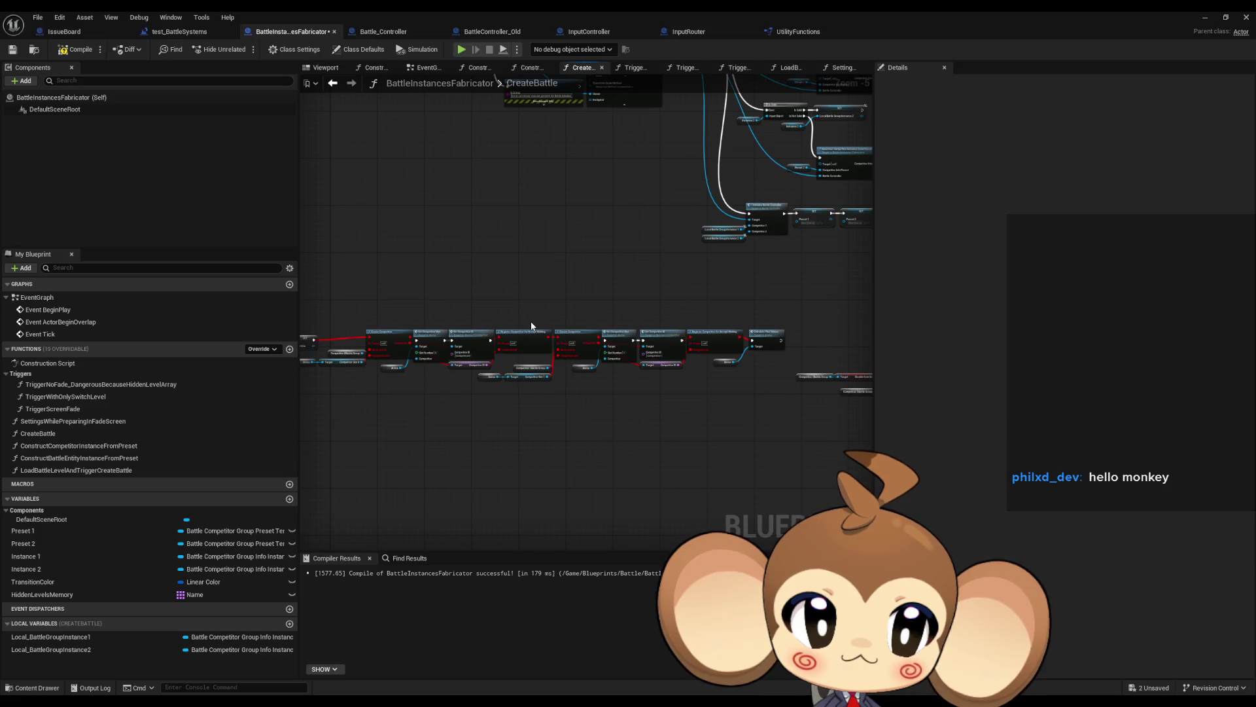
{"action": "mouse_move", "coordinate": [532, 325]}
{"action": "left_mouse_down"}
{"action": "mouse_move", "coordinate": [653, 337]}
{"action": "mouse_move", "coordinate": [512, 303]}
{"action": "mouse_move", "coordinate": [532, 304]}
{"action": "mouse_move", "coordinate": [590, 487]}
{"action": "left_mouse_up"}
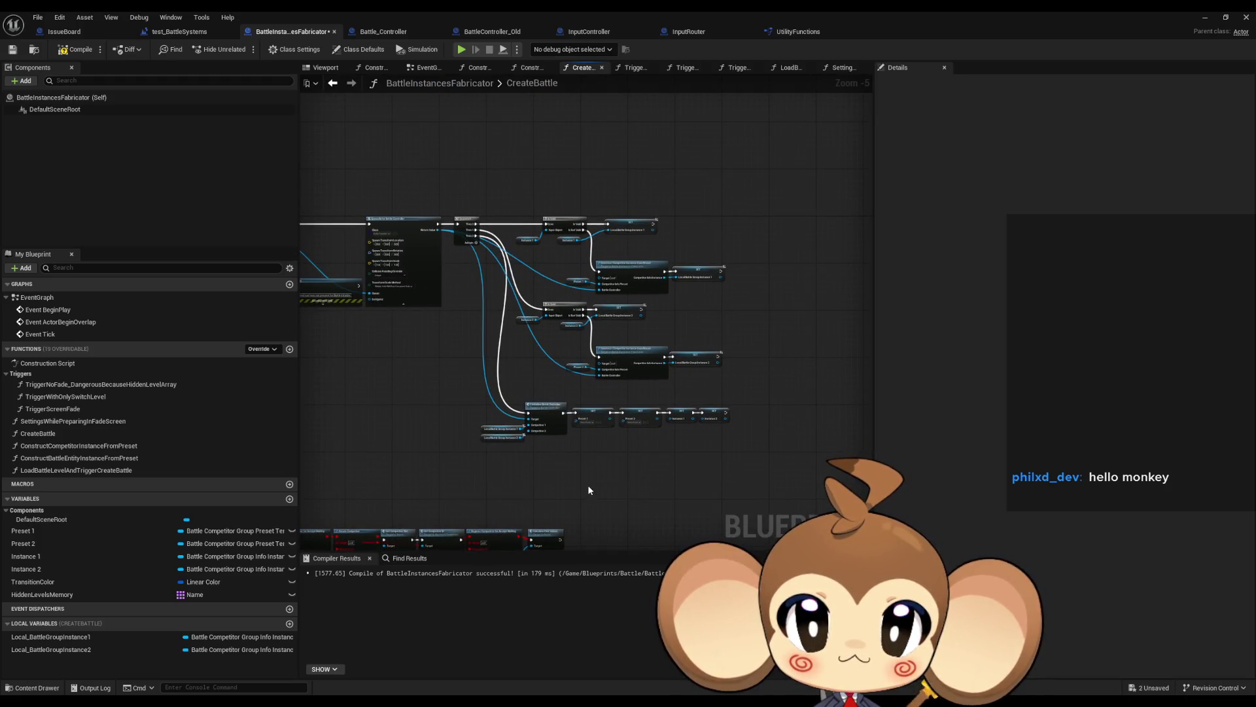
{"action": "left_click_drag", "start_coordinate": [502, 475], "coordinate": [747, 487]}
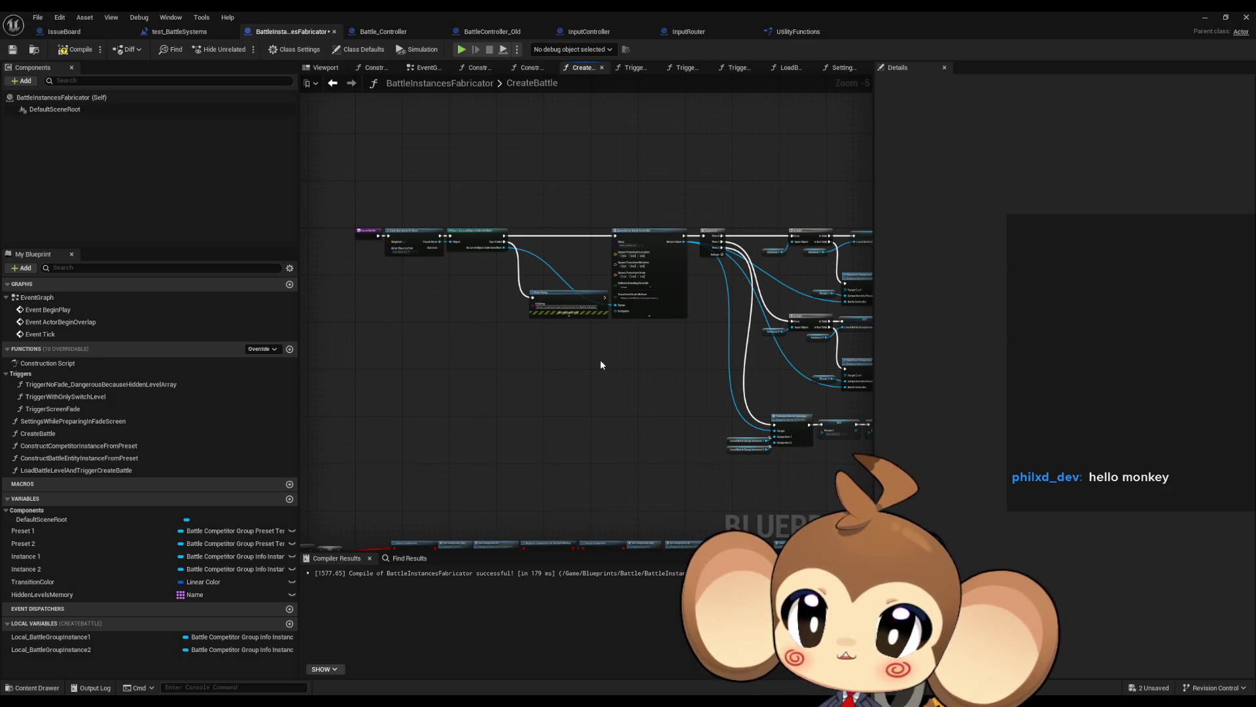
{"action": "left_click", "coordinate": [79, 50]}
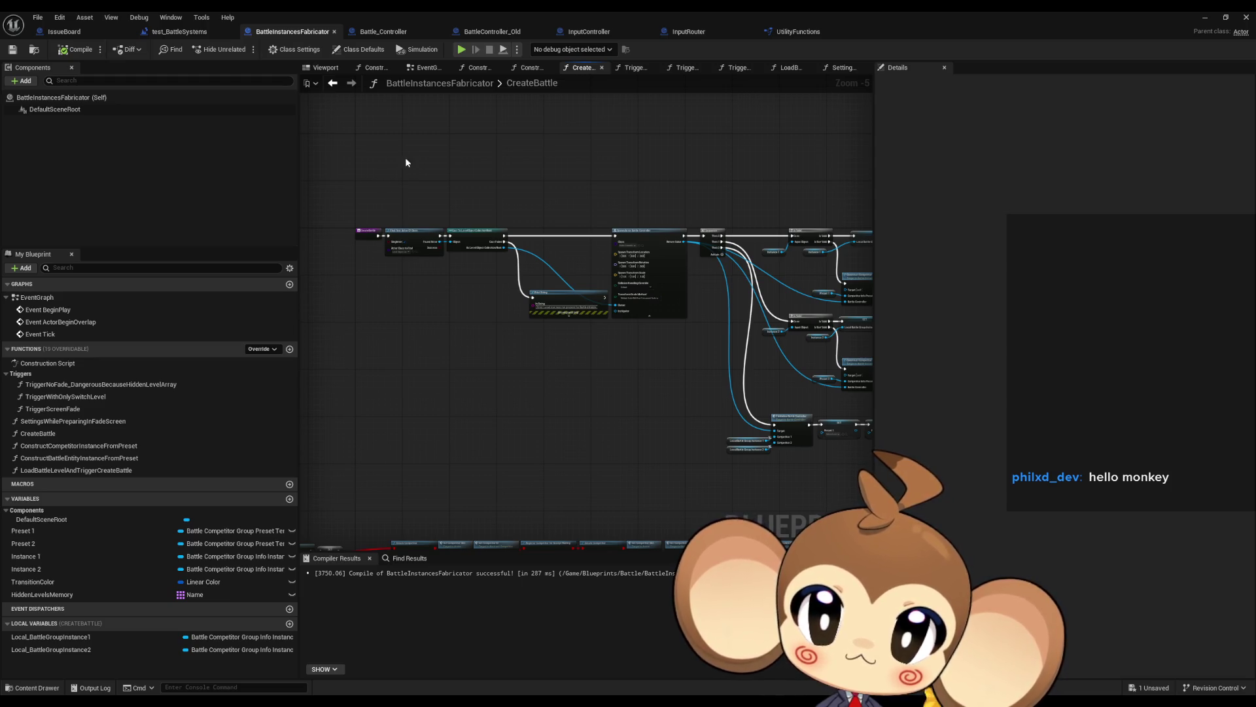
- Glance at the Battle_Controller blueprint, then return to BattleInstancesFabricator's CreateBattle graph
{"action": "left_click", "coordinate": [382, 34]}
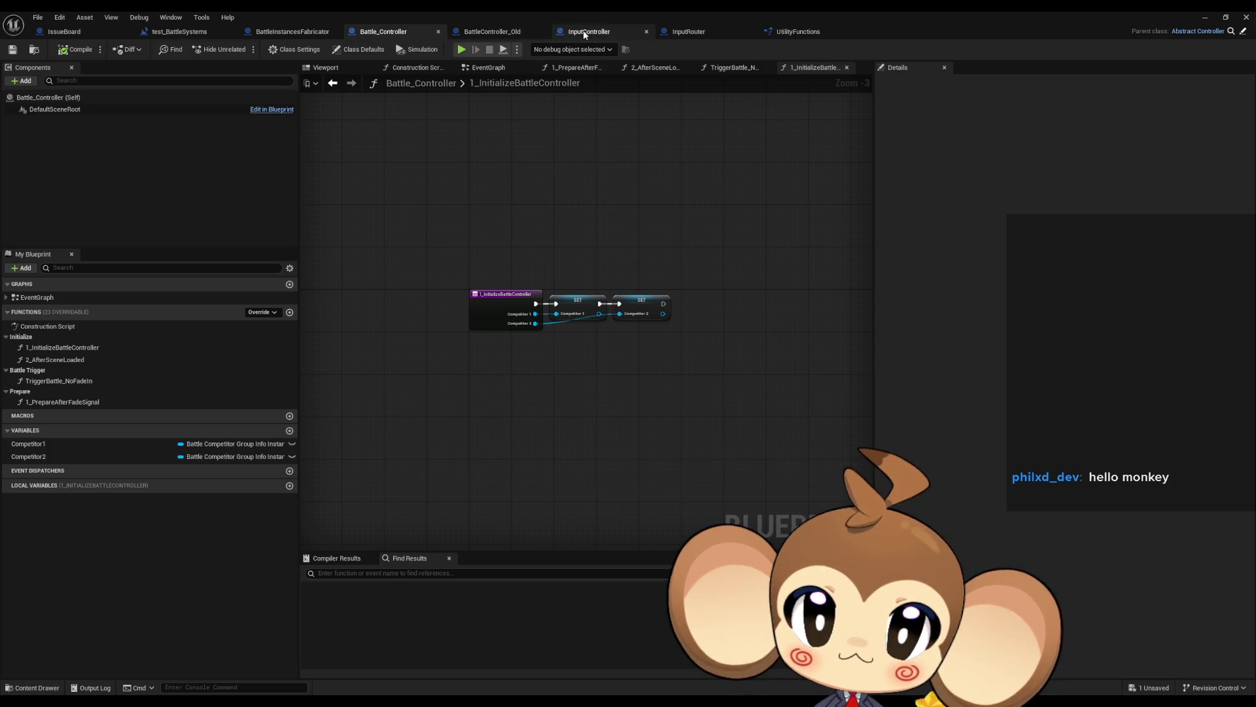
{"action": "left_click", "coordinate": [293, 32]}
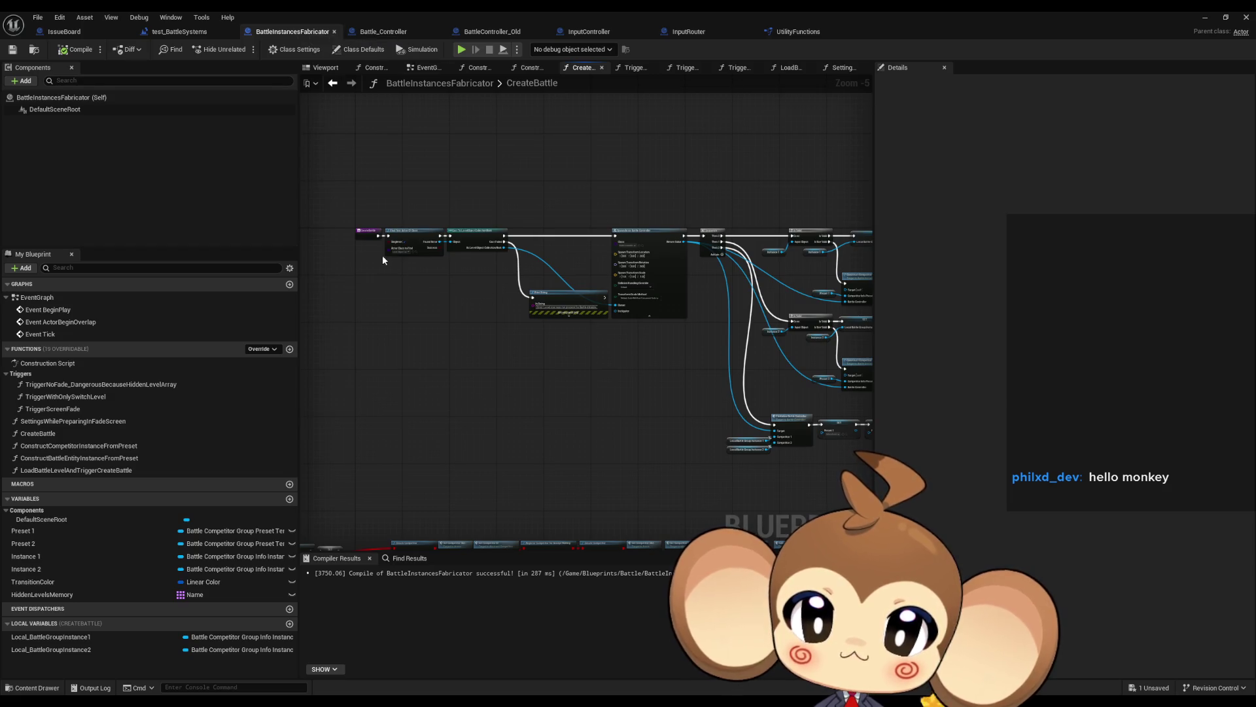
{"action": "scroll", "coordinate": [427, 340], "scroll_direction": "up", "scroll_amount": 5}
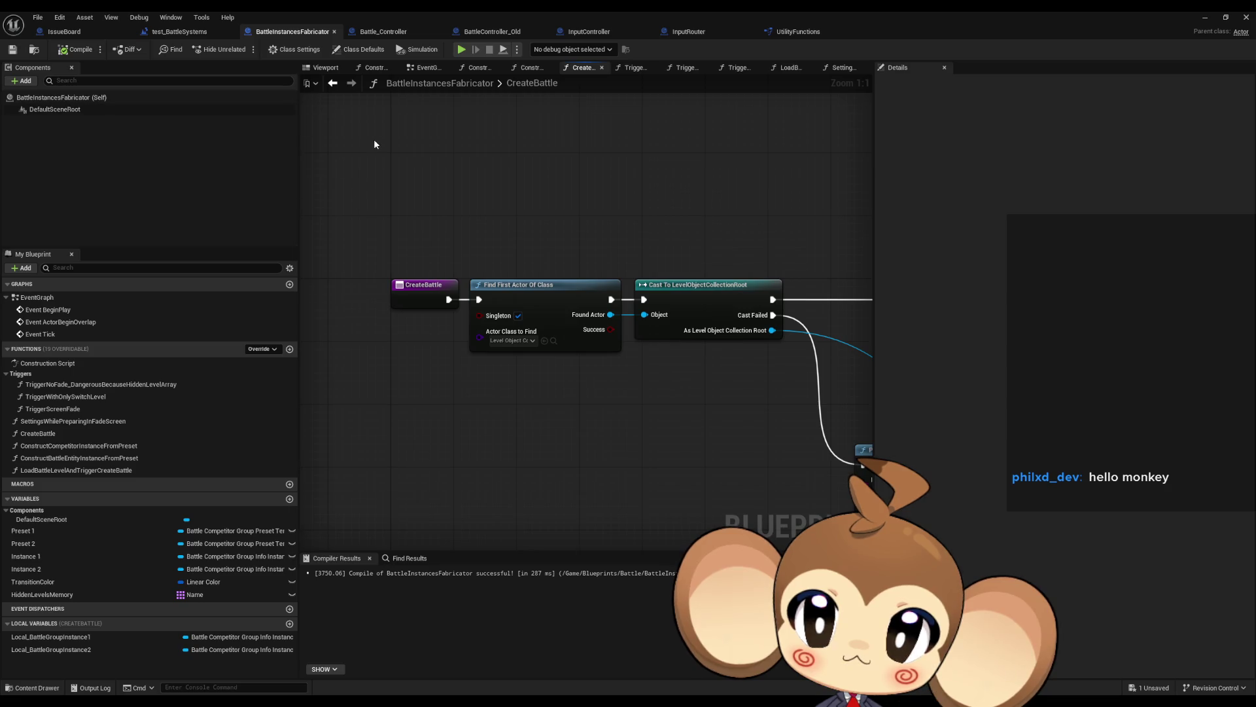
- Review the three IssueBoard to-do comments, then switch to the test_BattleSystems level blueprint
{"action": "left_click", "coordinate": [64, 31]}
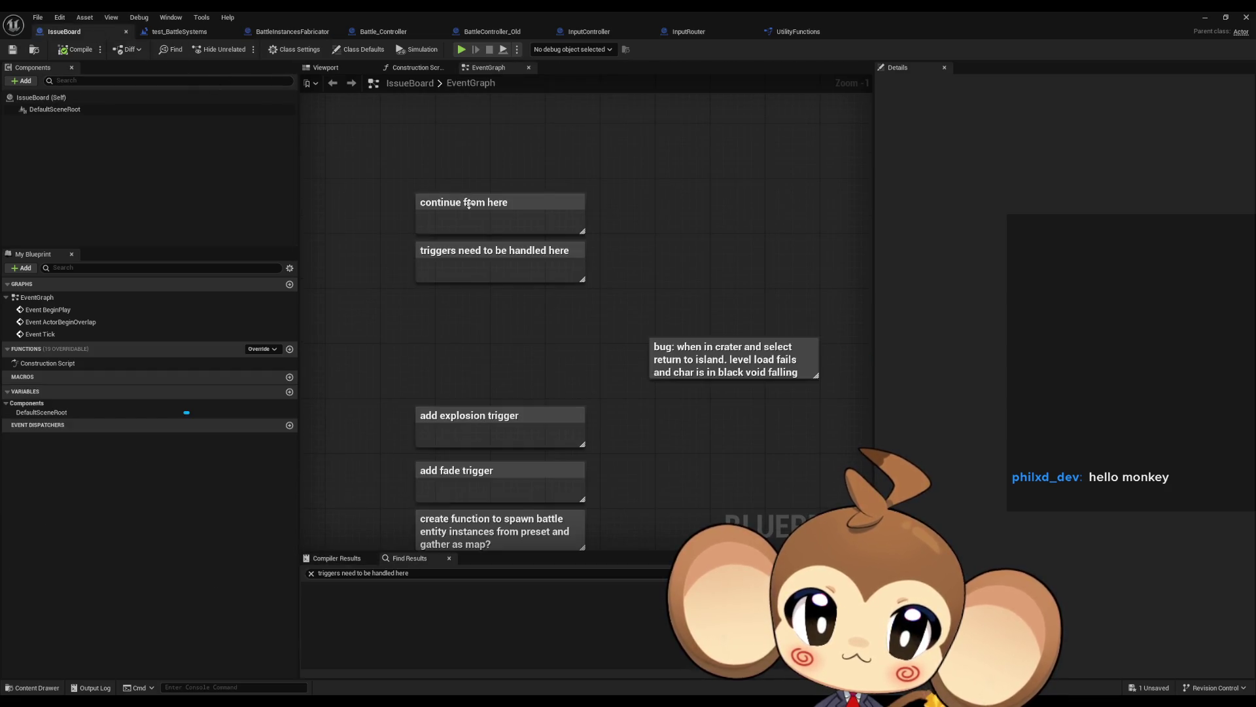
{"action": "scroll", "coordinate": [637, 256], "scroll_direction": "down", "scroll_amount": 2}
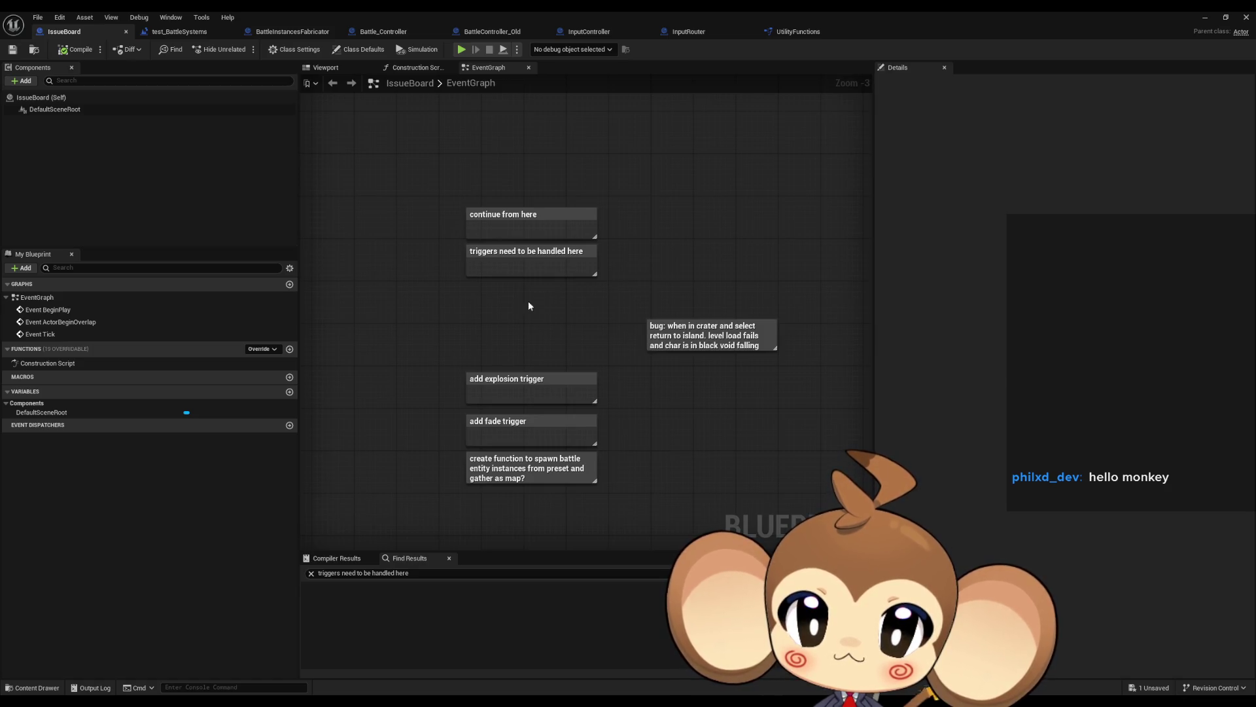
{"action": "left_click_drag", "start_coordinate": [397, 320], "coordinate": [617, 502]}
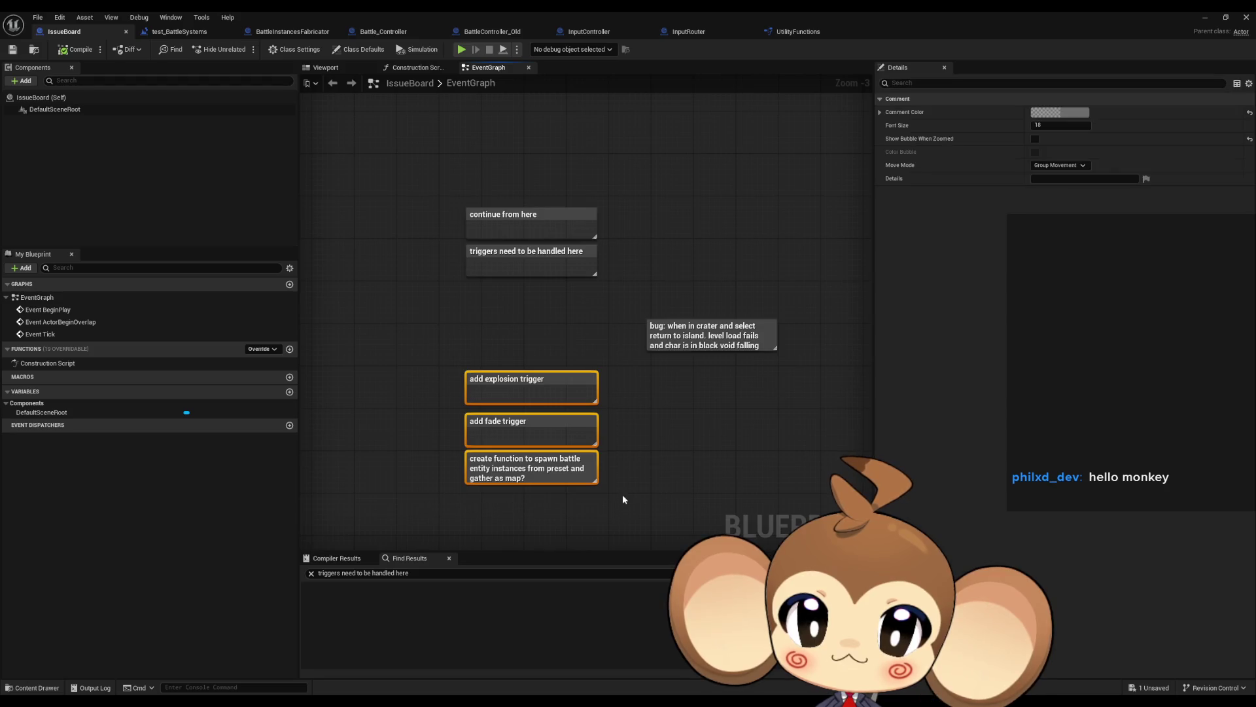
{"action": "scroll", "coordinate": [588, 464], "scroll_direction": "up", "scroll_amount": 1}
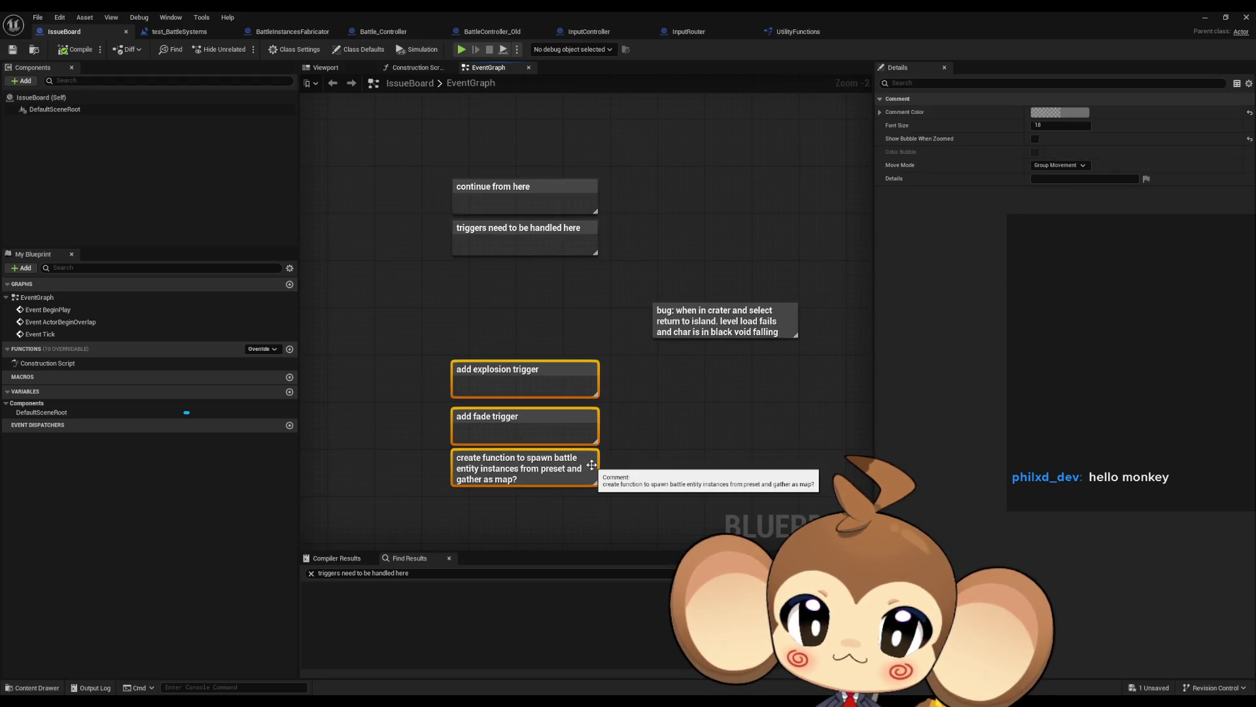
{"action": "scroll", "coordinate": [591, 465], "scroll_direction": "up", "scroll_amount": 1}
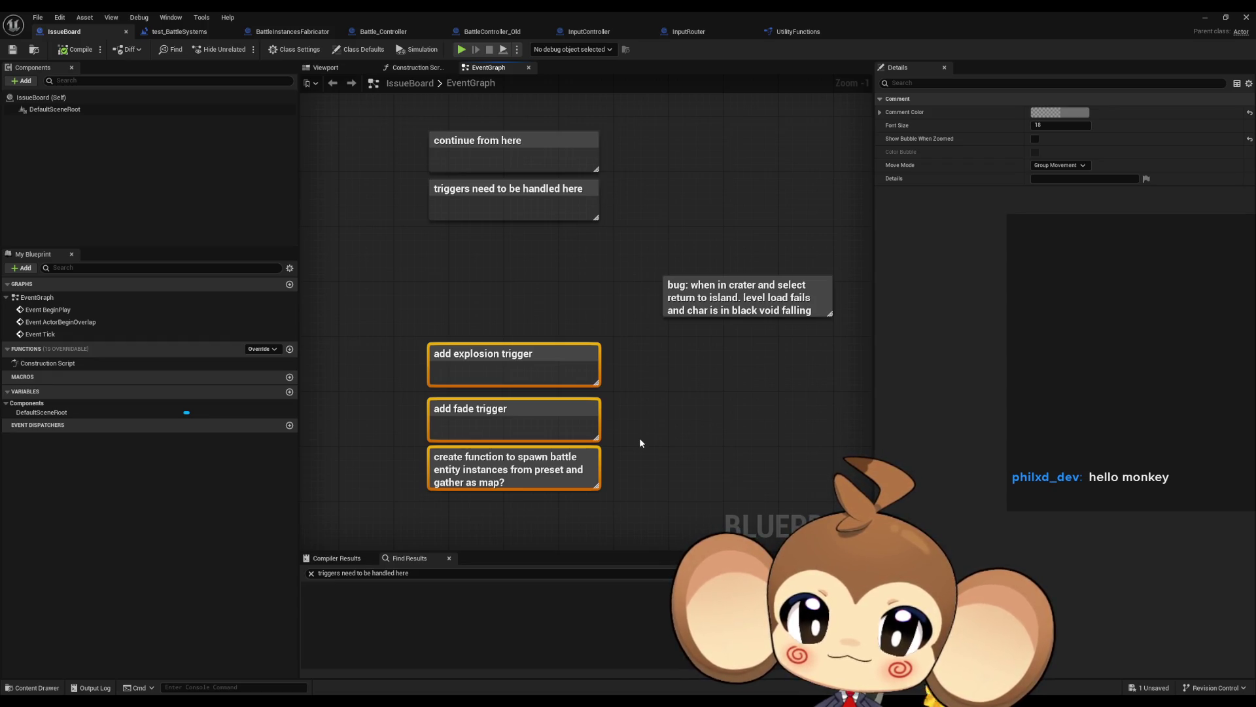
{"action": "left_click", "coordinate": [640, 442]}
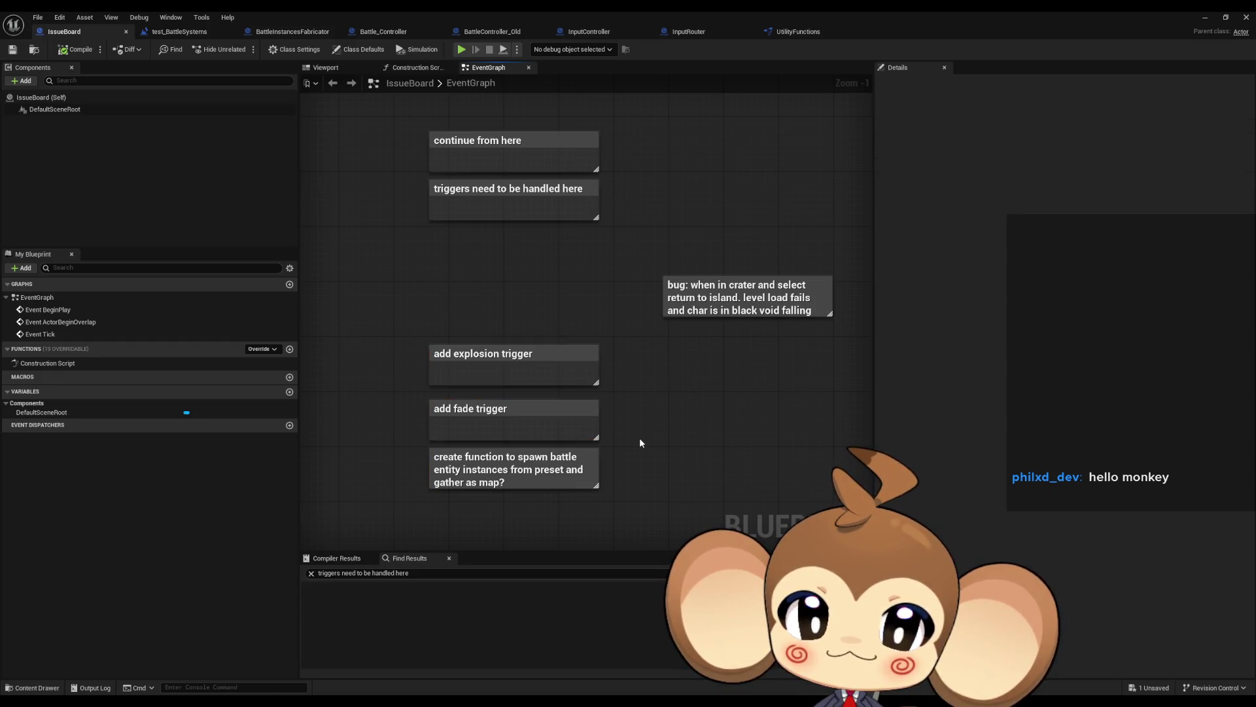
{"action": "left_click", "coordinate": [179, 32]}
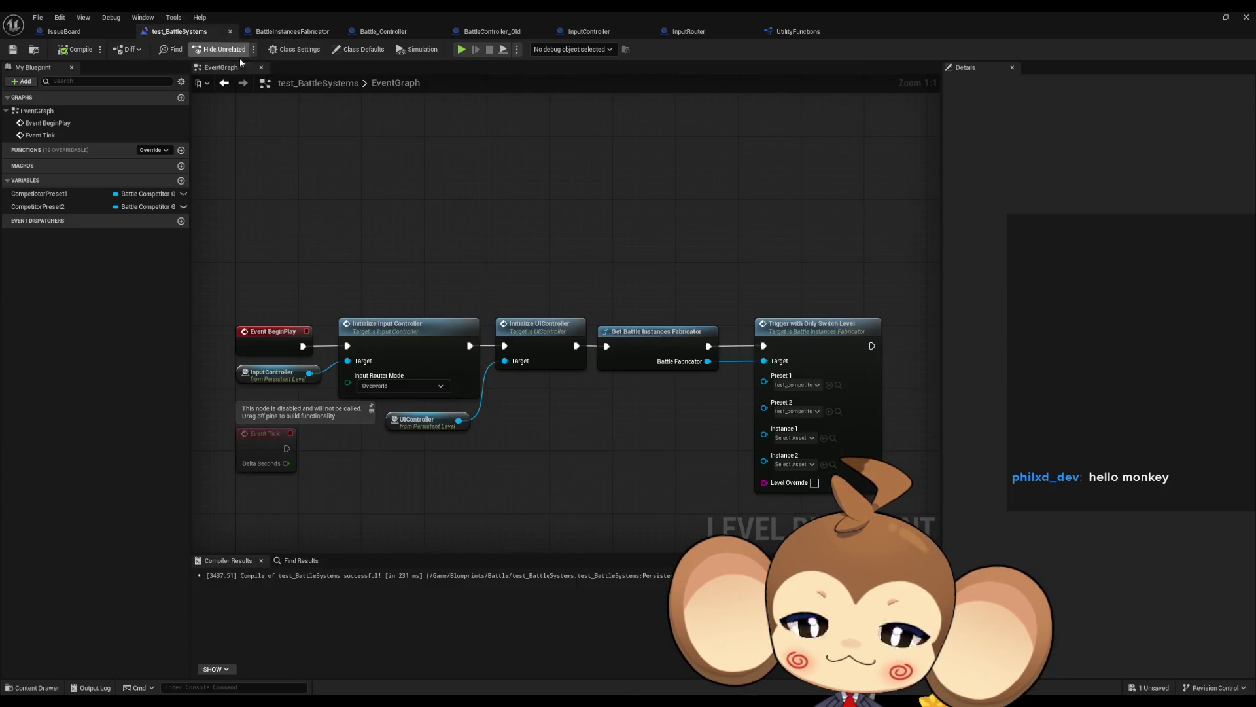
- Inspect the BeginPlay nodes and open the Trigger with Only Switch Level function's graph
{"action": "left_click_drag", "start_coordinate": [573, 295], "coordinate": [565, 289]}
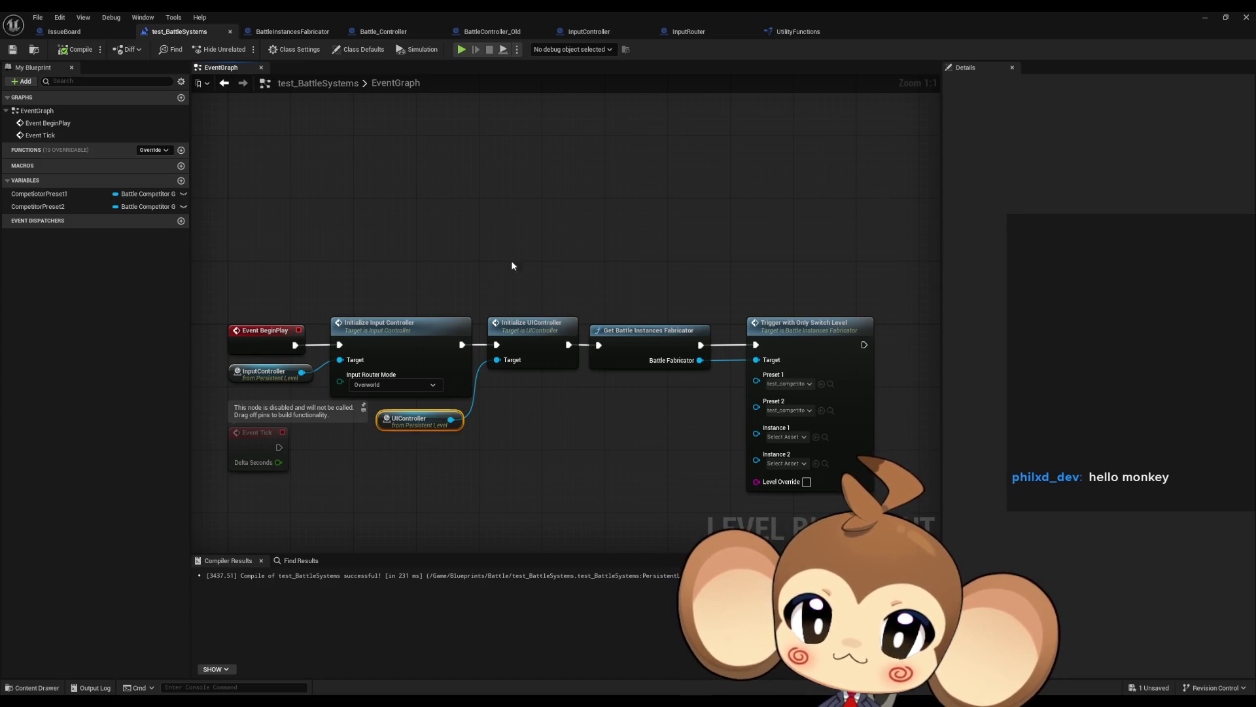
{"action": "left_click_drag", "start_coordinate": [511, 261], "coordinate": [557, 398]}
{"action": "left_click", "coordinate": [628, 337]}
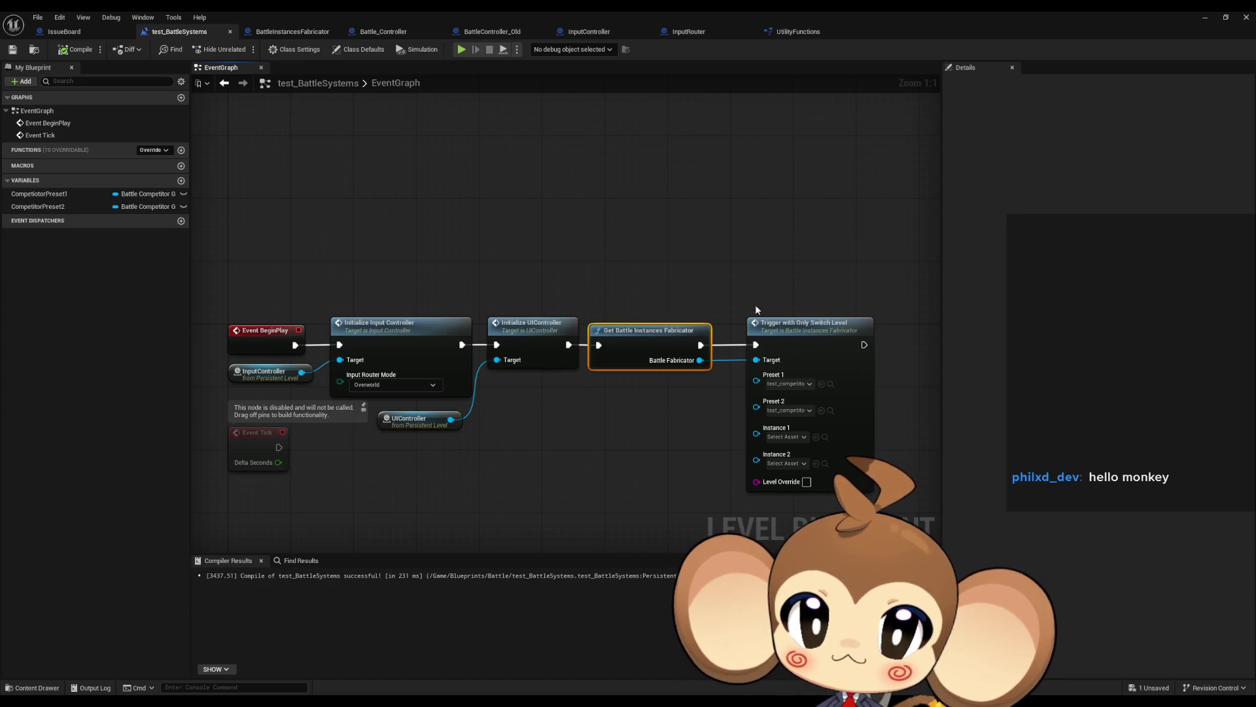
{"action": "left_click", "coordinate": [844, 431]}
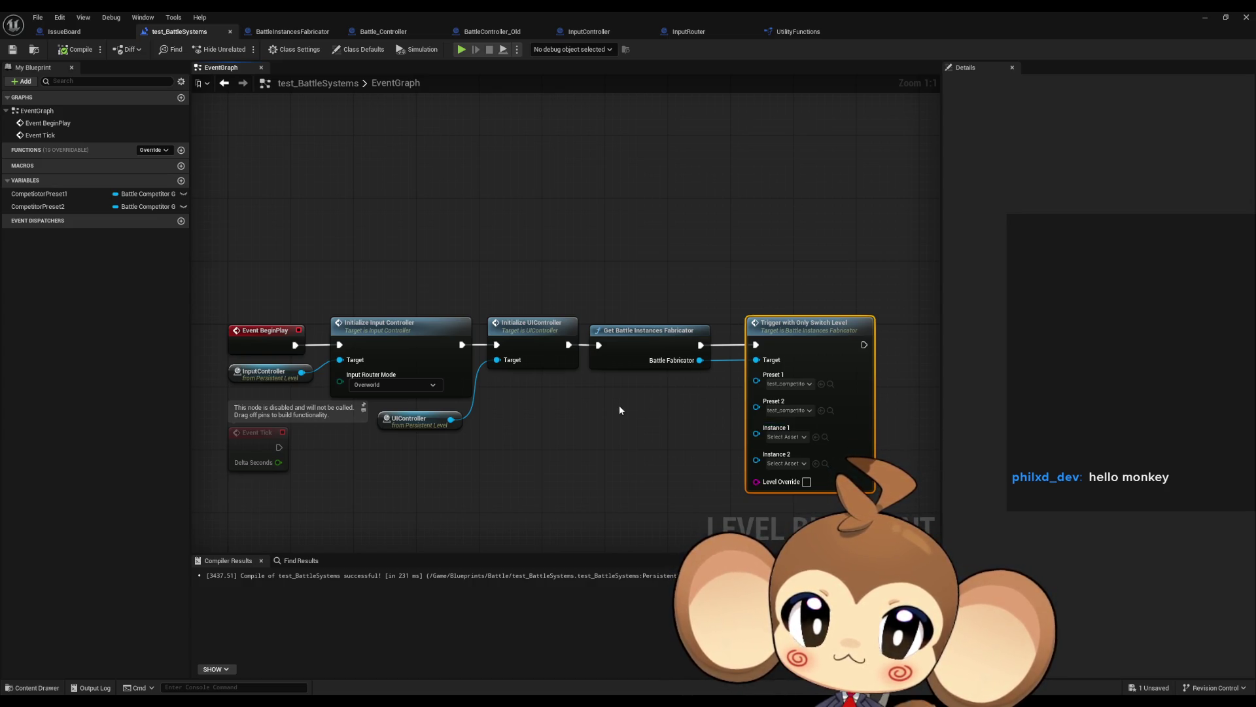
{"action": "left_click_drag", "start_coordinate": [619, 406], "coordinate": [685, 281]}
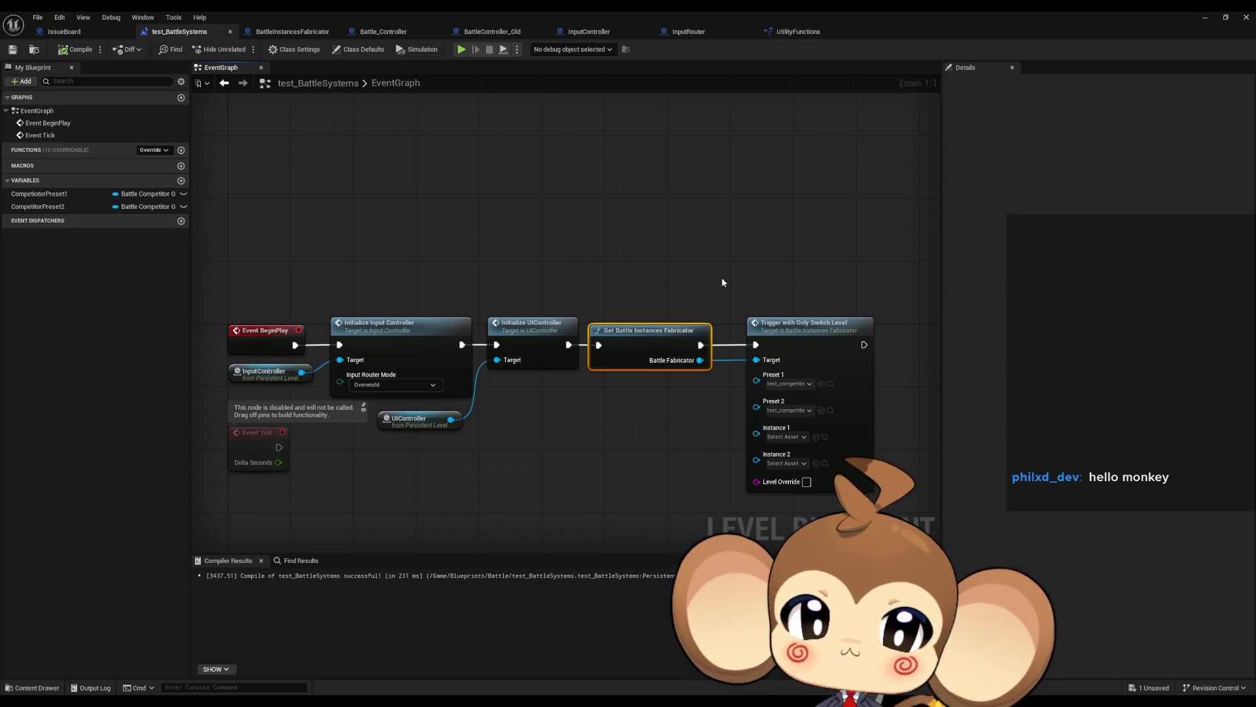
{"action": "left_click", "coordinate": [823, 347]}
{"action": "double_click", "coordinate": [821, 343]}
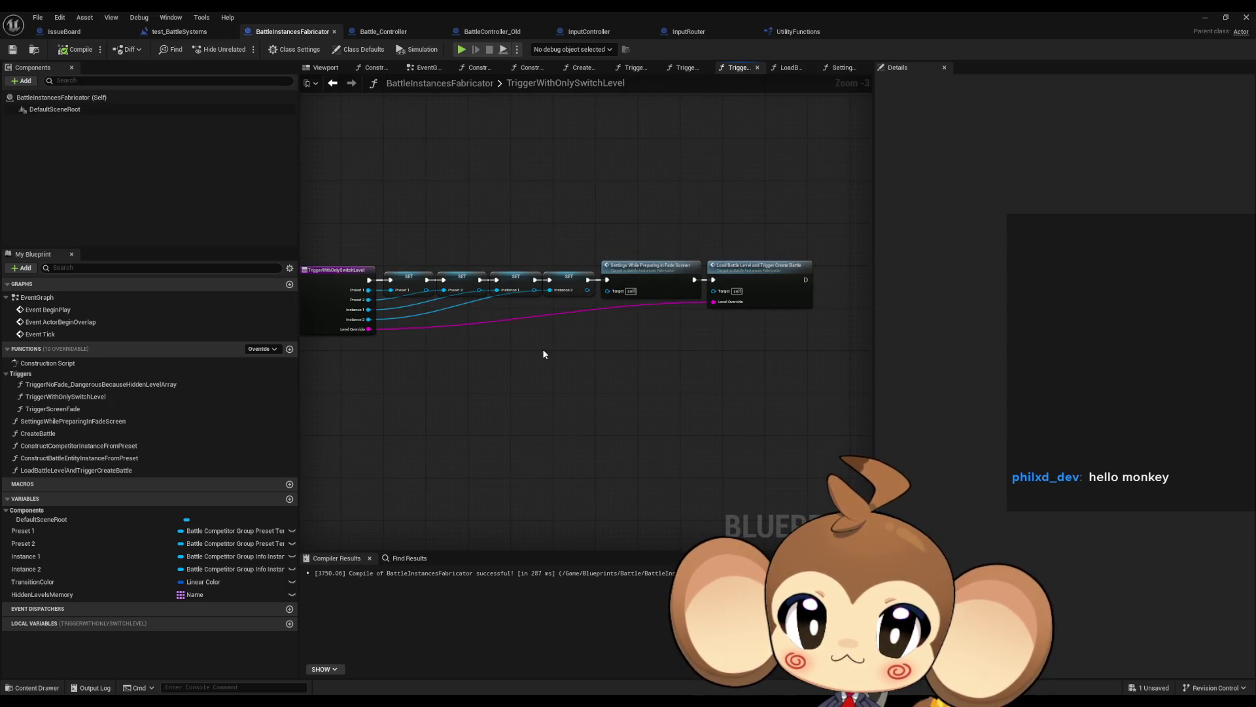
- Save all unsaved assets with File > Save All
{"action": "scroll", "coordinate": [603, 334], "scroll_direction": "up", "scroll_amount": 2}
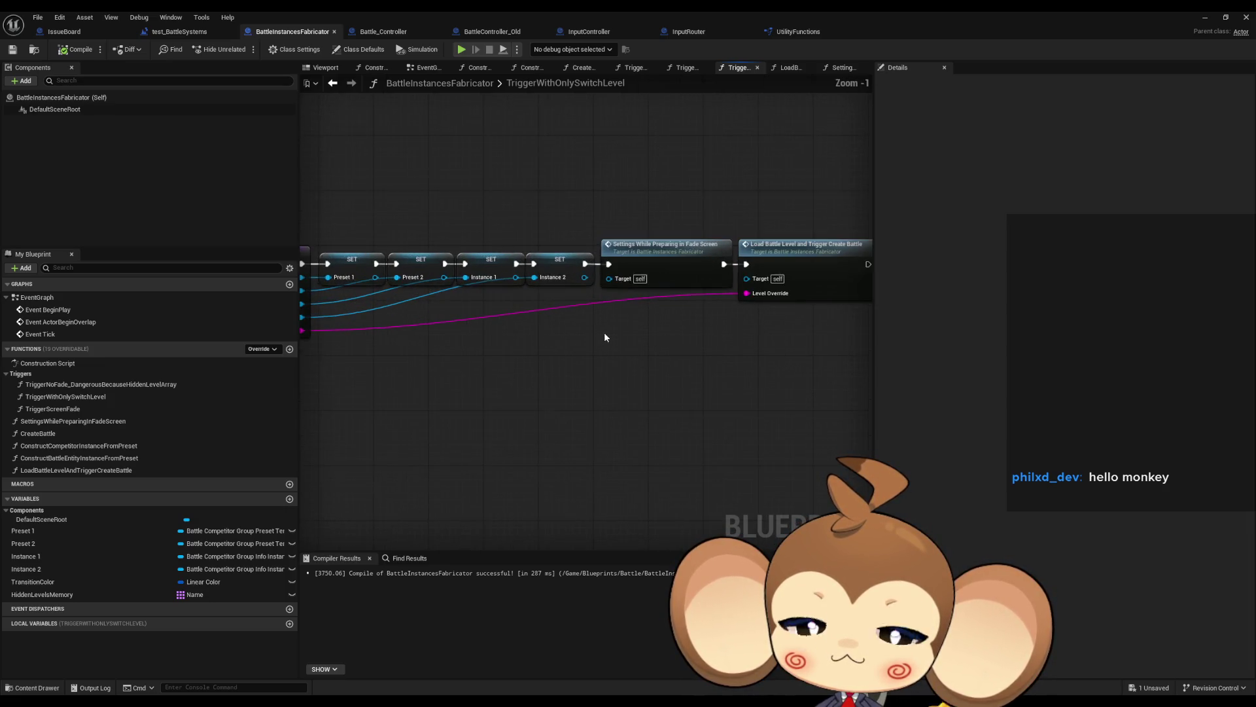
{"action": "left_click", "coordinate": [37, 17]}
{"action": "left_click", "coordinate": [63, 87]}
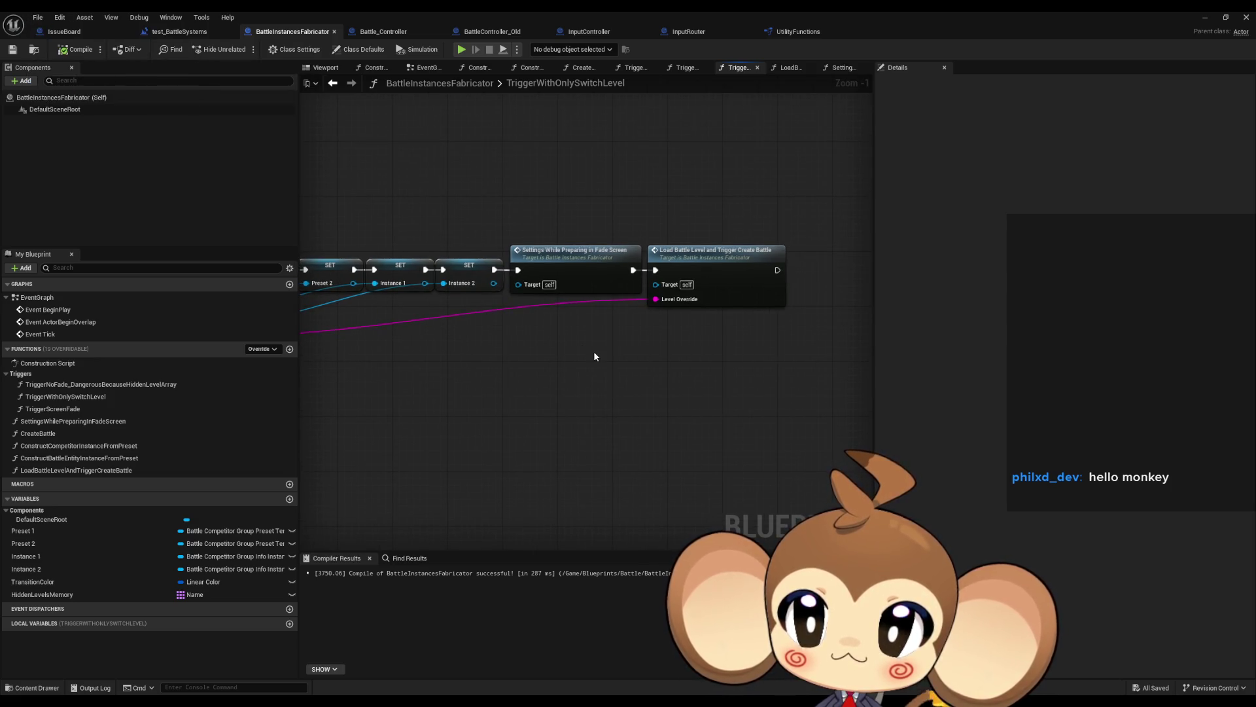
- Open the SettingsWhilePreparingInFadeScreen function graph from its call node
{"action": "scroll", "coordinate": [564, 293], "scroll_direction": "up", "scroll_amount": 1}
{"action": "left_click", "coordinate": [561, 298]}
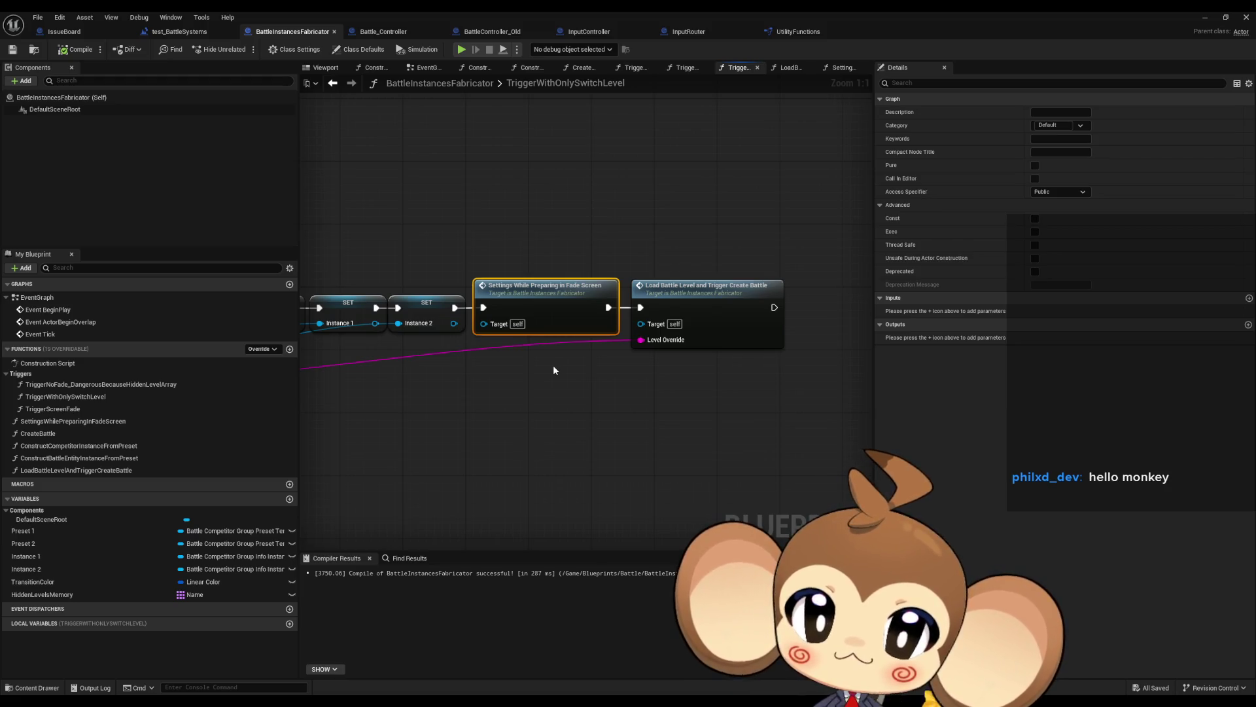
{"action": "mouse_move", "coordinate": [520, 217]}
{"action": "left_mouse_down"}
{"action": "mouse_move", "coordinate": [576, 308]}
{"action": "mouse_move", "coordinate": [706, 368]}
{"action": "left_mouse_up"}
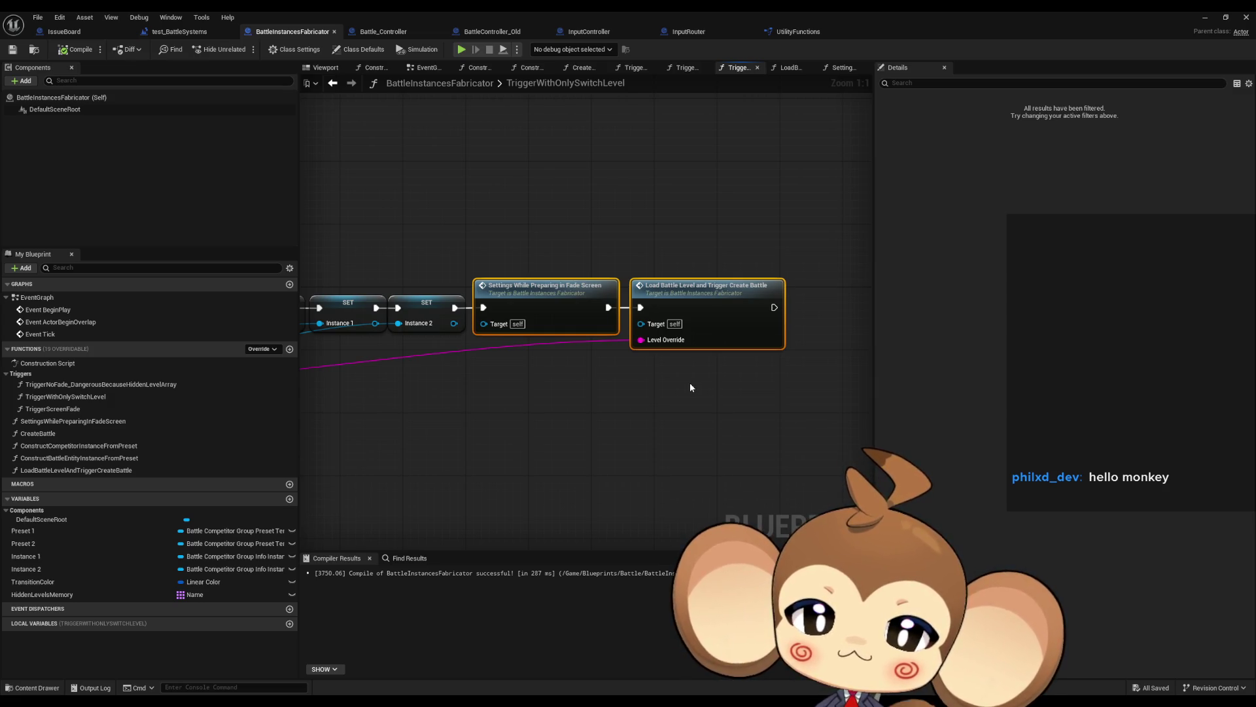
{"action": "left_click", "coordinate": [572, 314]}
{"action": "double_click", "coordinate": [569, 315]}
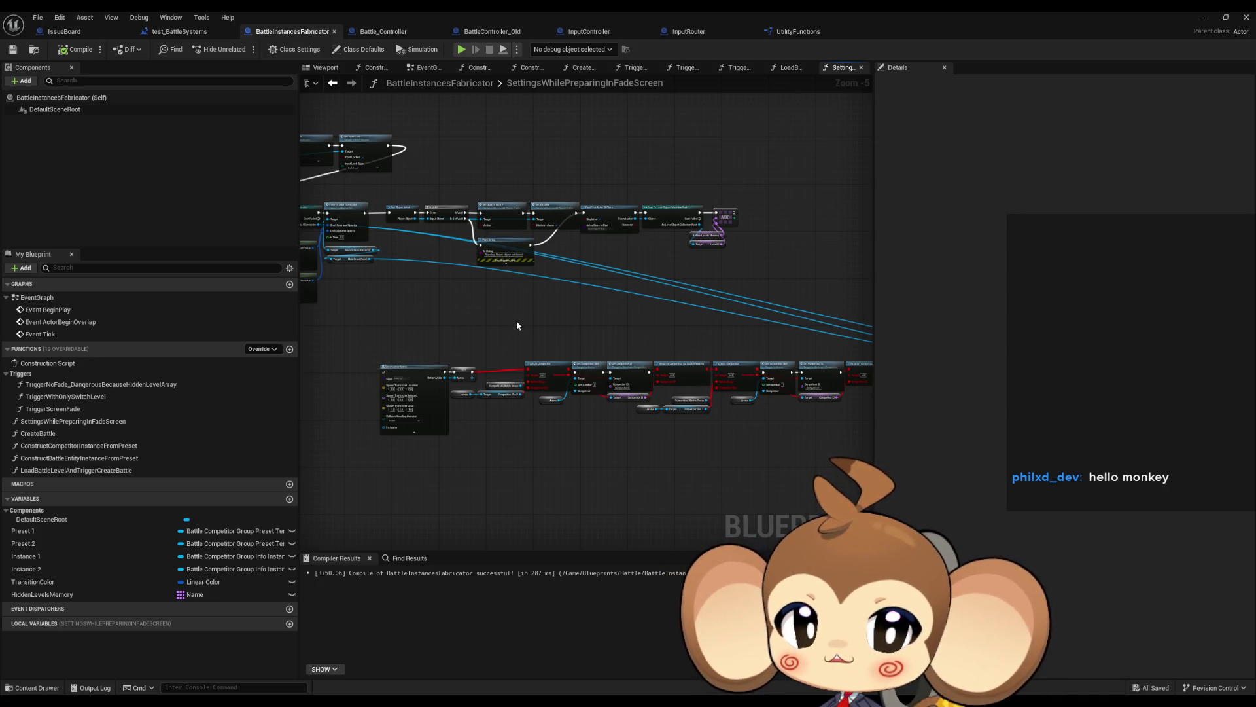
- Open the Arena blueprint from the Content Browser in a full-screen editor
{"action": "scroll", "coordinate": [396, 415], "scroll_direction": "up", "scroll_amount": 4}
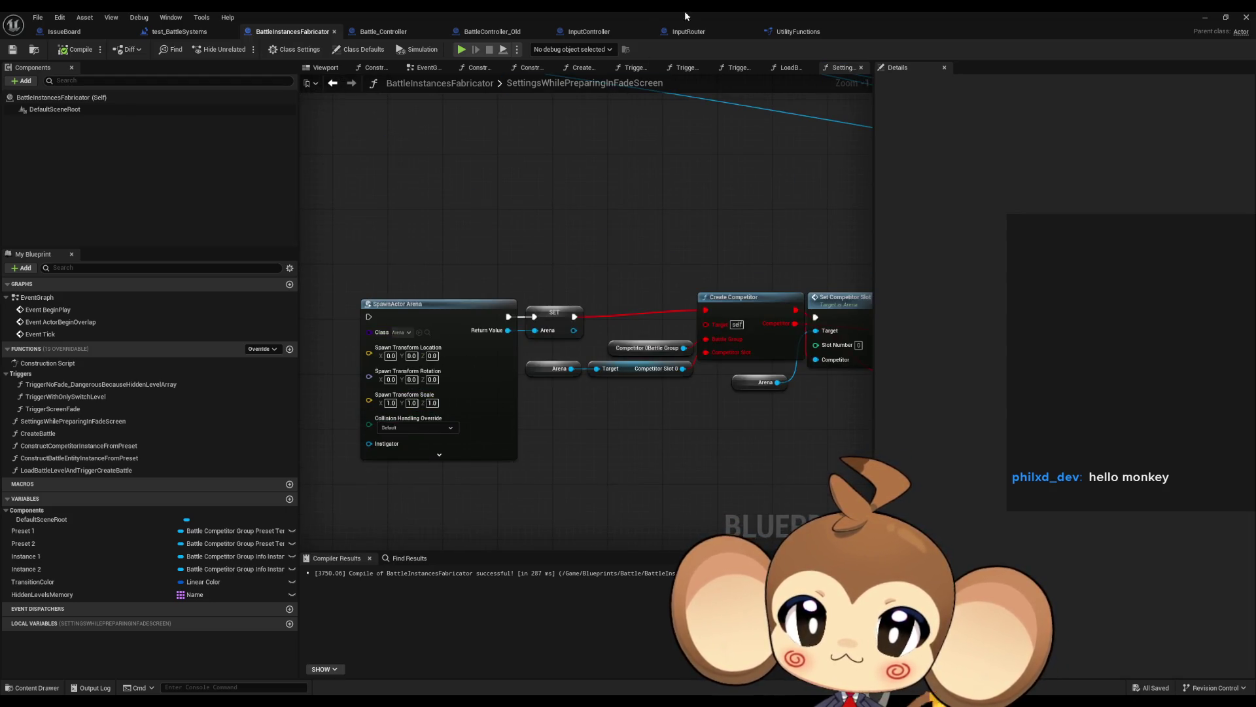
{"action": "double_click", "coordinate": [641, 10]}
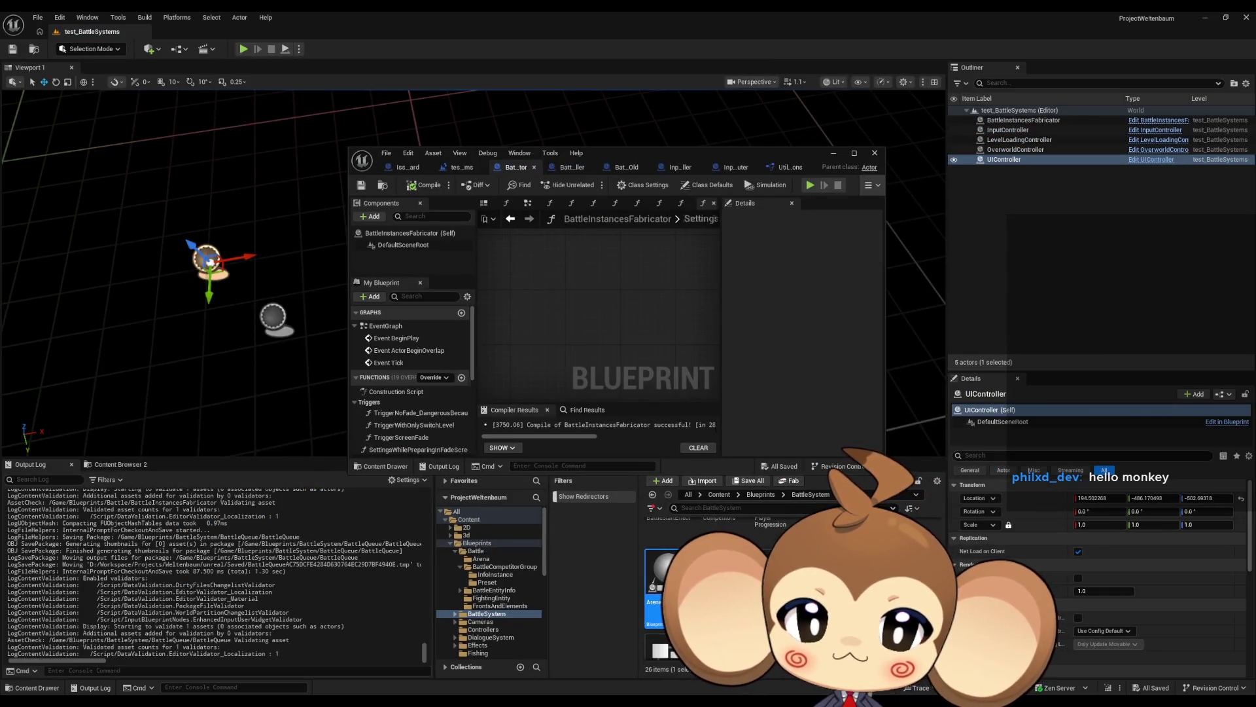
{"action": "double_click", "coordinate": [664, 579]}
{"action": "double_click", "coordinate": [601, 152]}
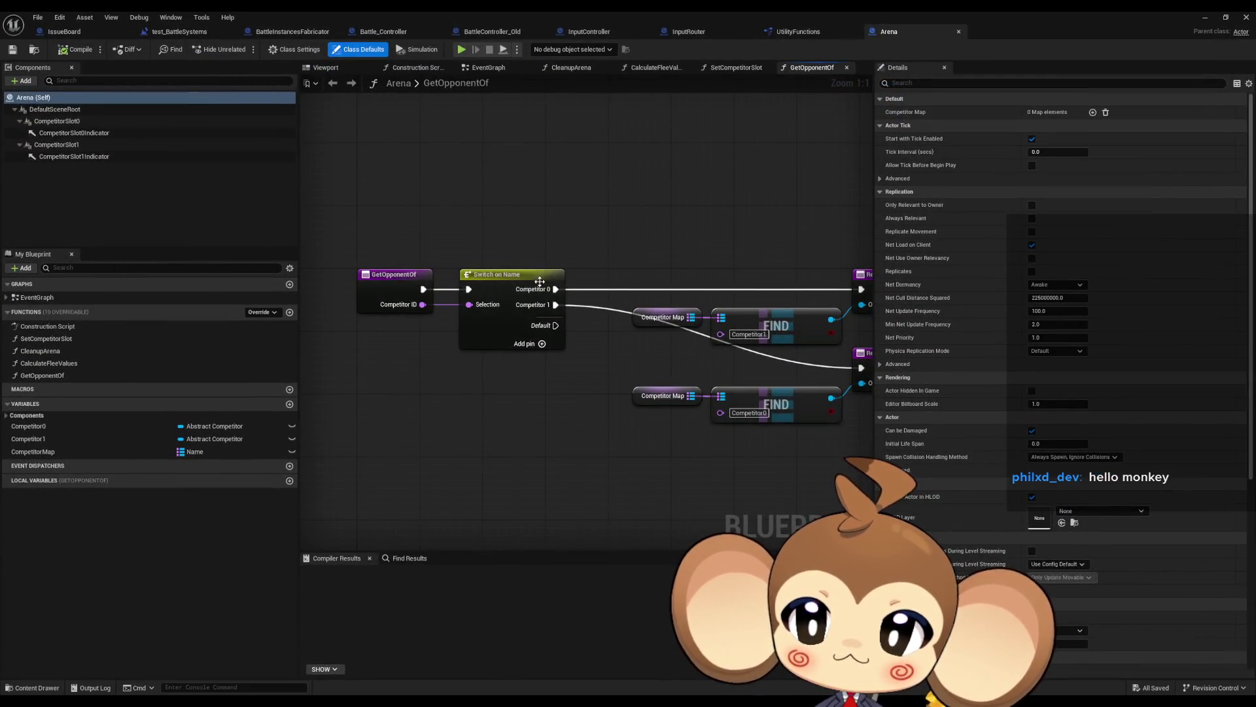
{"action": "left_click", "coordinate": [69, 377]}
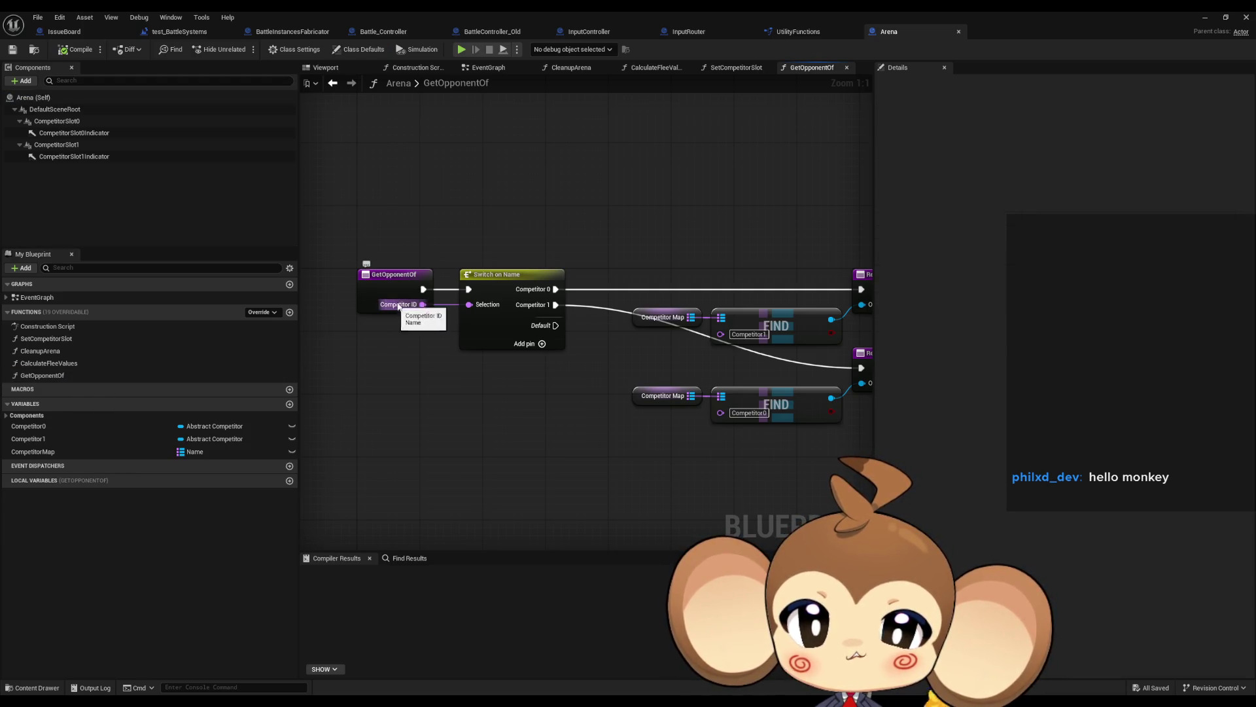
{"action": "left_click_drag", "start_coordinate": [422, 308], "coordinate": [355, 312]}
{"action": "left_click", "coordinate": [39, 426]}
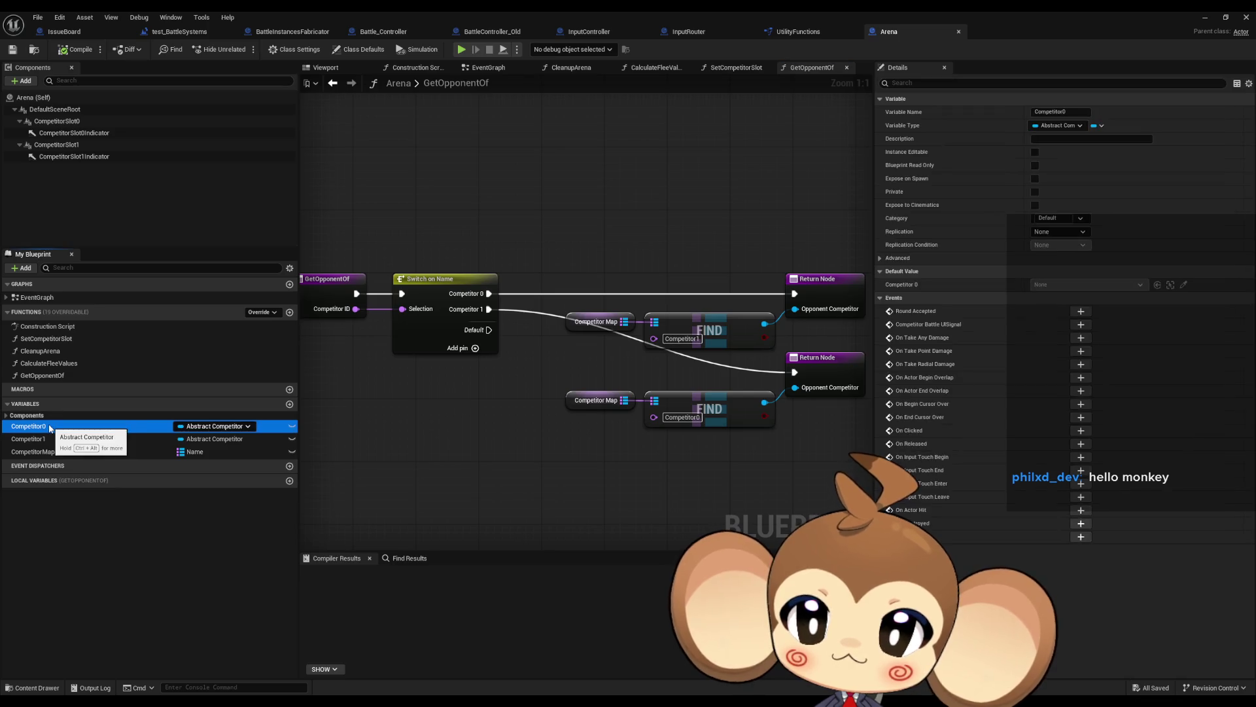
{"action": "left_click", "coordinate": [46, 438]}
{"action": "left_click", "coordinate": [47, 451]}
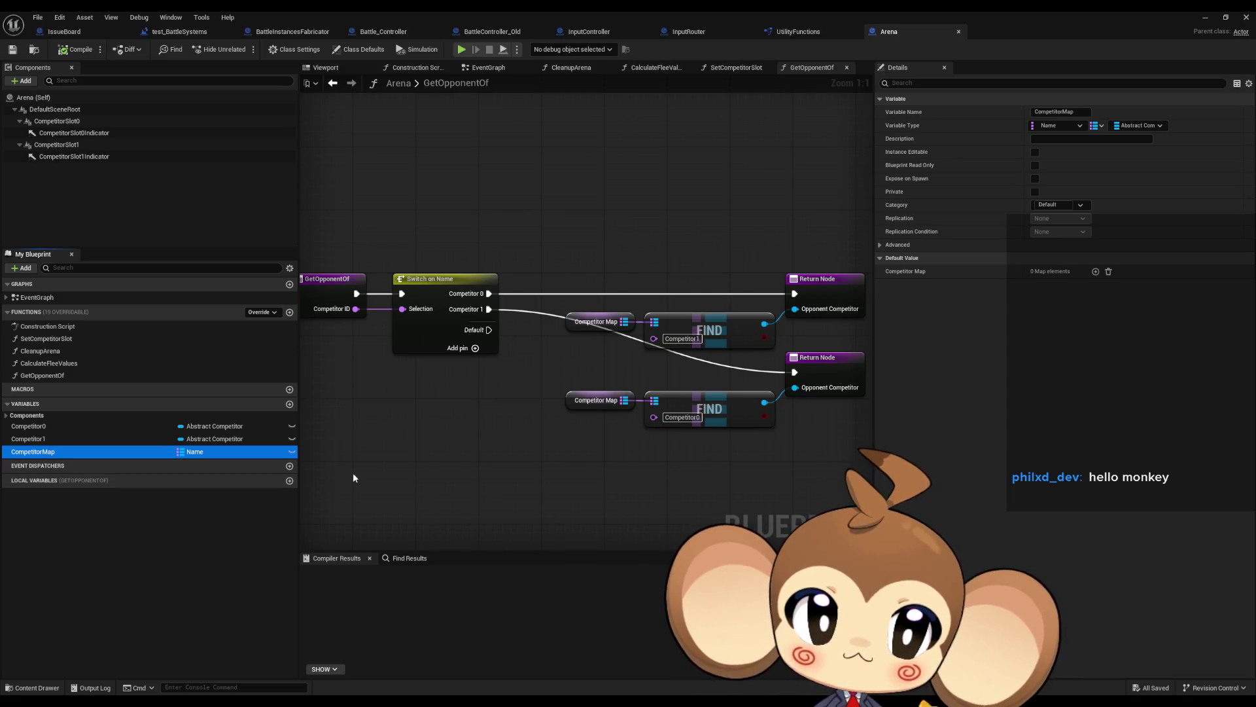
{"action": "left_click", "coordinate": [390, 465]}
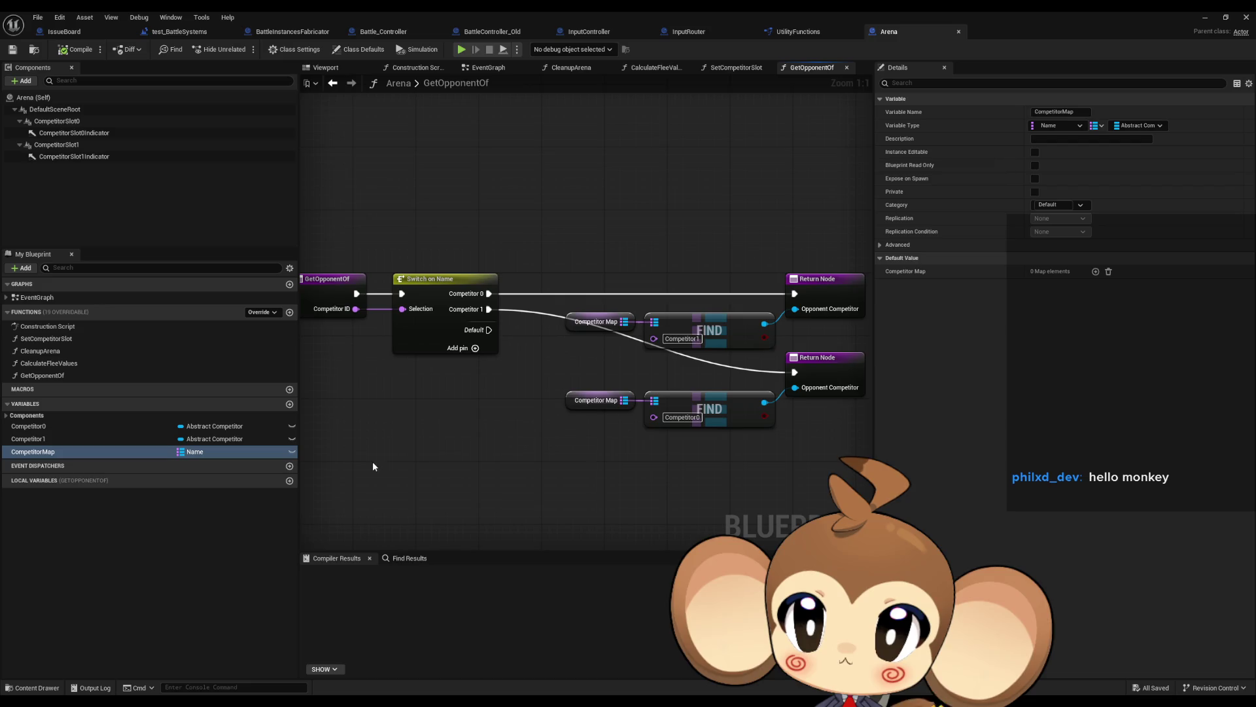
{"action": "left_click", "coordinate": [326, 67]}
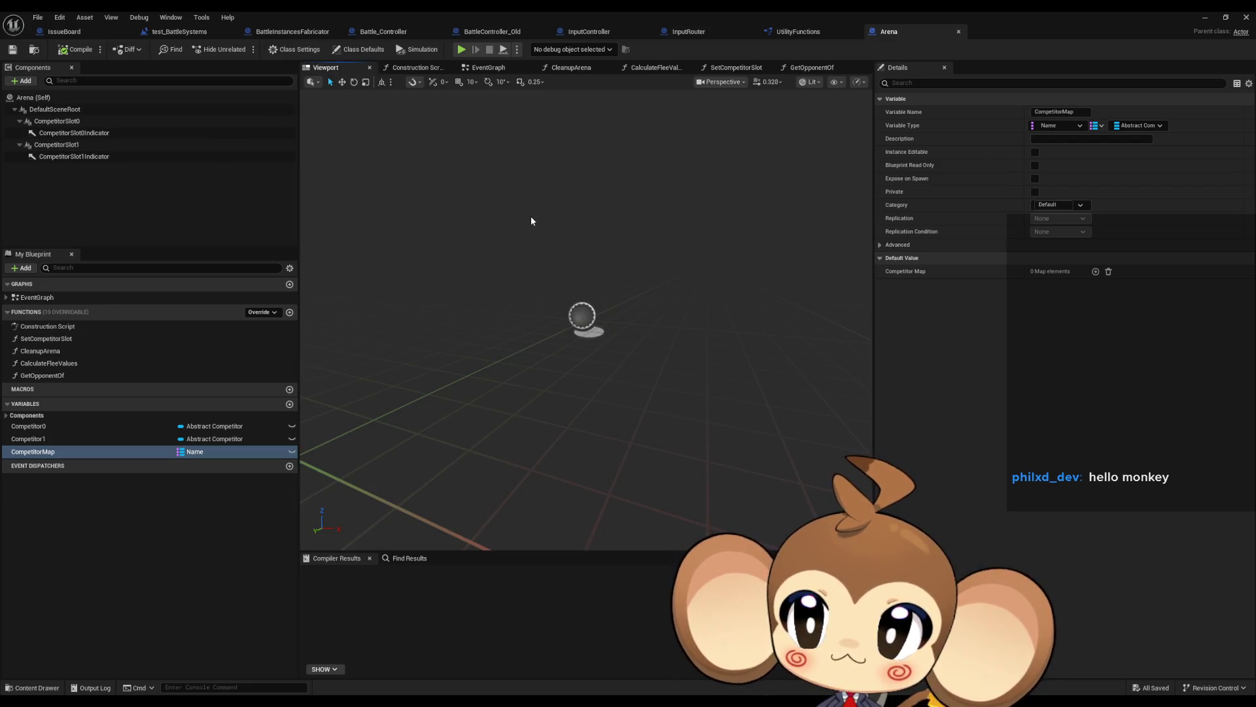
{"action": "left_click", "coordinate": [71, 122]}
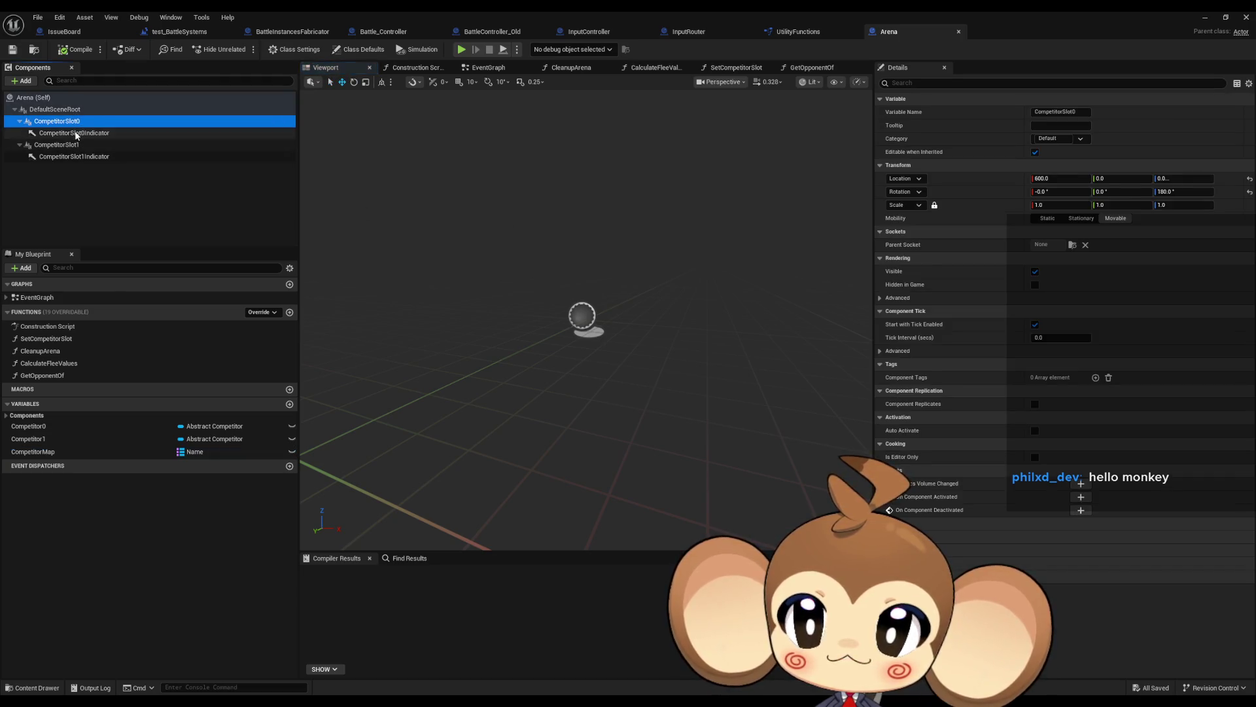
{"action": "left_click", "coordinate": [75, 133]}
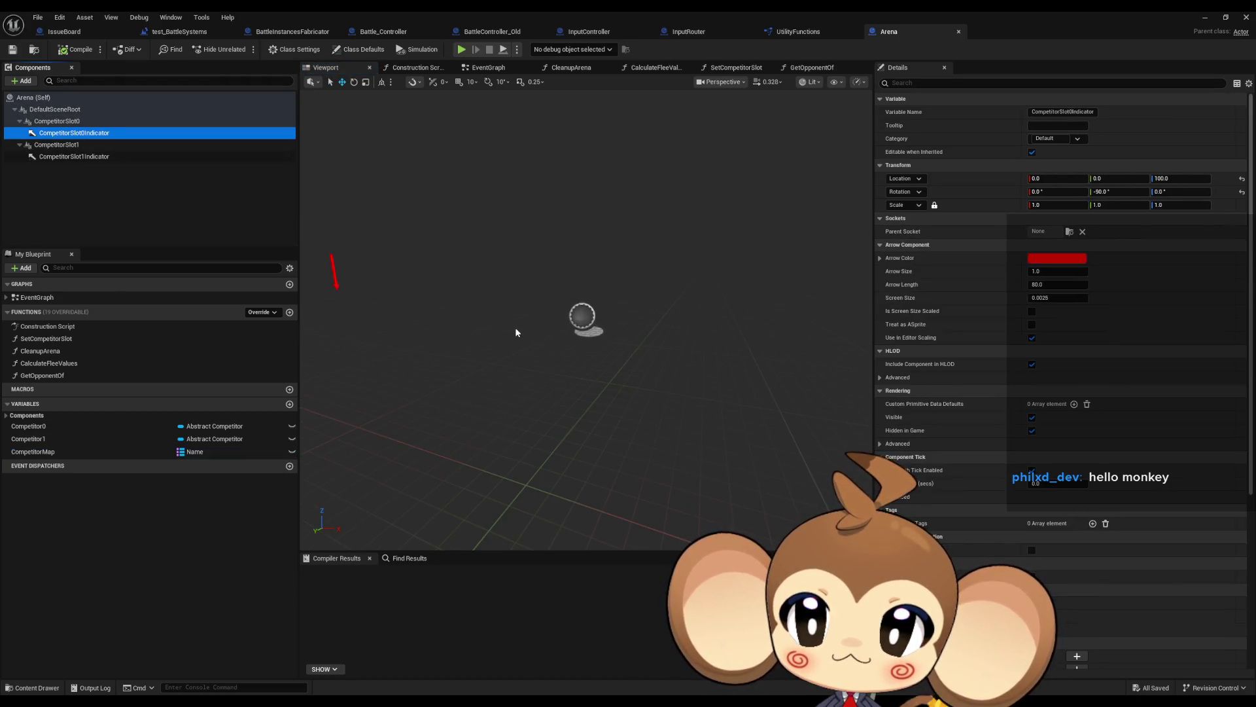
{"action": "left_click", "coordinate": [50, 428]}
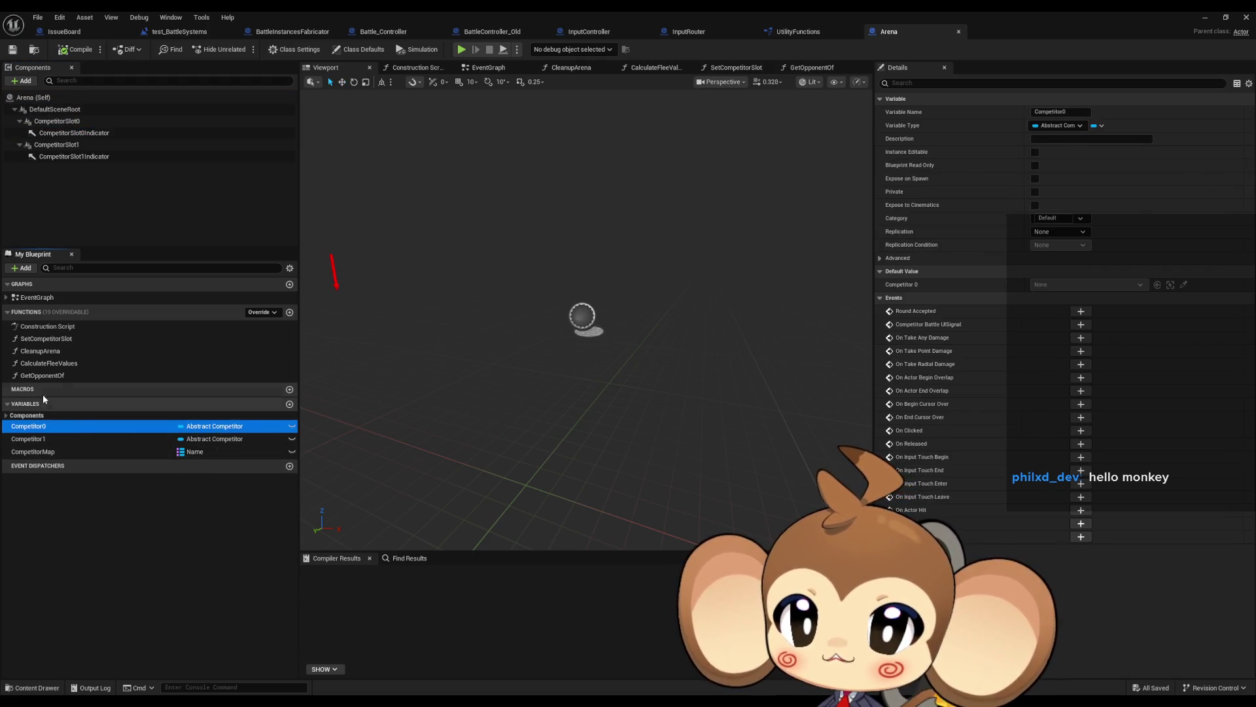
{"action": "left_click", "coordinate": [46, 376]}
{"action": "double_click", "coordinate": [67, 377]}
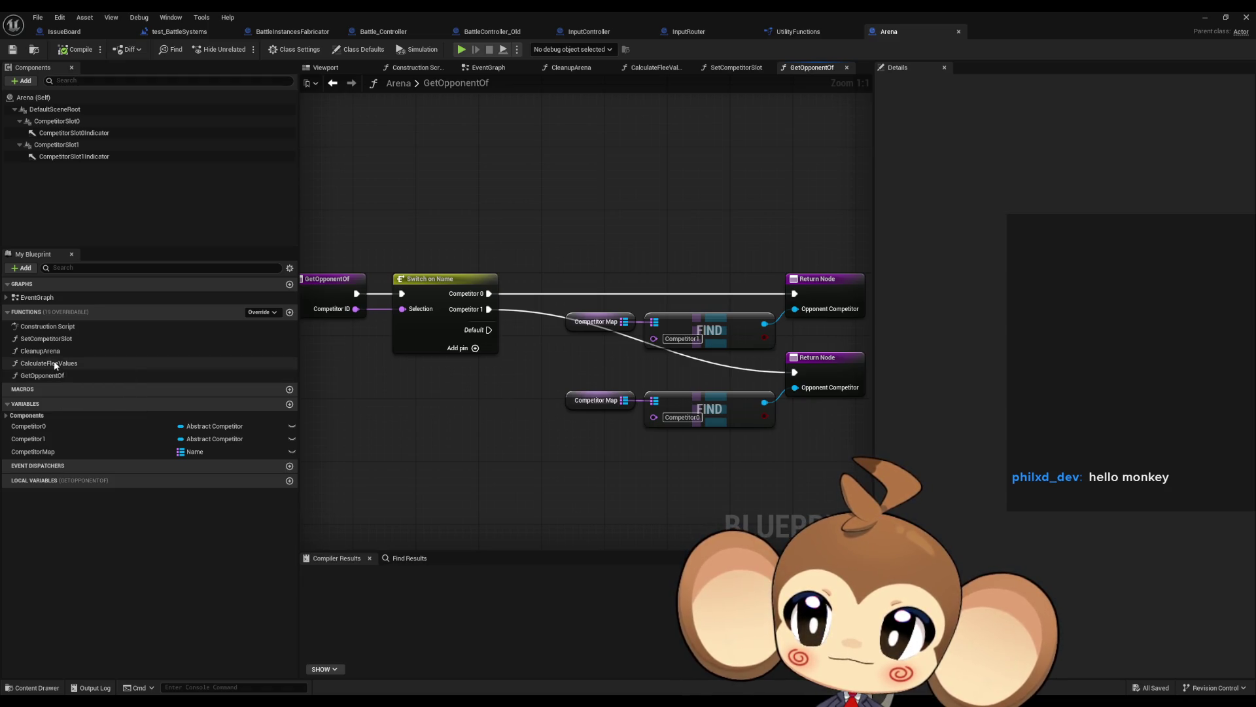
- Browse Arena's CalculateFleeValues, SetCompetitorSlot and CleanupArena graphs, ending on CalculateFleeValues
{"action": "double_click", "coordinate": [50, 363]}
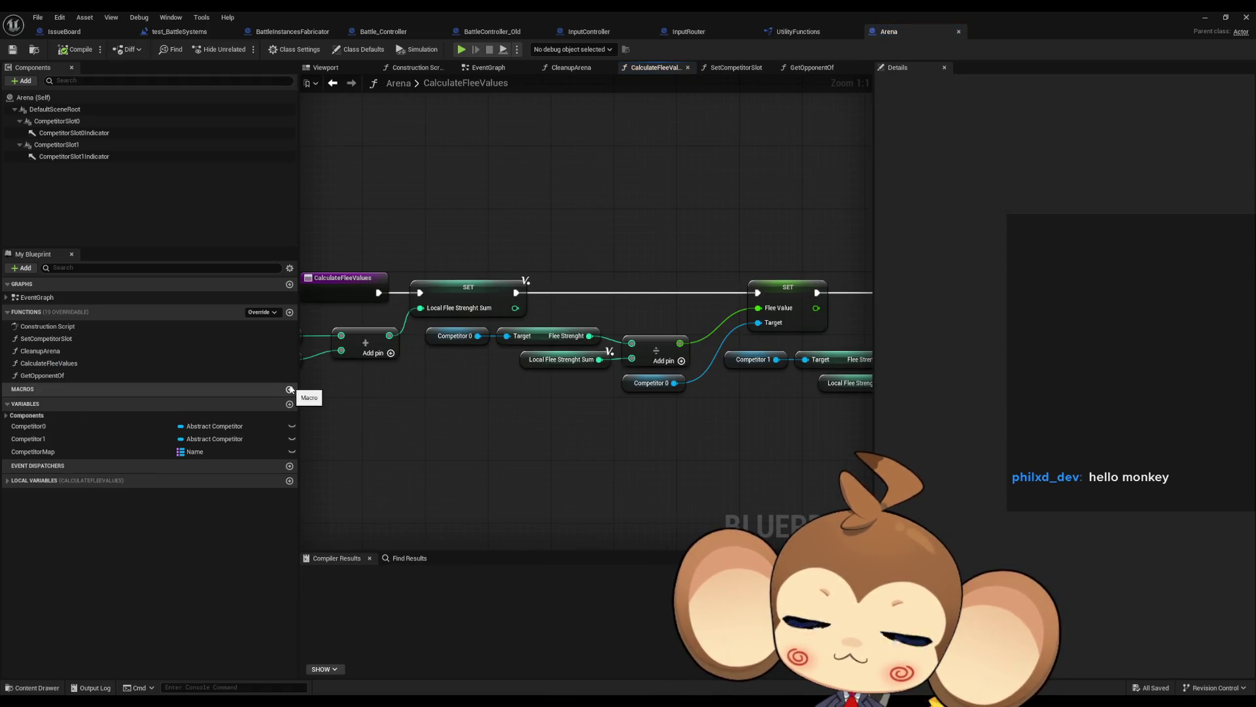
{"action": "scroll", "coordinate": [500, 432], "scroll_direction": "down", "scroll_amount": 2}
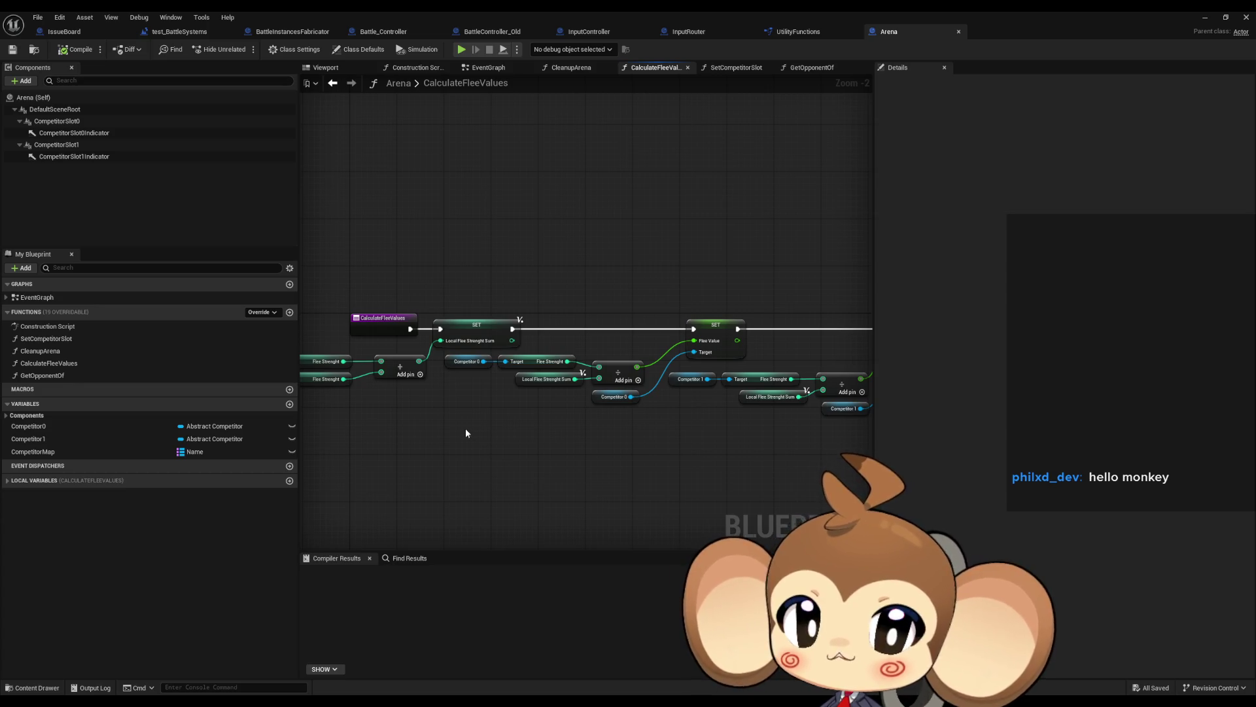
{"action": "scroll", "coordinate": [424, 367], "scroll_direction": "up", "scroll_amount": 2}
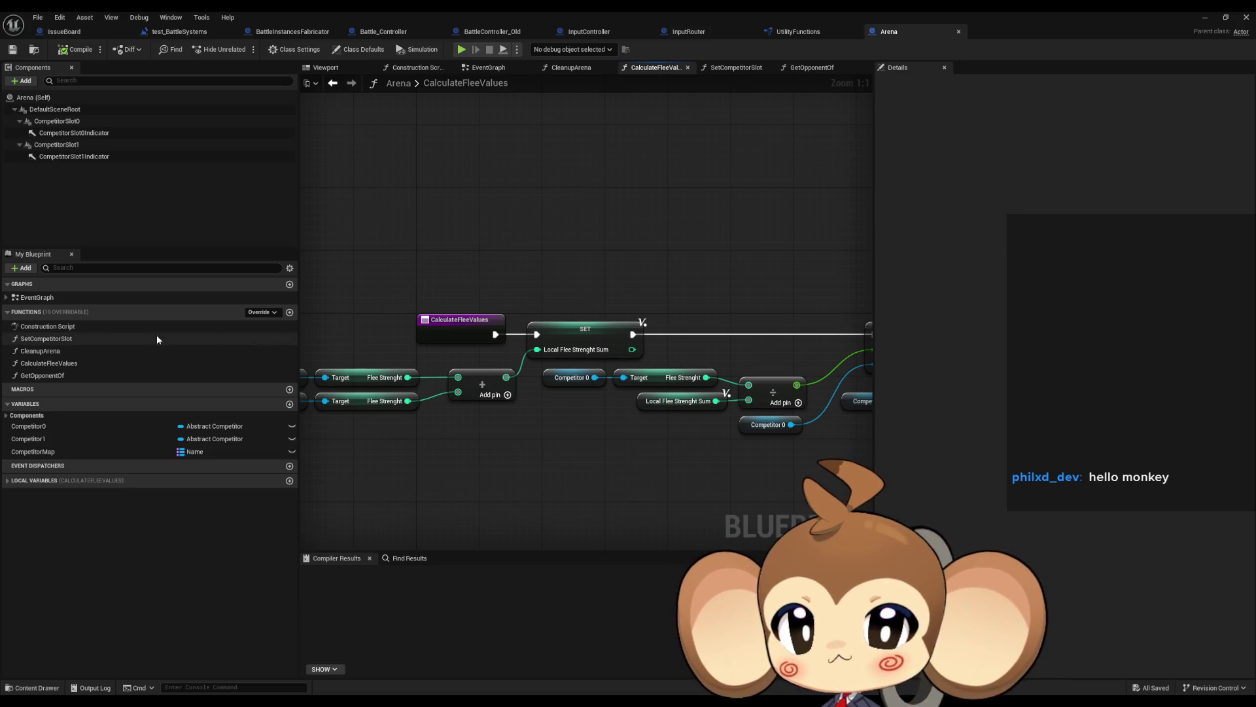
{"action": "double_click", "coordinate": [106, 340]}
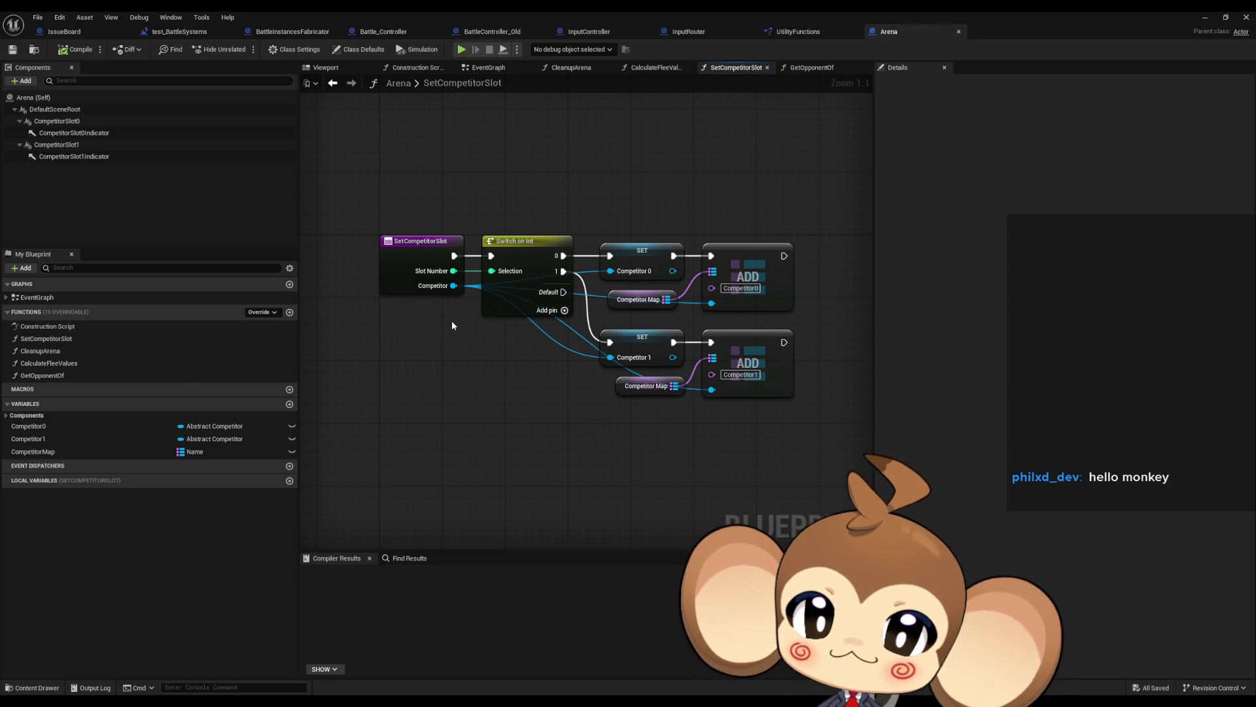
{"action": "left_click", "coordinate": [57, 353]}
{"action": "double_click", "coordinate": [57, 352]}
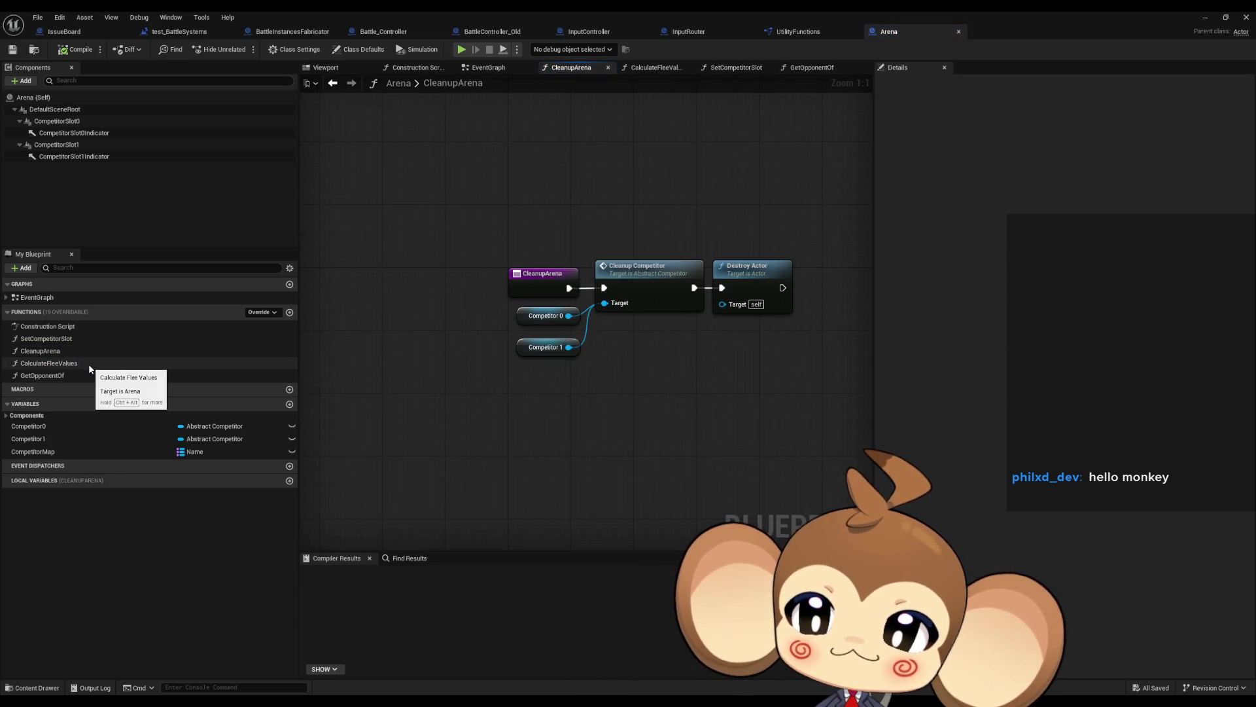
{"action": "double_click", "coordinate": [88, 364]}
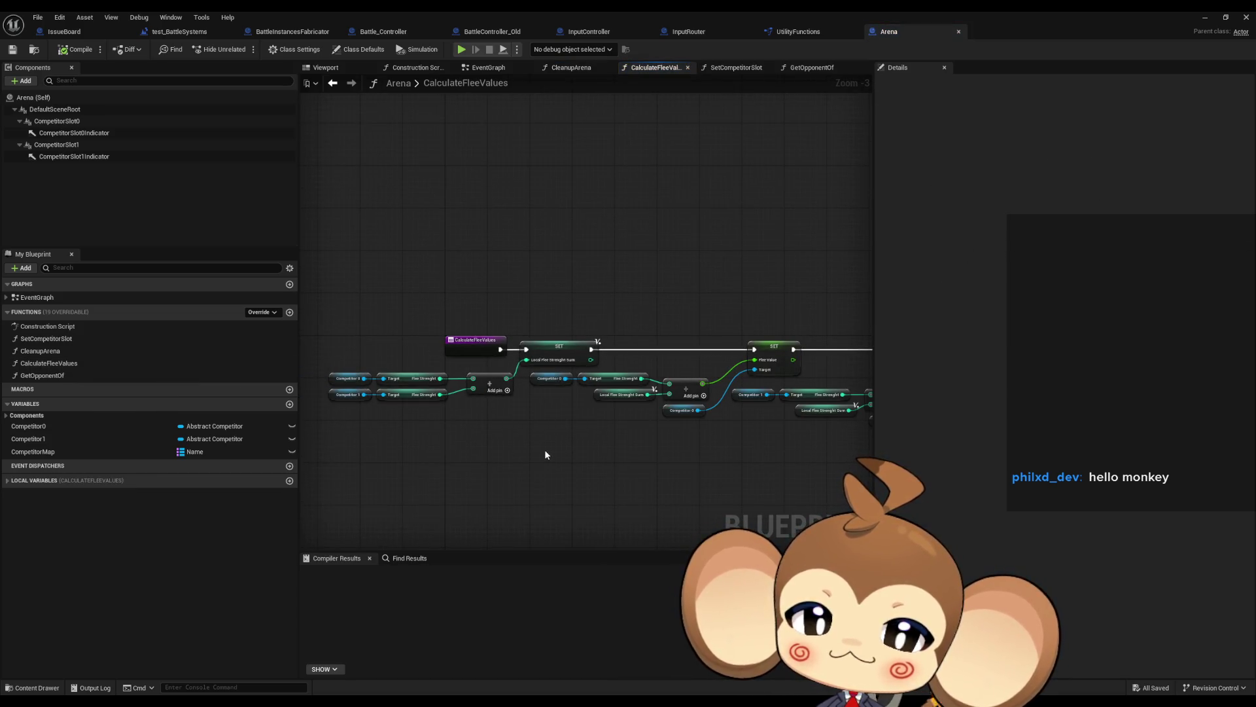
- Trace CalculateFleeValues from its entry node to the competitors' Flee Strenght getters
{"action": "left_click_drag", "start_coordinate": [647, 413], "coordinate": [345, 407]}
{"action": "scroll", "coordinate": [410, 462], "scroll_direction": "up", "scroll_amount": 3}
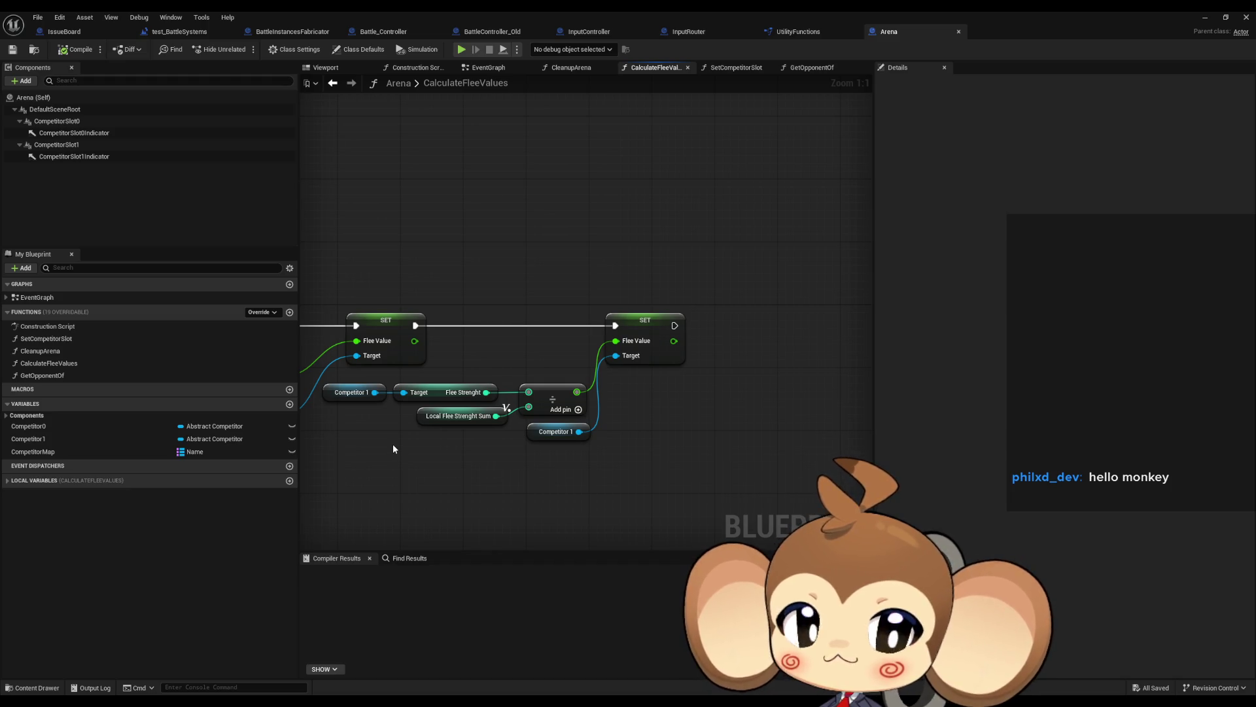
{"action": "left_click_drag", "start_coordinate": [392, 444], "coordinate": [792, 461]}
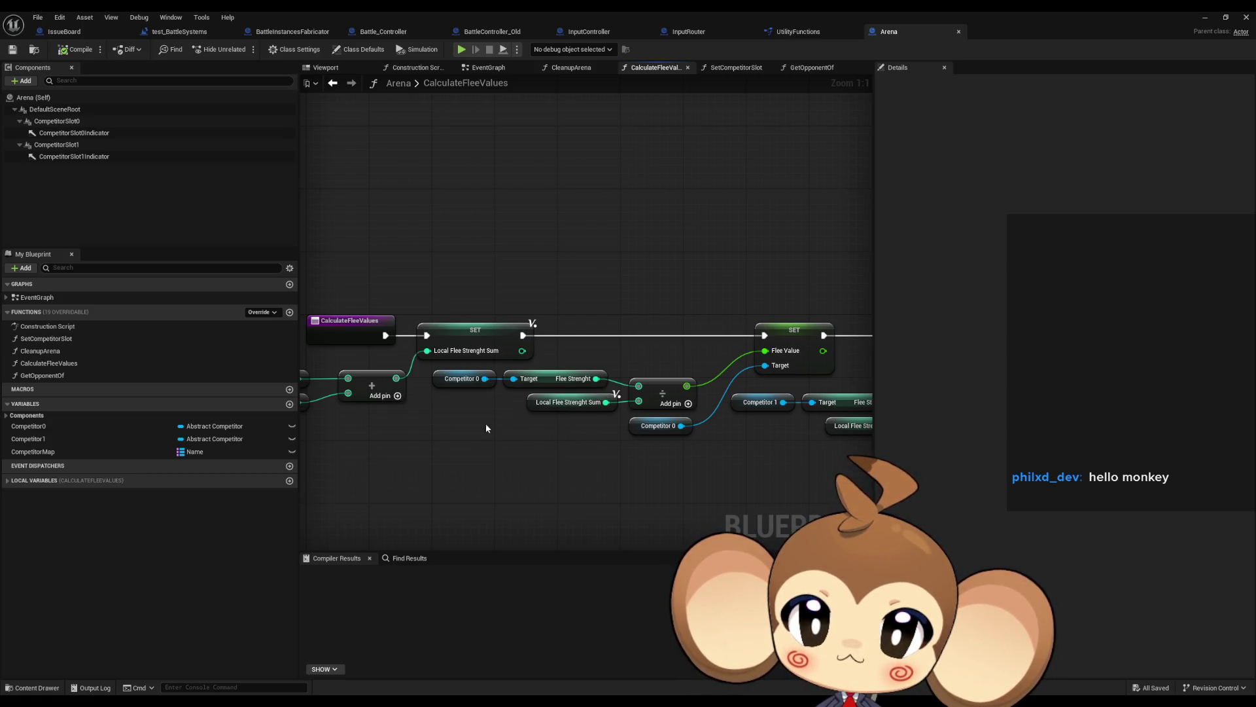
{"action": "left_click_drag", "start_coordinate": [485, 422], "coordinate": [724, 429]}
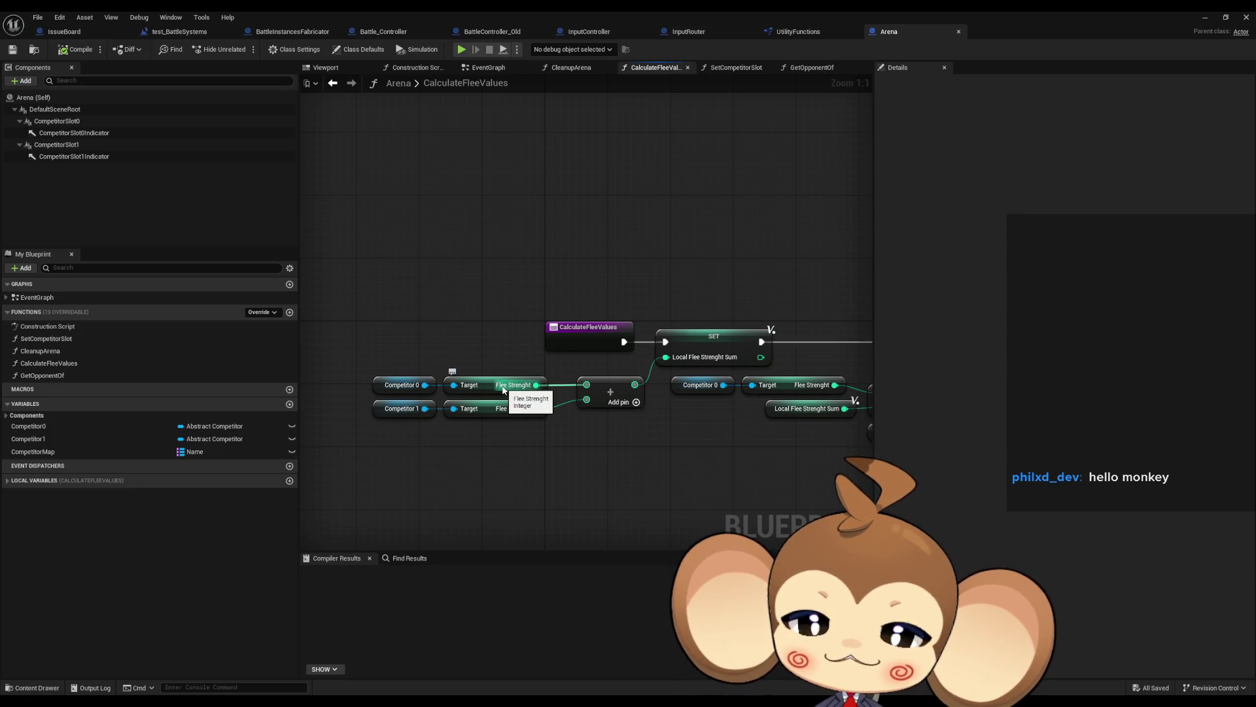
{"action": "left_click", "coordinate": [502, 386]}
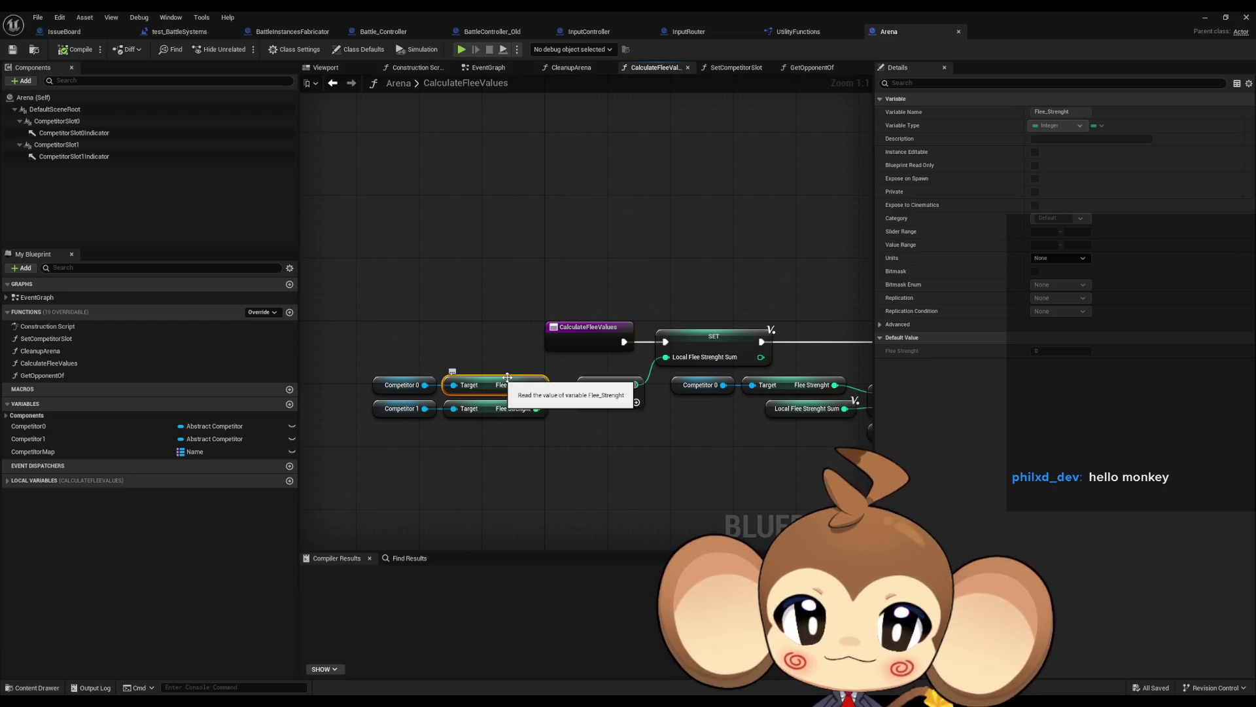
{"action": "double_click", "coordinate": [772, 13]}
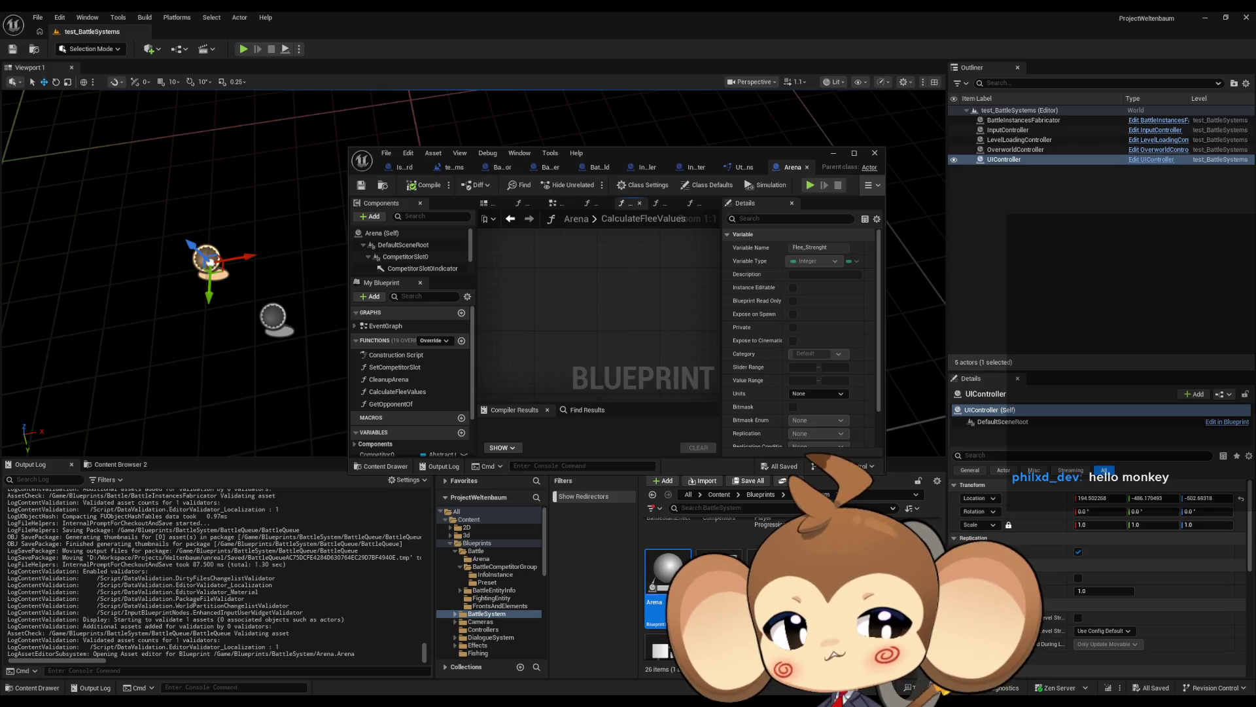
- Open the Abstract_Competitor blueprint from the Competitors folder
{"action": "scroll", "coordinate": [792, 519], "scroll_direction": "up", "scroll_amount": 2}
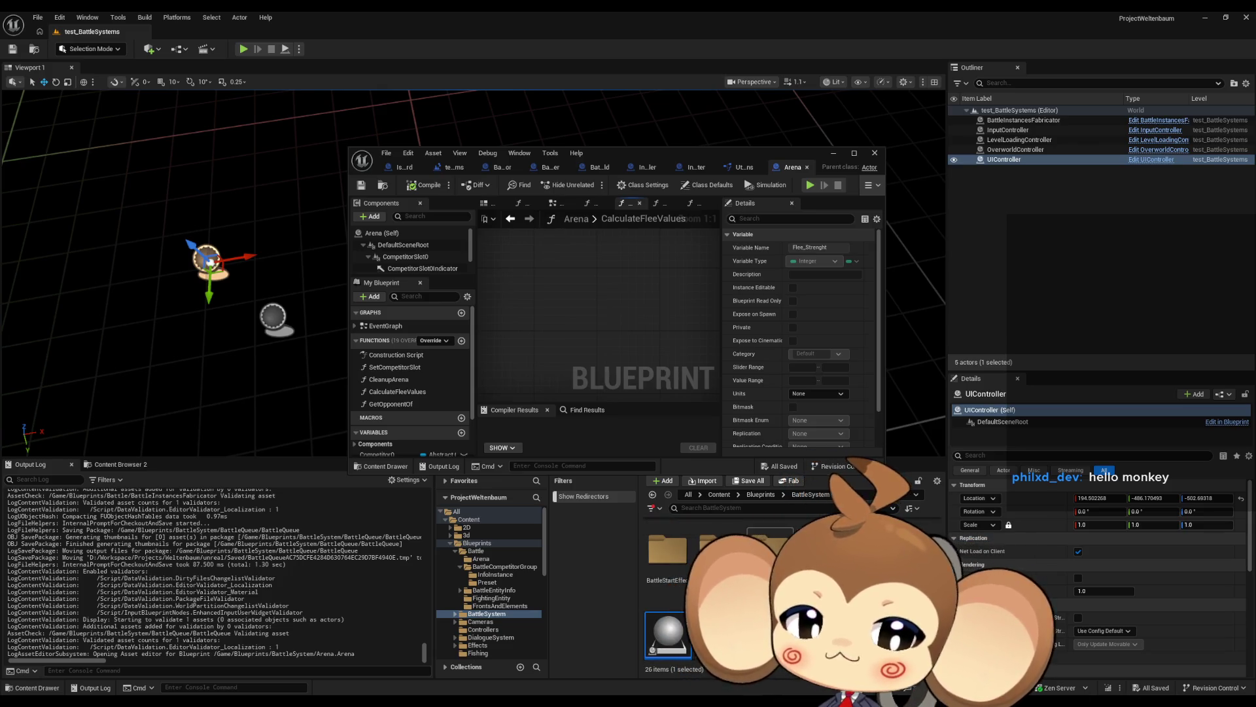
{"action": "double_click", "coordinate": [719, 552]}
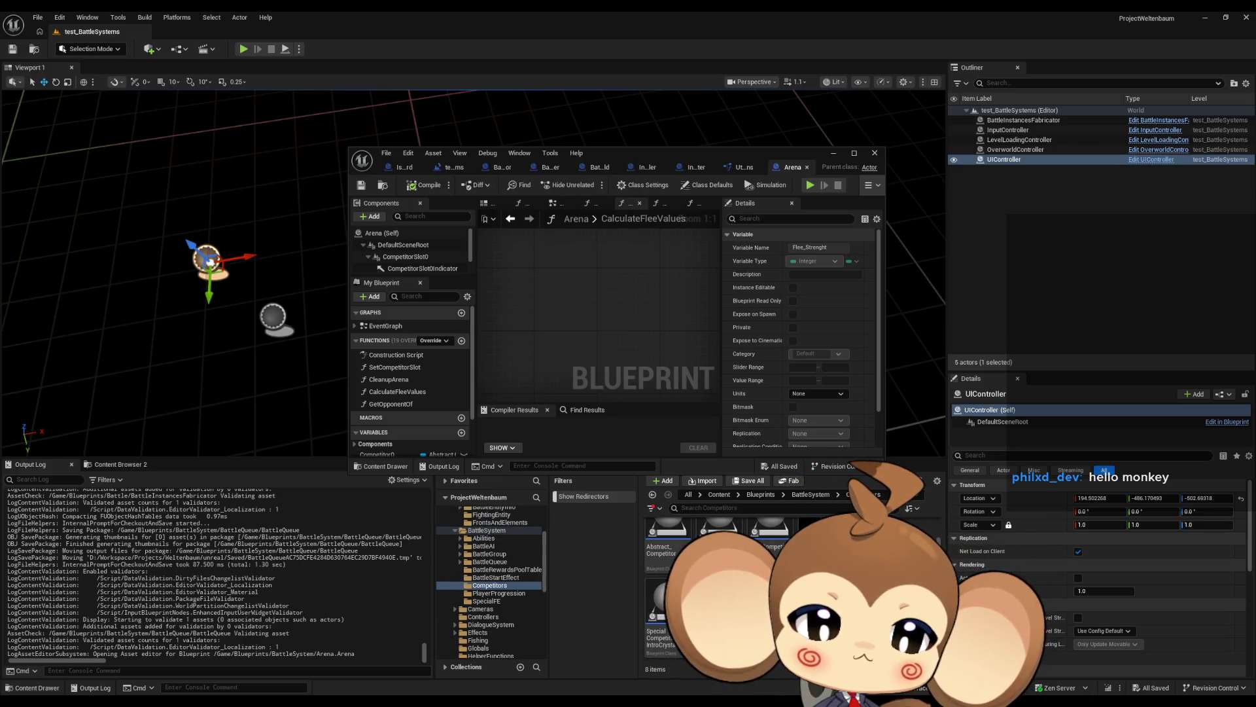
{"action": "double_click", "coordinate": [605, 155]}
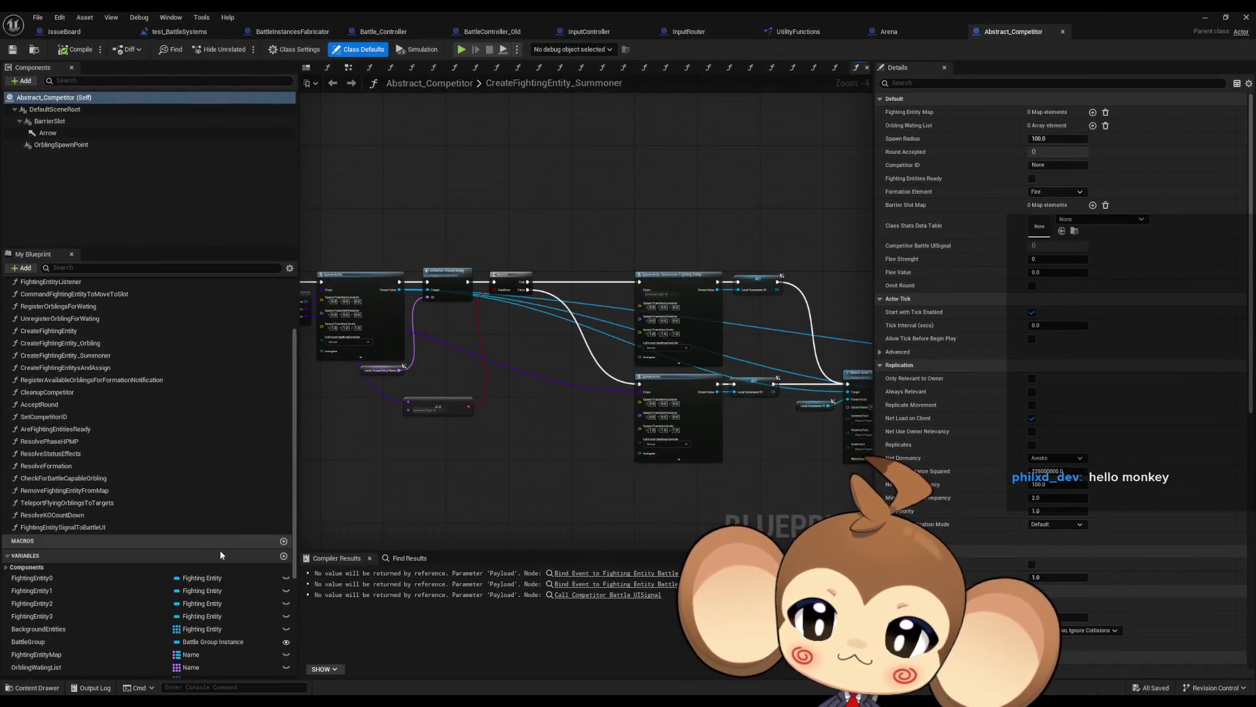
- Find all references to the Flee_Value variable and inspect the results
{"action": "scroll", "coordinate": [222, 552], "scroll_direction": "down", "scroll_amount": 5}
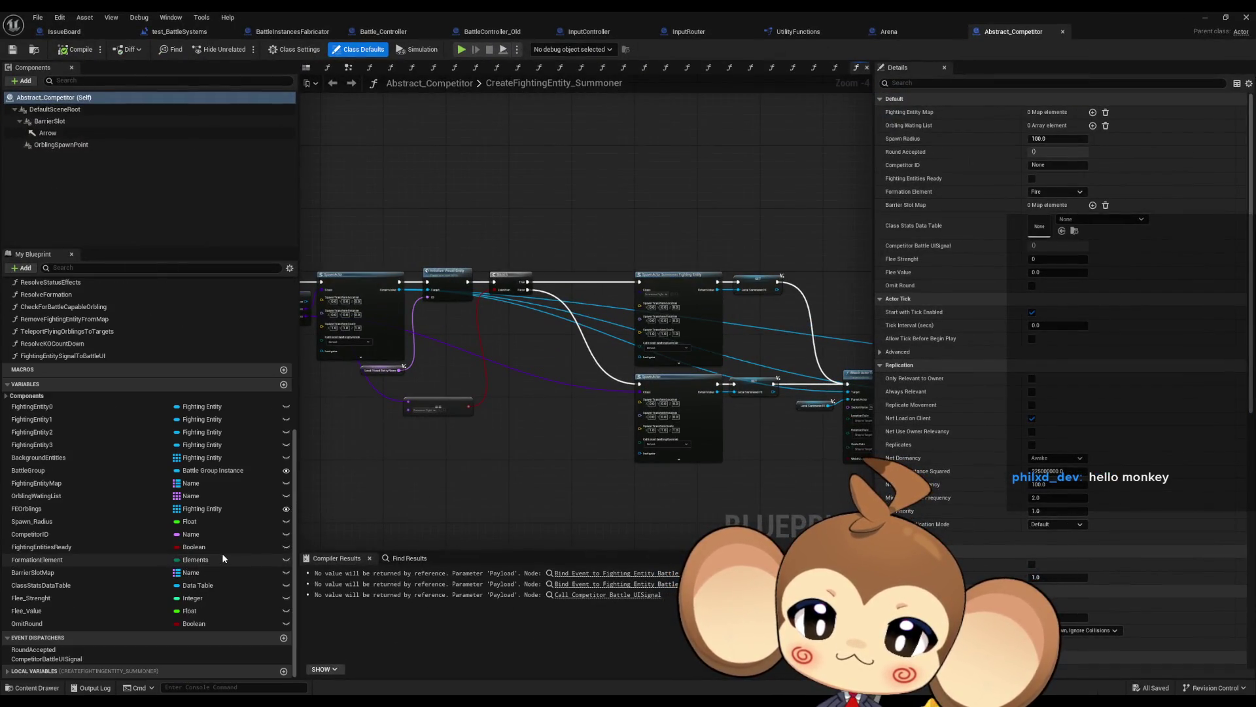
{"action": "right_click", "coordinate": [28, 613]}
{"action": "mouse_move", "coordinate": [79, 553]}
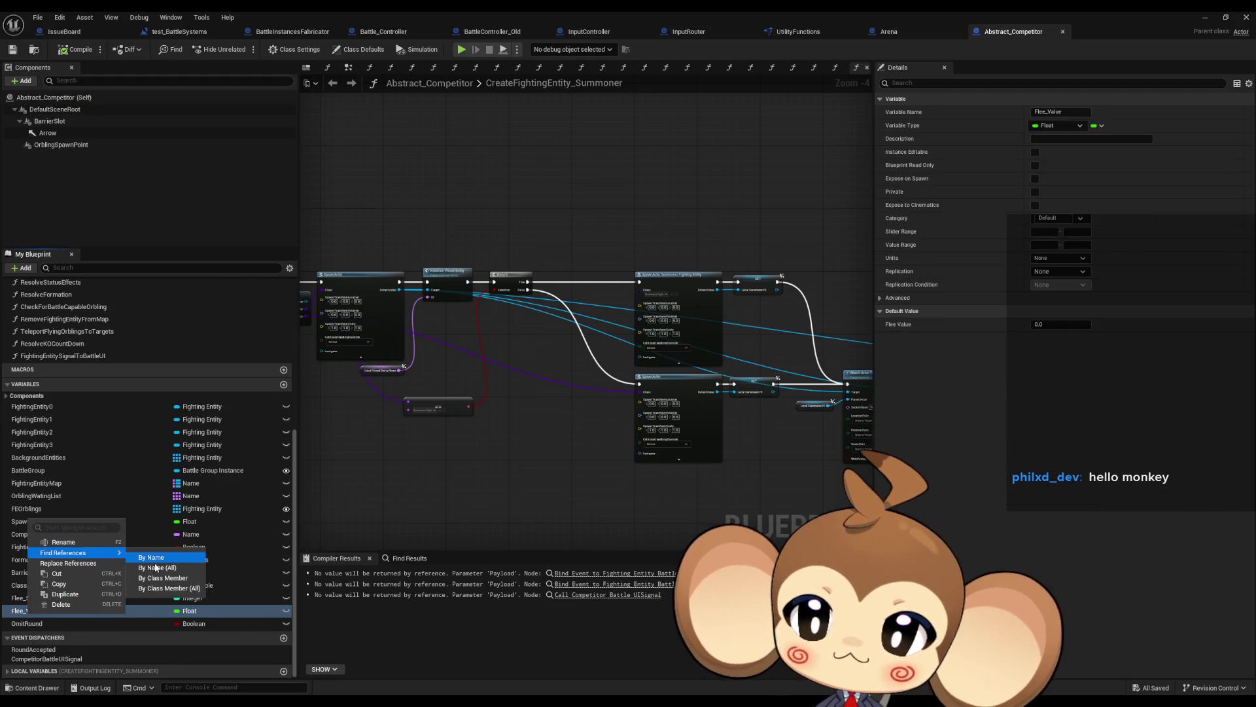
{"action": "left_click", "coordinate": [156, 567]}
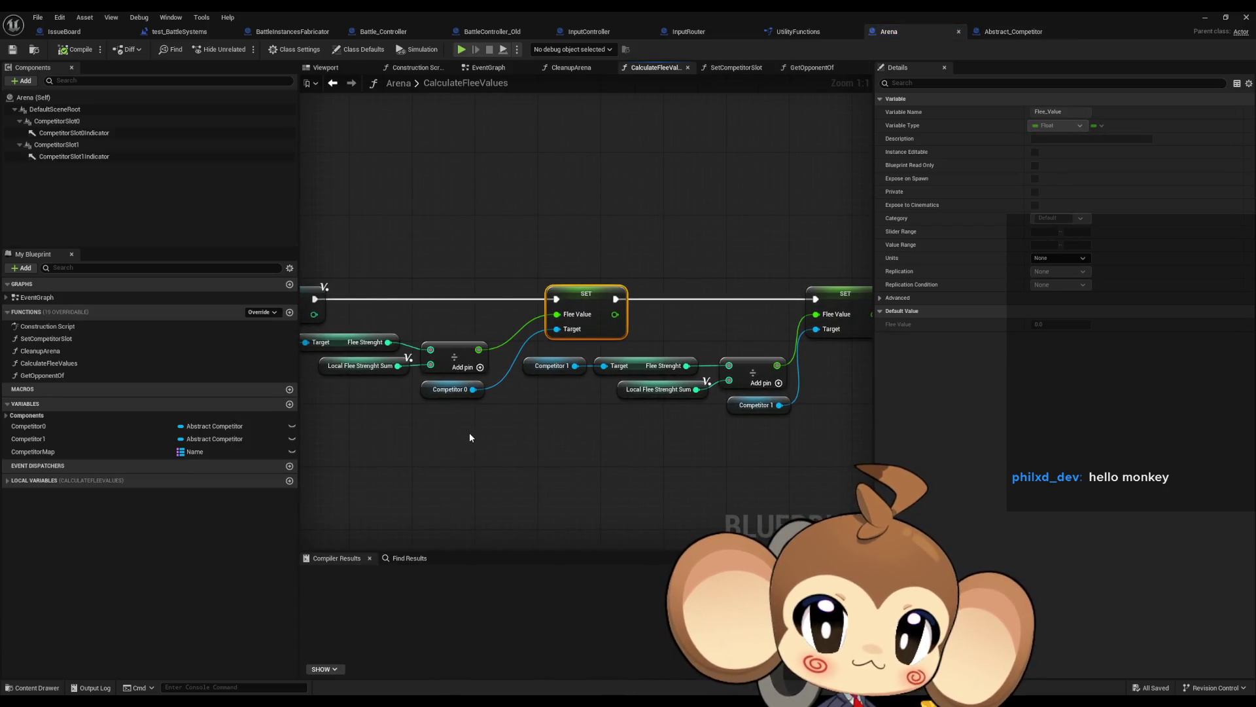
{"action": "left_click", "coordinate": [455, 389]}
{"action": "left_click_drag", "start_coordinate": [511, 399], "coordinate": [910, 428]}
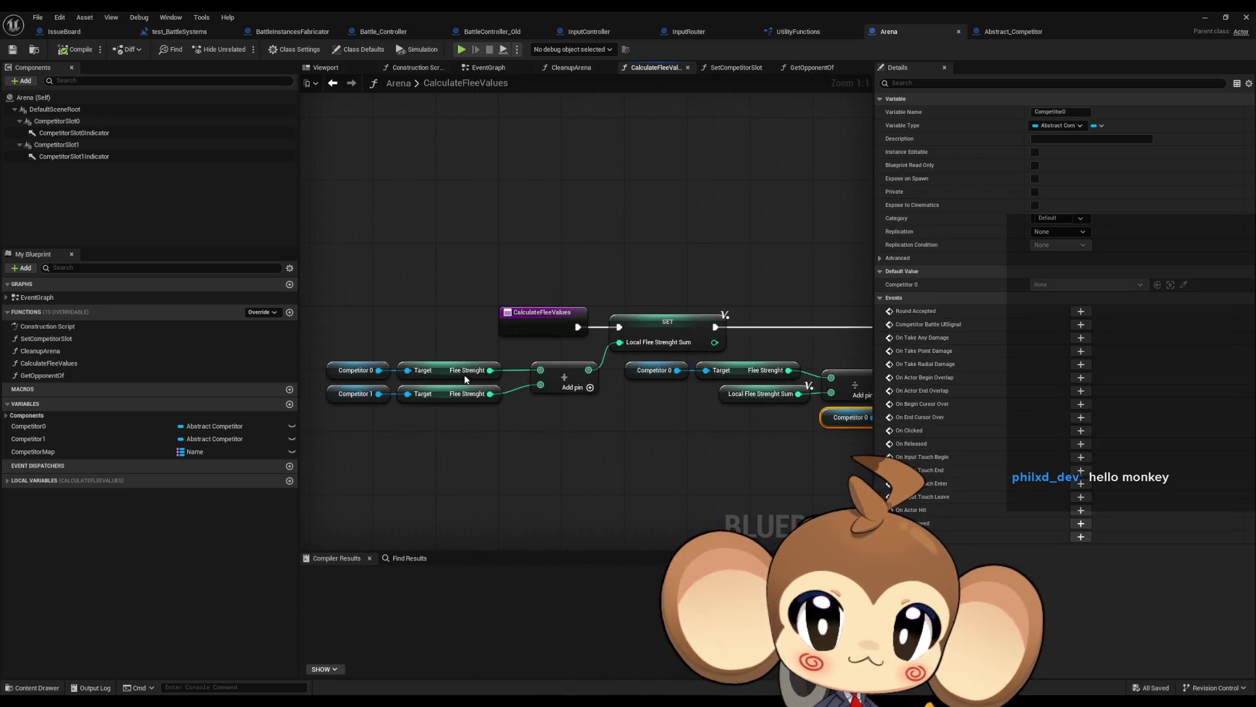
- Find references to the Flee_Strenght variable by name in Abstract_Competitor
{"action": "left_click", "coordinate": [1003, 33]}
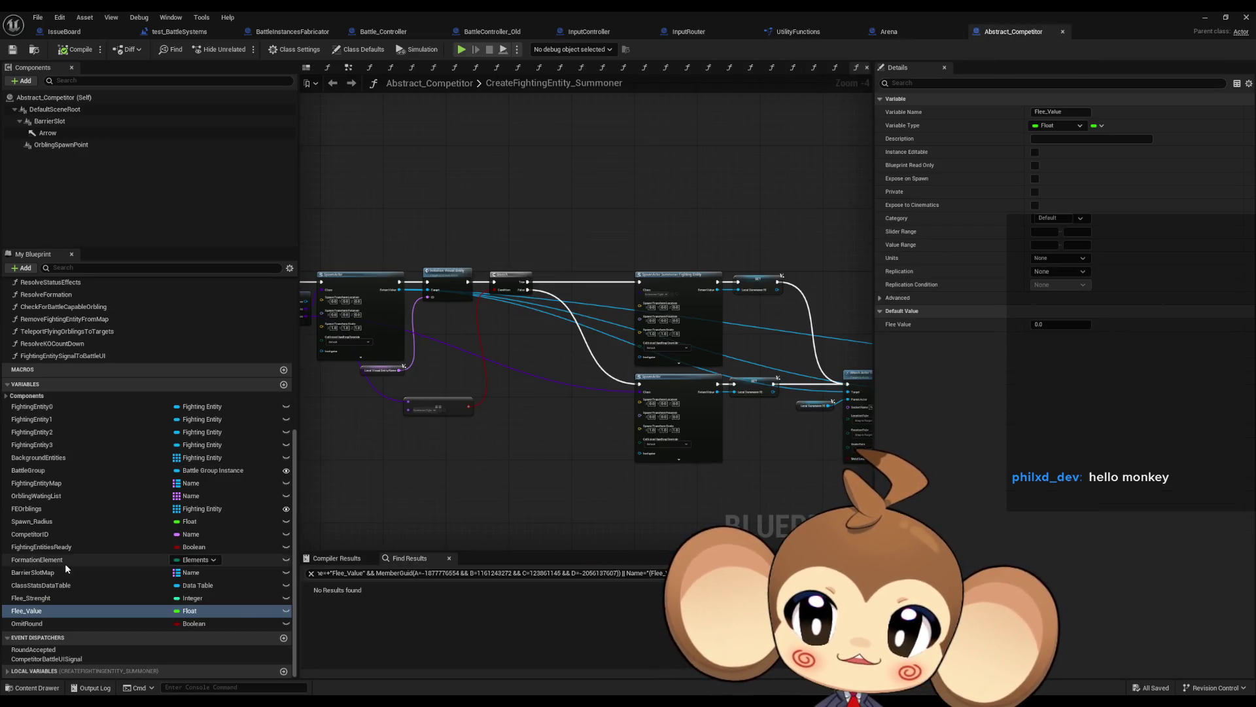
{"action": "right_click", "coordinate": [49, 599]}
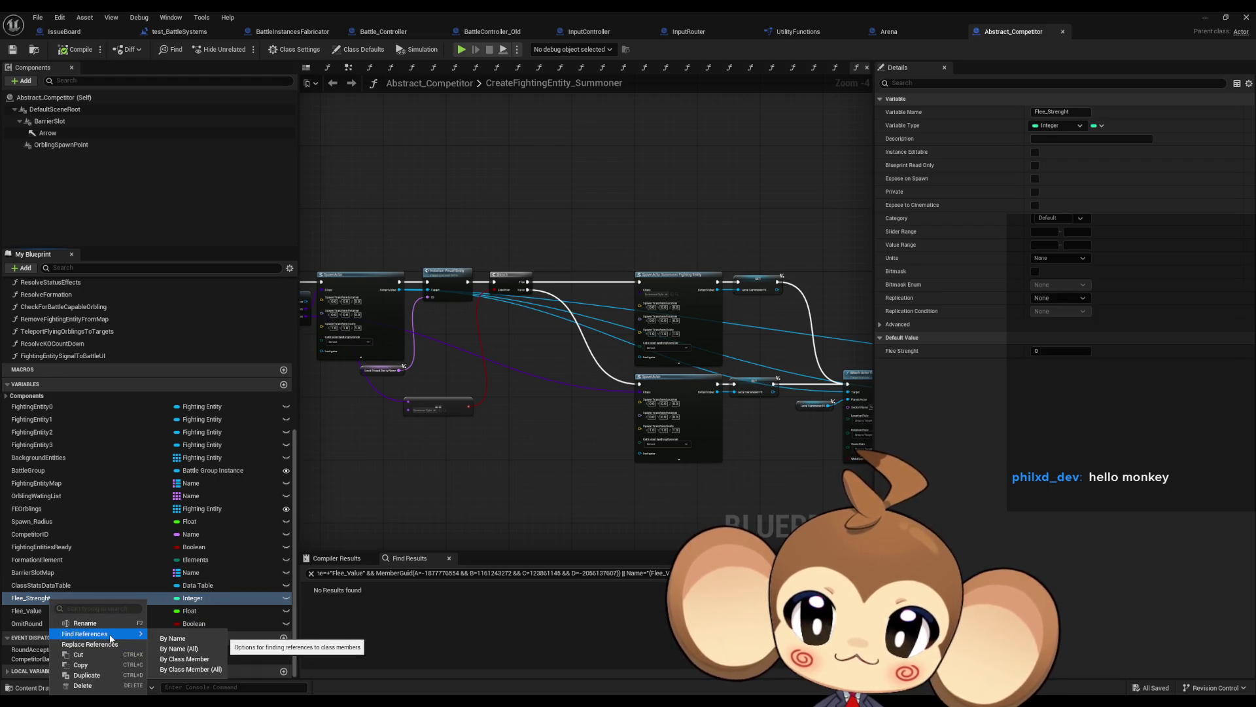
{"action": "mouse_move", "coordinate": [124, 633]}
{"action": "left_click", "coordinate": [170, 659]}
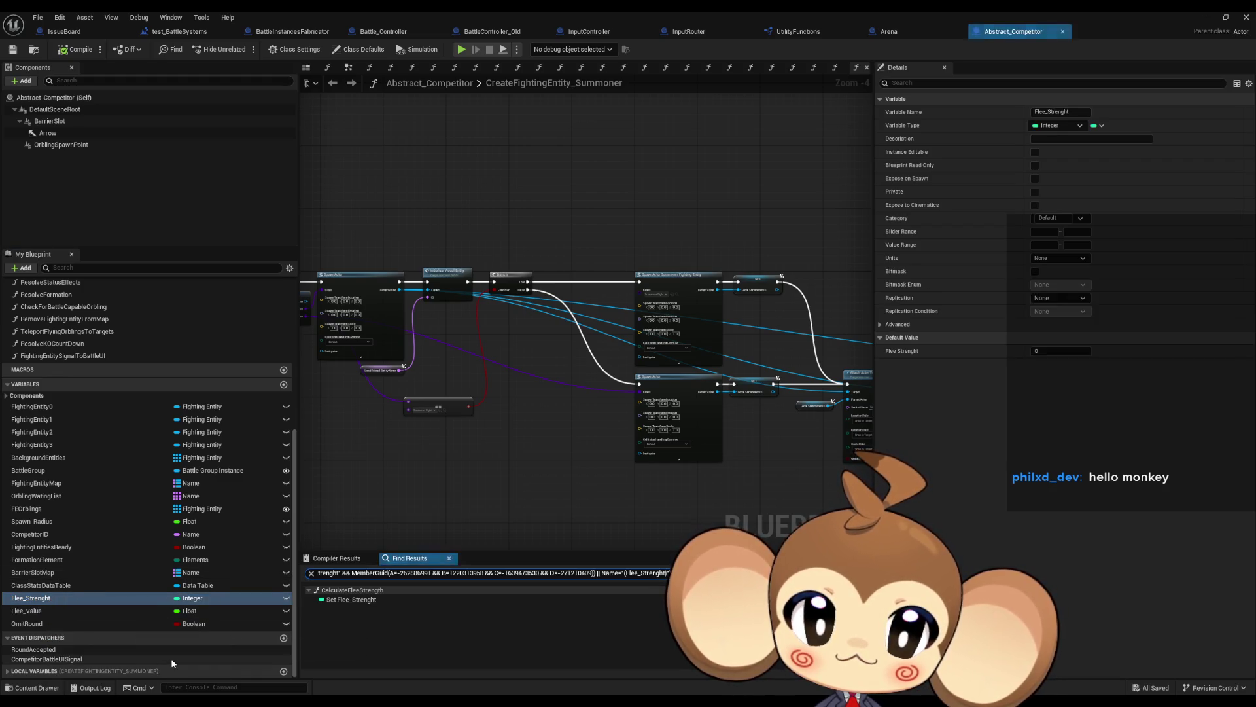
- Follow how CalculateFleeStrength sets Flee_Strenght via its Branch and modifier sum, then go back to Arena
{"action": "double_click", "coordinate": [352, 599]}
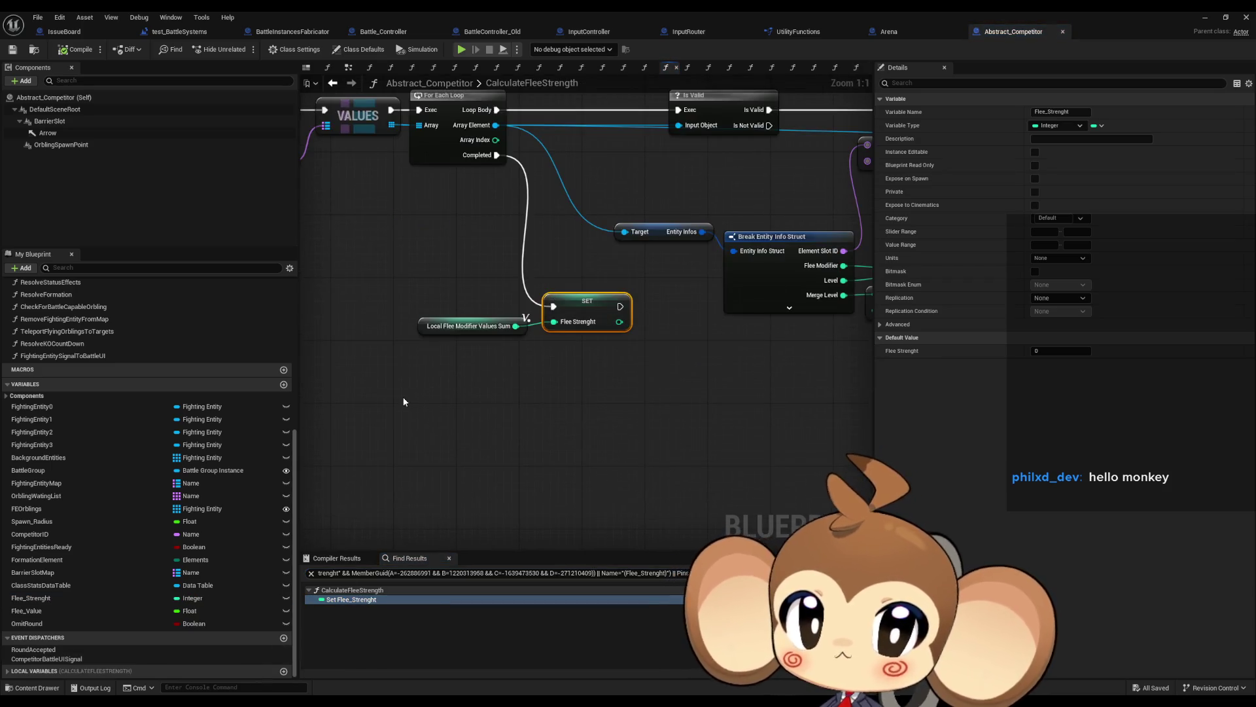
{"action": "left_click_drag", "start_coordinate": [654, 361], "coordinate": [334, 444]}
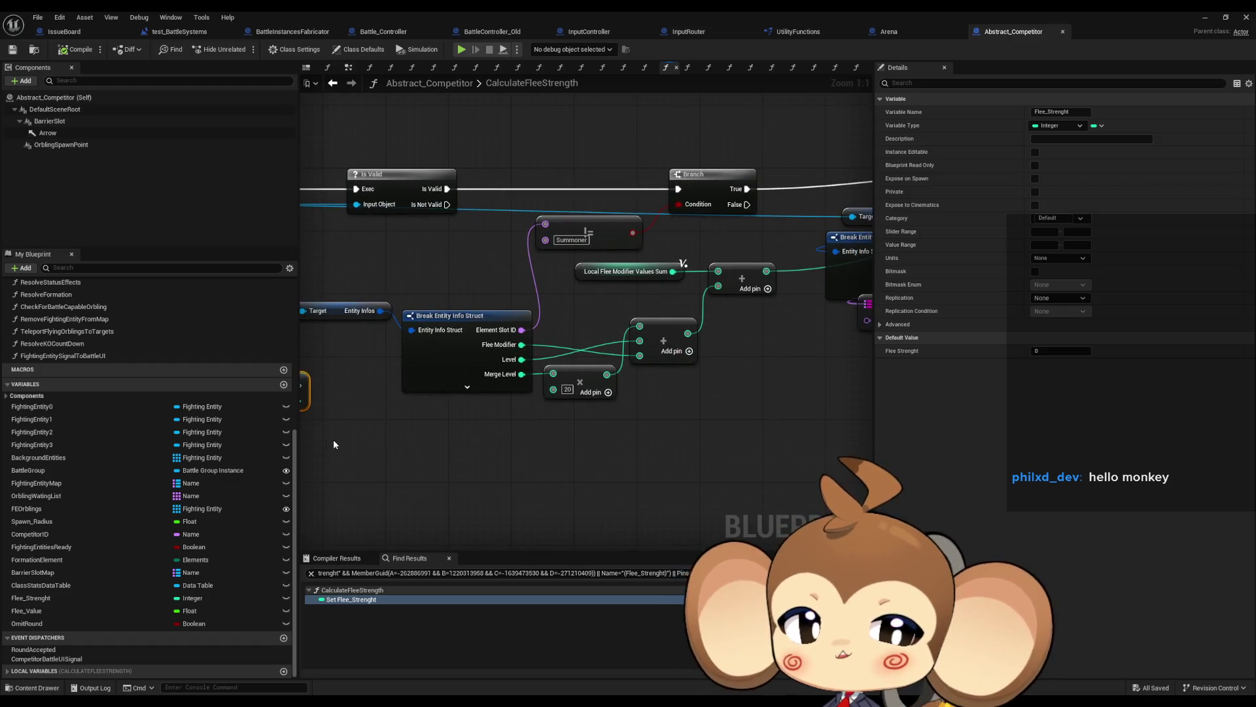
{"action": "mouse_move", "coordinate": [496, 424]}
{"action": "left_mouse_down"}
{"action": "mouse_move", "coordinate": [641, 388]}
{"action": "mouse_move", "coordinate": [346, 427]}
{"action": "mouse_move", "coordinate": [567, 356]}
{"action": "mouse_move", "coordinate": [570, 340]}
{"action": "mouse_move", "coordinate": [930, 330]}
{"action": "left_mouse_up"}
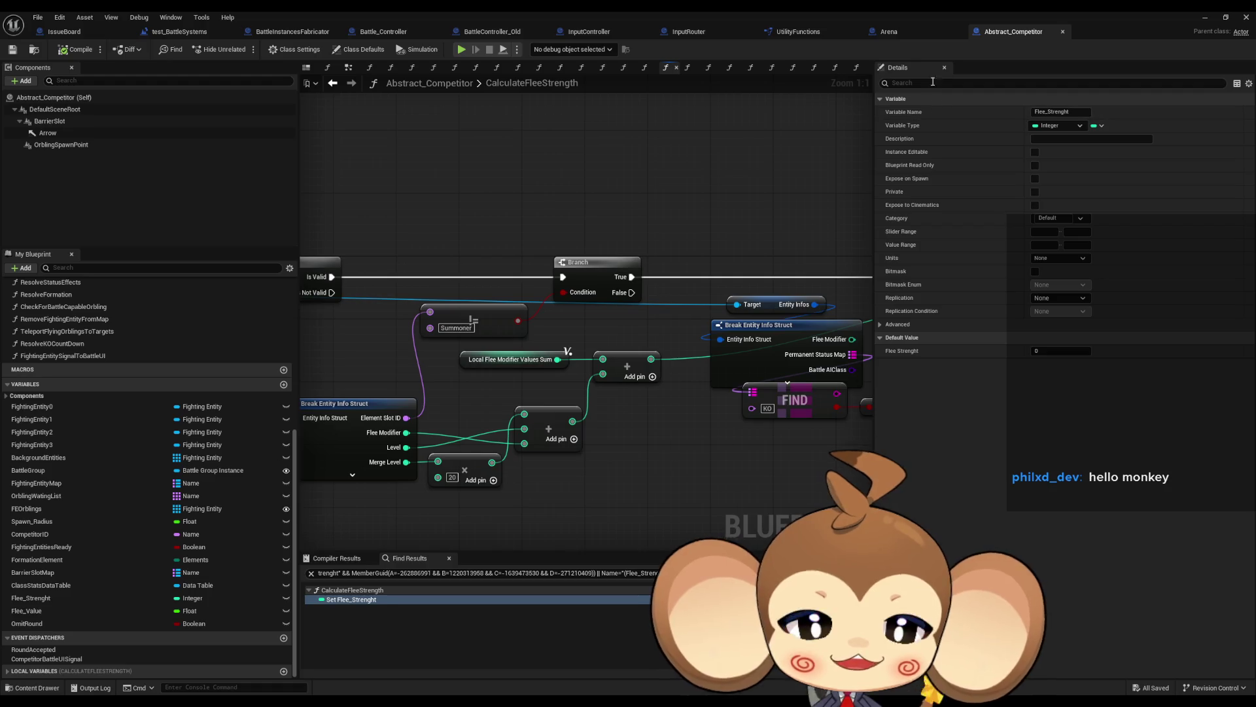
{"action": "left_click", "coordinate": [905, 34]}
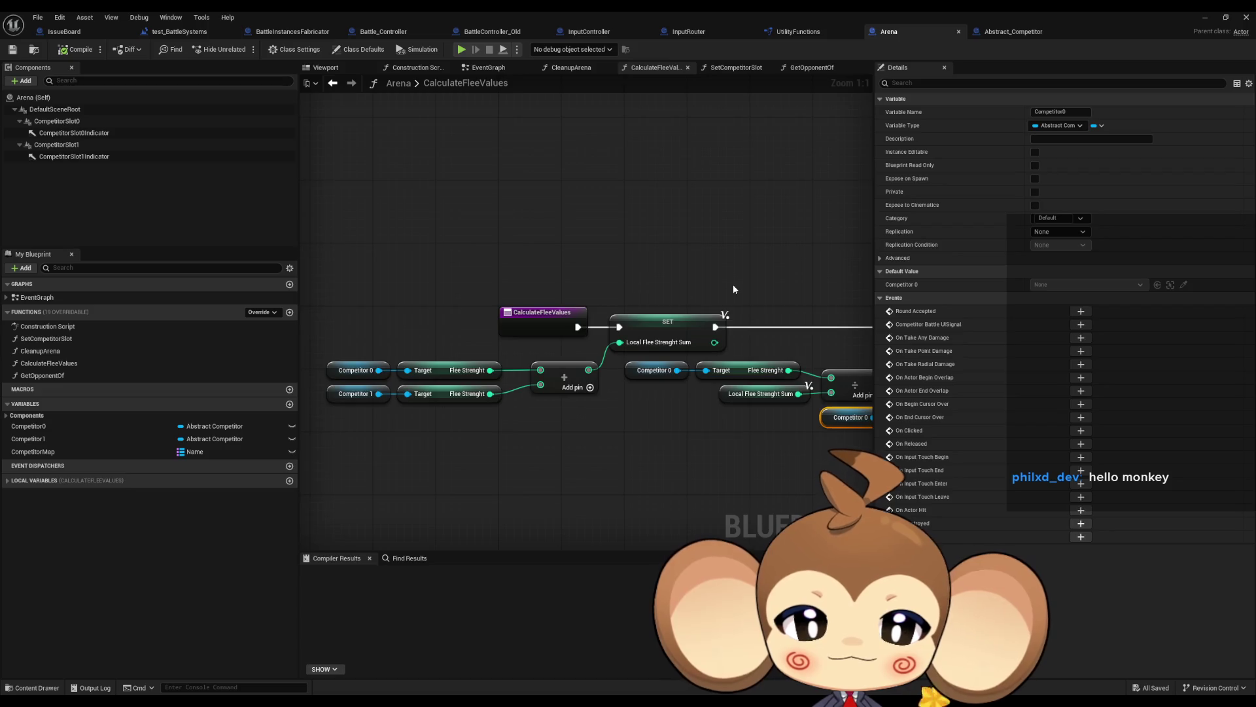
- Inspect Local_FleeStrenghtSum, the Integer local variable defaulting to 0 that holds summed Flee Strenght
{"action": "left_click_drag", "start_coordinate": [735, 286], "coordinate": [571, 266]}
{"action": "left_click", "coordinate": [568, 379]}
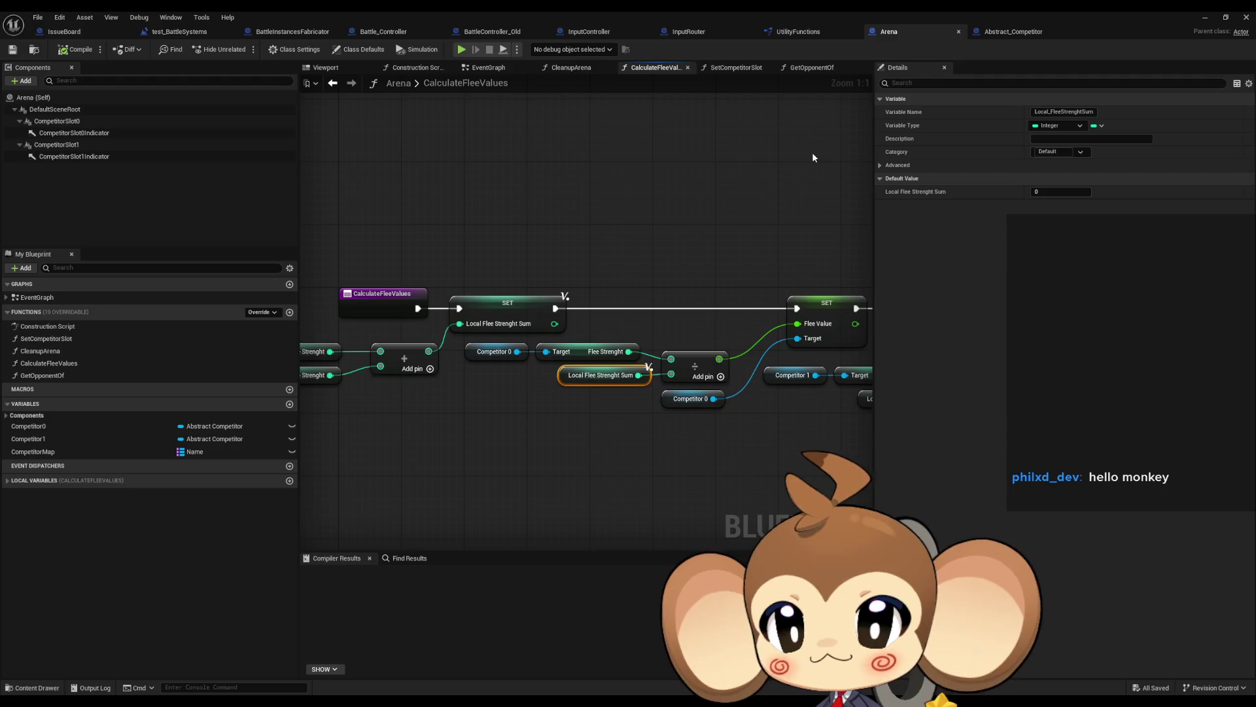
- Review Battle_Controller's 1_InitializeBattleController, which sets Competitor 1 and Competitor 2 from its inputs
{"action": "left_click", "coordinate": [386, 31]}
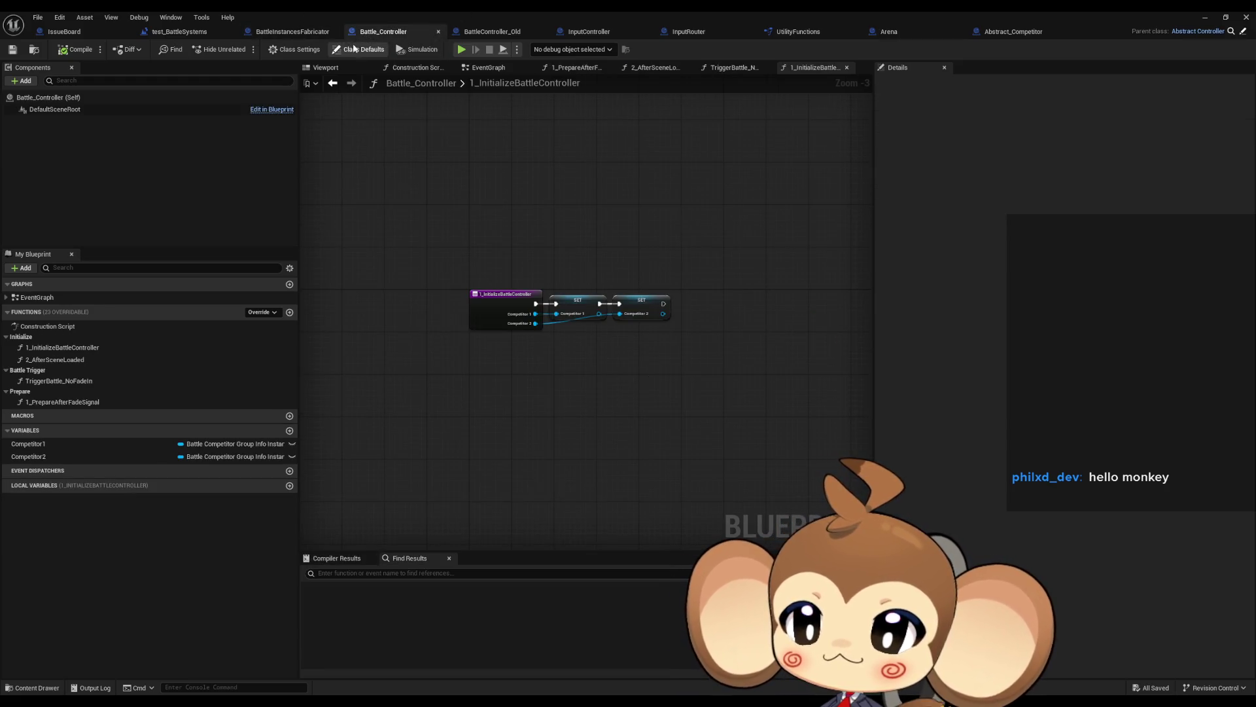
{"action": "scroll", "coordinate": [555, 205], "scroll_direction": "up", "scroll_amount": 3}
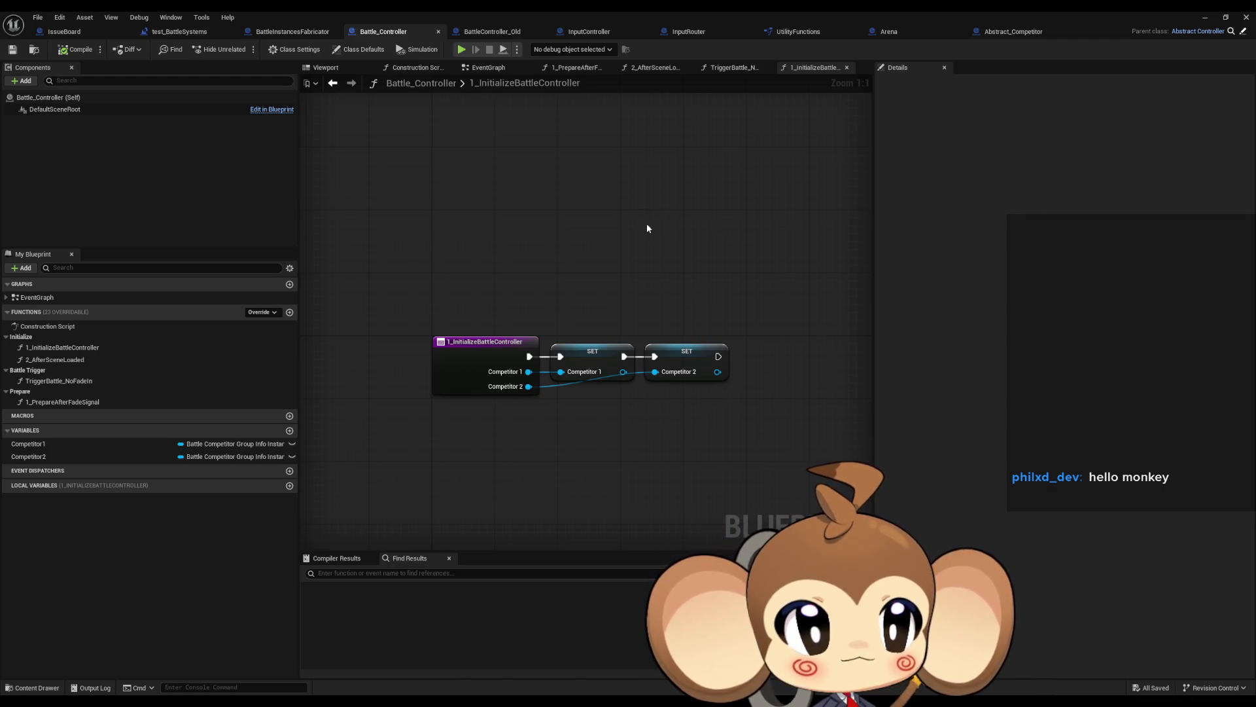
{"action": "left_click", "coordinate": [643, 204]}
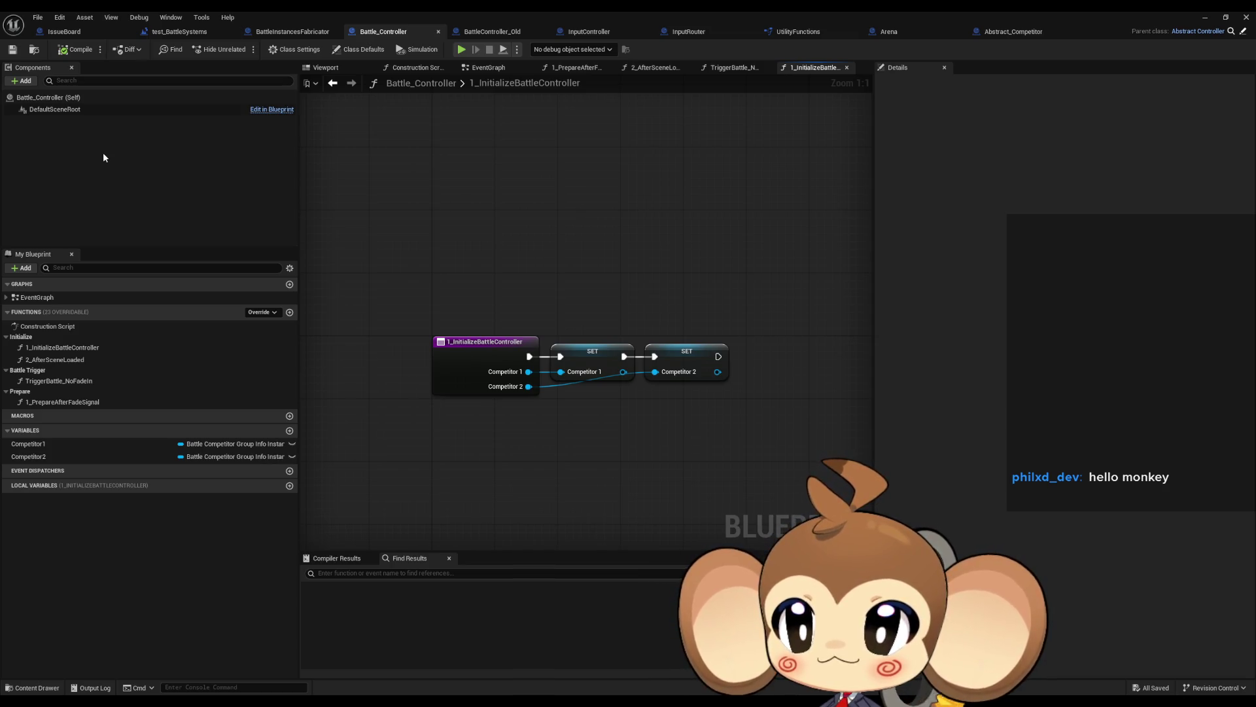
- Check BattleInstancesFabricator's upper nodes, then close the blueprint editor window
{"action": "left_click", "coordinate": [297, 32]}
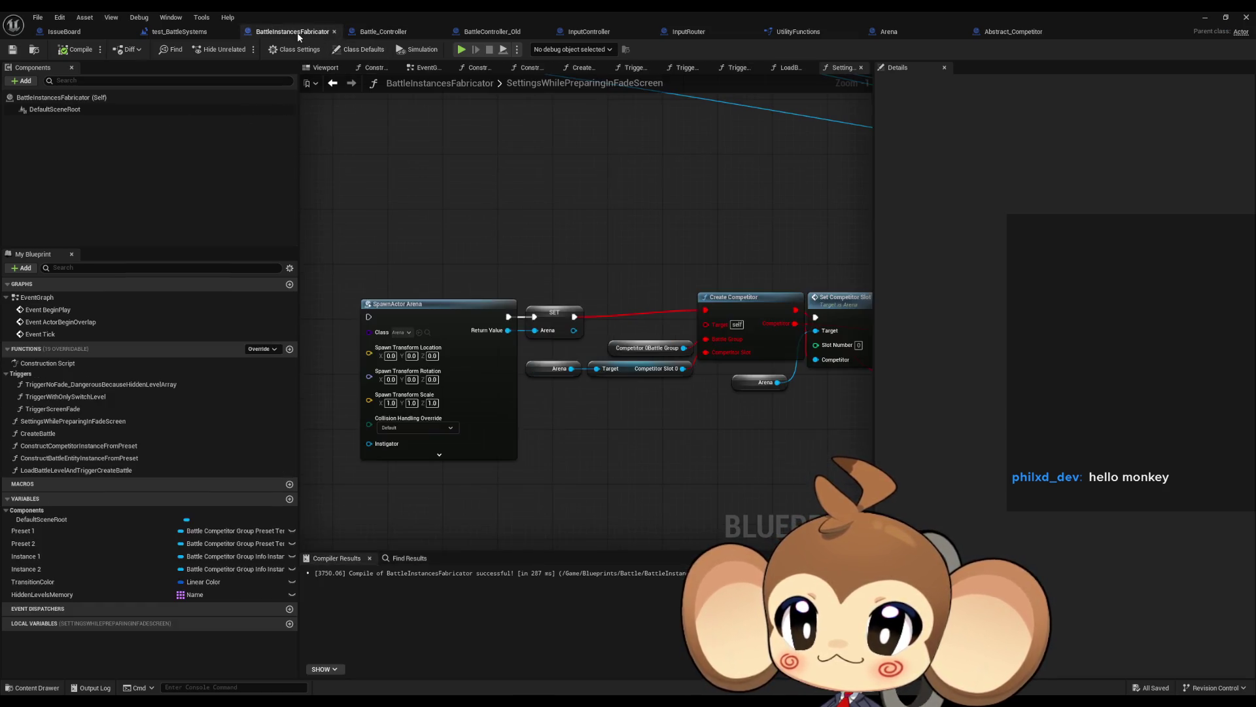
{"action": "scroll", "coordinate": [518, 187], "scroll_direction": "down", "scroll_amount": 3}
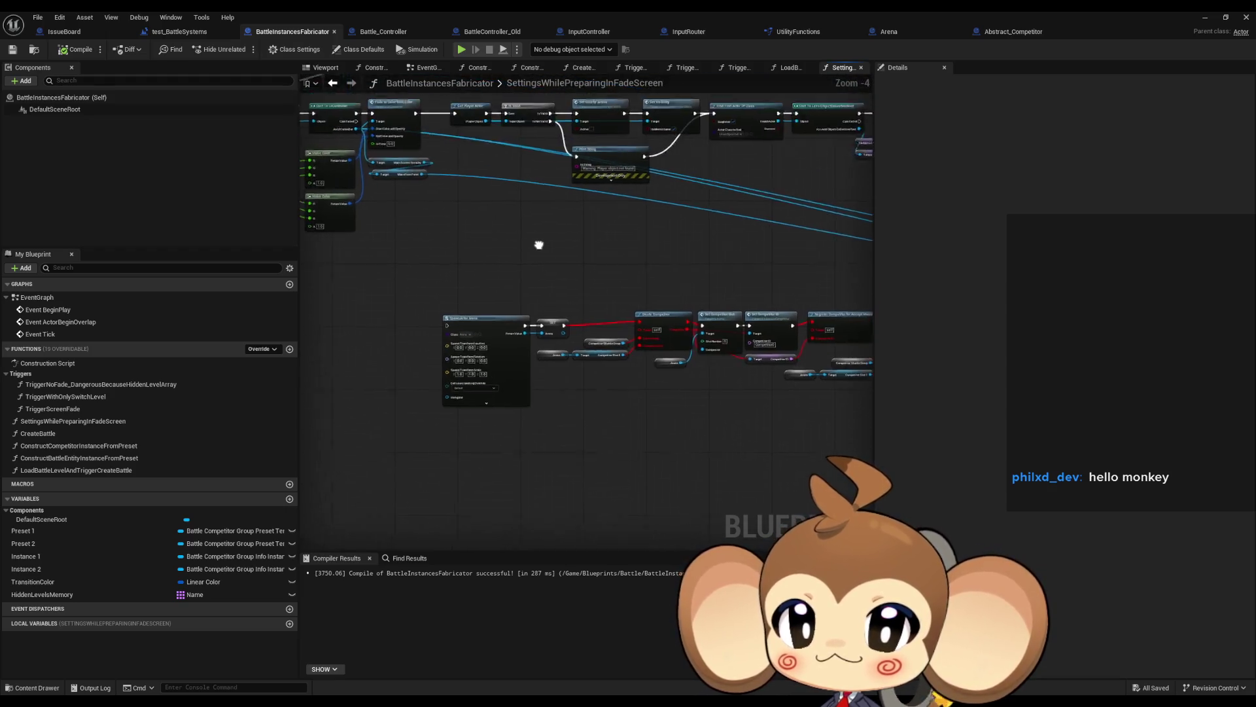
{"action": "mouse_move", "coordinate": [539, 245]}
{"action": "left_mouse_down"}
{"action": "mouse_move", "coordinate": [550, 300]}
{"action": "mouse_move", "coordinate": [521, 286]}
{"action": "mouse_move", "coordinate": [560, 317]}
{"action": "left_mouse_up"}
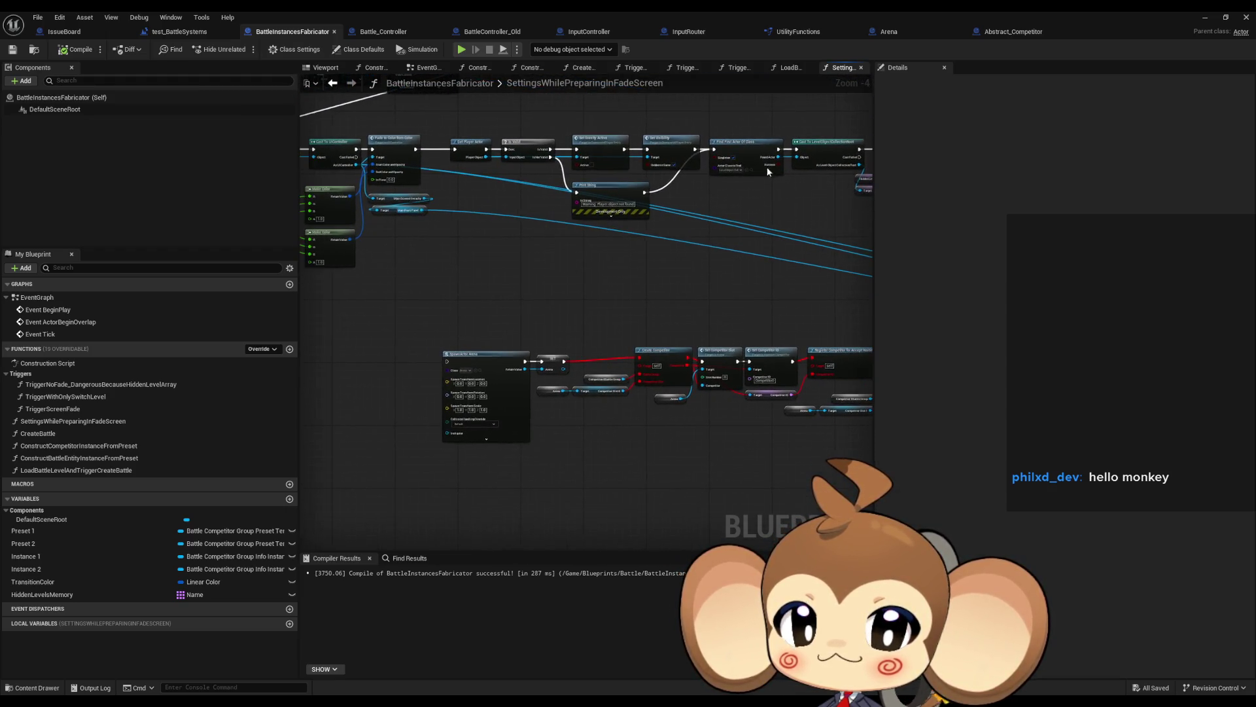
{"action": "left_click", "coordinate": [1205, 17]}
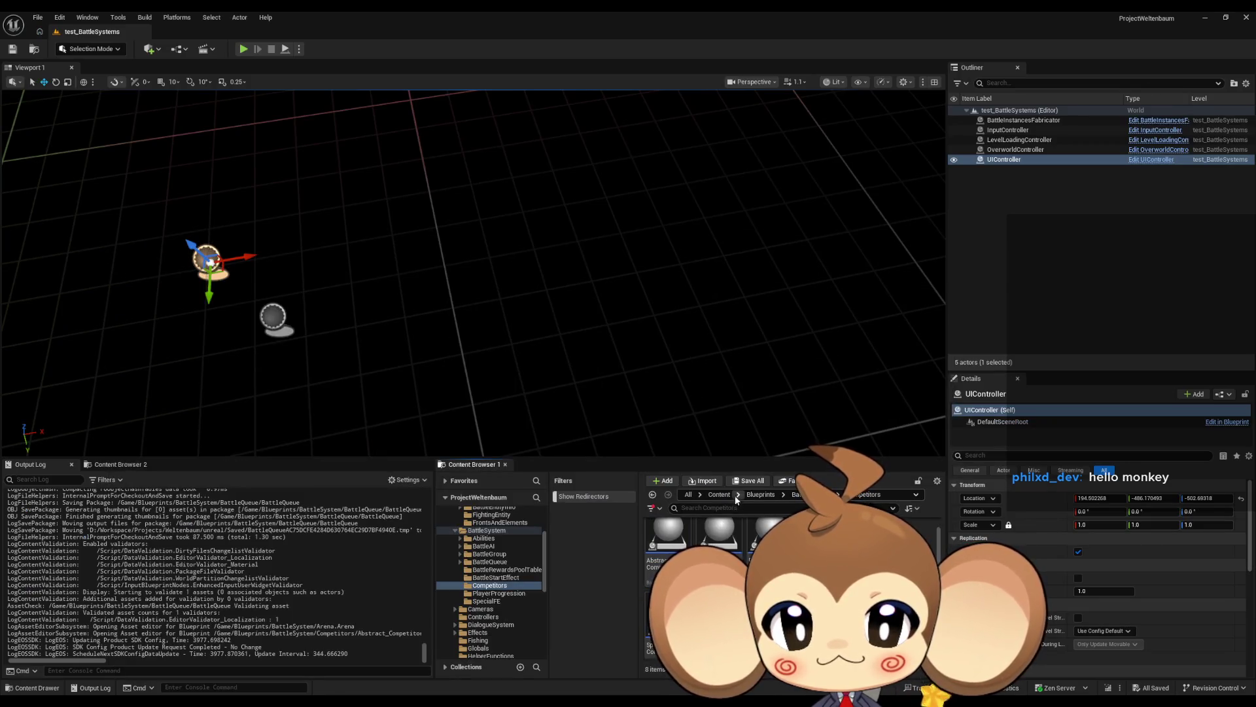
- Open the BattleArena data-only blueprint from Blueprints/Battle/Arena in the Content Browser
{"action": "left_click", "coordinate": [783, 494]}
{"action": "left_click", "coordinate": [795, 508]}
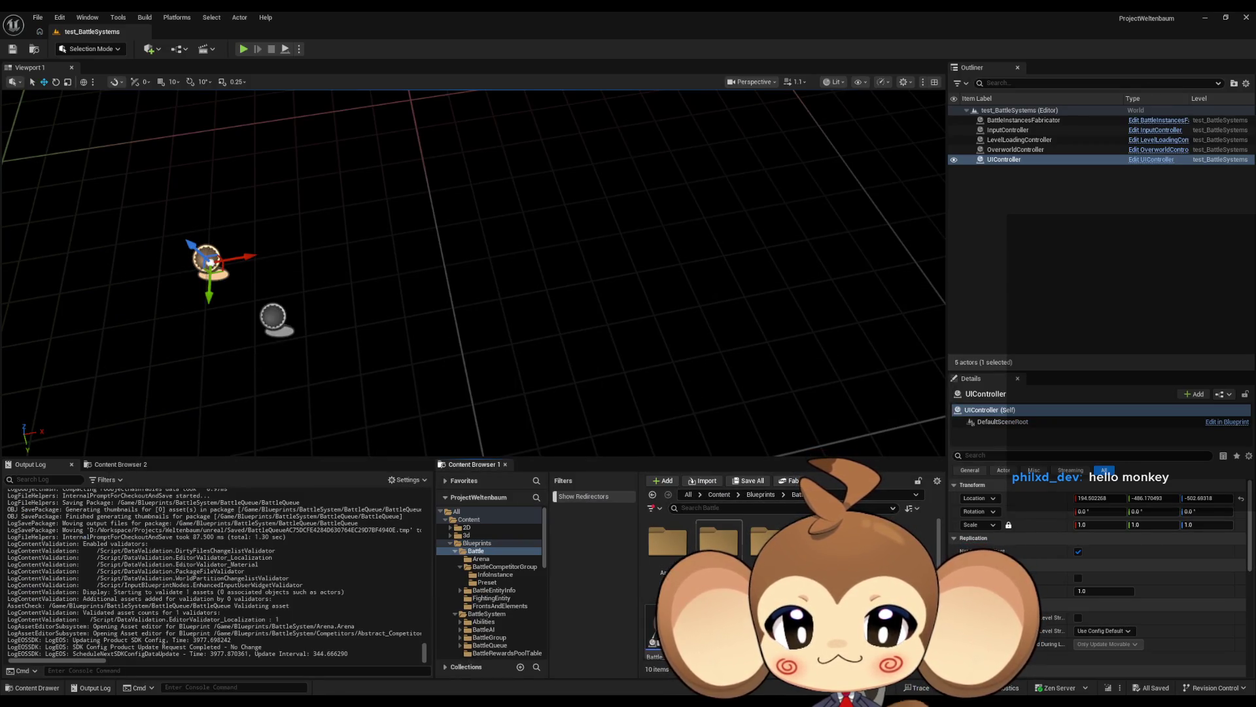
{"action": "double_click", "coordinate": [668, 543]}
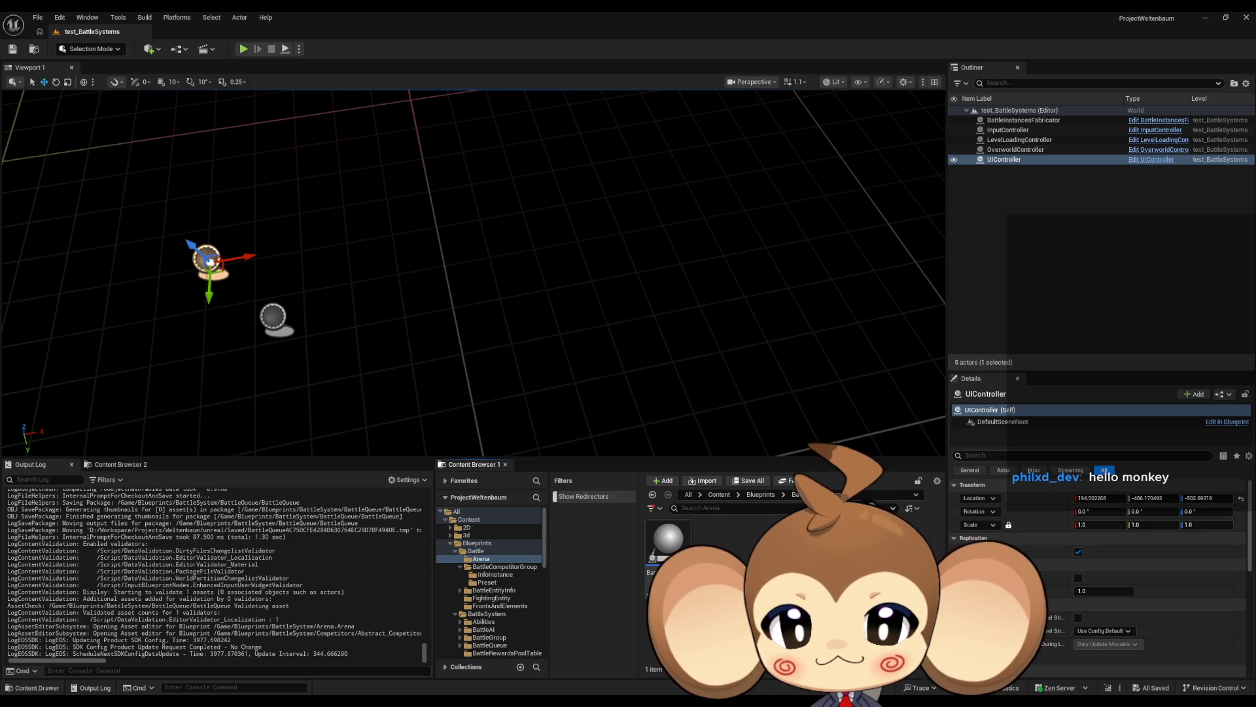
{"action": "double_click", "coordinate": [669, 549]}
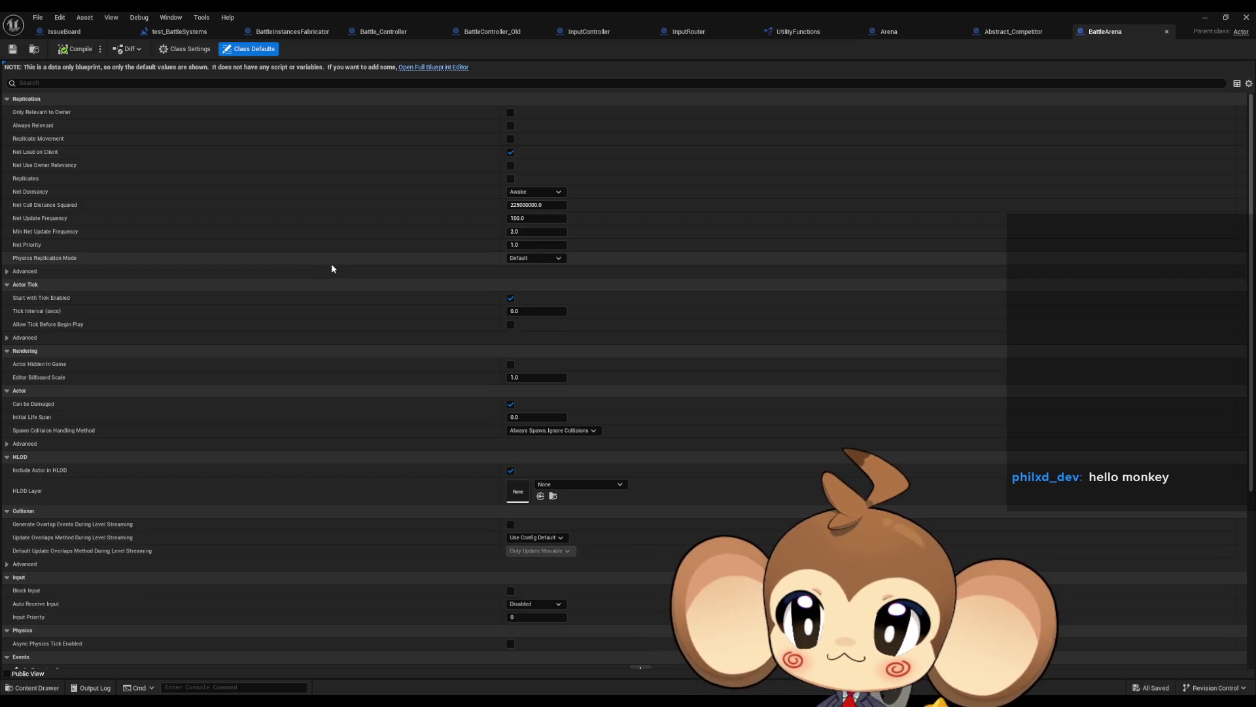
- Open BattleArena in the full blueprint editor, put its tab after Battle_Controller, and close Arena
{"action": "left_click", "coordinate": [435, 68]}
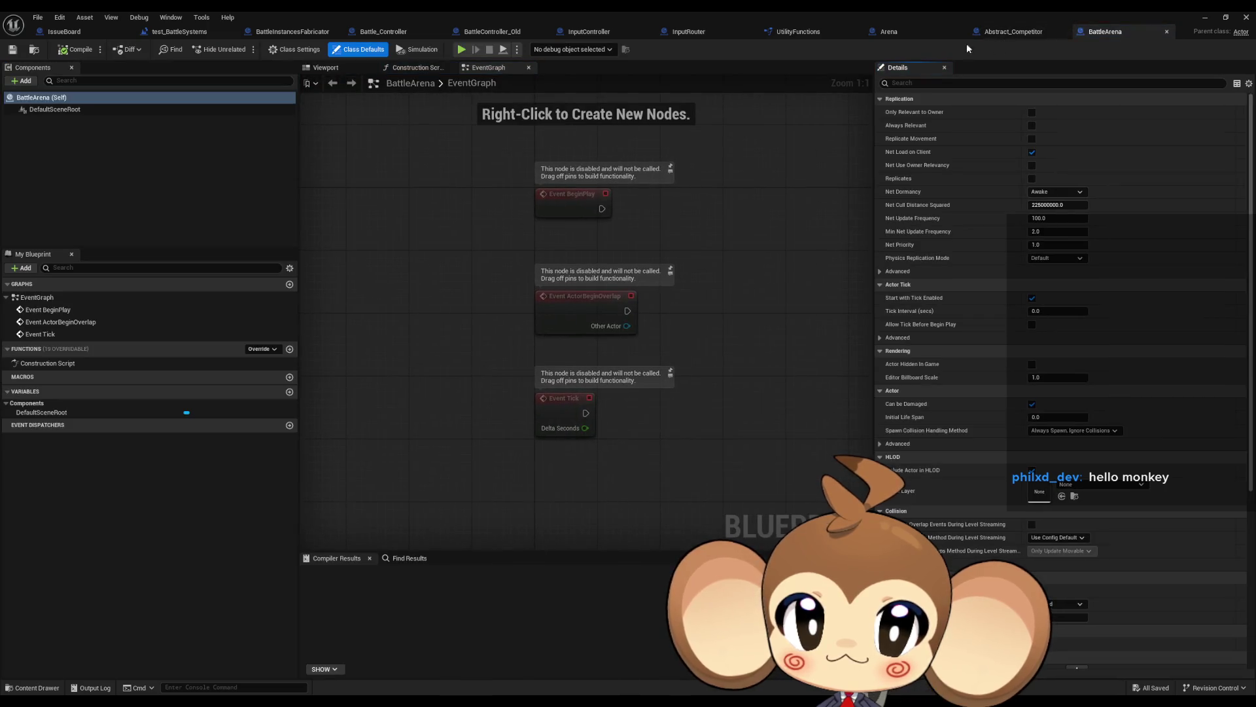
{"action": "left_click_drag", "start_coordinate": [1106, 33], "coordinate": [981, 34]}
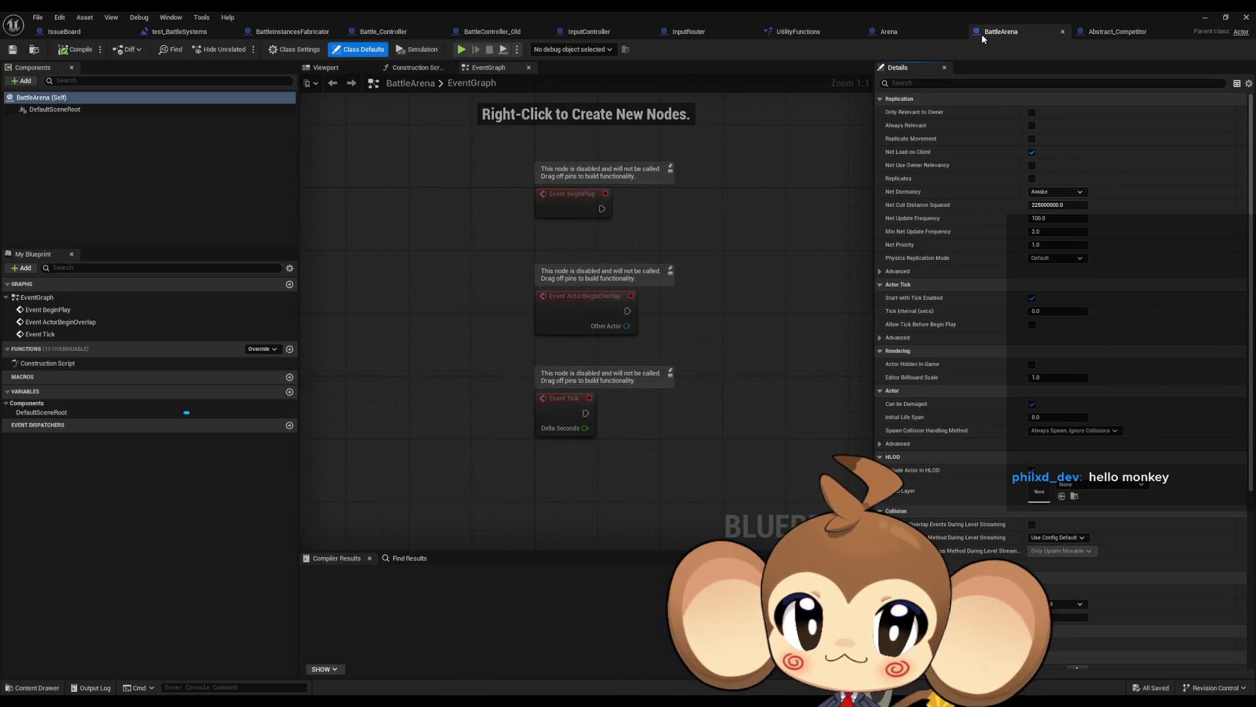
{"action": "middle_click", "coordinate": [917, 29]}
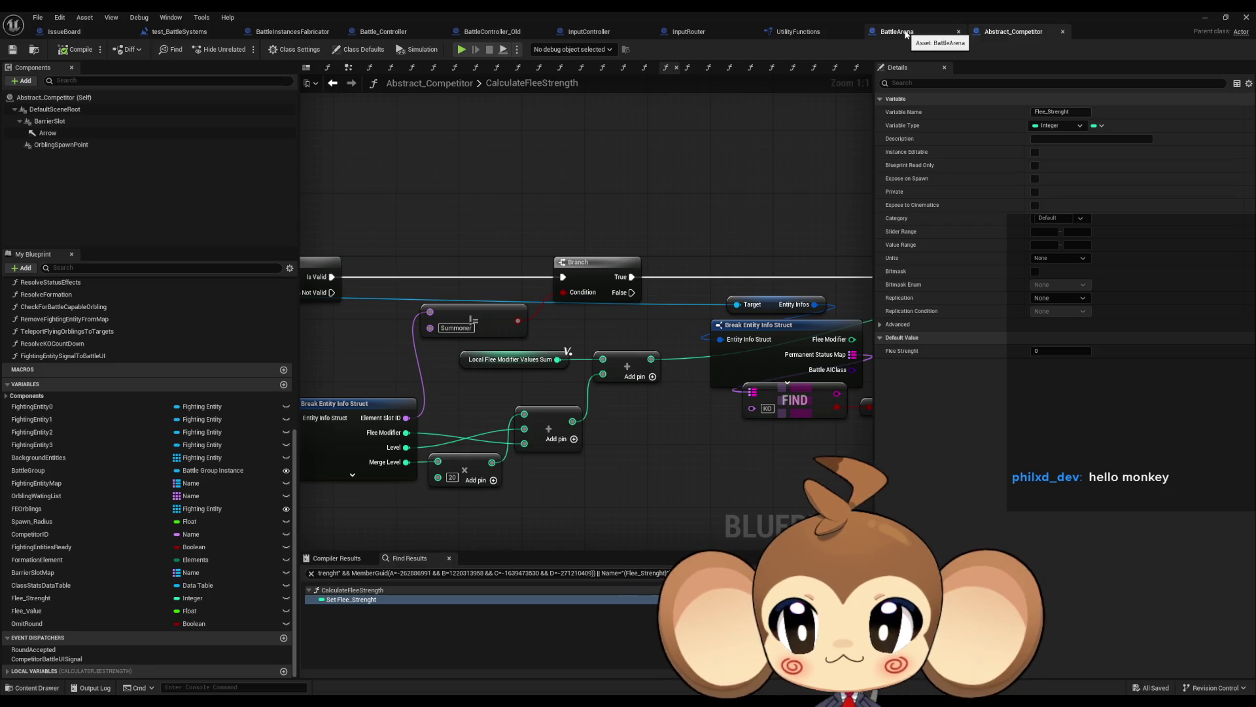
{"action": "mouse_move", "coordinate": [906, 34]}
{"action": "left_mouse_down"}
{"action": "mouse_move", "coordinate": [527, 22]}
{"action": "mouse_move", "coordinate": [569, 62]}
{"action": "mouse_move", "coordinate": [477, 34]}
{"action": "left_mouse_up"}
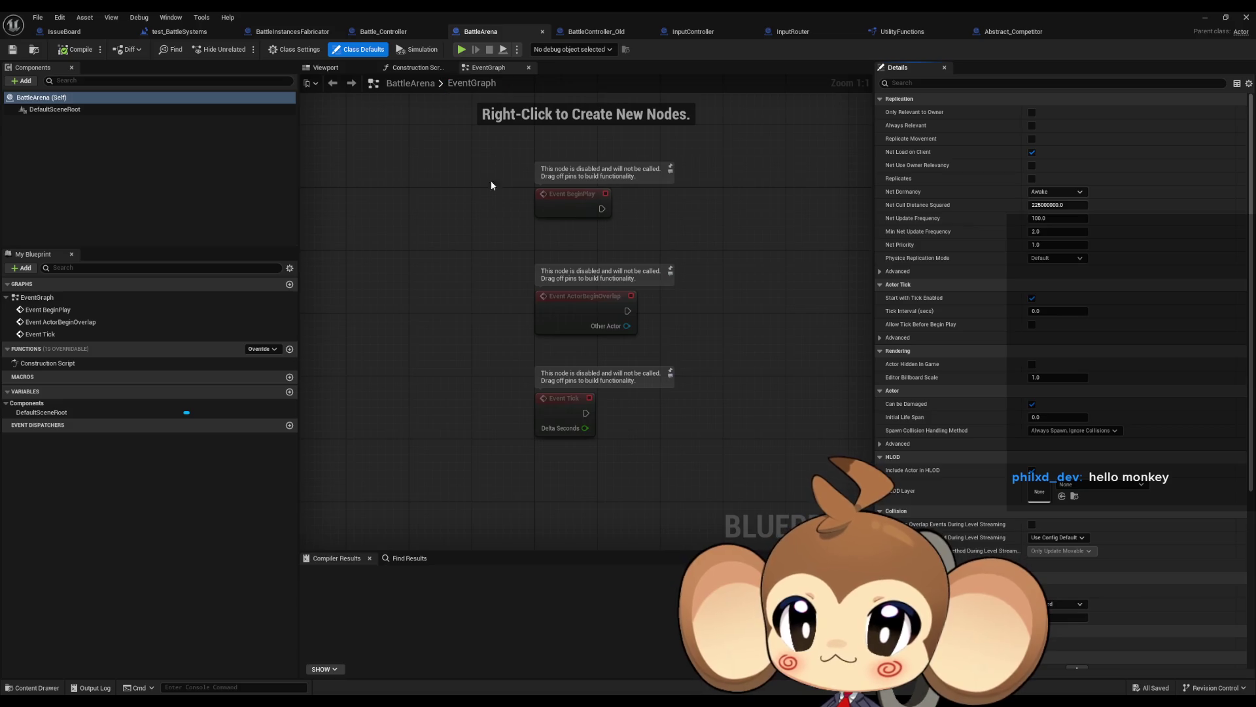
{"action": "left_click_drag", "start_coordinate": [437, 267], "coordinate": [369, 327]}
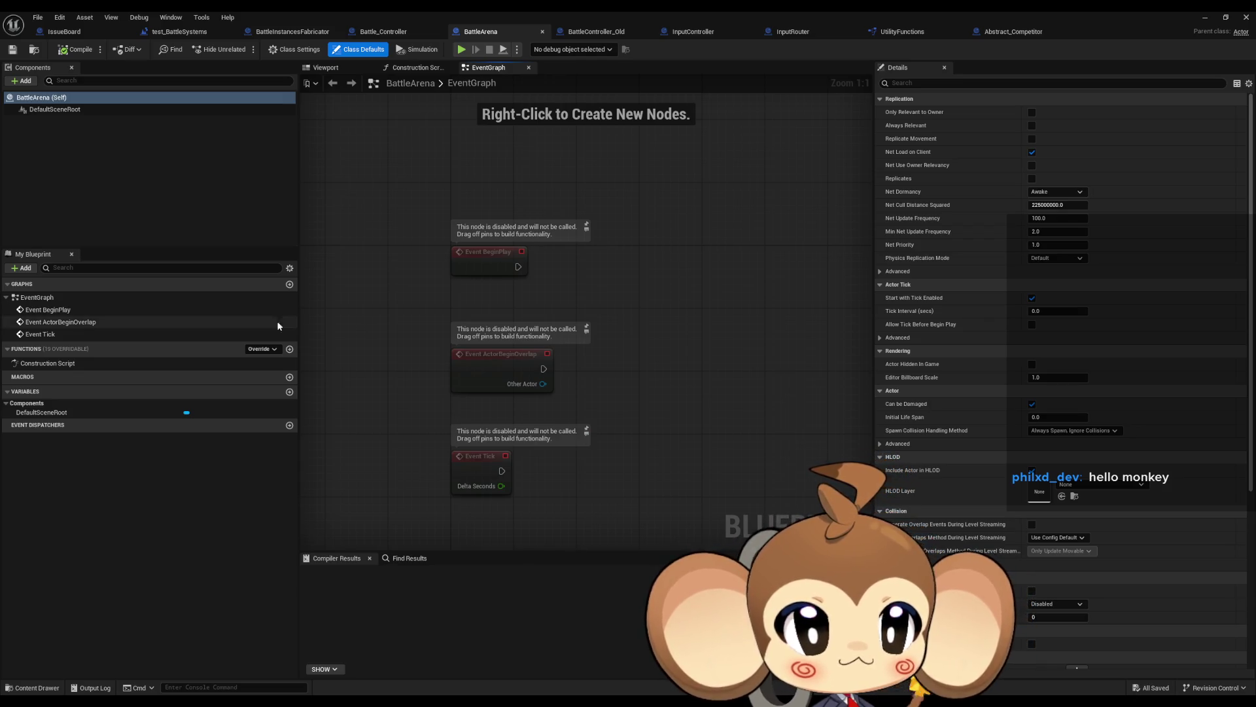
- Add a Scene component named CompetitorSlot1 to BattleArena
{"action": "left_click", "coordinate": [25, 82]}
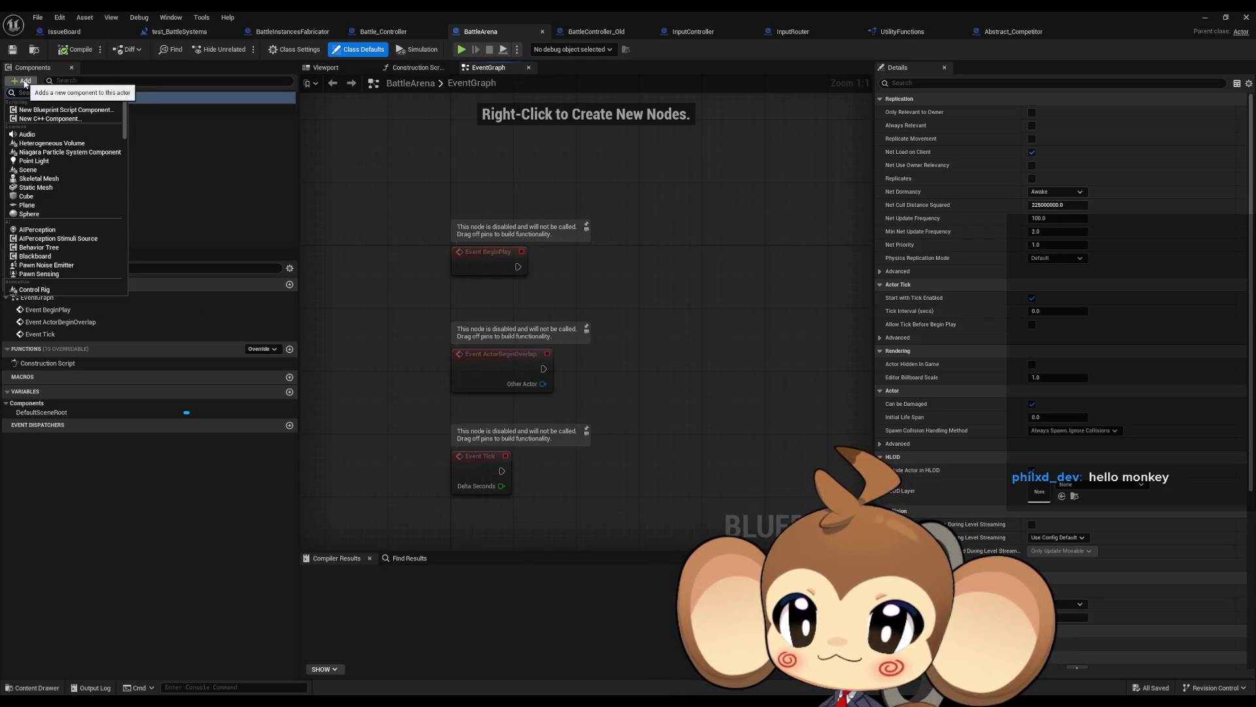
{"action": "key", "text": "Escape"}
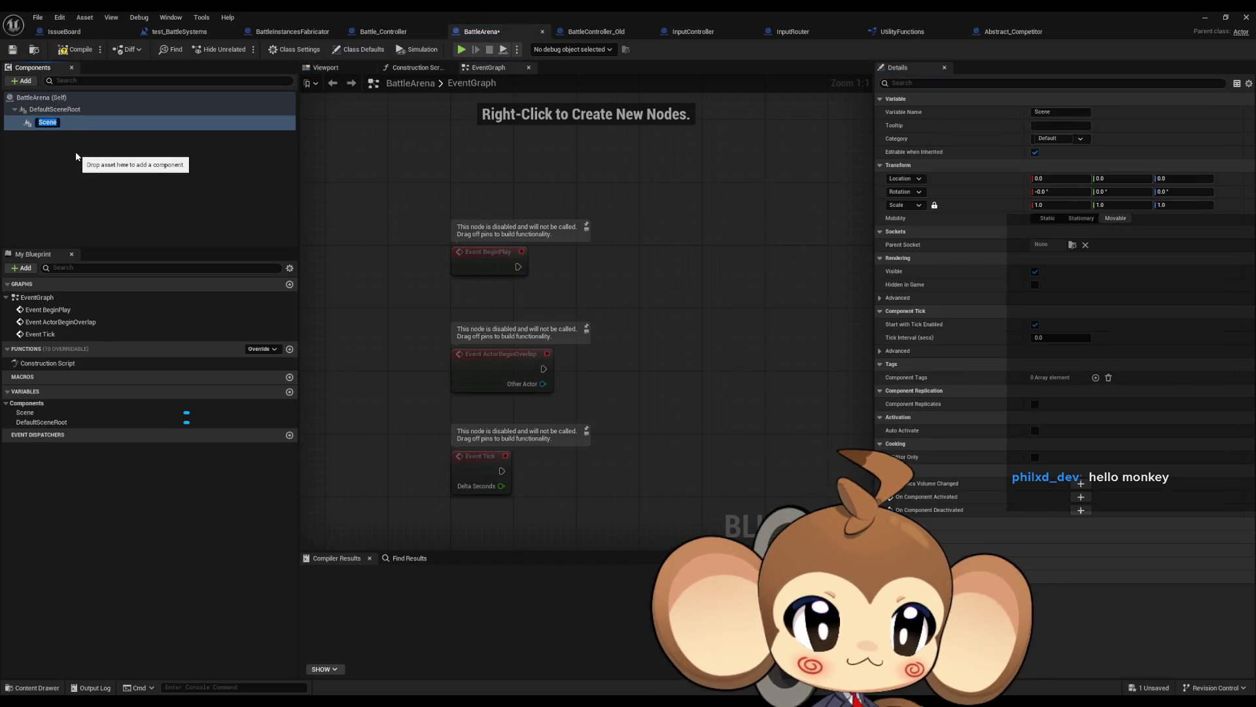
{"action": "type", "text": "Com"}
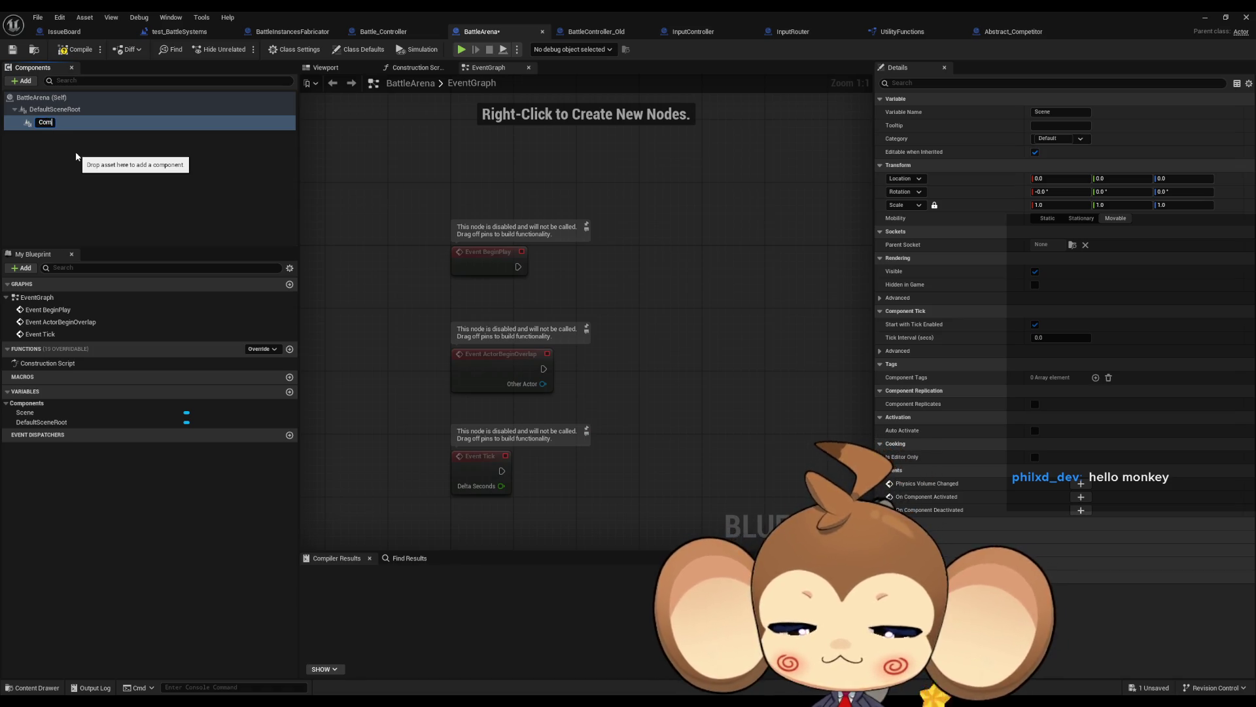
{"action": "type", "text": "petitorSlot1"}
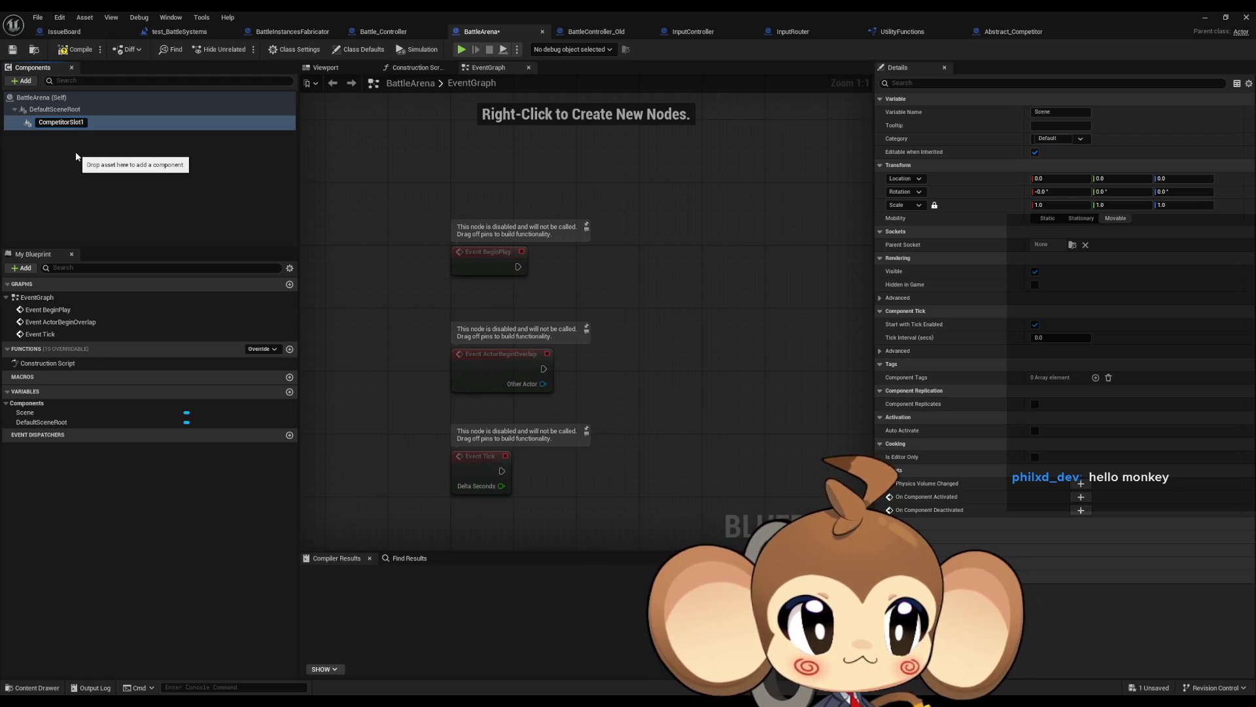
{"action": "key", "text": "Return"}
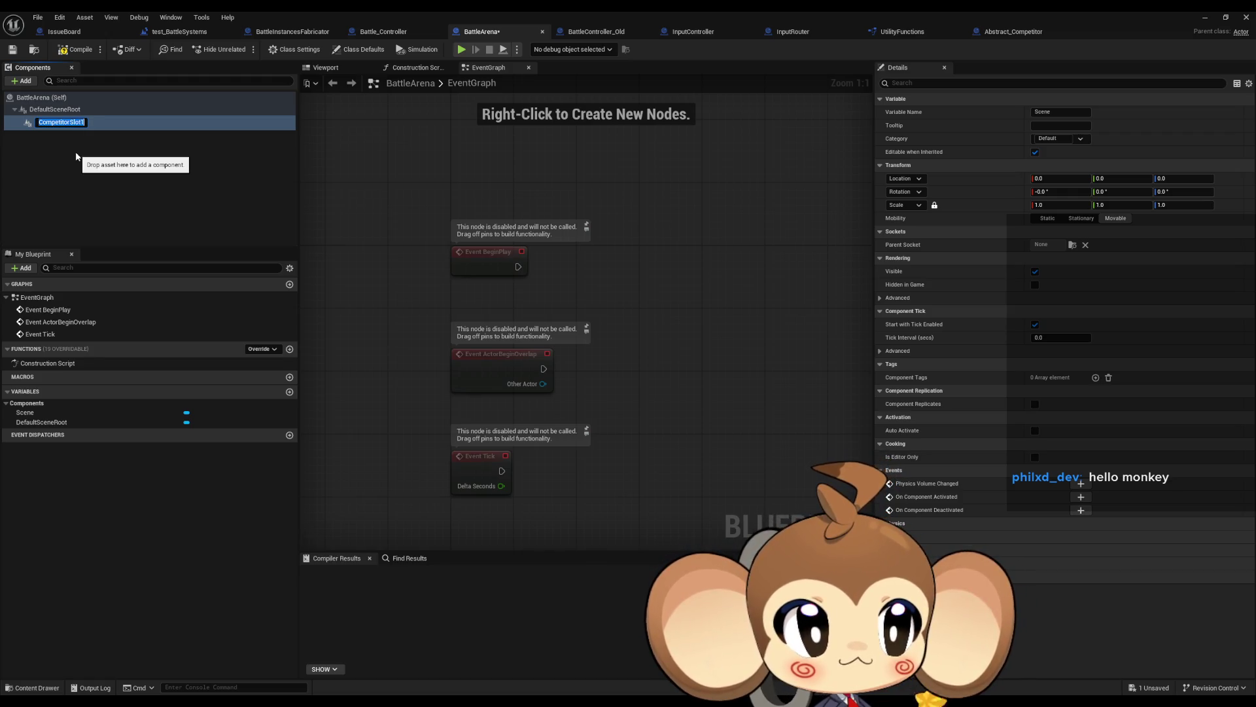
- Add a second Scene component under the root named CompetitorSlot2
{"action": "left_click", "coordinate": [30, 80]}
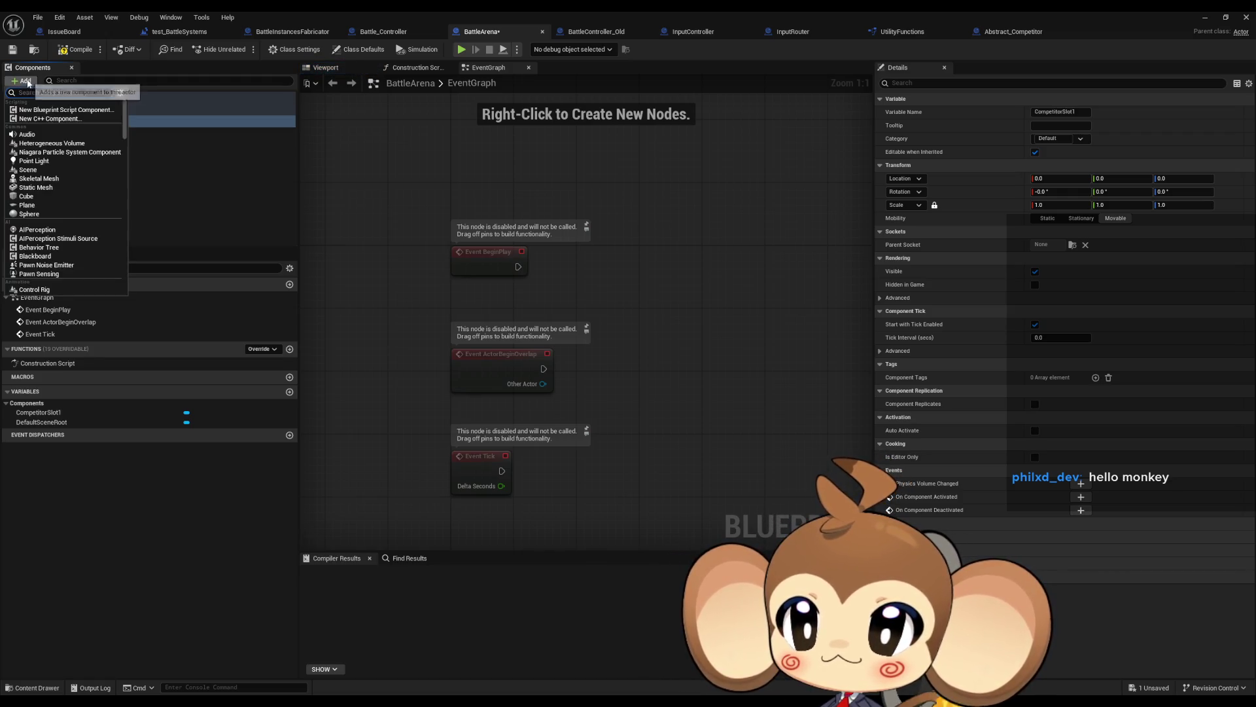
{"action": "left_click", "coordinate": [179, 210]}
{"action": "left_click", "coordinate": [52, 111]}
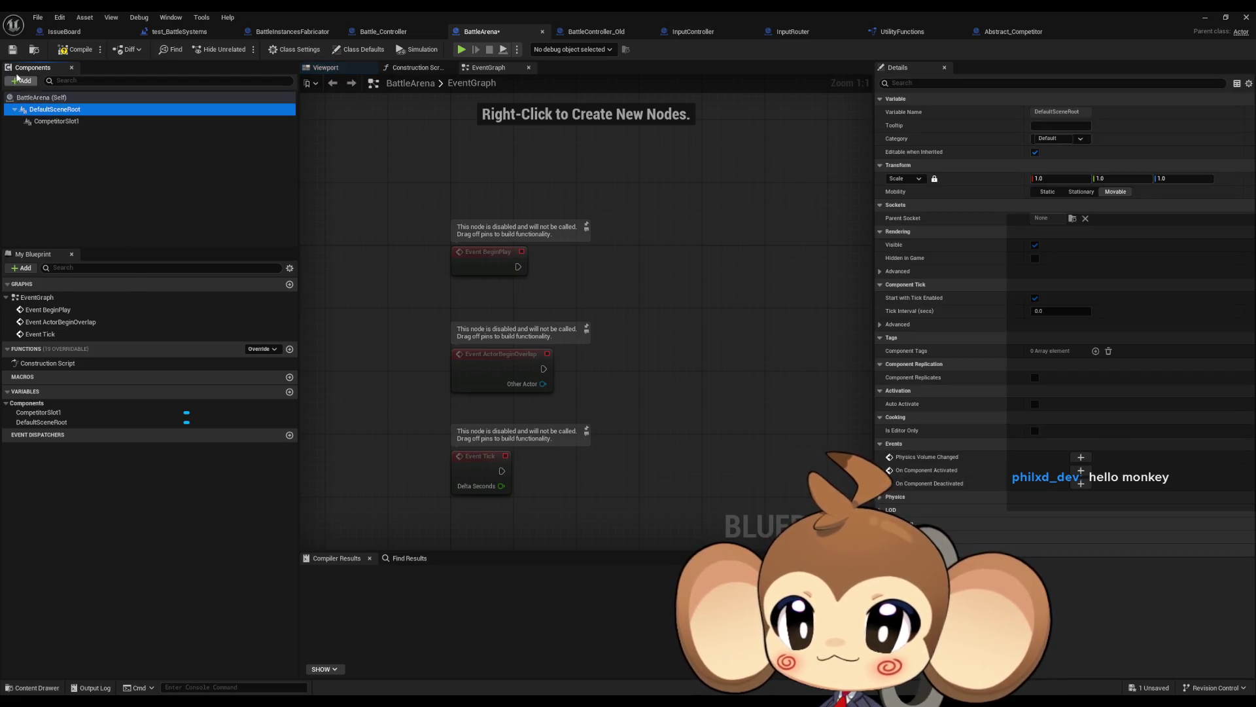
{"action": "left_click", "coordinate": [22, 81]}
{"action": "left_click", "coordinate": [44, 171]}
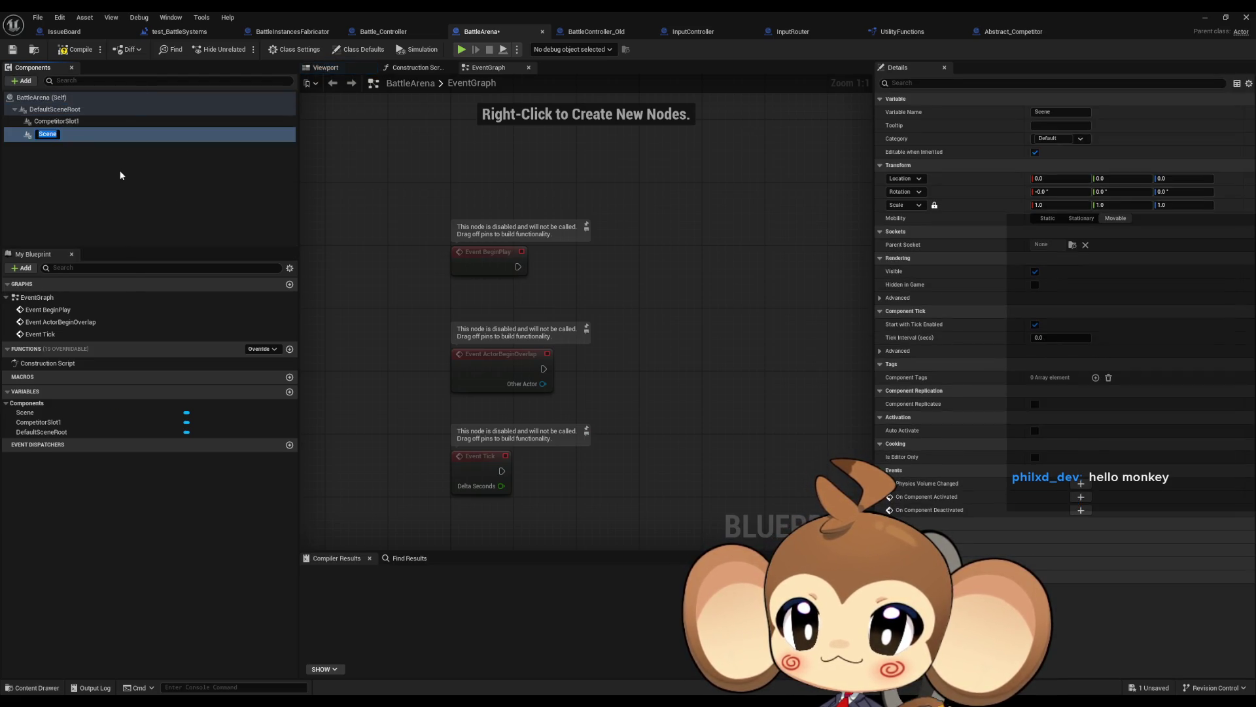
{"action": "type", "text": "CompetitorSlot2"}
{"action": "key", "text": "Return"}
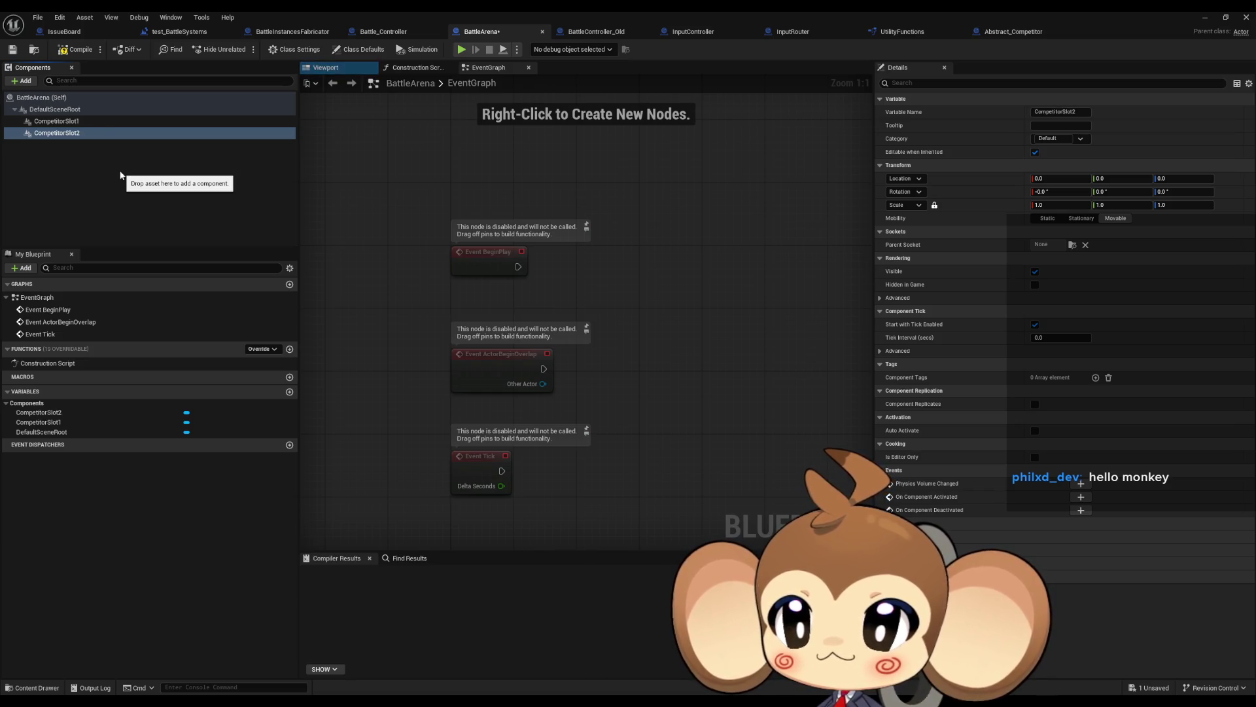
- Add an Arrow component under CompetitorSlot1, keeping its default name
{"action": "left_click", "coordinate": [62, 122]}
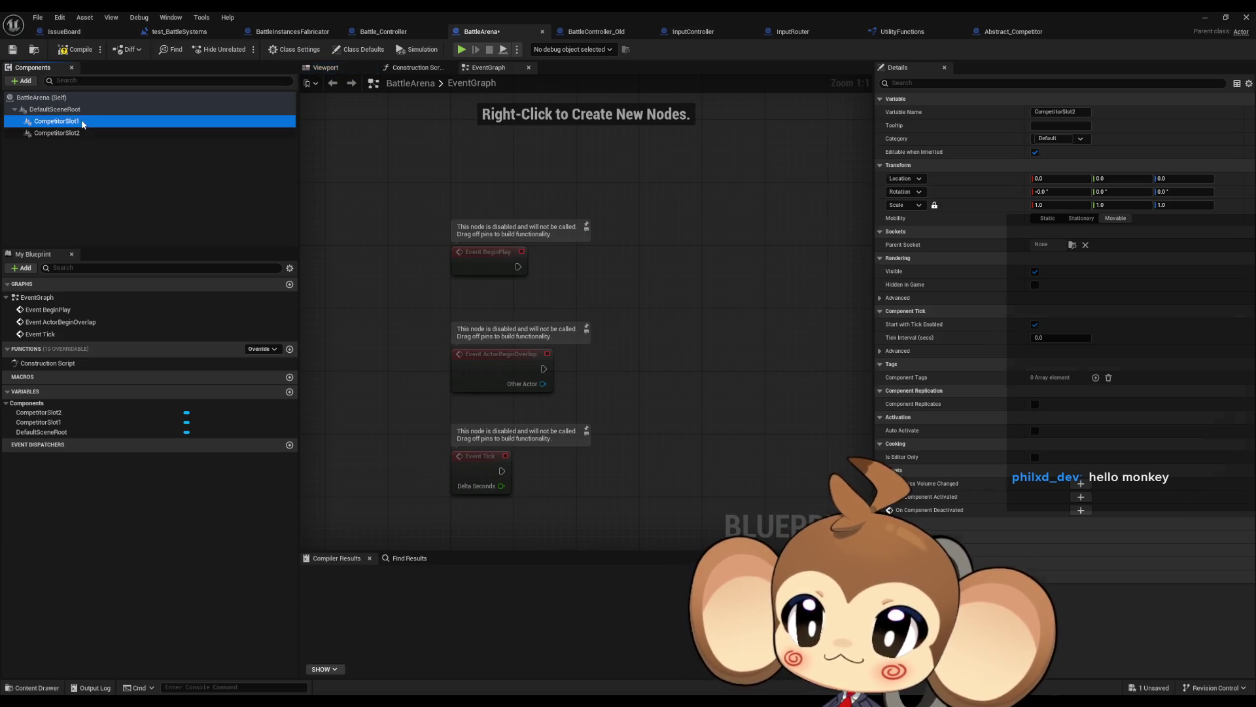
{"action": "left_click", "coordinate": [21, 80]}
{"action": "type", "text": "arrow"}
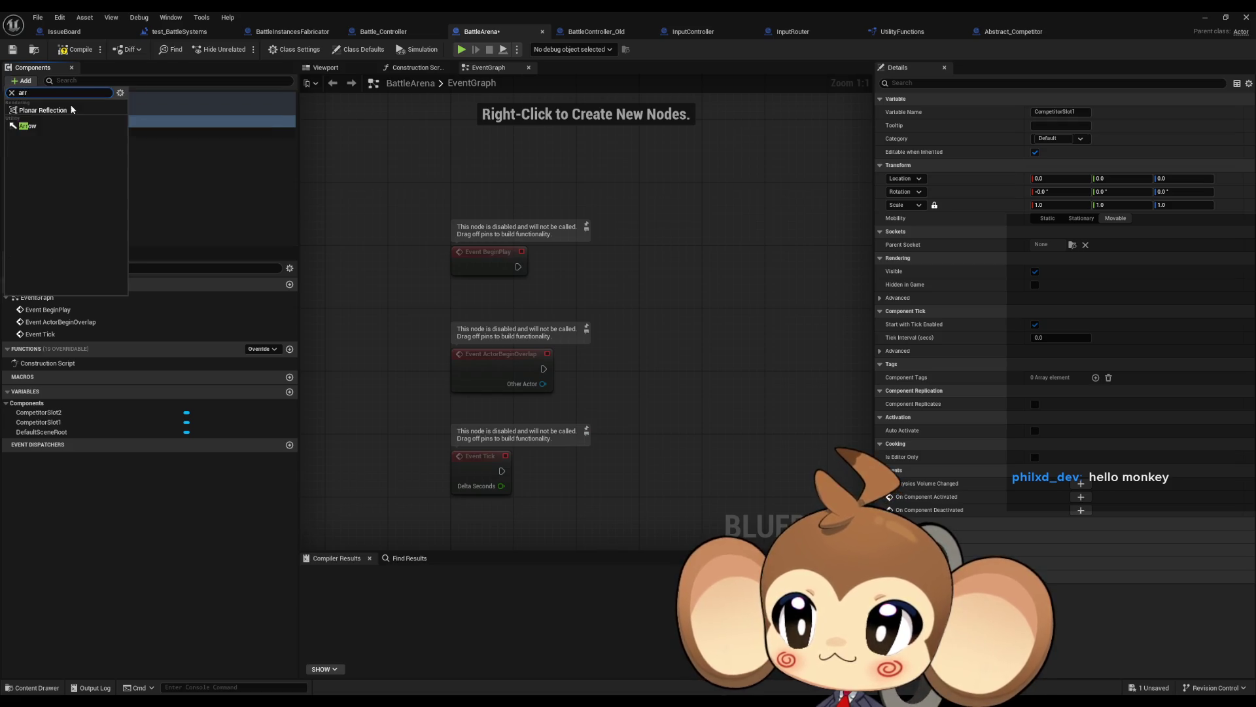
{"action": "left_click", "coordinate": [33, 125]}
{"action": "key", "text": "Return"}
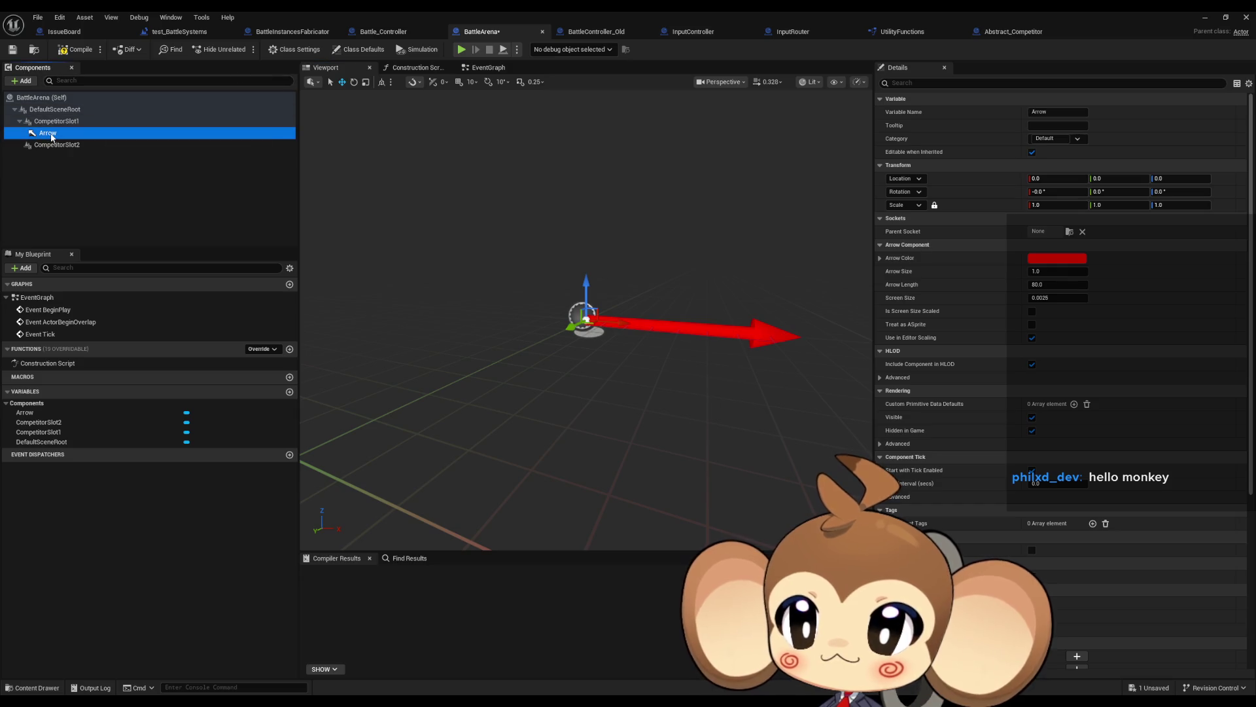
- Duplicate the arrow under CompetitorSlot2 and review the first arrow's pitch rotation
{"action": "key", "text": "ctrl+d"}
{"action": "mouse_move", "coordinate": [45, 145]}
{"action": "left_mouse_down"}
{"action": "mouse_move", "coordinate": [55, 109]}
{"action": "mouse_move", "coordinate": [65, 161]}
{"action": "left_mouse_up"}
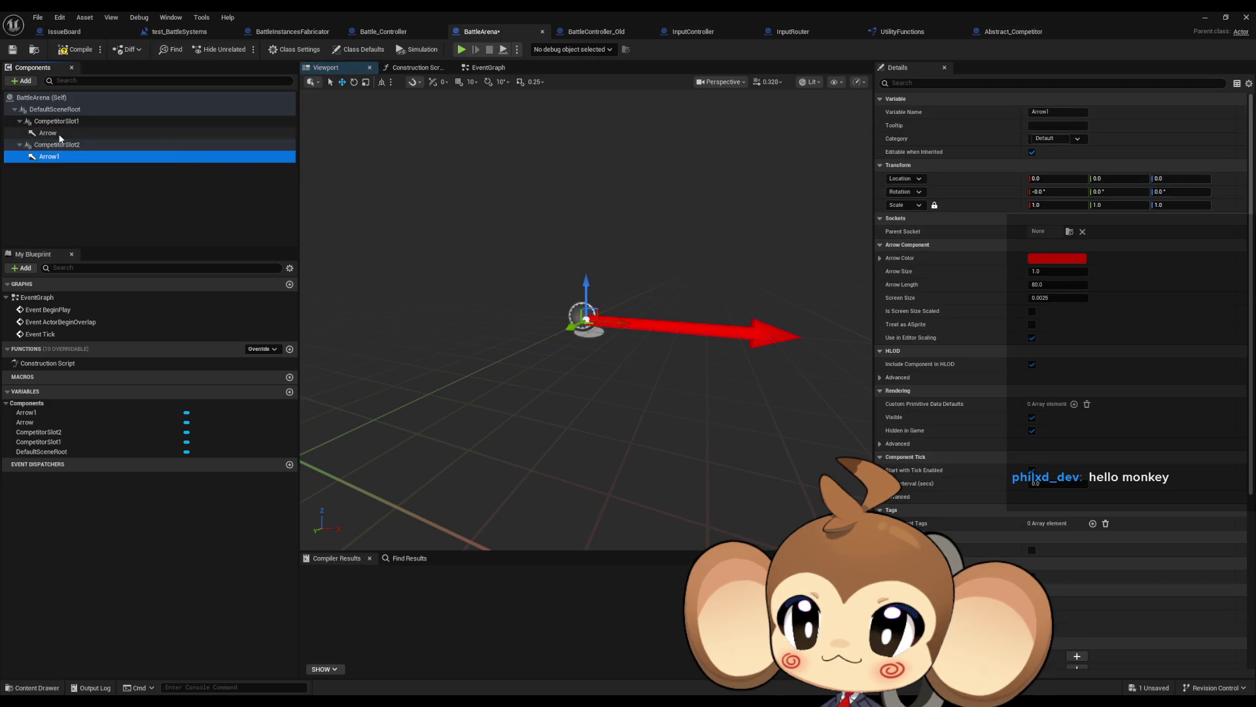
{"action": "left_click", "coordinate": [59, 134]}
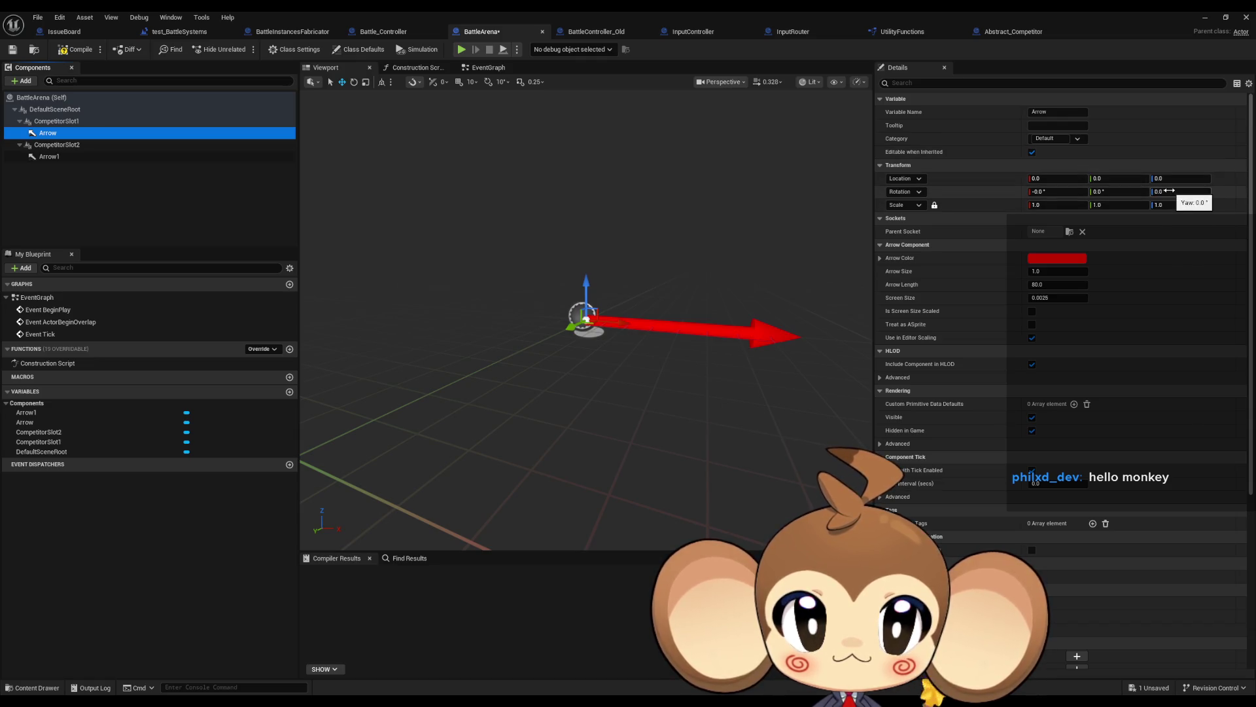
{"action": "left_click", "coordinate": [1113, 191]}
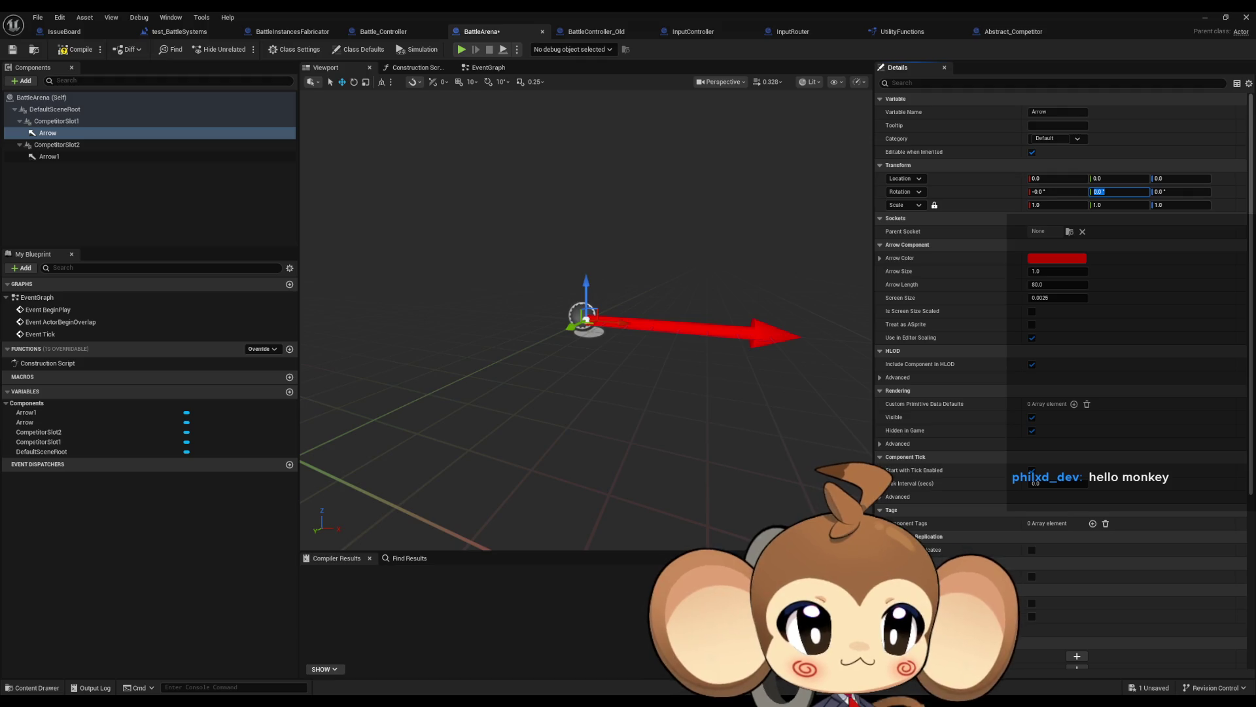
{"action": "key", "text": "Return"}
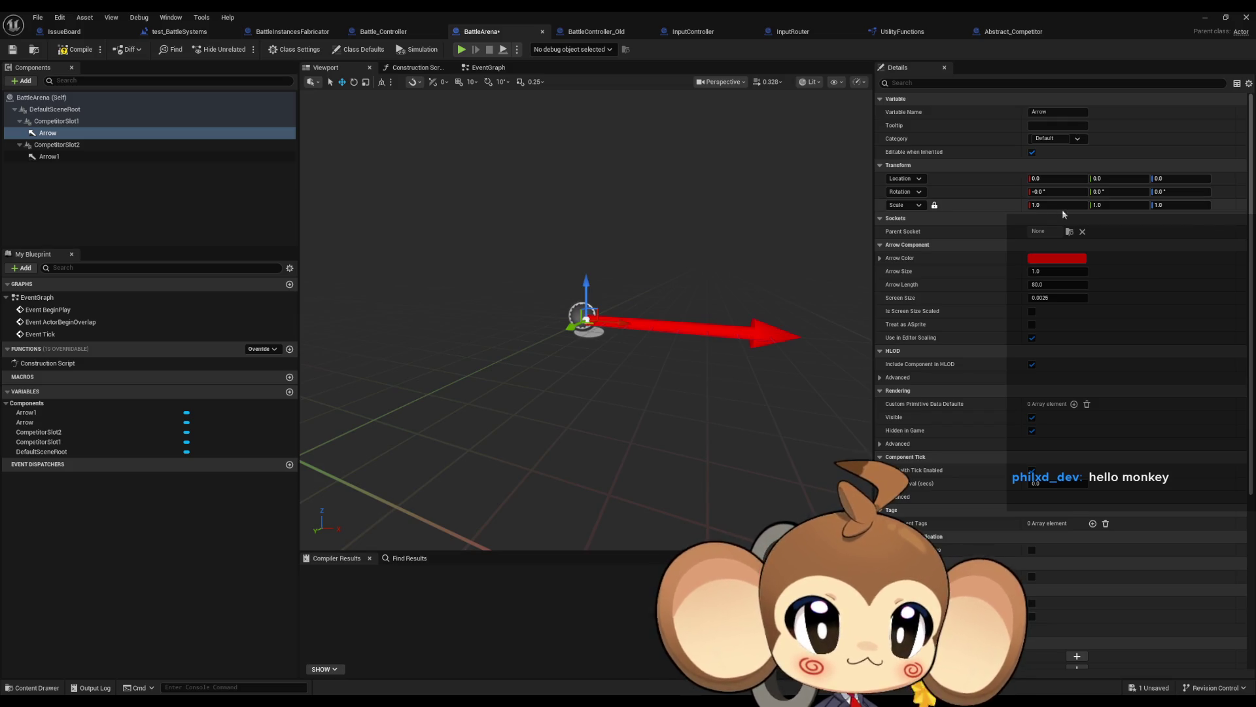
- Set CompetitorSlot1's Location X to 600, then select its arrow
{"action": "left_click", "coordinate": [57, 121]}
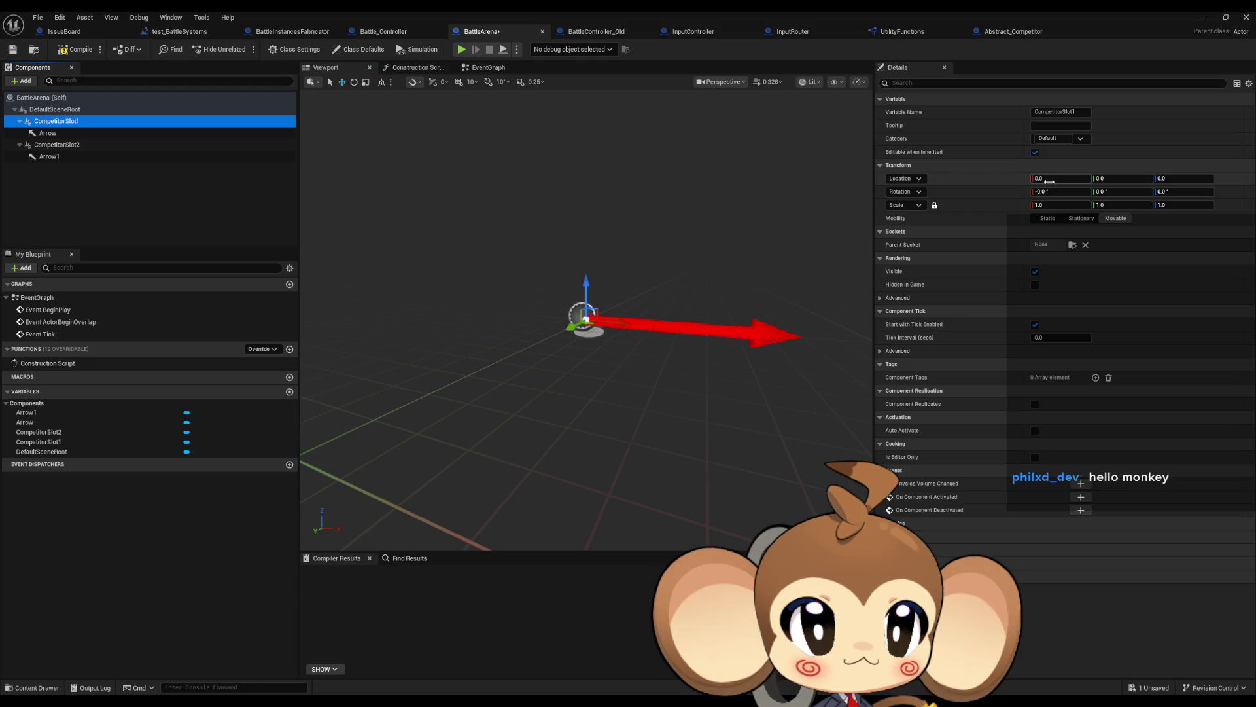
{"action": "left_click", "coordinate": [1060, 178]}
{"action": "type", "text": "600"}
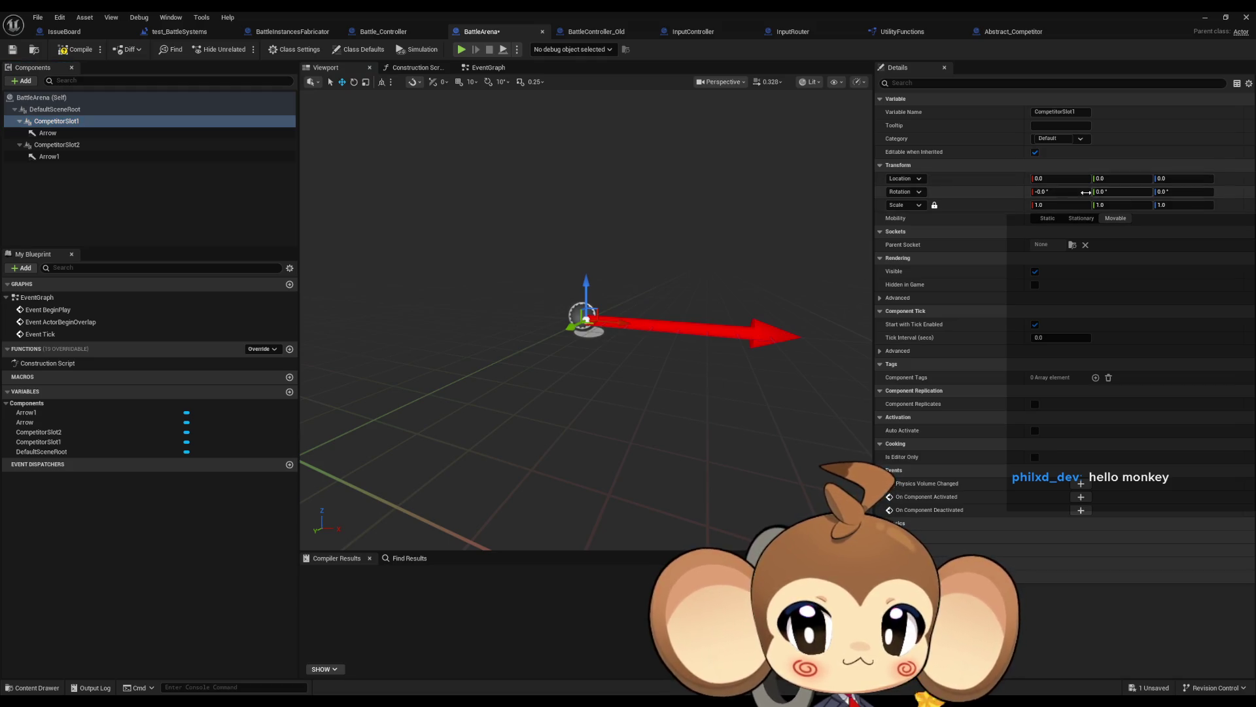
{"action": "key", "text": "Return"}
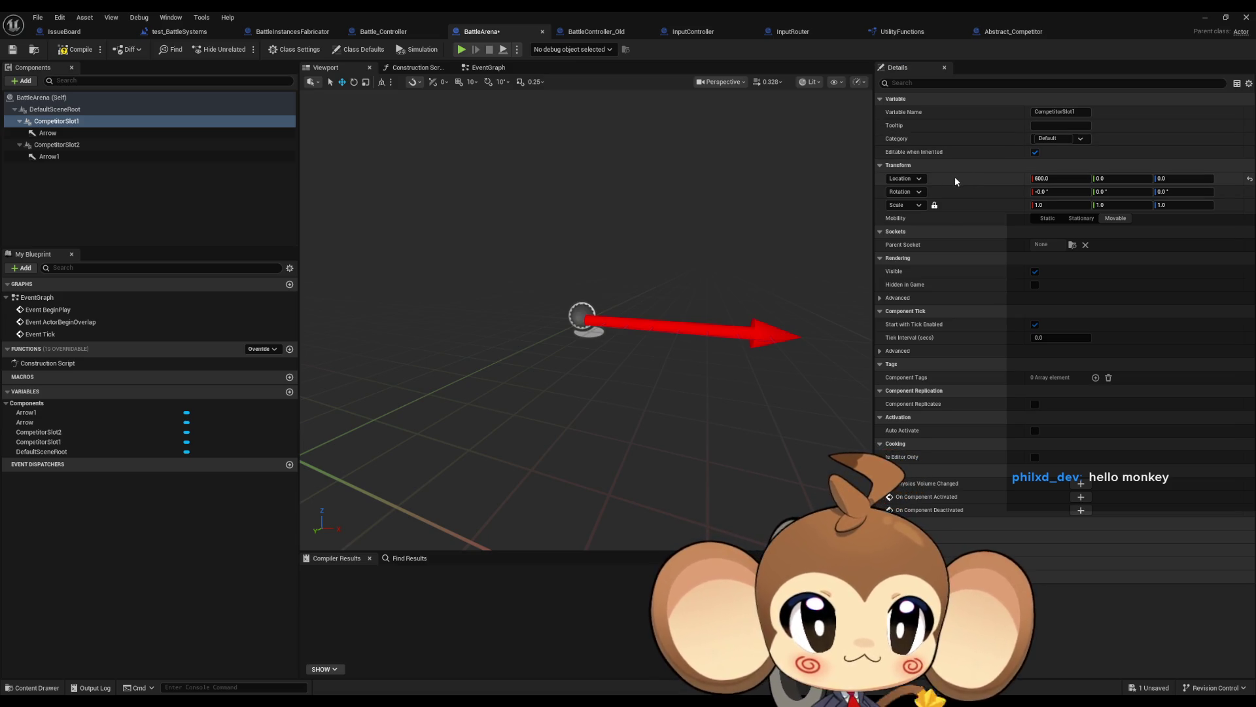
{"action": "left_click", "coordinate": [48, 133]}
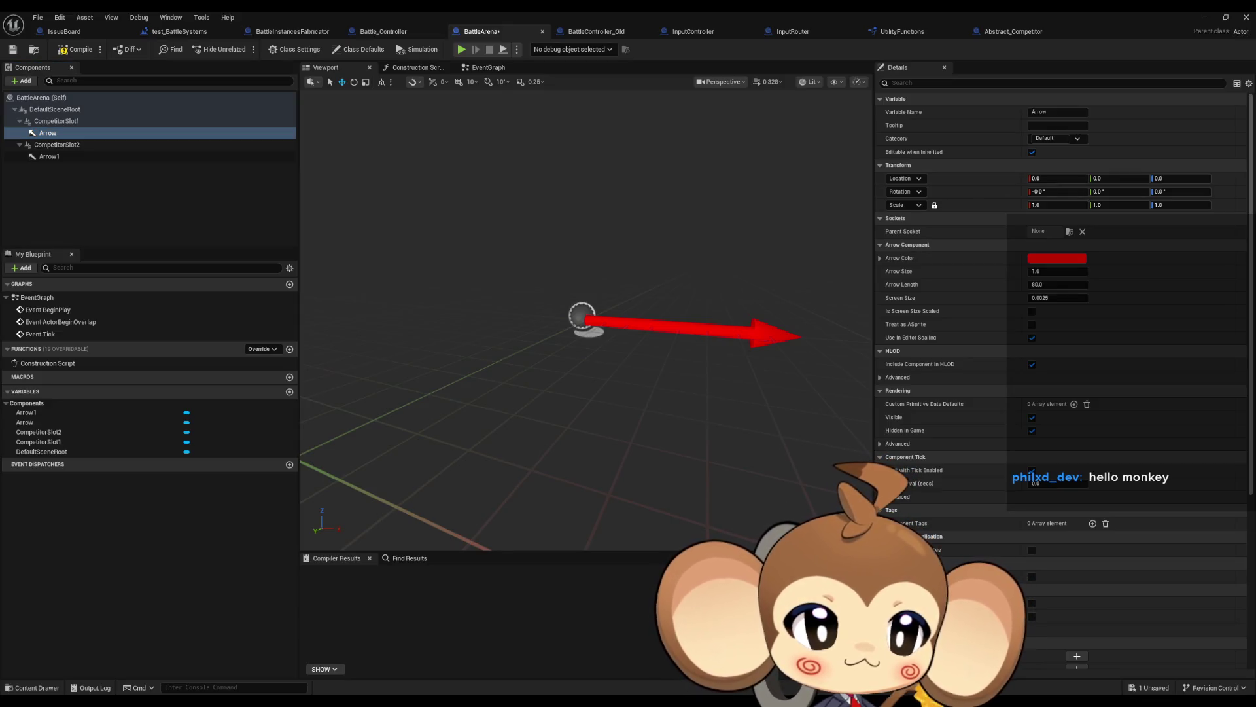
{"action": "left_click", "coordinate": [65, 134]}
- Rename the first slot's arrow with the pasted indicator name
{"action": "key", "text": "ctrl+f"}
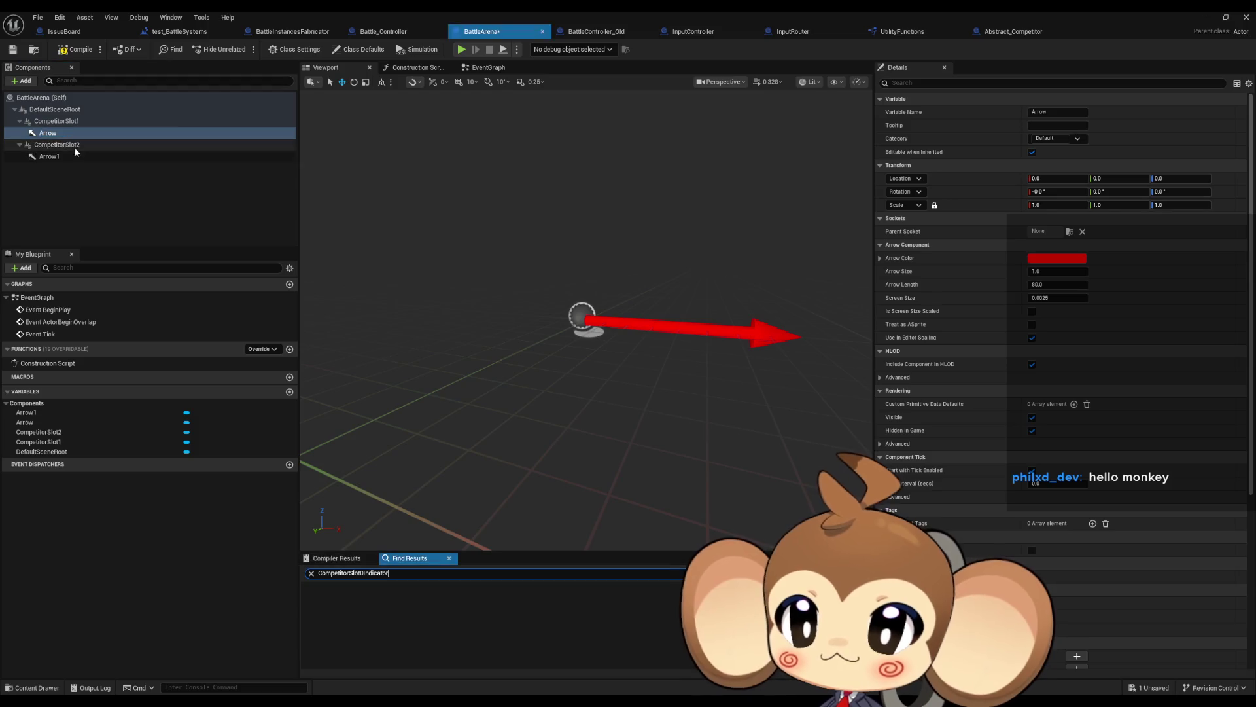
{"action": "left_click", "coordinate": [68, 135]}
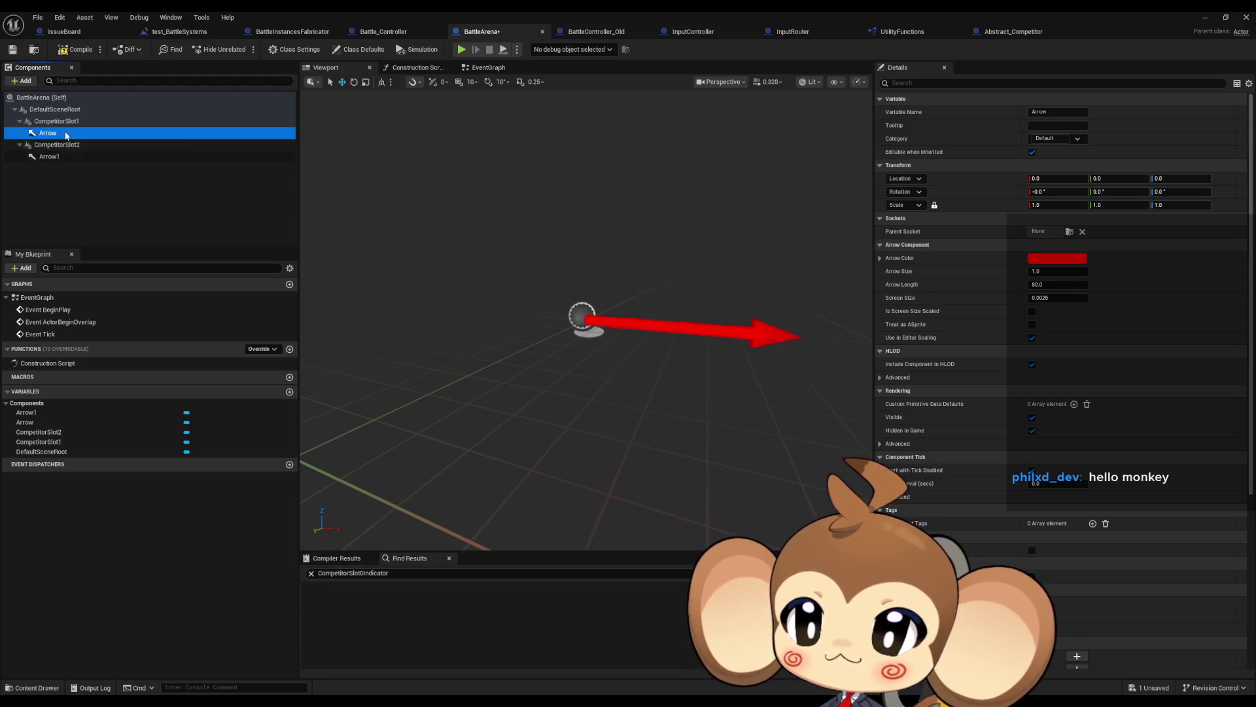
{"action": "key", "text": "F2"}
{"action": "type", "text": "CompetitorSlot0Indicator"}
{"action": "key", "text": "Return"}
- Name the second arrow CompetitorSlot2Indicator and correct the first to CompetitorSlot1Indicator
{"action": "left_click", "coordinate": [66, 159]}
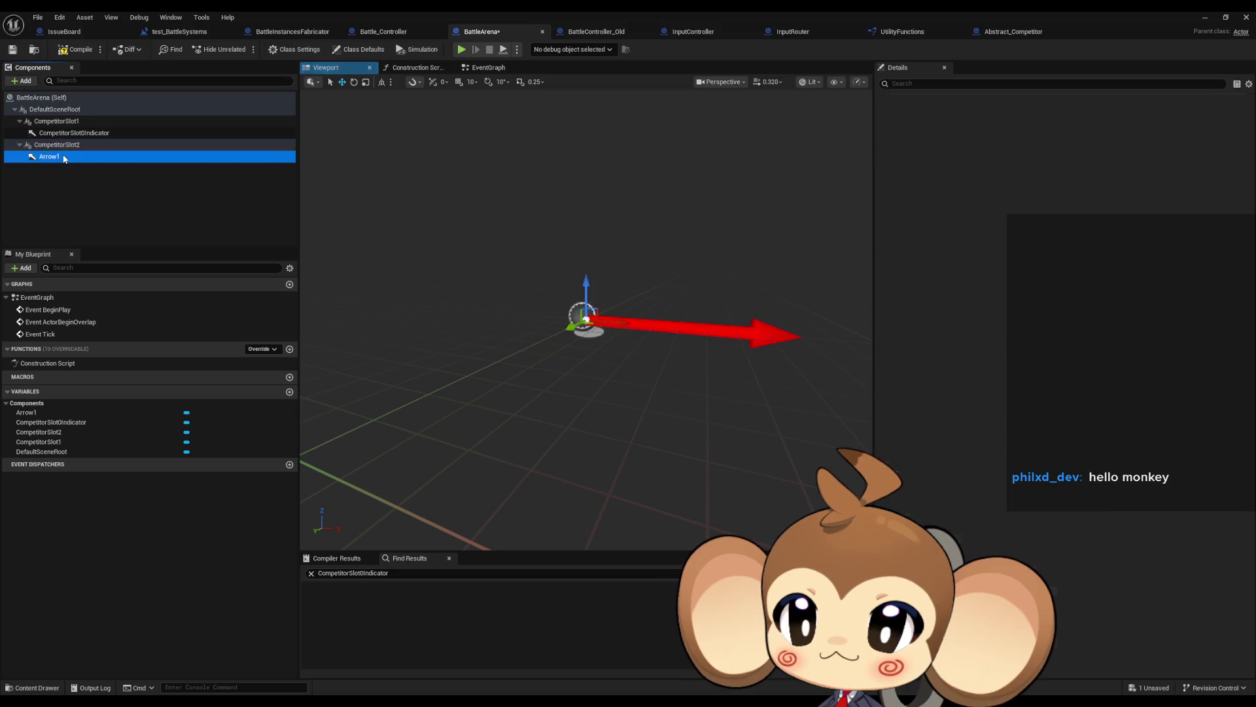
{"action": "key", "text": "F2"}
{"action": "type", "text": "CompetitorSlot0Indicator"}
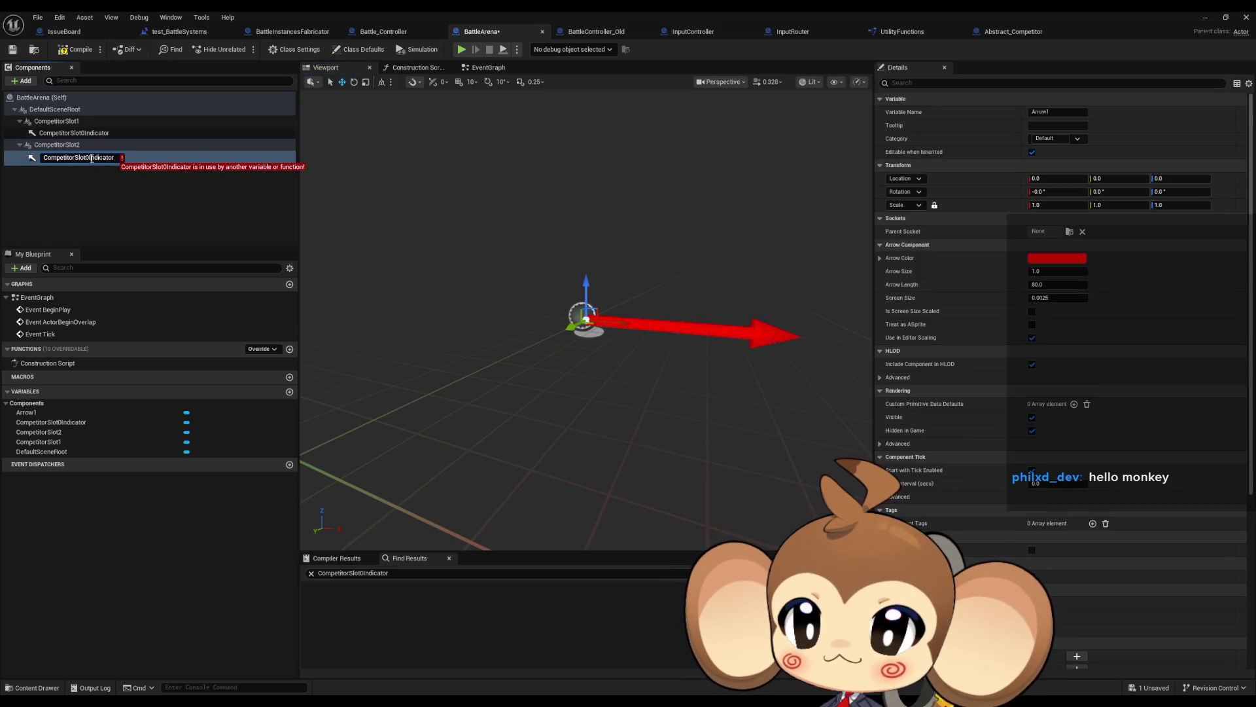
{"action": "key", "text": "Left"}
{"action": "key", "text": "Left"}
{"action": "key", "text": "Left"}
{"action": "key", "text": "BackSpace"}
{"action": "type", "text": "2"}
{"action": "key", "text": "Return"}
{"action": "key", "text": "Up"}
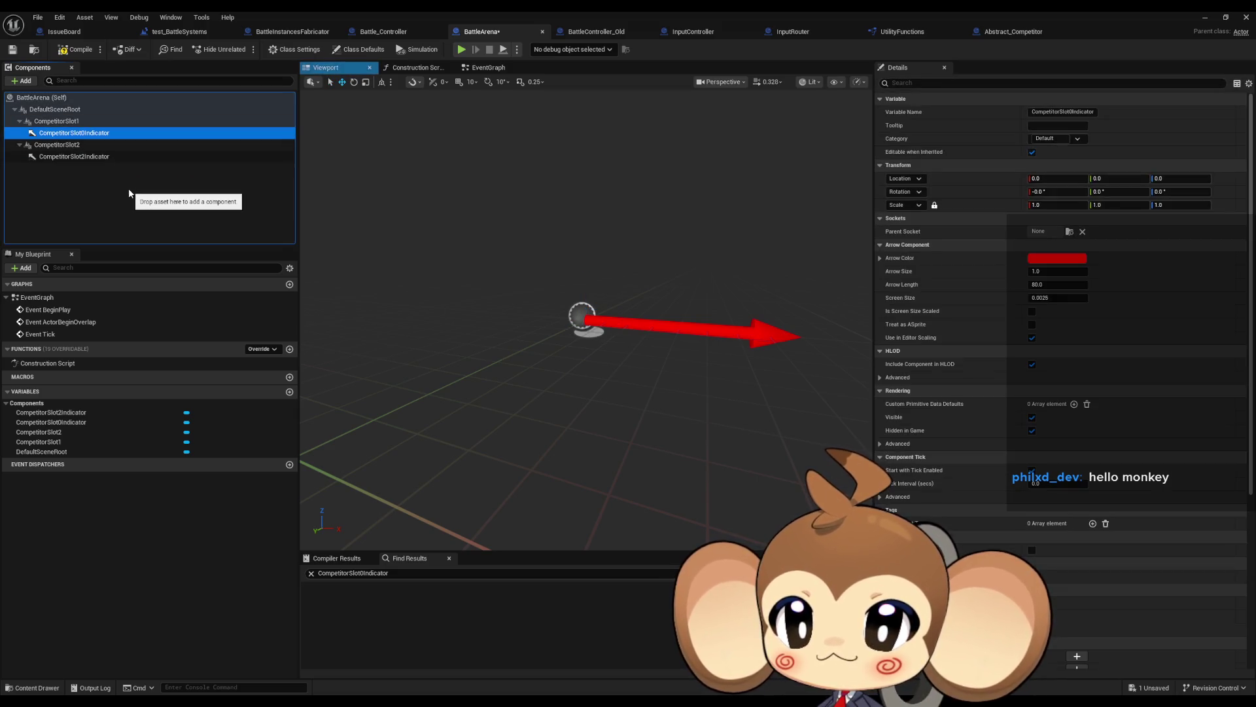
{"action": "key", "text": "F2"}
{"action": "key", "text": "Home"}
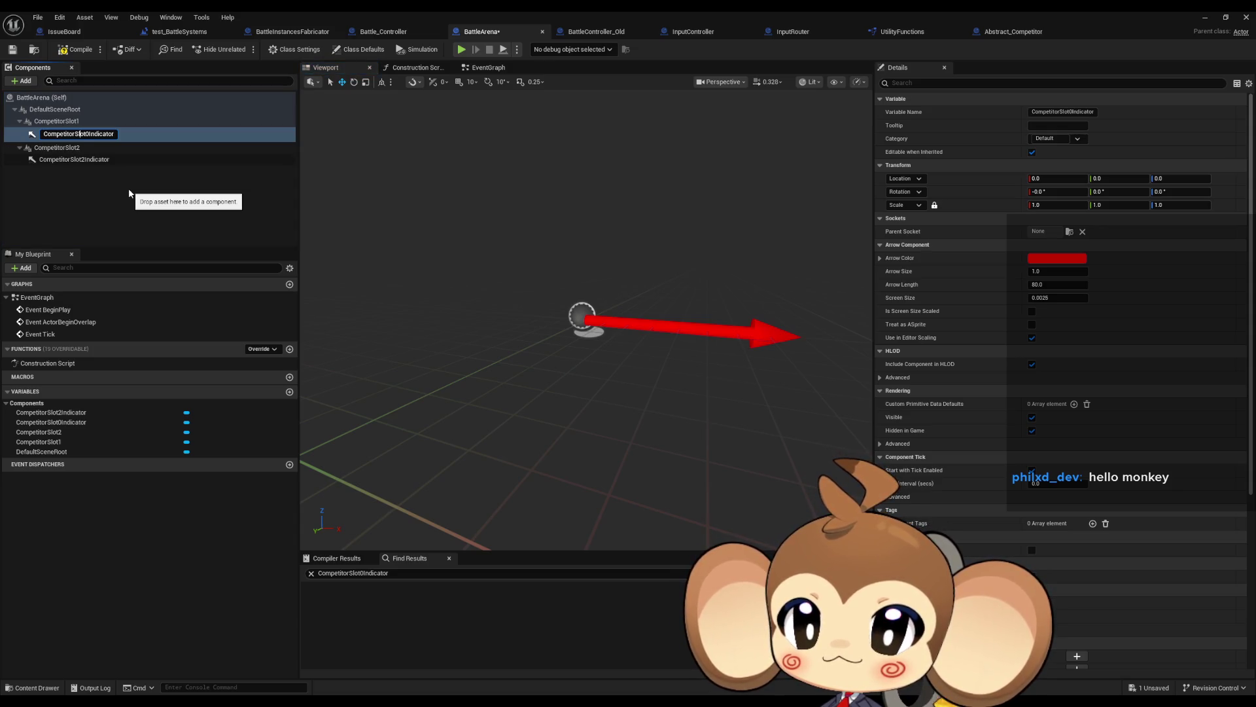
{"action": "key", "text": "Return"}
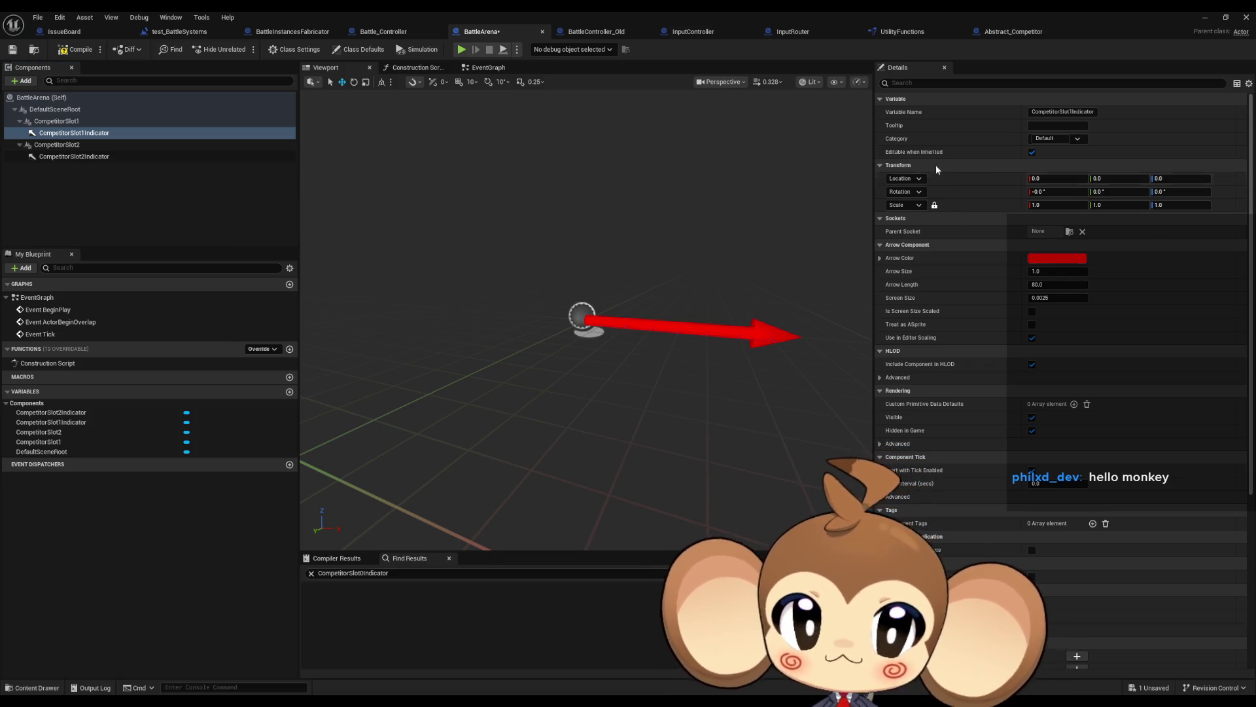
- Raise CompetitorSlot1Indicator to Z 100 and pitch it -90° to point down
{"action": "left_click", "coordinate": [1178, 178]}
{"action": "type", "text": "100"}
{"action": "key", "text": "Return"}
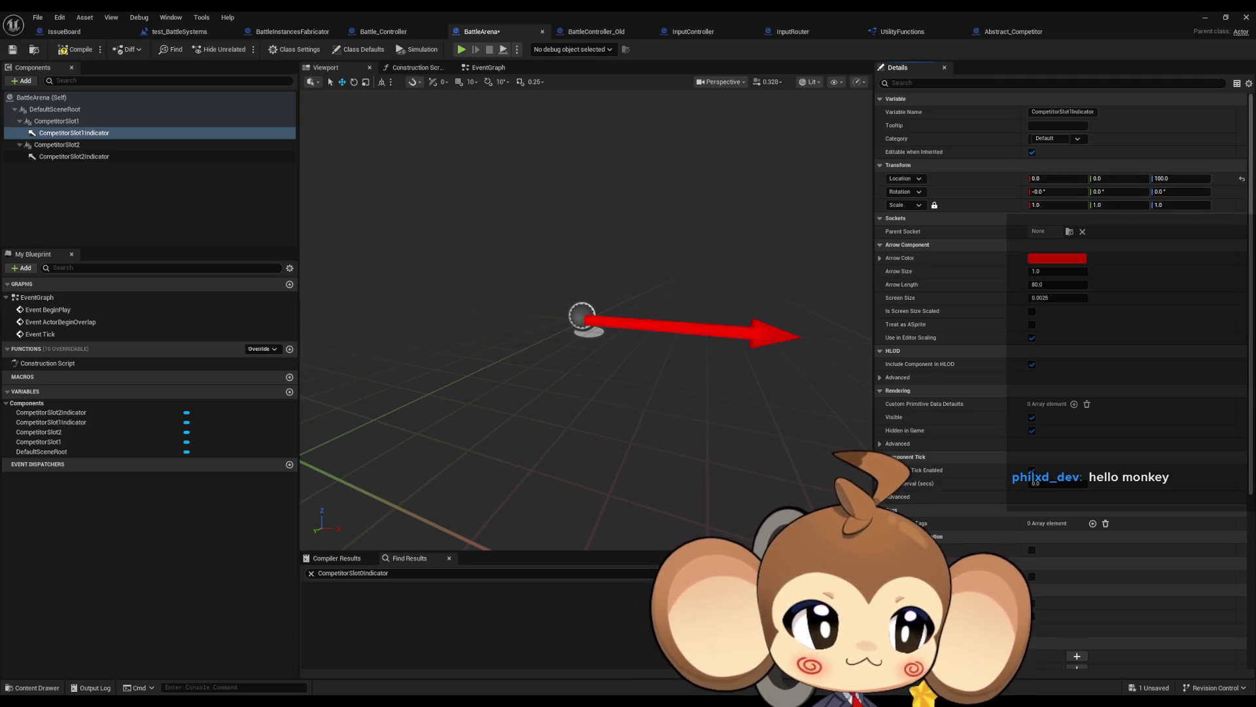
{"action": "left_click", "coordinate": [1118, 191]}
{"action": "type", "text": "-90"}
{"action": "key", "text": "Return"}
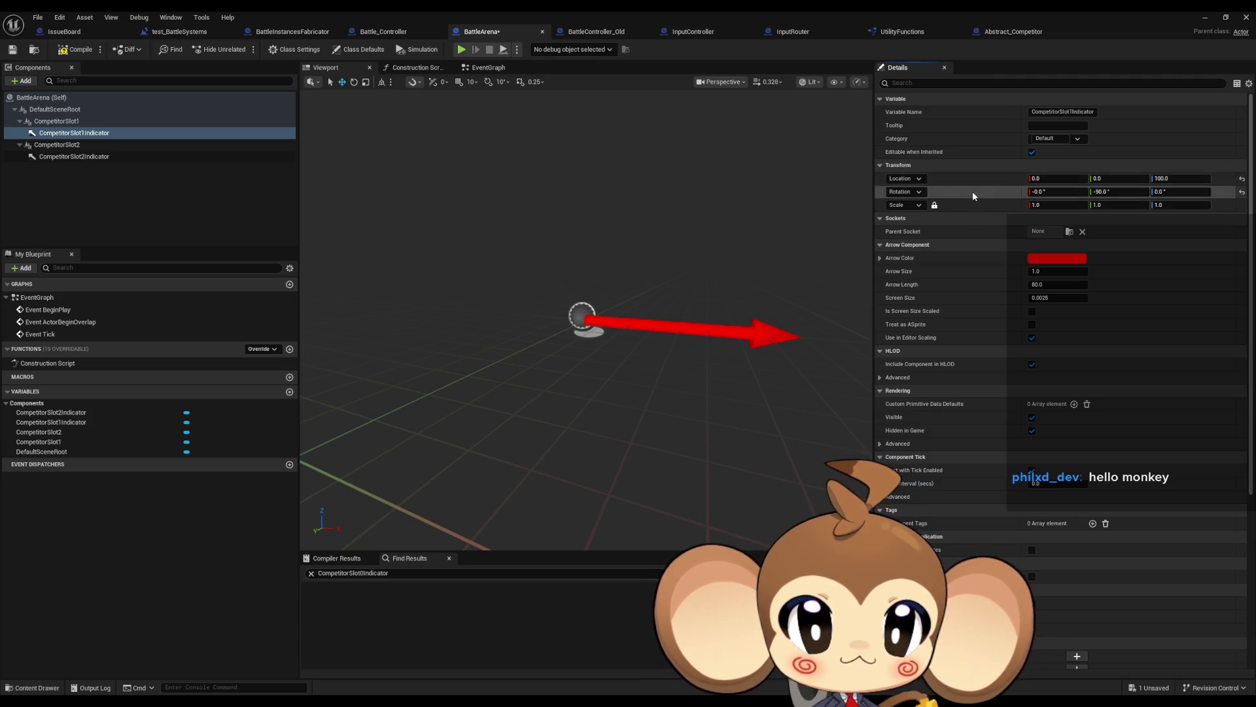
{"action": "mouse_move", "coordinate": [392, 511]}
{"action": "left_mouse_down"}
{"action": "mouse_move", "coordinate": [458, 511]}
{"action": "mouse_move", "coordinate": [334, 512]}
{"action": "mouse_move", "coordinate": [609, 218]}
{"action": "left_mouse_up"}
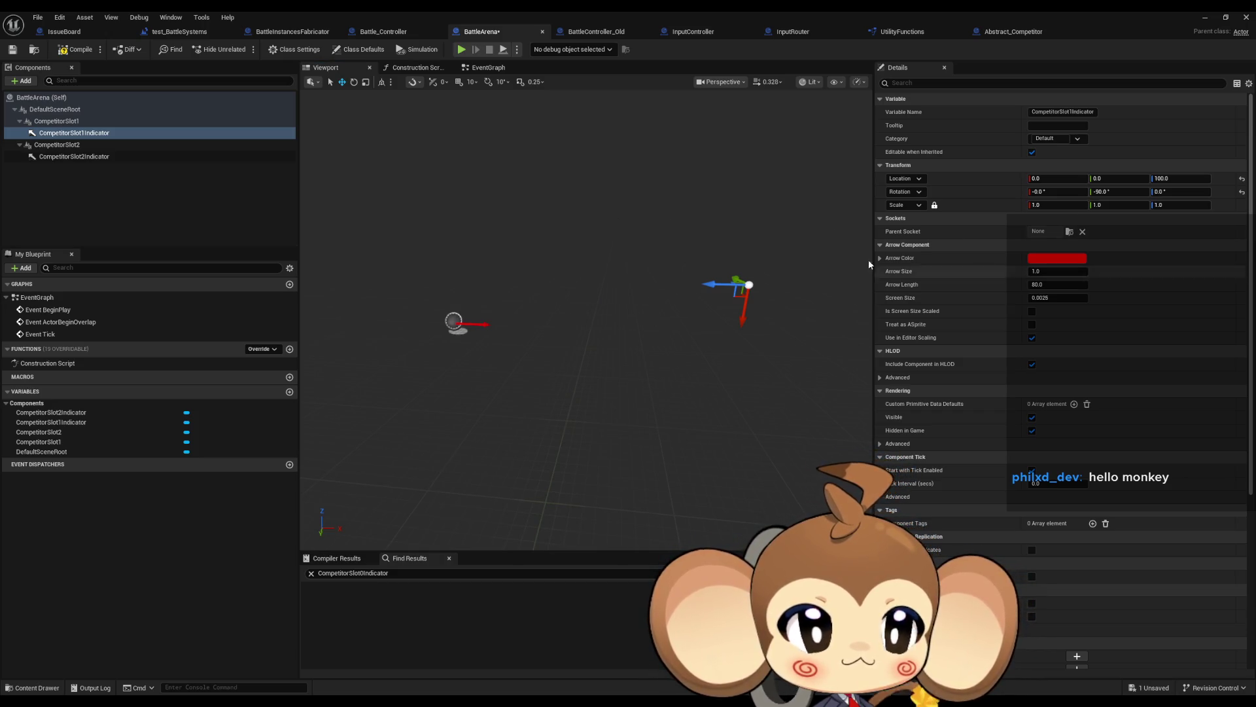
- Move CompetitorSlot2 to Location X -600, leaving its yaw at 0
{"action": "left_click", "coordinate": [92, 144]}
{"action": "key", "text": "ctrl+v"}
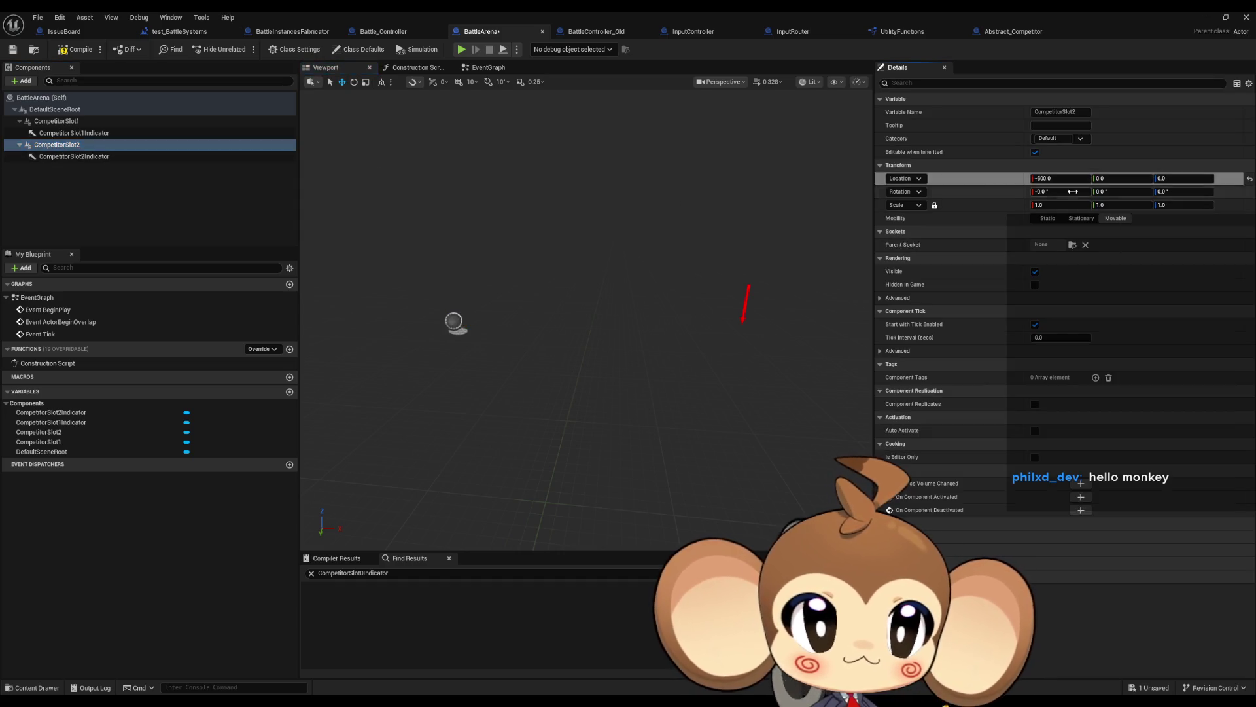
{"action": "left_click", "coordinate": [1191, 191]}
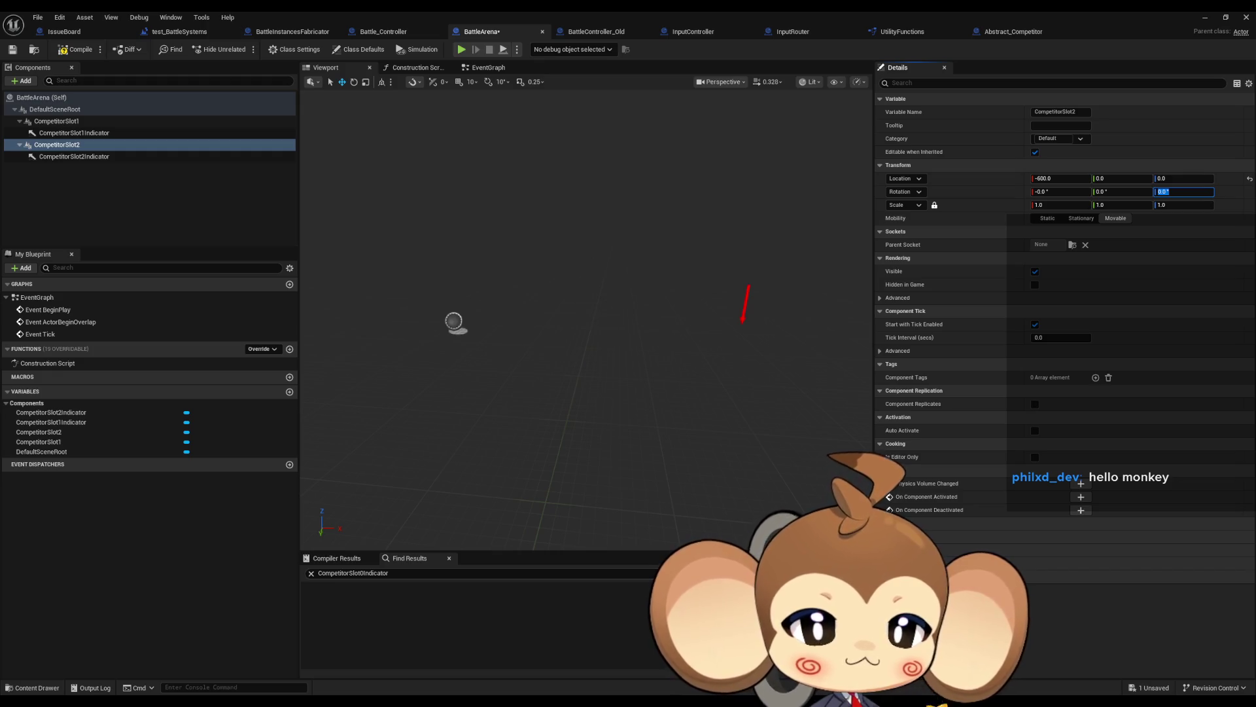
{"action": "key", "text": "Return"}
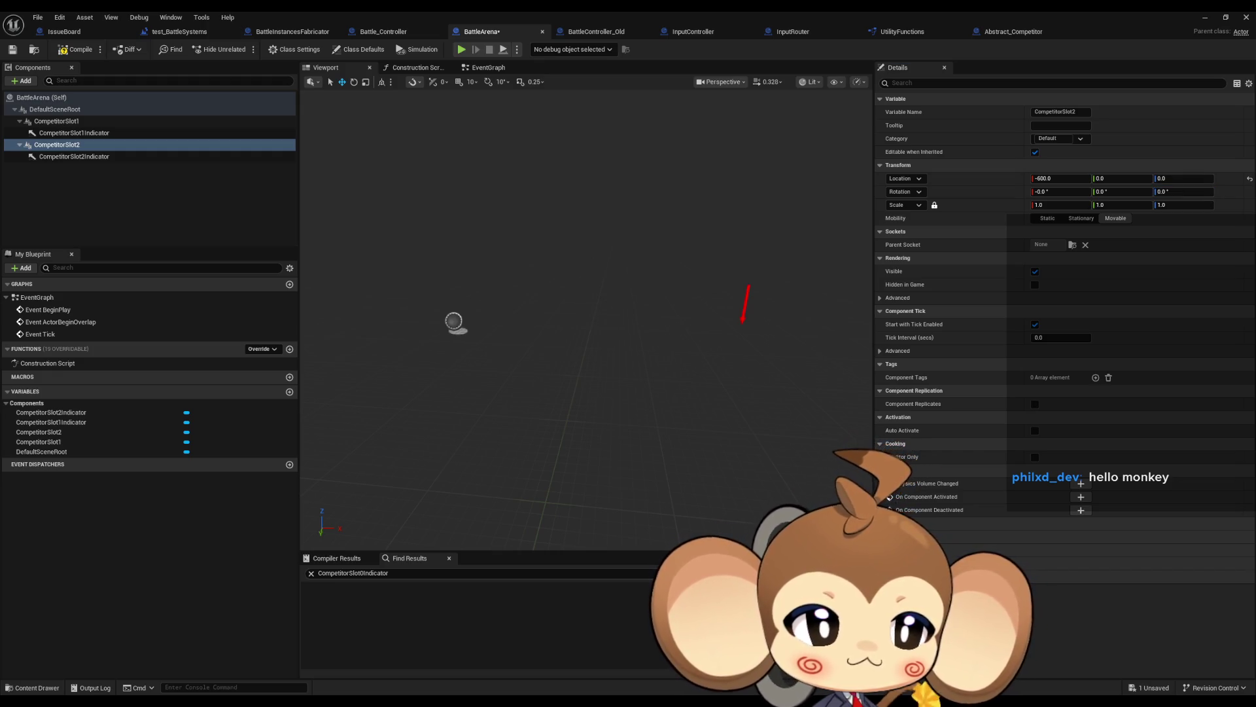
- Pitch CompetitorSlot2Indicator to -90° and raise it to Z 100
{"action": "left_click", "coordinate": [128, 157]}
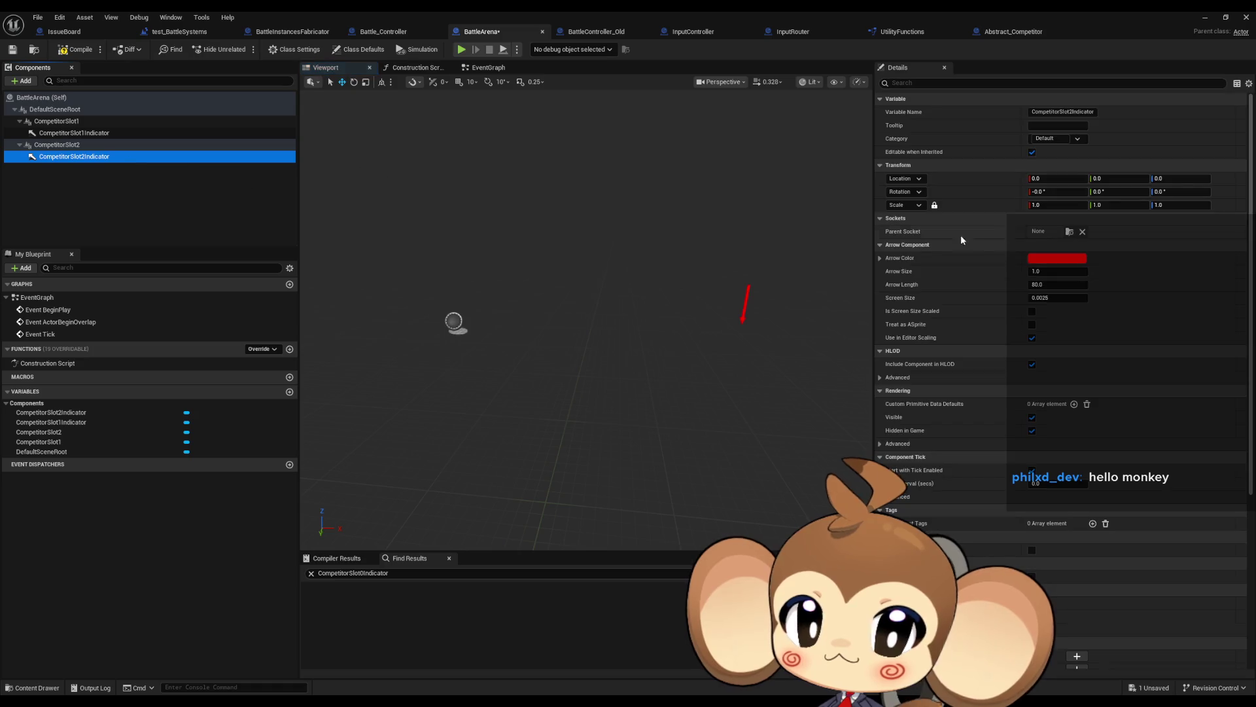
{"action": "left_click", "coordinate": [997, 196]}
{"action": "key", "text": "ctrl+v"}
{"action": "left_click", "coordinate": [1175, 180]}
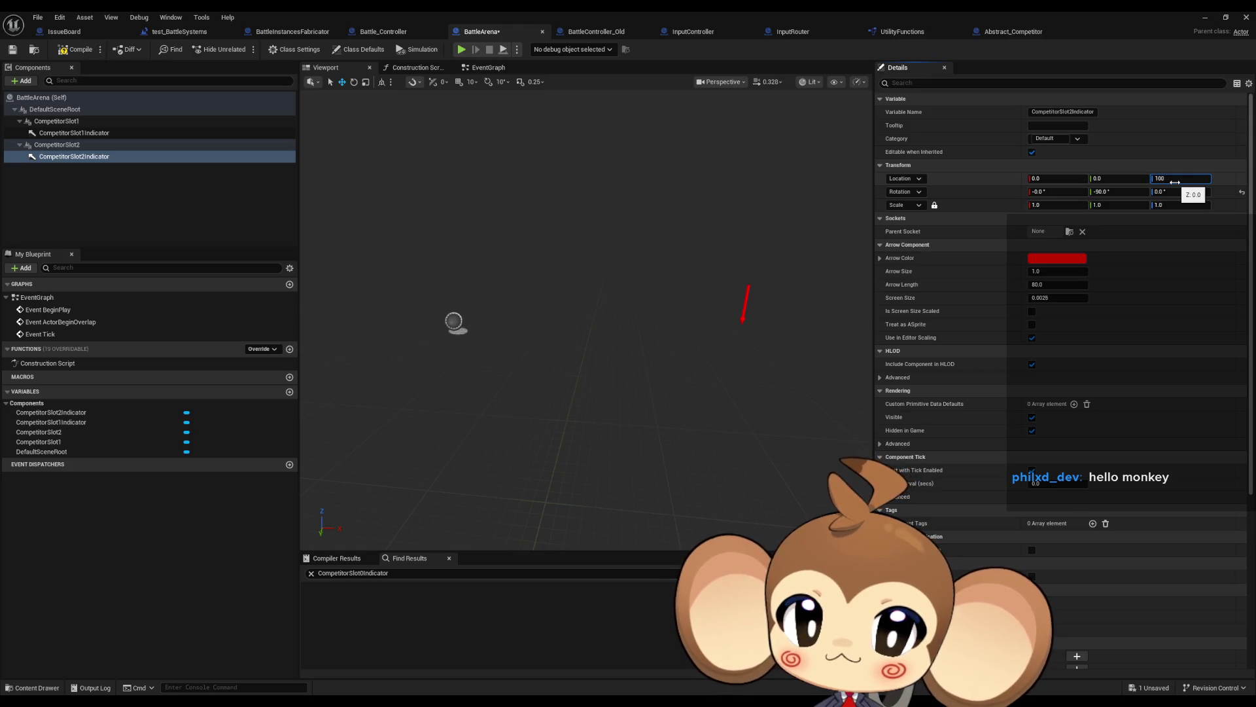
{"action": "key", "text": "Return"}
{"action": "left_click_drag", "start_coordinate": [589, 327], "coordinate": [680, 327]}
- Orbit to check both indicator arrows, inspect CompetitorSlot1, and compile BattleArena
{"action": "left_click", "coordinate": [589, 392]}
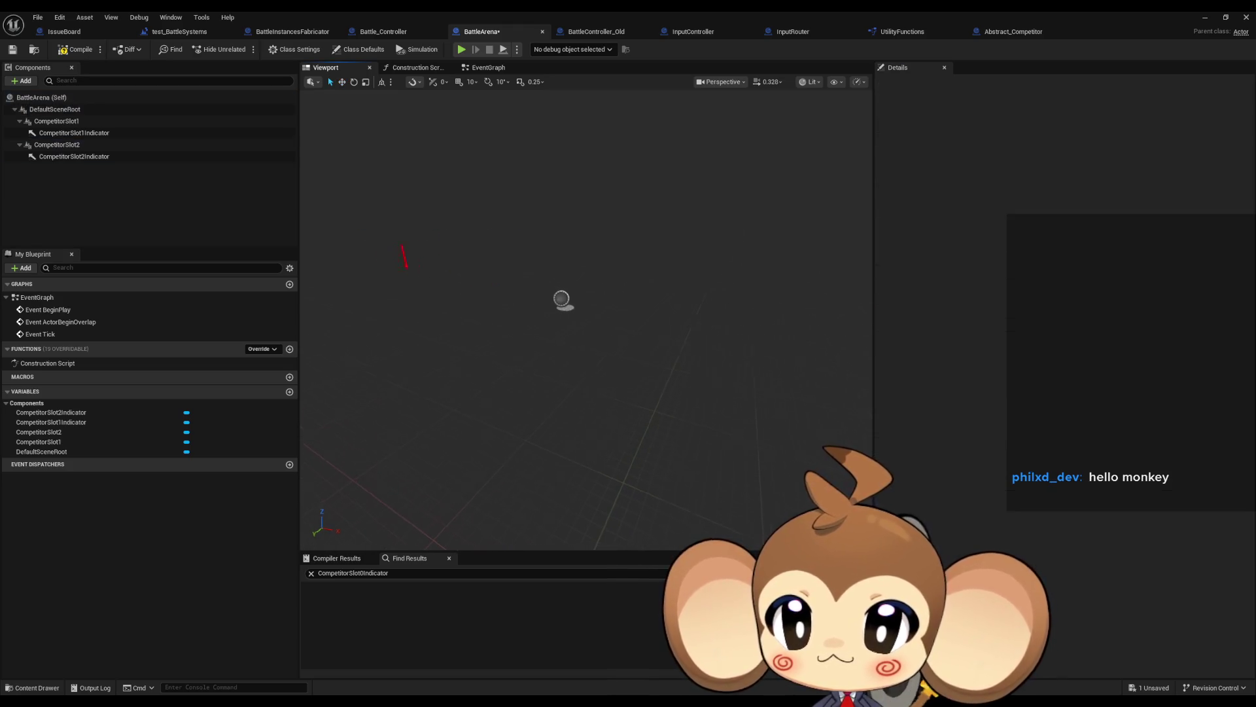
{"action": "mouse_move", "coordinate": [559, 292]}
{"action": "left_mouse_down"}
{"action": "mouse_move", "coordinate": [612, 295]}
{"action": "mouse_move", "coordinate": [559, 293]}
{"action": "left_mouse_up"}
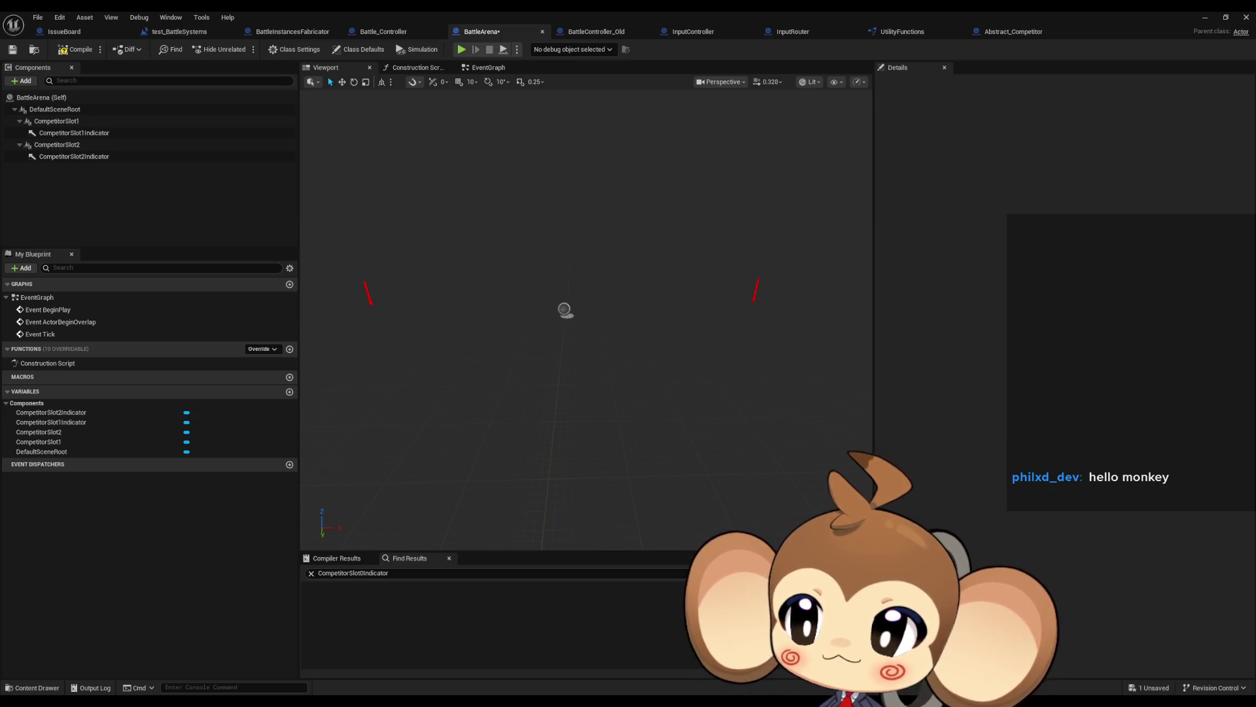
{"action": "left_click", "coordinate": [33, 441]}
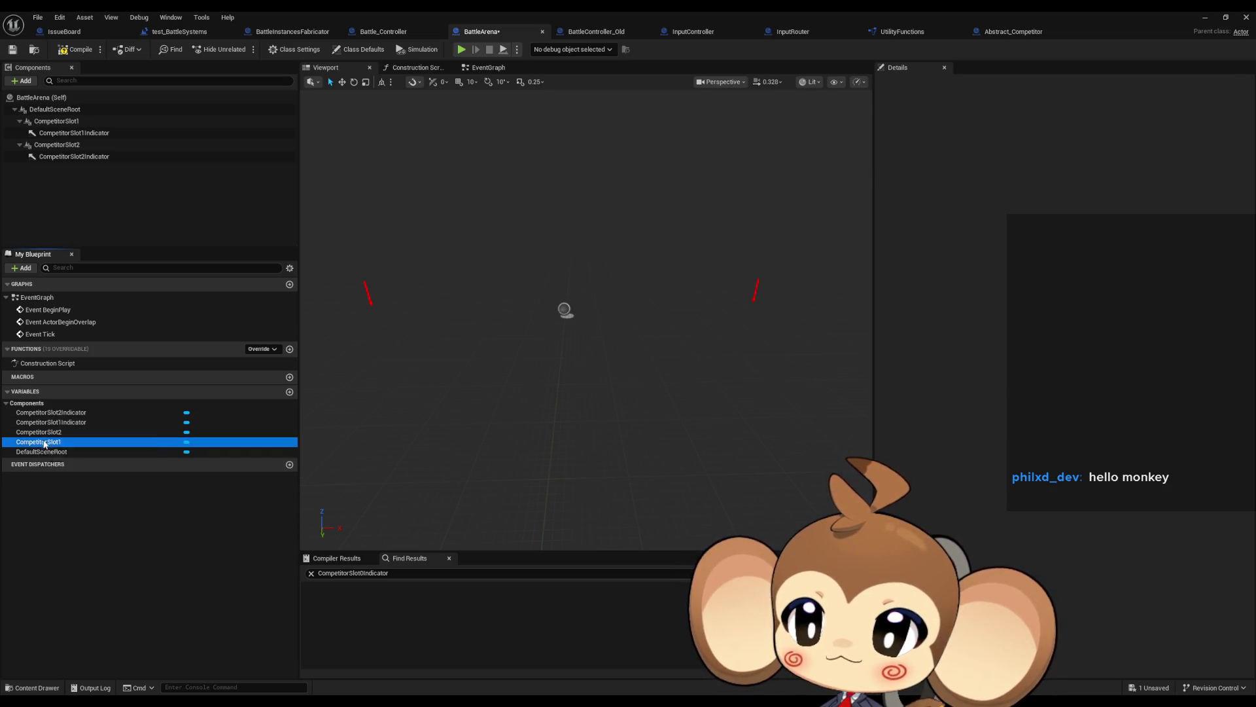
{"action": "left_click", "coordinate": [68, 50]}
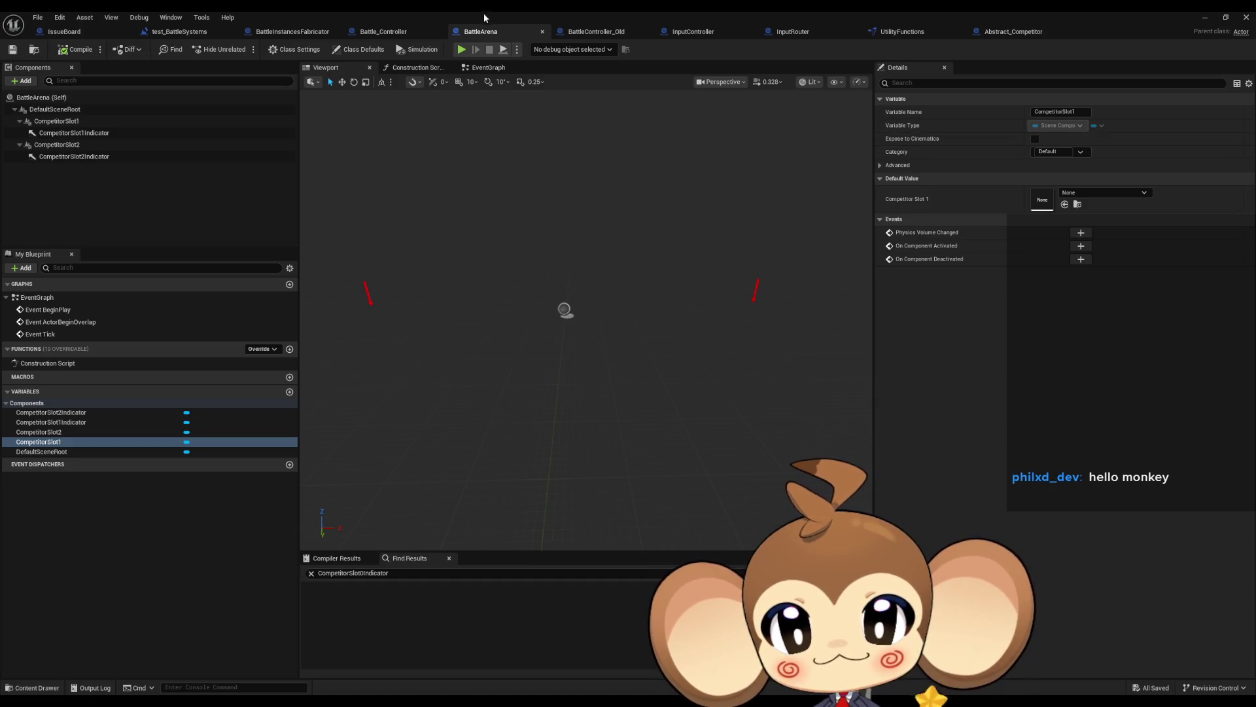
- Switch to BattleController_Old and select its Arena and Competitor Slot 0 nodes
{"action": "left_click", "coordinate": [561, 36]}
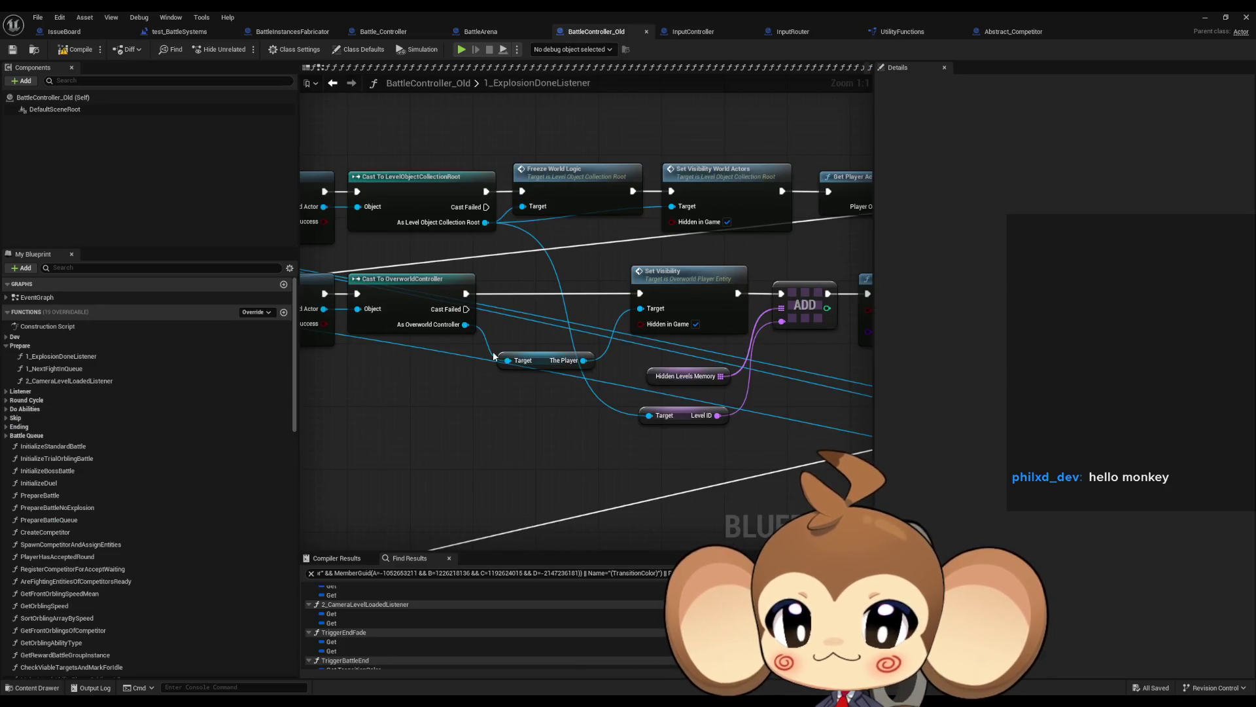
{"action": "scroll", "coordinate": [481, 372], "scroll_direction": "down", "scroll_amount": 2}
{"action": "scroll", "coordinate": [503, 345], "scroll_direction": "up", "scroll_amount": 2}
{"action": "scroll", "coordinate": [502, 344], "scroll_direction": "up", "scroll_amount": 2}
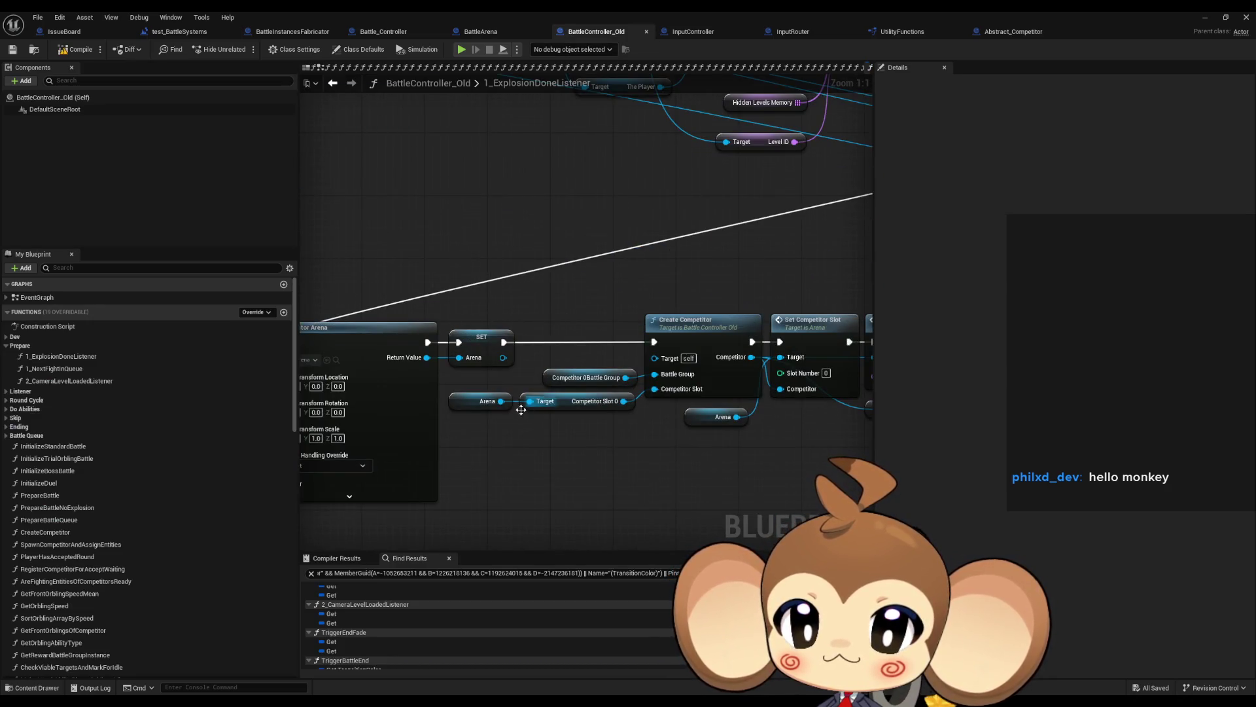
{"action": "left_click_drag", "start_coordinate": [468, 422], "coordinate": [549, 384]}
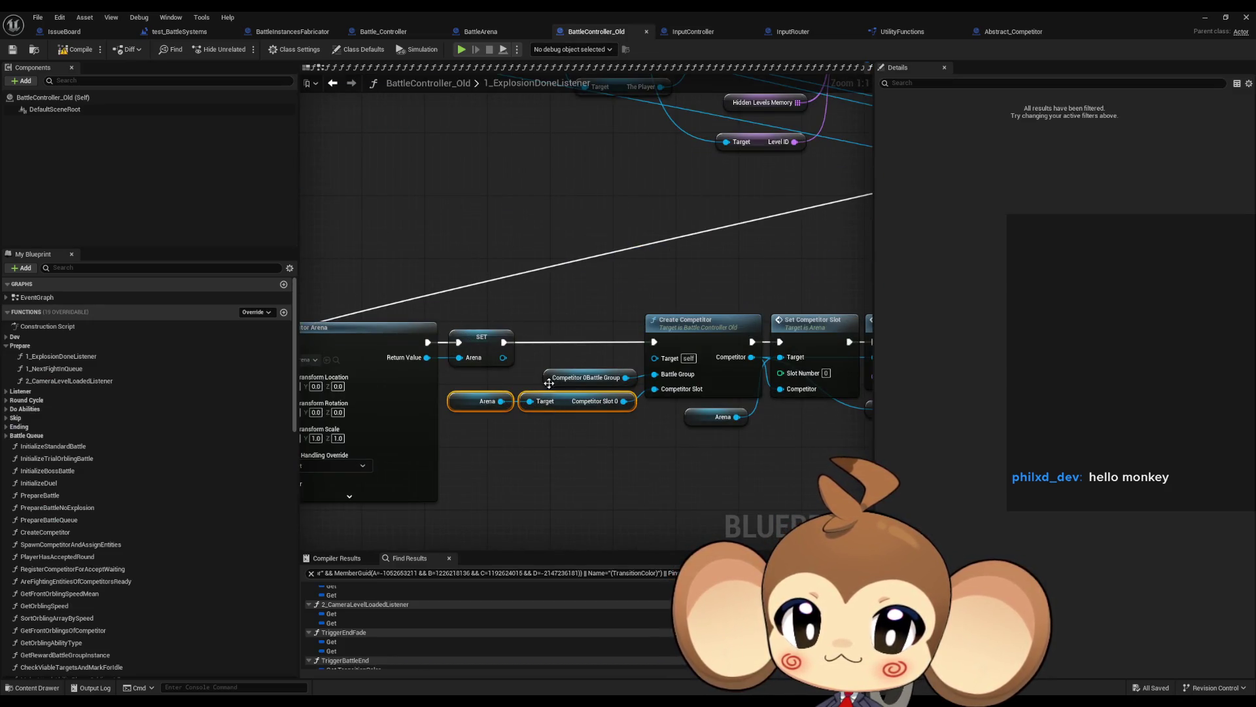
- Review CreateCompetitor's transform setter and Spawn Competitor nodes, then return to BattleArena
{"action": "double_click", "coordinate": [708, 328]}
{"action": "scroll", "coordinate": [708, 328], "scroll_direction": "down", "scroll_amount": 4}
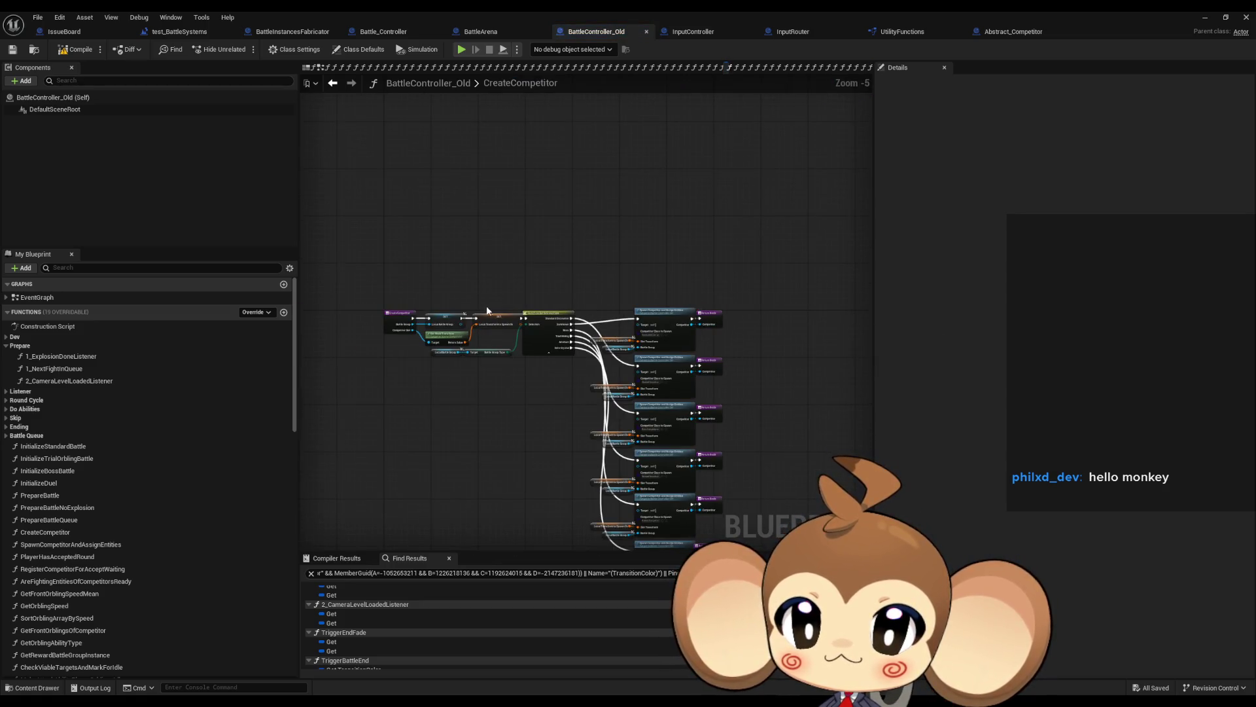
{"action": "scroll", "coordinate": [685, 343], "scroll_direction": "up", "scroll_amount": 2}
{"action": "left_click_drag", "start_coordinate": [685, 344], "coordinate": [796, 338]}
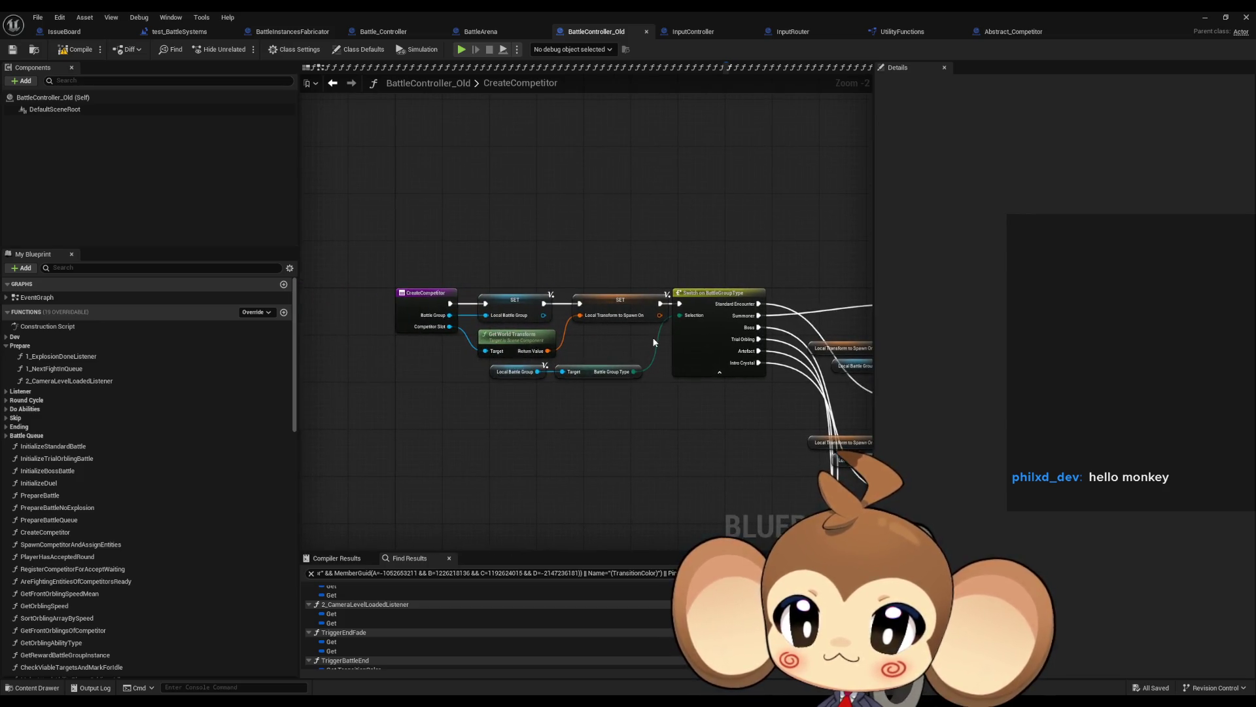
{"action": "left_click", "coordinate": [597, 318]}
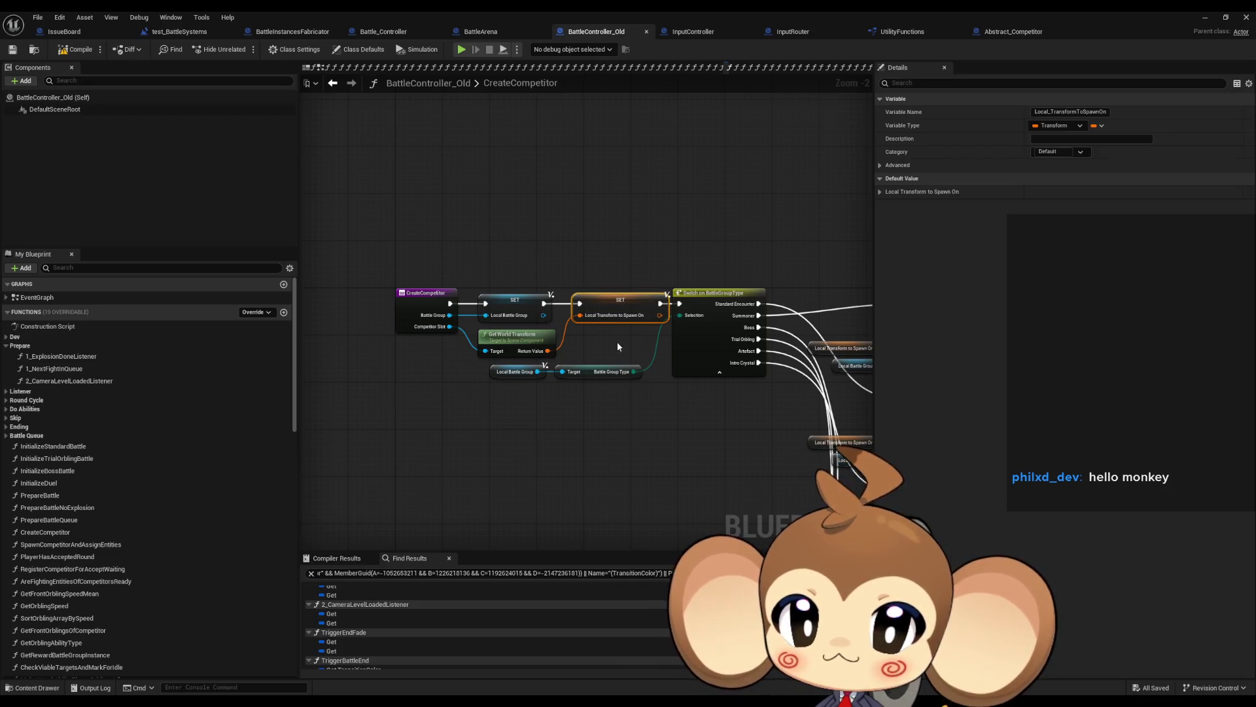
{"action": "left_click_drag", "start_coordinate": [686, 344], "coordinate": [473, 319]}
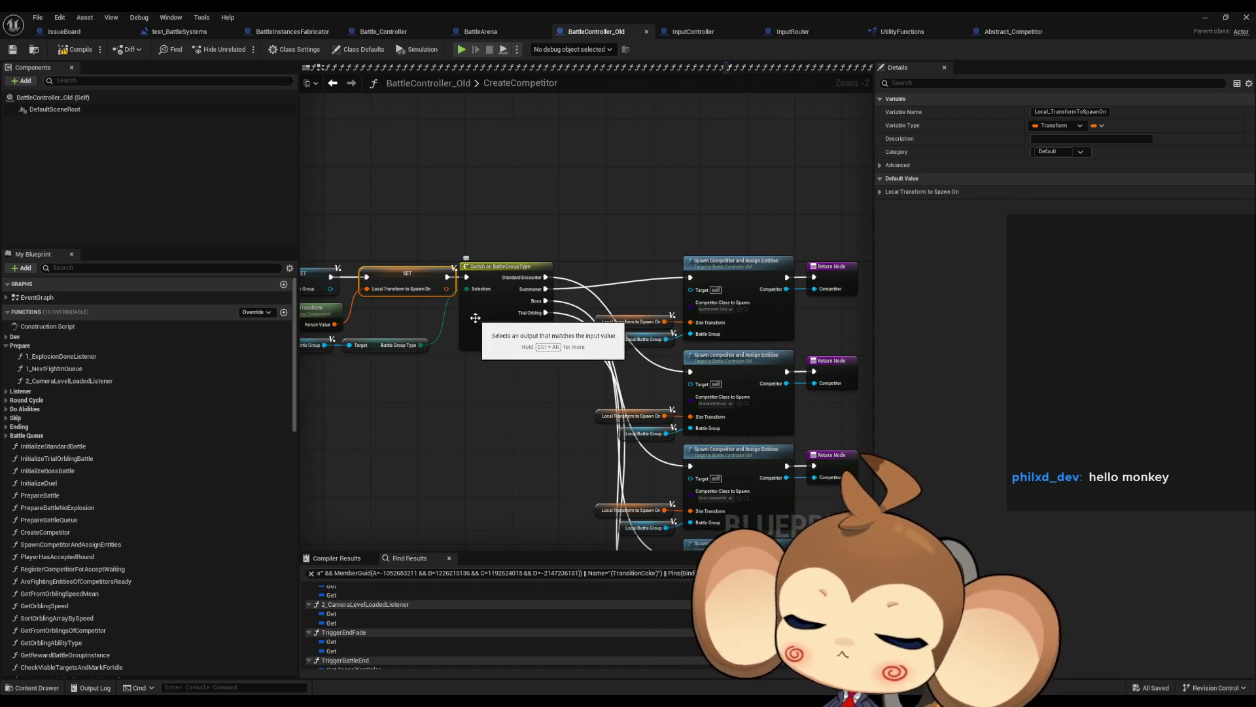
{"action": "left_click_drag", "start_coordinate": [406, 367], "coordinate": [602, 359]}
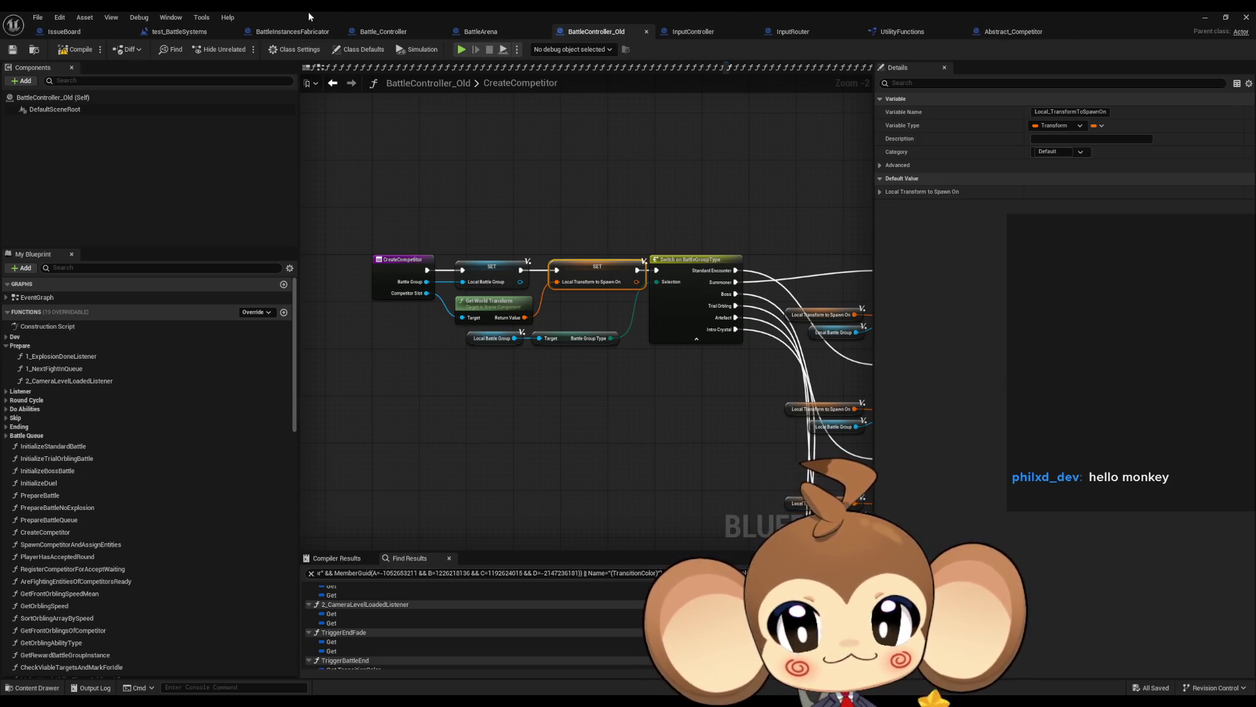
{"action": "left_click", "coordinate": [480, 31]}
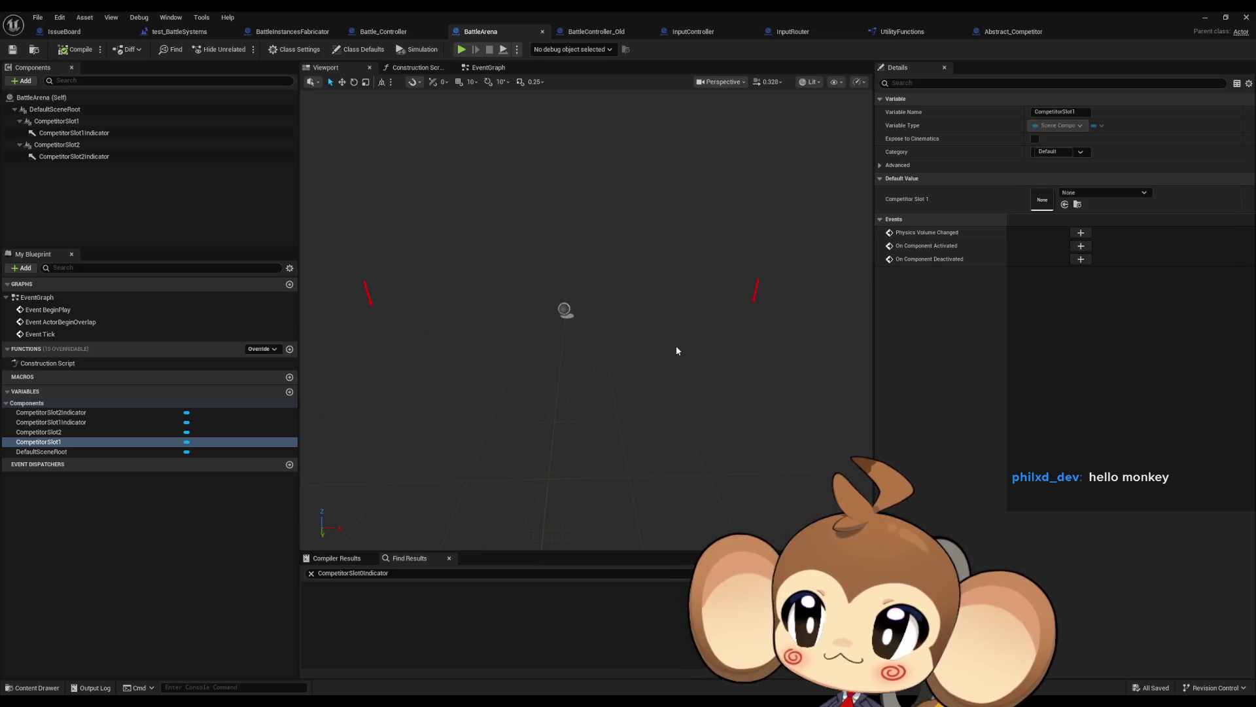
- Look over Battle_Controller and BattleArena, then switch to the BattleInstancesFabricator blueprint
{"action": "left_click_drag", "start_coordinate": [676, 351], "coordinate": [681, 352]}
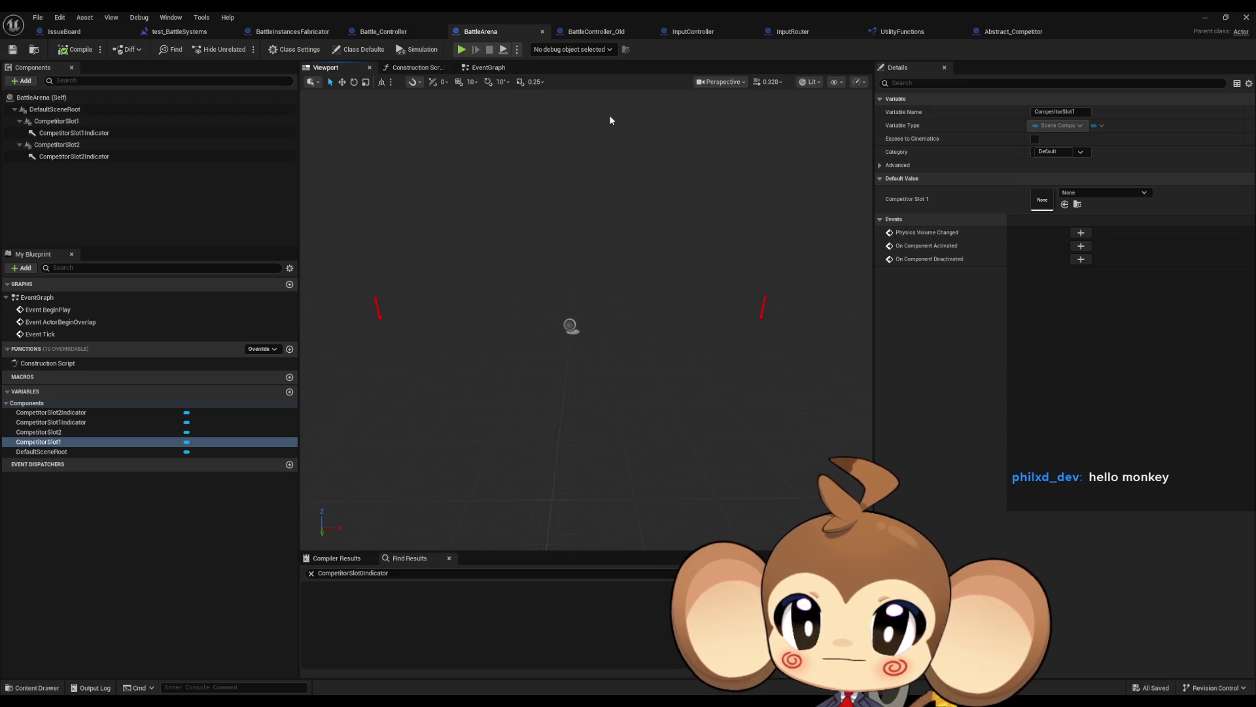
{"action": "left_click", "coordinate": [365, 32]}
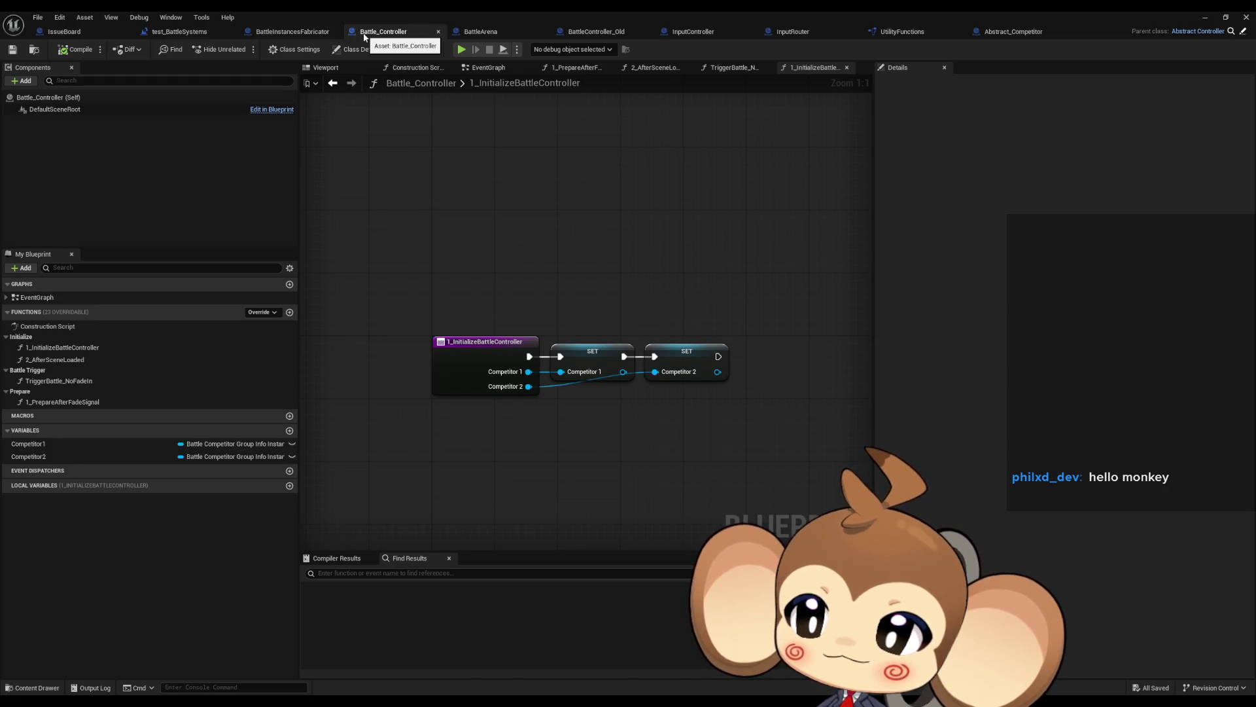
{"action": "left_click", "coordinate": [454, 33]}
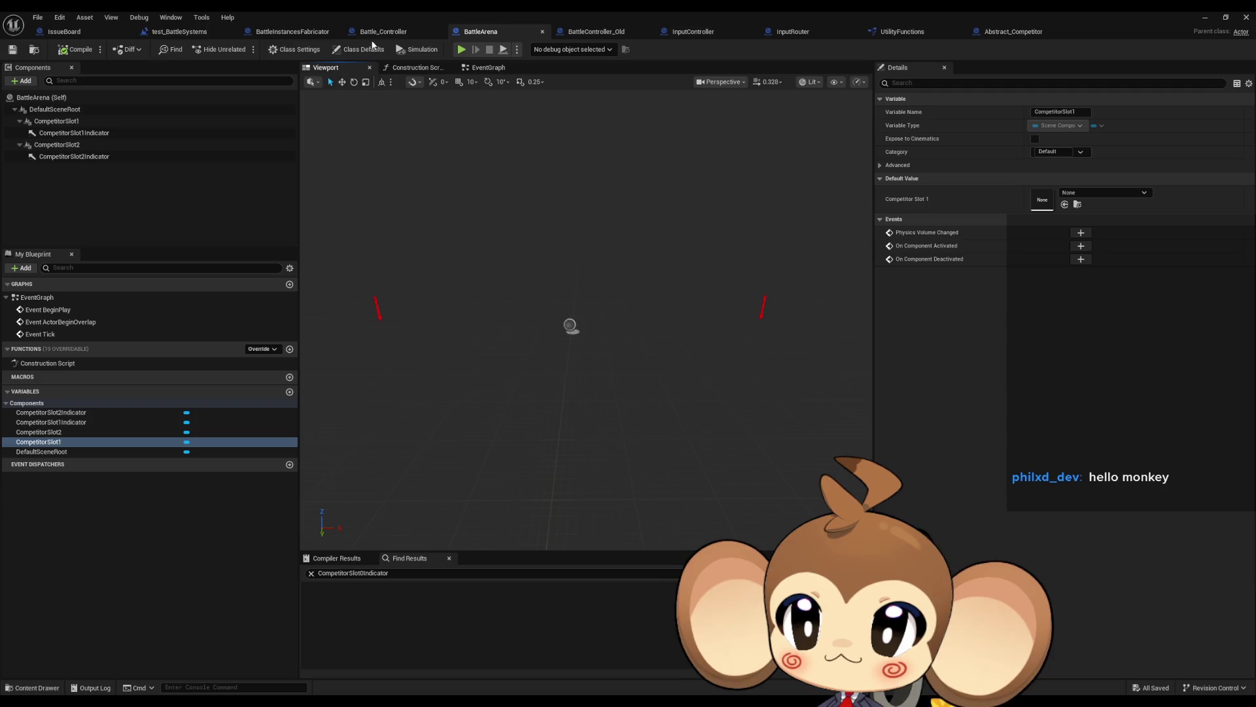
{"action": "left_click", "coordinate": [391, 33]}
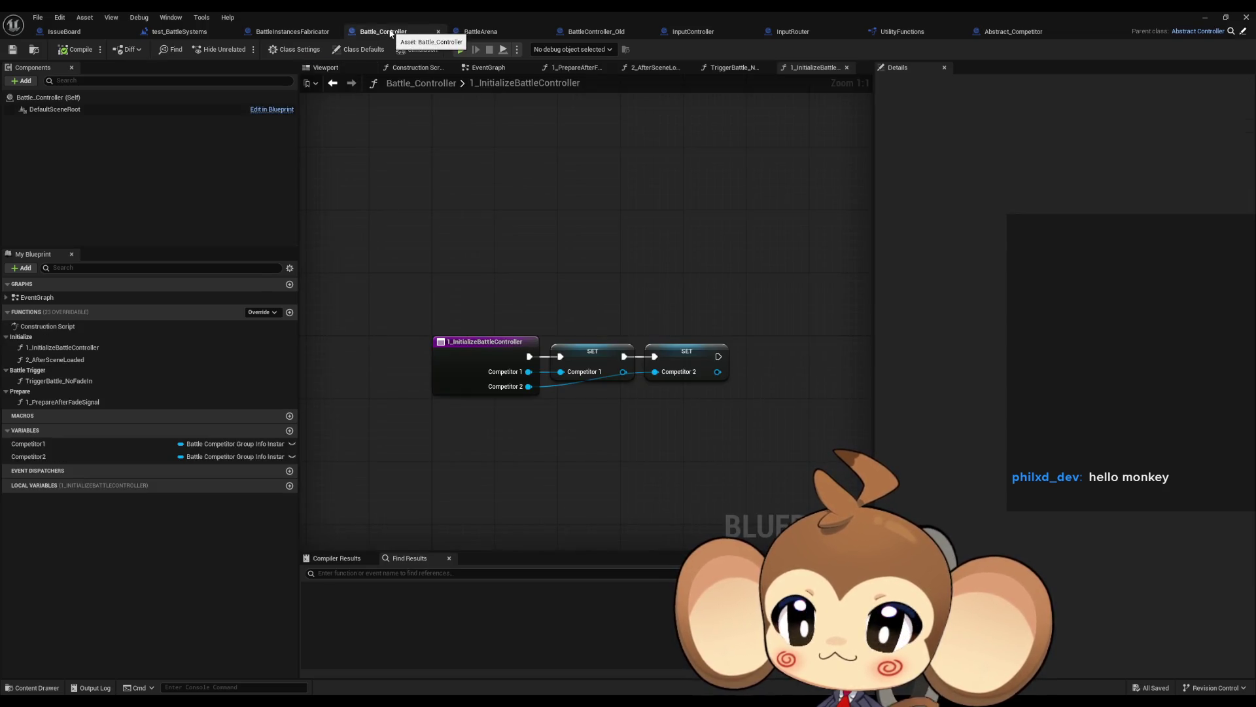
{"action": "left_click", "coordinate": [292, 32]}
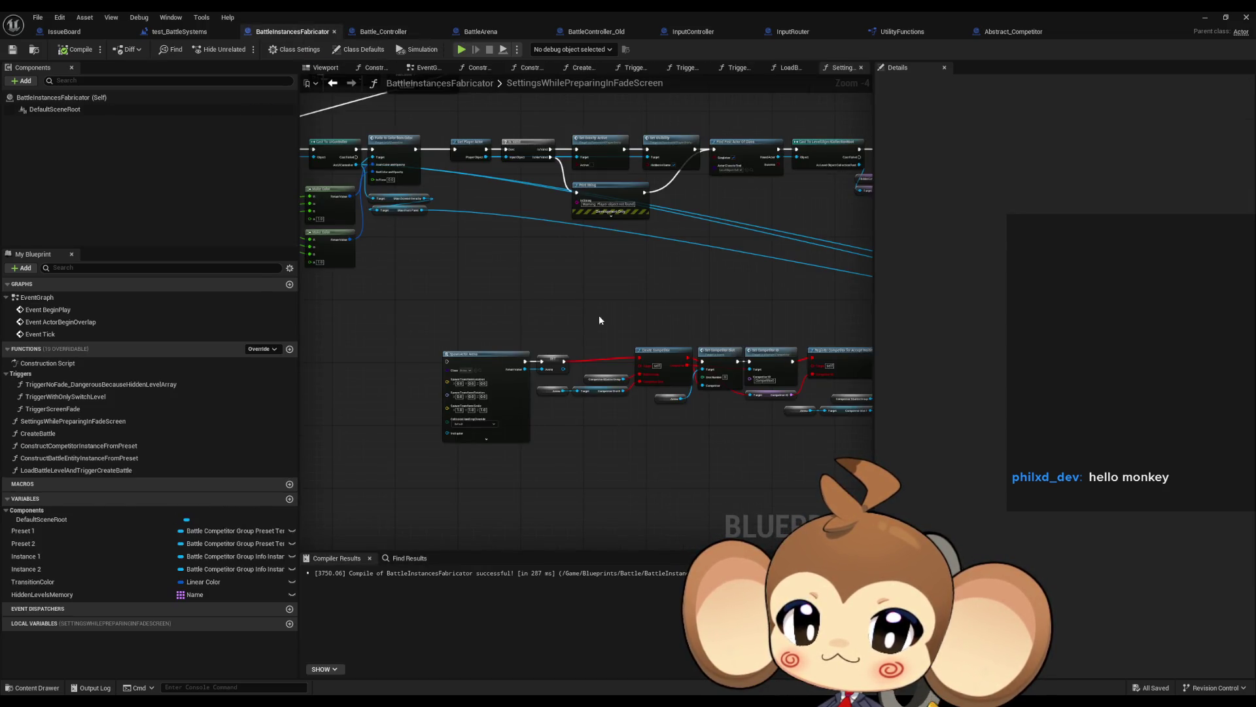
- Survey the SettingsWhilePreparingInFadeScreen graph, framing its second row of nodes
{"action": "left_click_drag", "start_coordinate": [600, 320], "coordinate": [575, 313]}
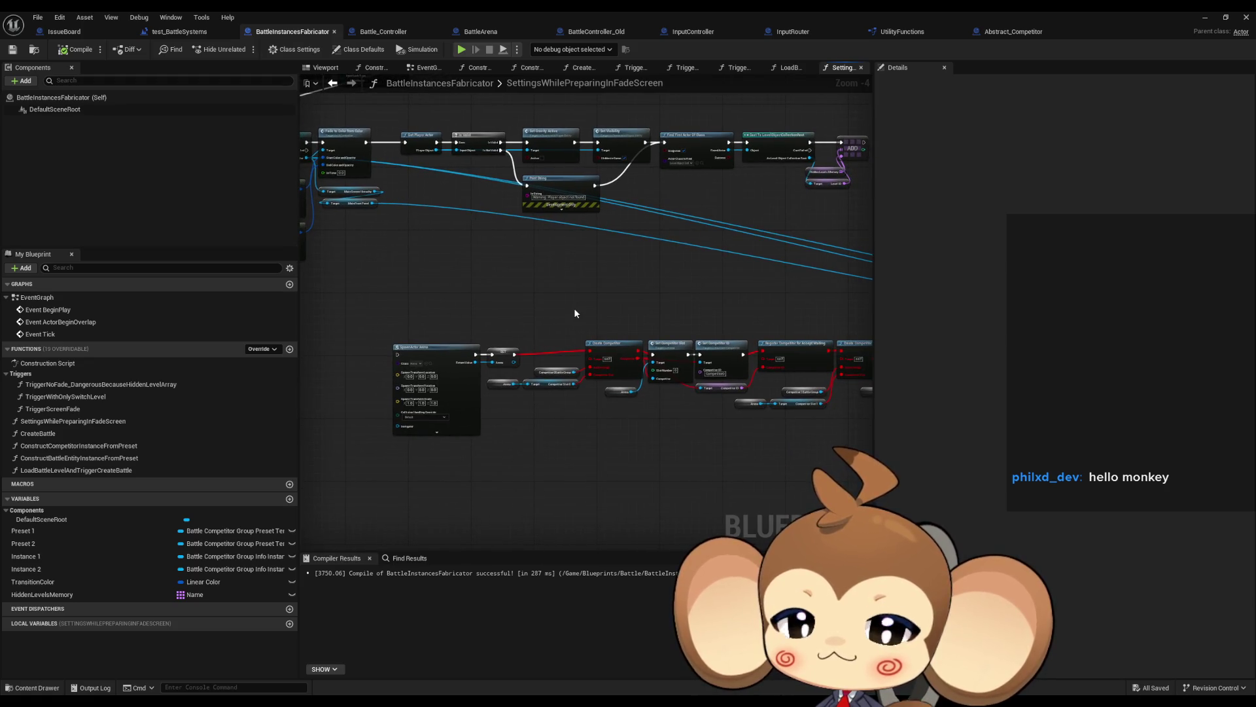
{"action": "scroll", "coordinate": [575, 308], "scroll_direction": "down", "scroll_amount": 3}
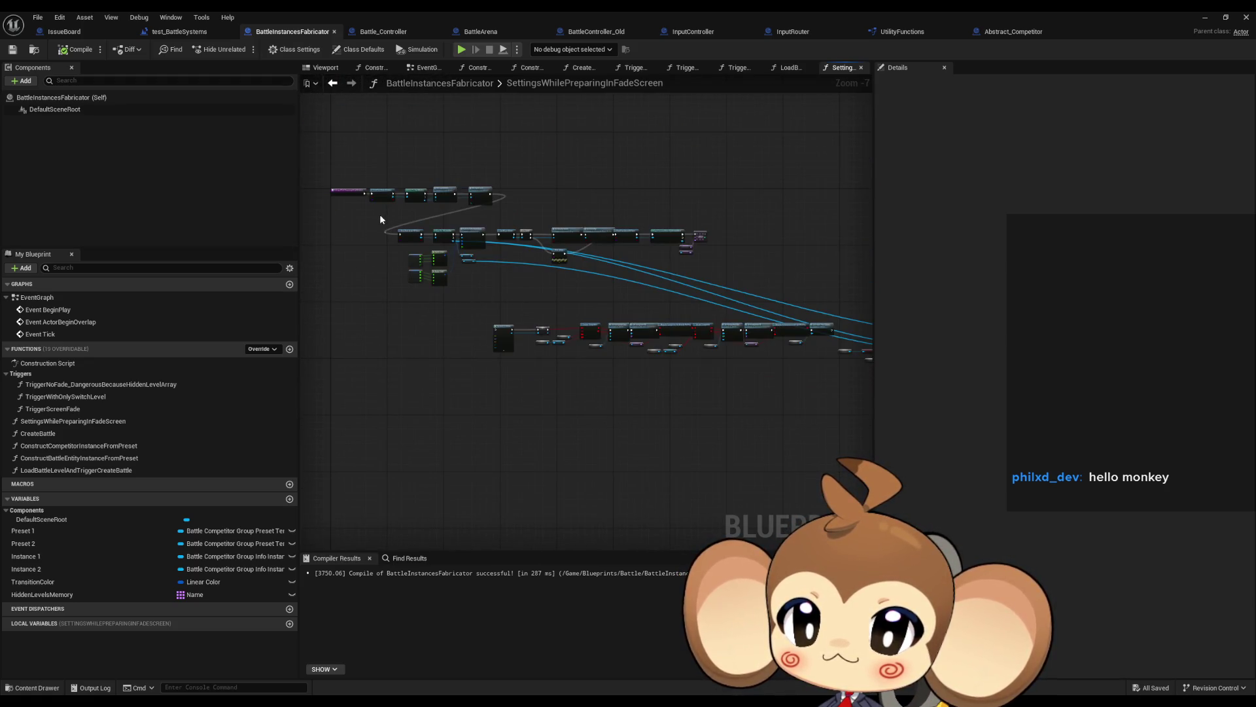
{"action": "left_click_drag", "start_coordinate": [380, 220], "coordinate": [612, 285]}
{"action": "key", "text": "f"}
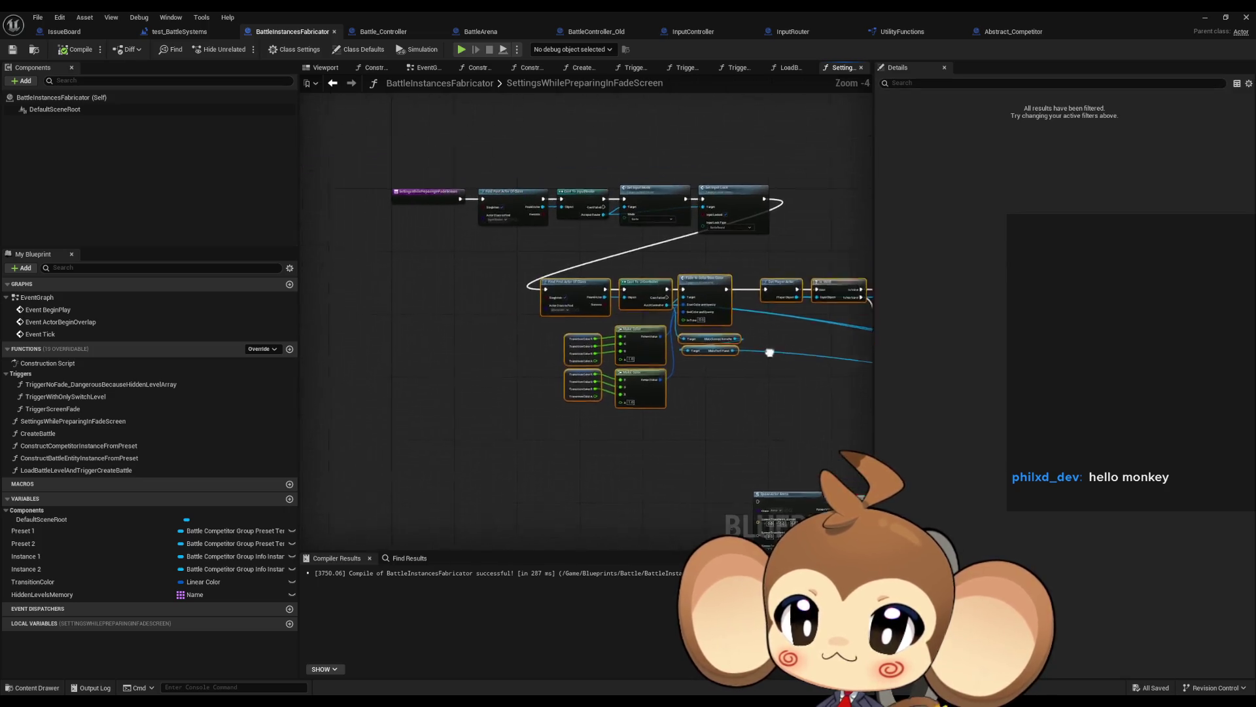
{"action": "scroll", "coordinate": [419, 196], "scroll_direction": "up", "scroll_amount": 4}
{"action": "left_click_drag", "start_coordinate": [457, 399], "coordinate": [429, 397]}
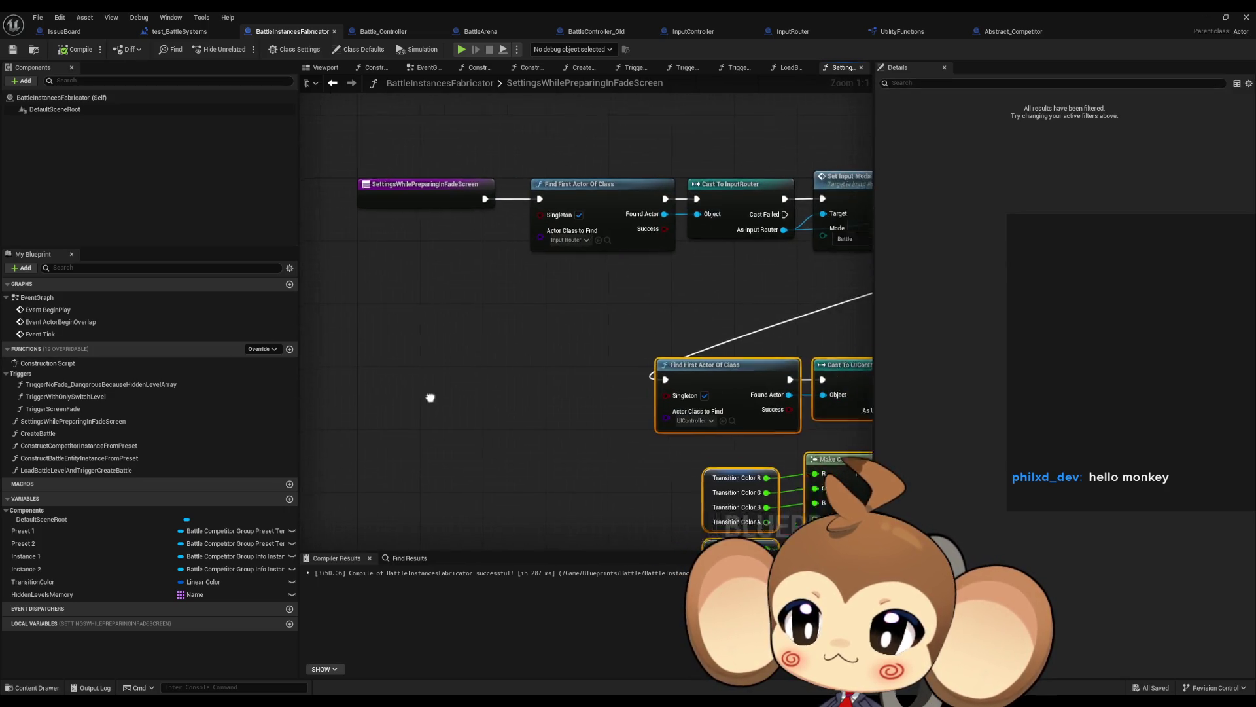
{"action": "scroll", "coordinate": [430, 397], "scroll_direction": "down", "scroll_amount": 6}
{"action": "scroll", "coordinate": [374, 307], "scroll_direction": "up", "scroll_amount": 2}
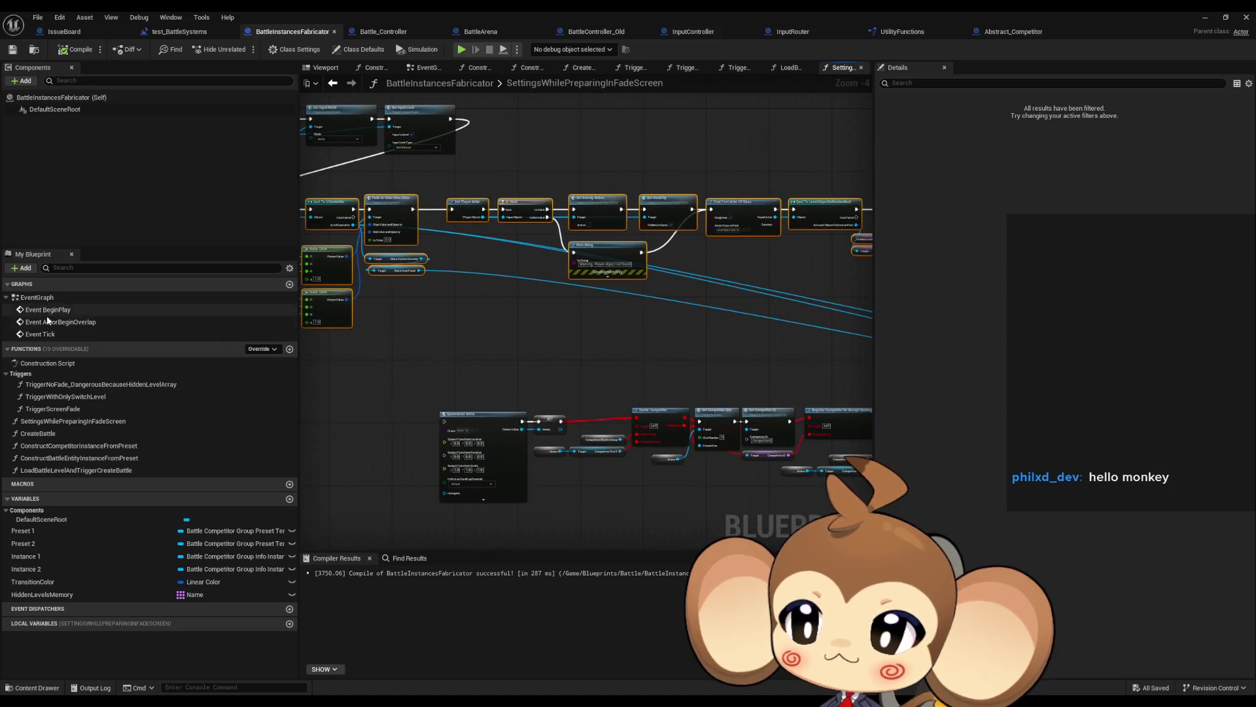
- In TriggerNoFade_DangerousBecauseHiddenLevelArray, straighten the four SET nodes and Create Battle into a row
{"action": "double_click", "coordinate": [66, 384]}
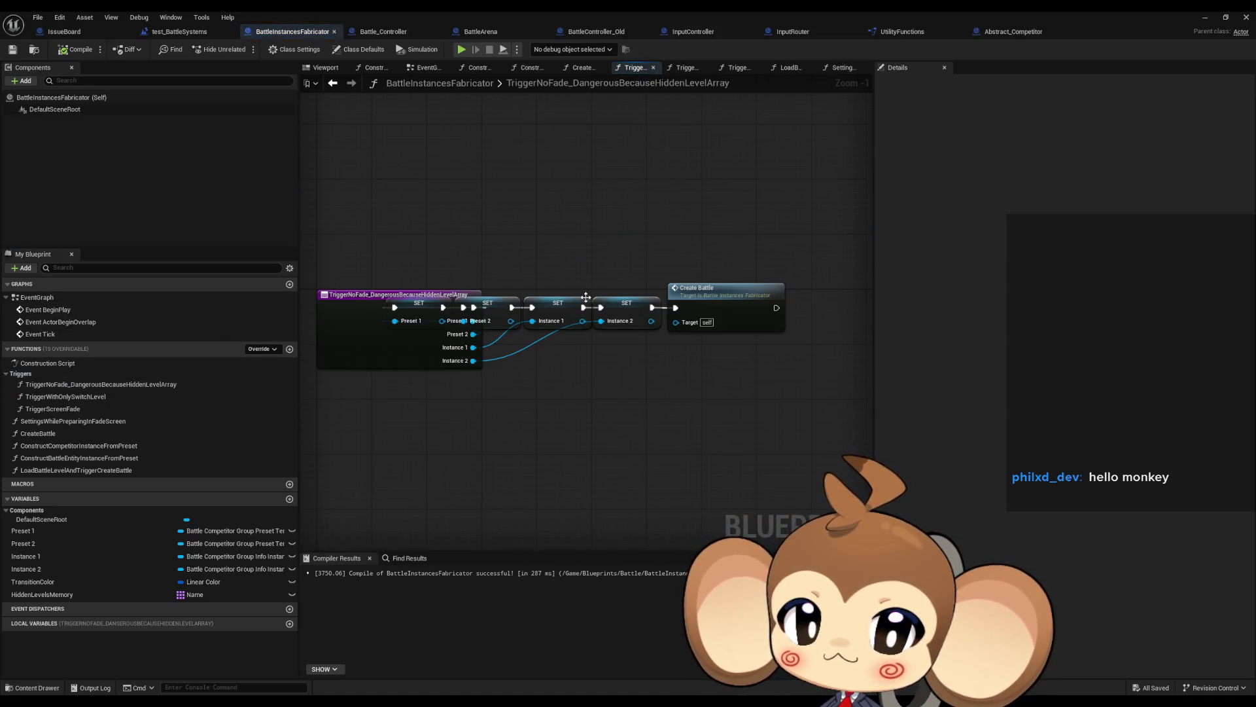
{"action": "left_click_drag", "start_coordinate": [498, 265], "coordinate": [799, 381]}
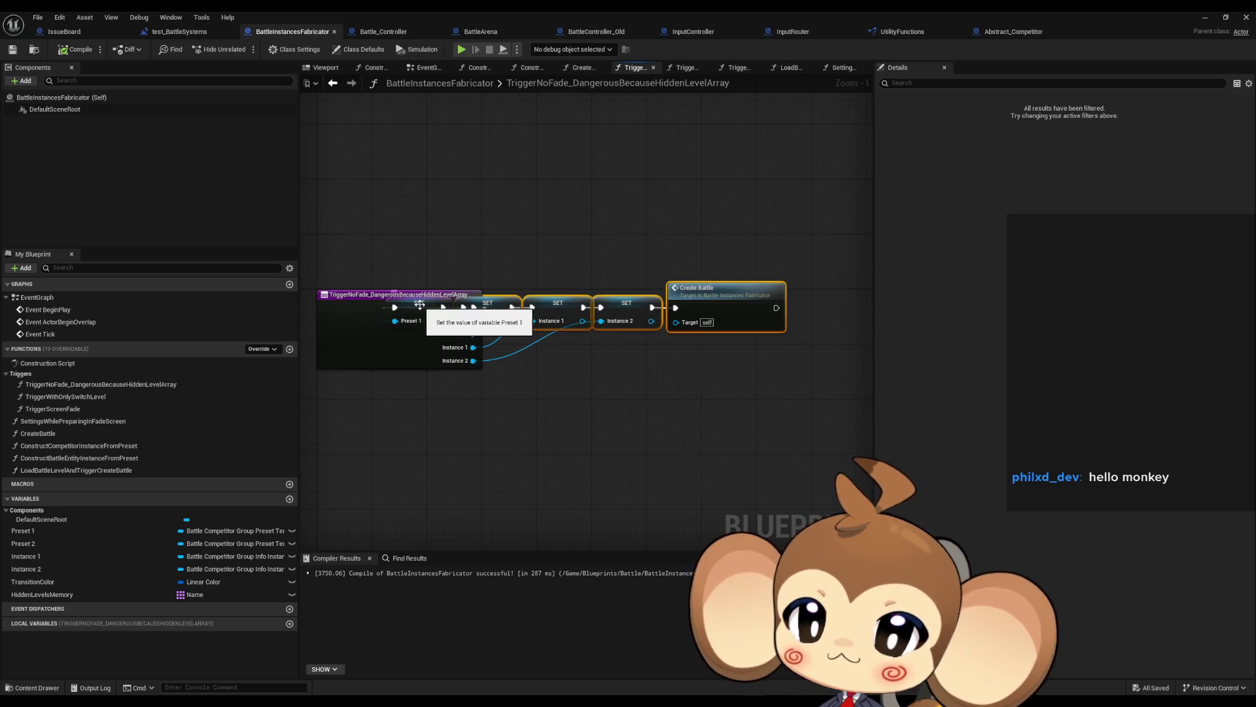
{"action": "left_click", "coordinate": [422, 316]}
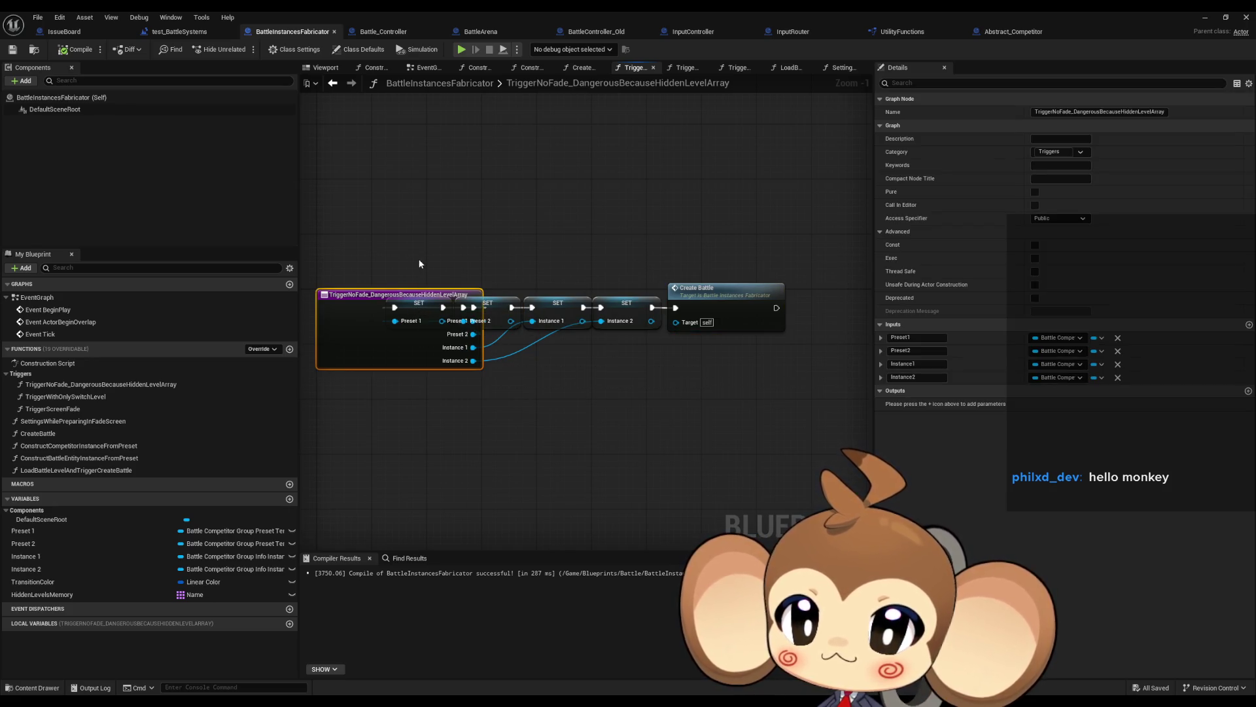
{"action": "left_click_drag", "start_coordinate": [410, 261], "coordinate": [436, 307]}
{"action": "left_click_drag", "start_coordinate": [512, 288], "coordinate": [791, 359]}
{"action": "key", "text": "f"}
{"action": "left_click", "coordinate": [610, 413]}
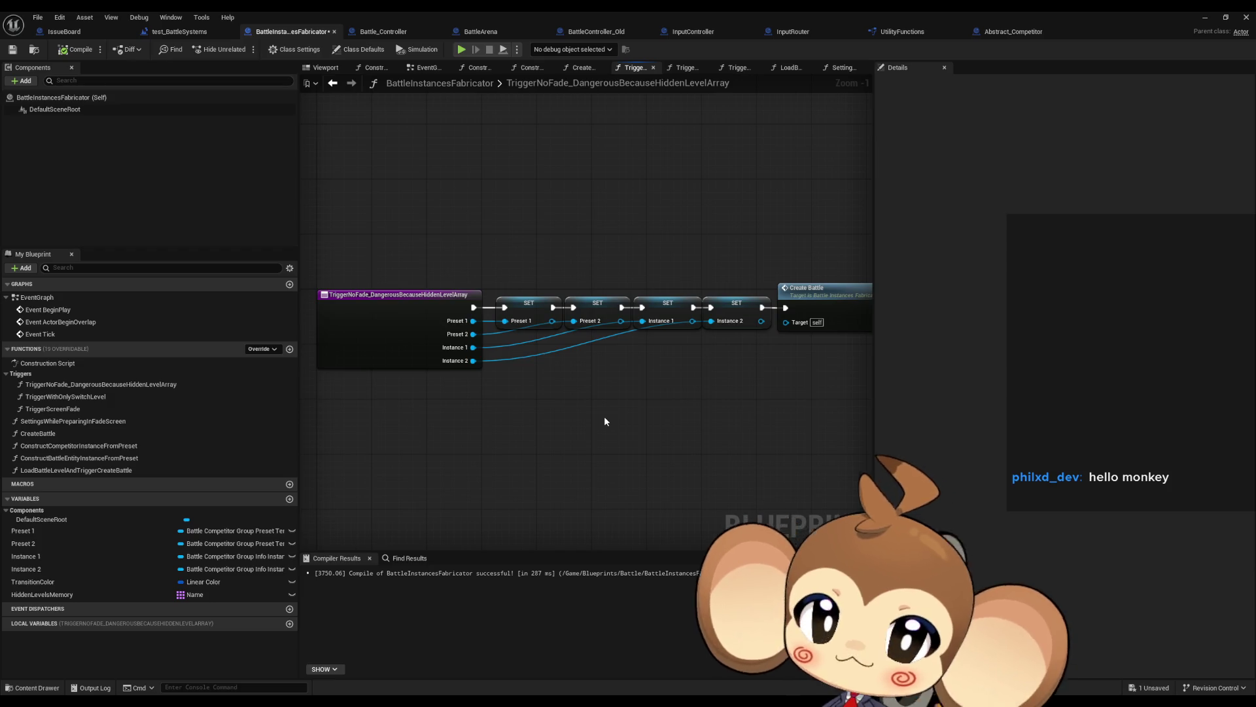
- Inspect TriggerWithOnlySwitchLevel, the Load Battle Level function, and SettingsWhilePreparingInFadeScreen
{"action": "double_click", "coordinate": [102, 396]}
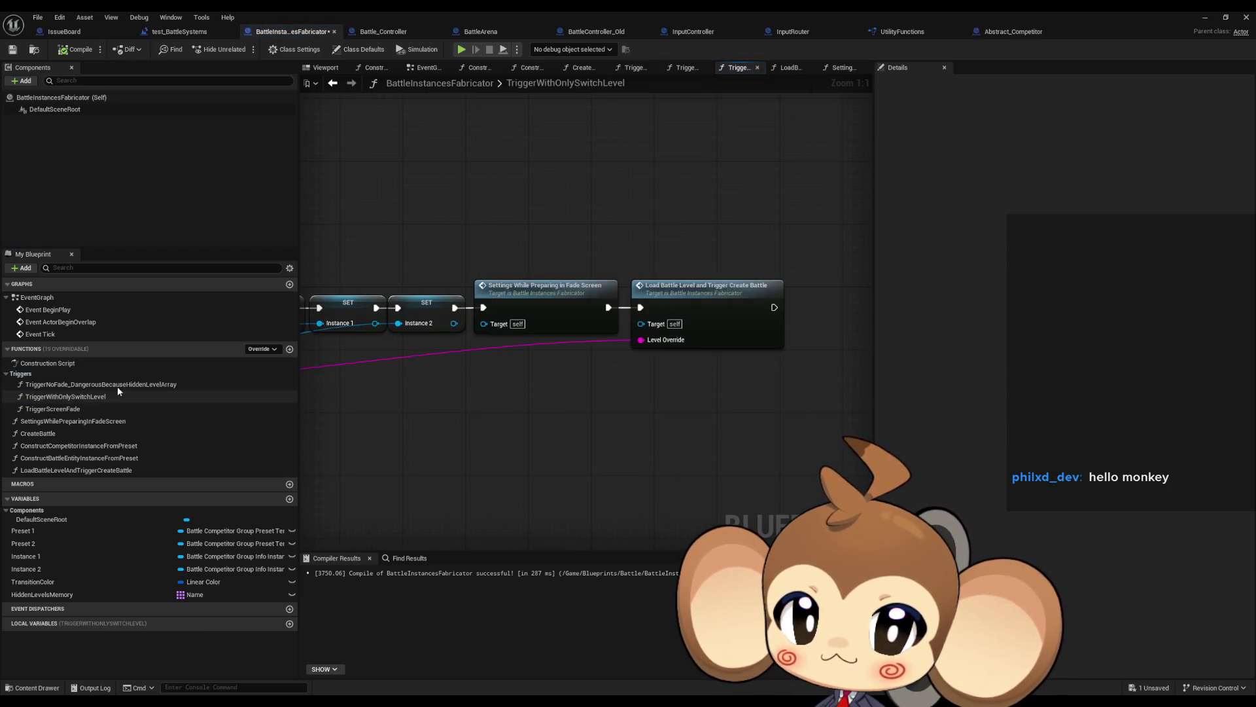
{"action": "left_click", "coordinate": [699, 291]}
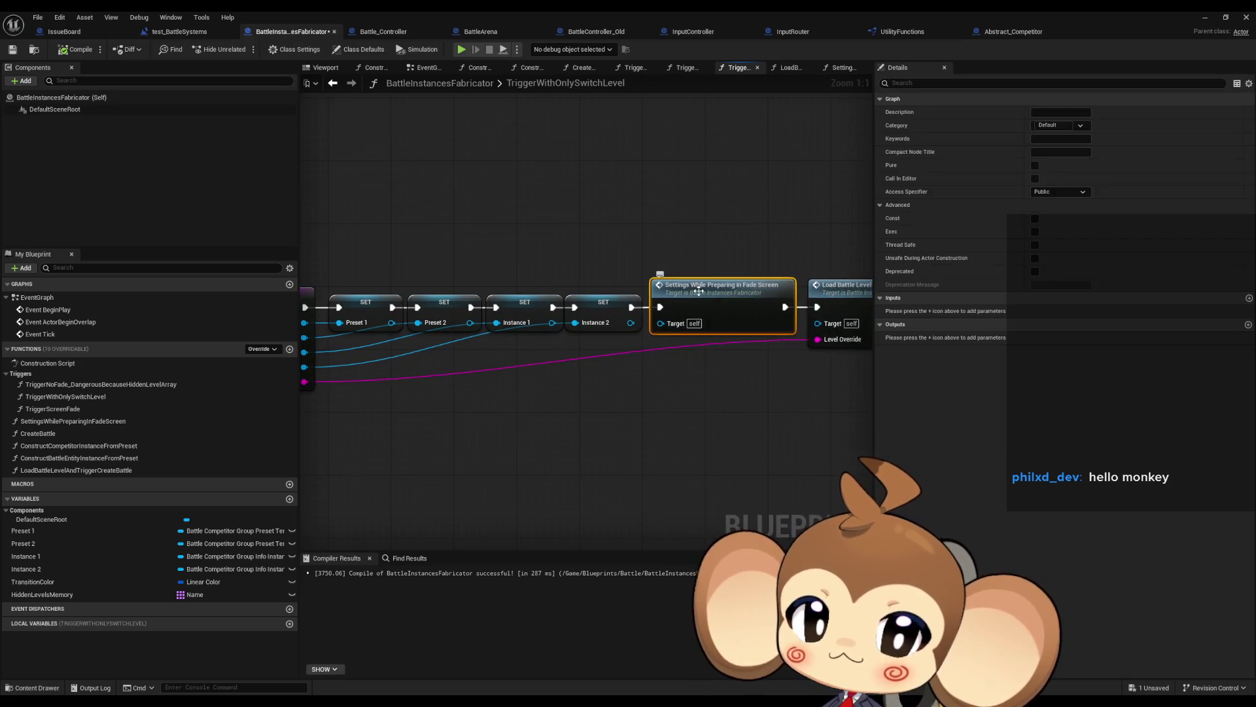
{"action": "double_click", "coordinate": [771, 300]}
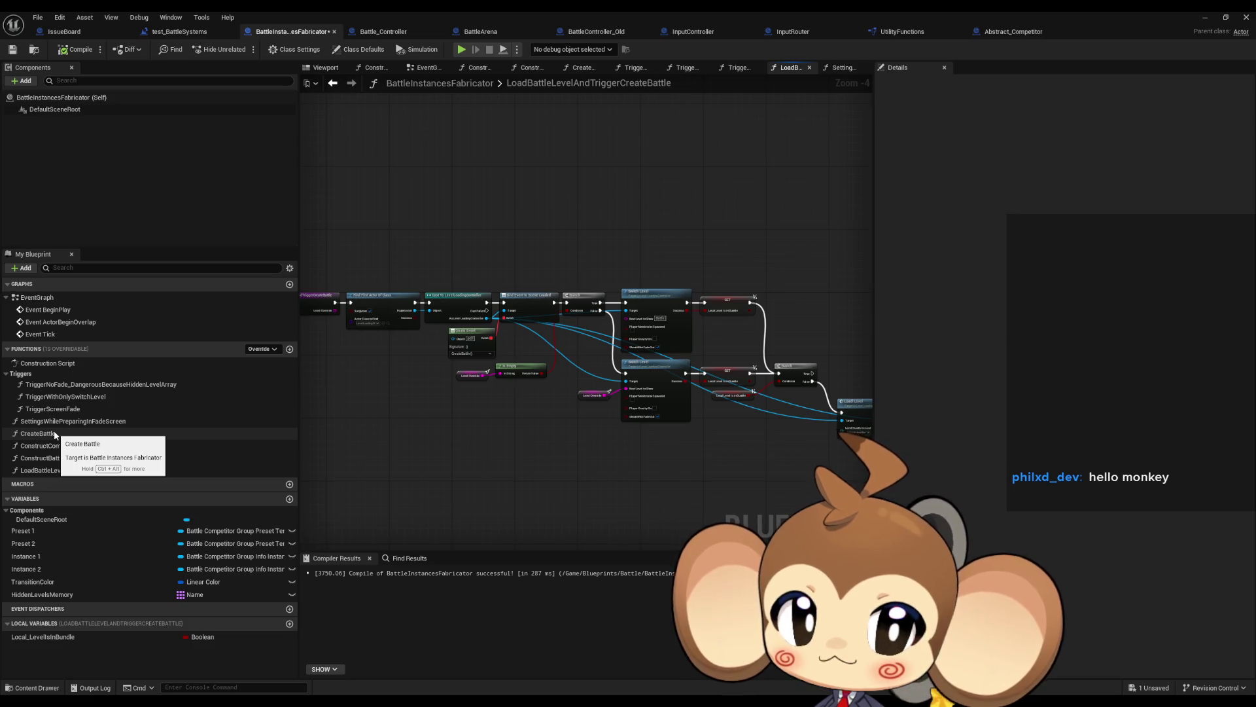
{"action": "mouse_move", "coordinate": [541, 397]}
{"action": "left_mouse_down"}
{"action": "mouse_move", "coordinate": [409, 390]}
{"action": "mouse_move", "coordinate": [576, 400]}
{"action": "left_mouse_up"}
{"action": "scroll", "coordinate": [334, 368], "scroll_direction": "up", "scroll_amount": 2}
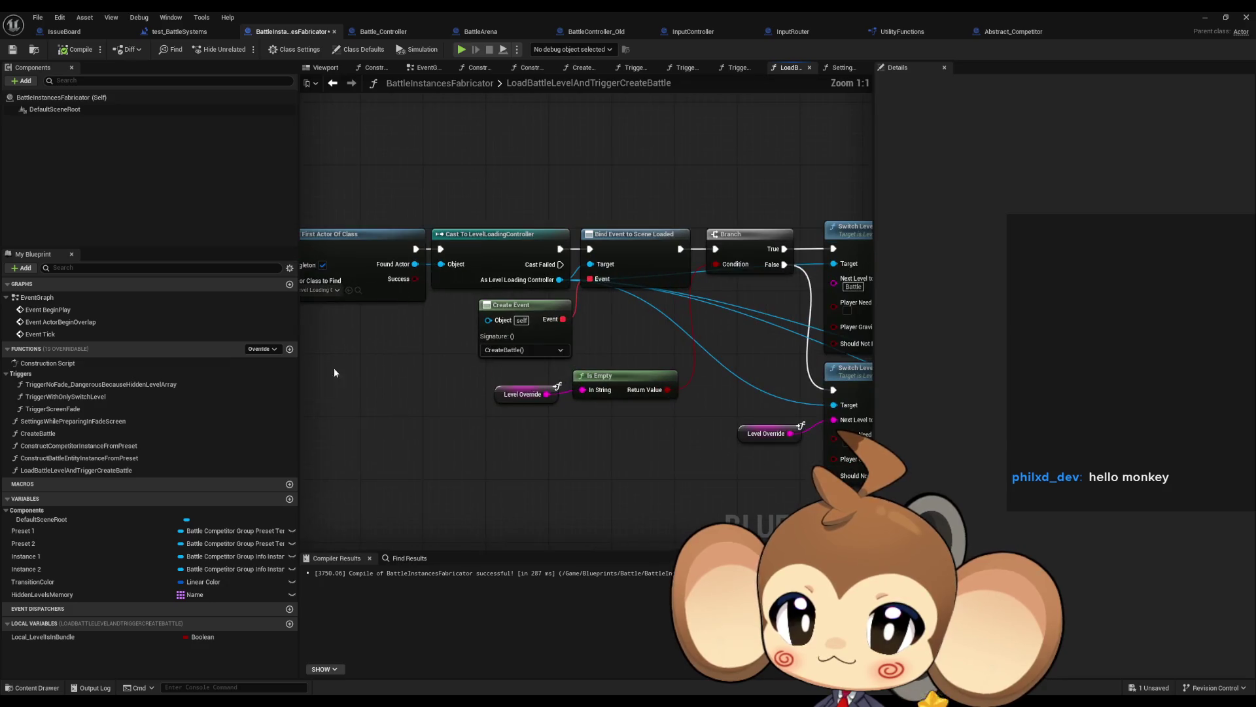
{"action": "double_click", "coordinate": [55, 421]}
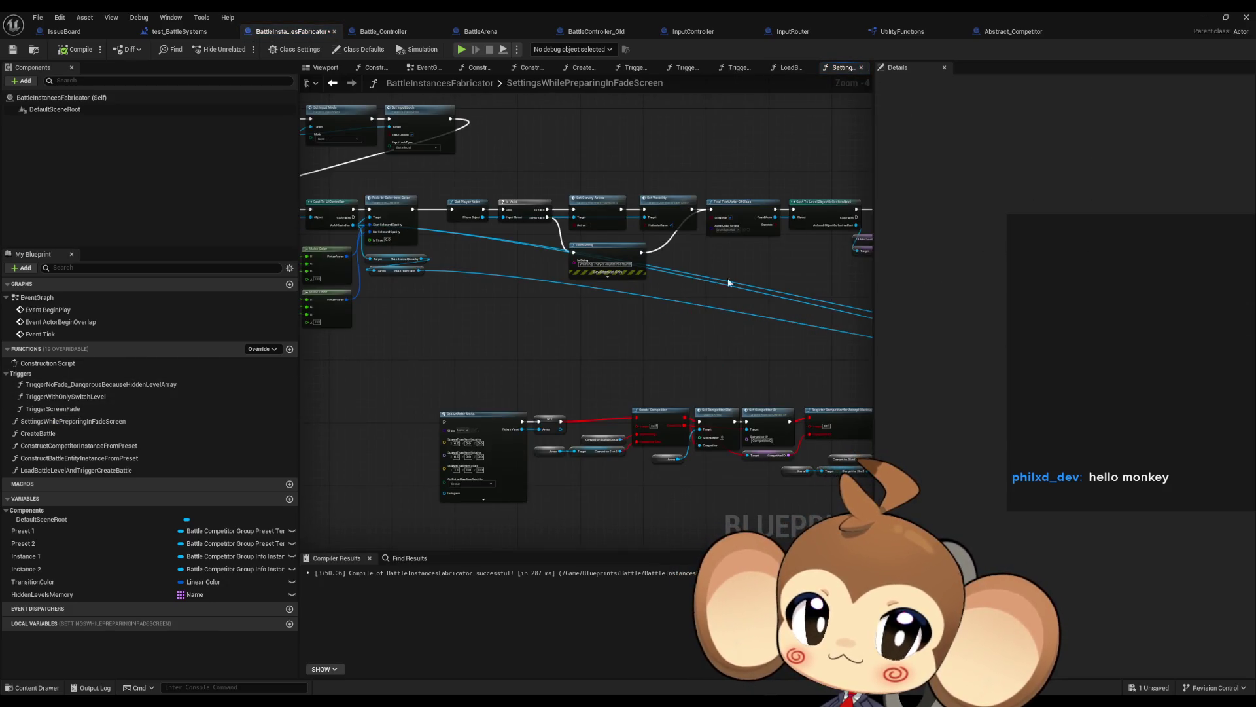
- Open the CreateBattle function graph and pan across it
{"action": "left_click", "coordinate": [54, 433]}
{"action": "double_click", "coordinate": [55, 433]}
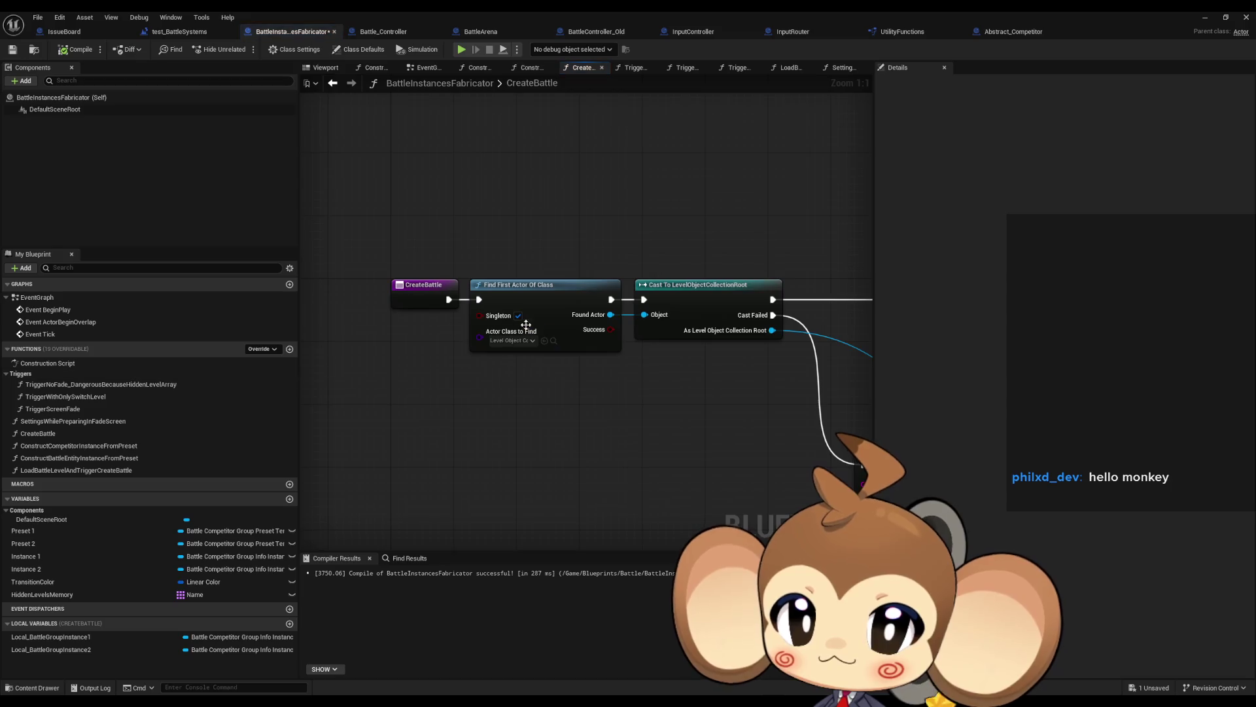
{"action": "mouse_move", "coordinate": [513, 328]}
{"action": "left_mouse_down"}
{"action": "mouse_move", "coordinate": [615, 343]}
{"action": "mouse_move", "coordinate": [395, 317]}
{"action": "mouse_move", "coordinate": [465, 231]}
{"action": "mouse_move", "coordinate": [504, 141]}
{"action": "left_mouse_up"}
- Revisit the TriggerNoFade, TriggerWithOnlySwitchLevel and TriggerScreenFade function graphs
{"action": "double_click", "coordinate": [58, 385]}
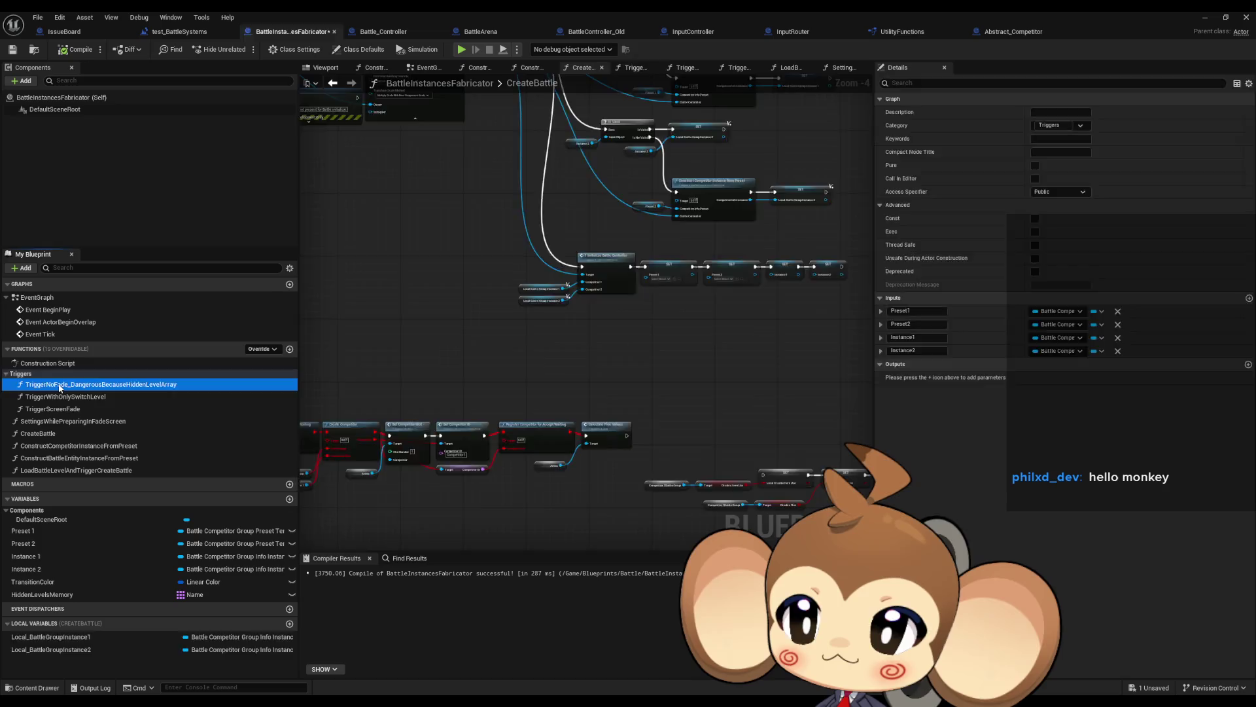
{"action": "left_click", "coordinate": [61, 396]}
{"action": "double_click", "coordinate": [61, 397]}
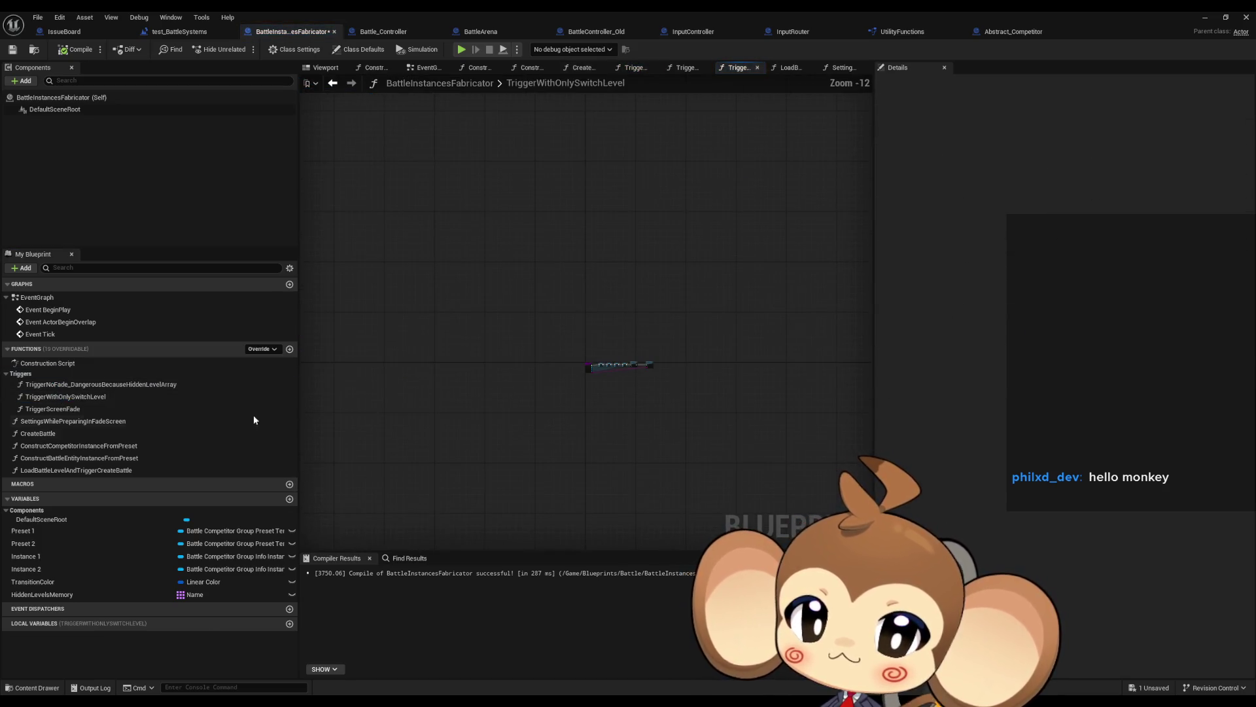
{"action": "double_click", "coordinate": [66, 384]}
{"action": "left_click", "coordinate": [724, 393]}
{"action": "scroll", "coordinate": [725, 392], "scroll_direction": "down", "scroll_amount": 5}
{"action": "scroll", "coordinate": [594, 353], "scroll_direction": "up", "scroll_amount": 3}
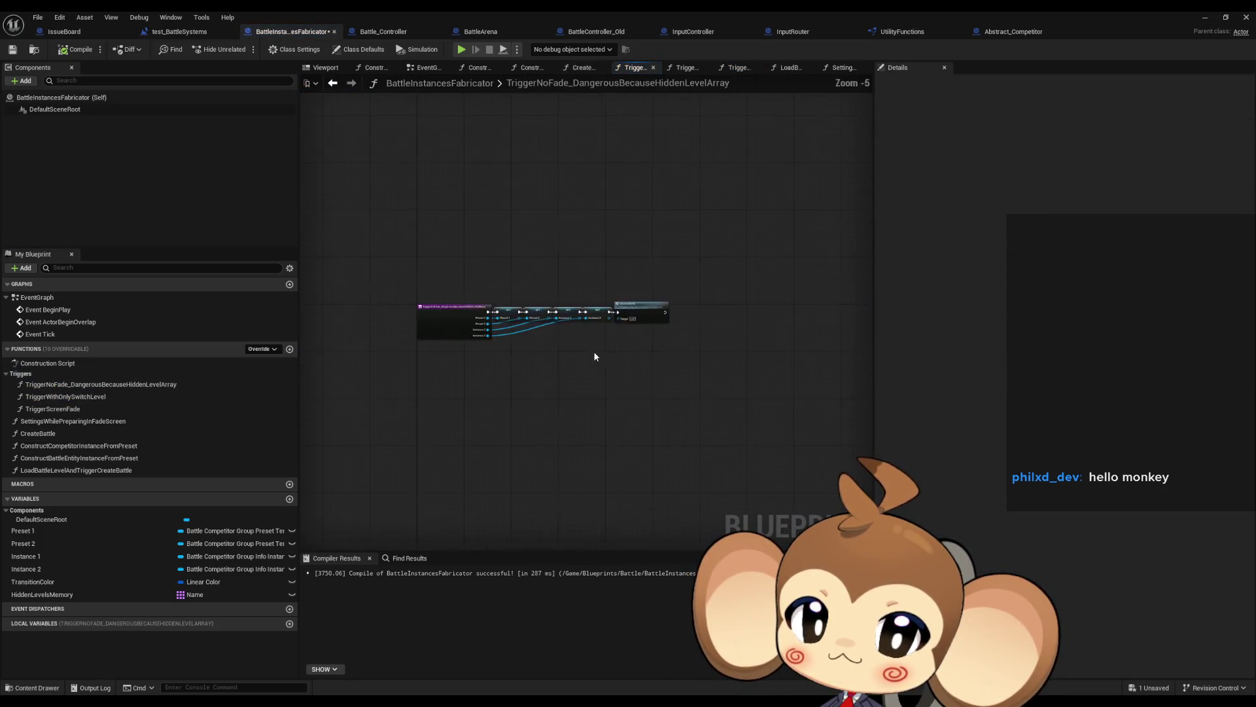
{"action": "left_click", "coordinate": [71, 397]}
{"action": "double_click", "coordinate": [66, 409]}
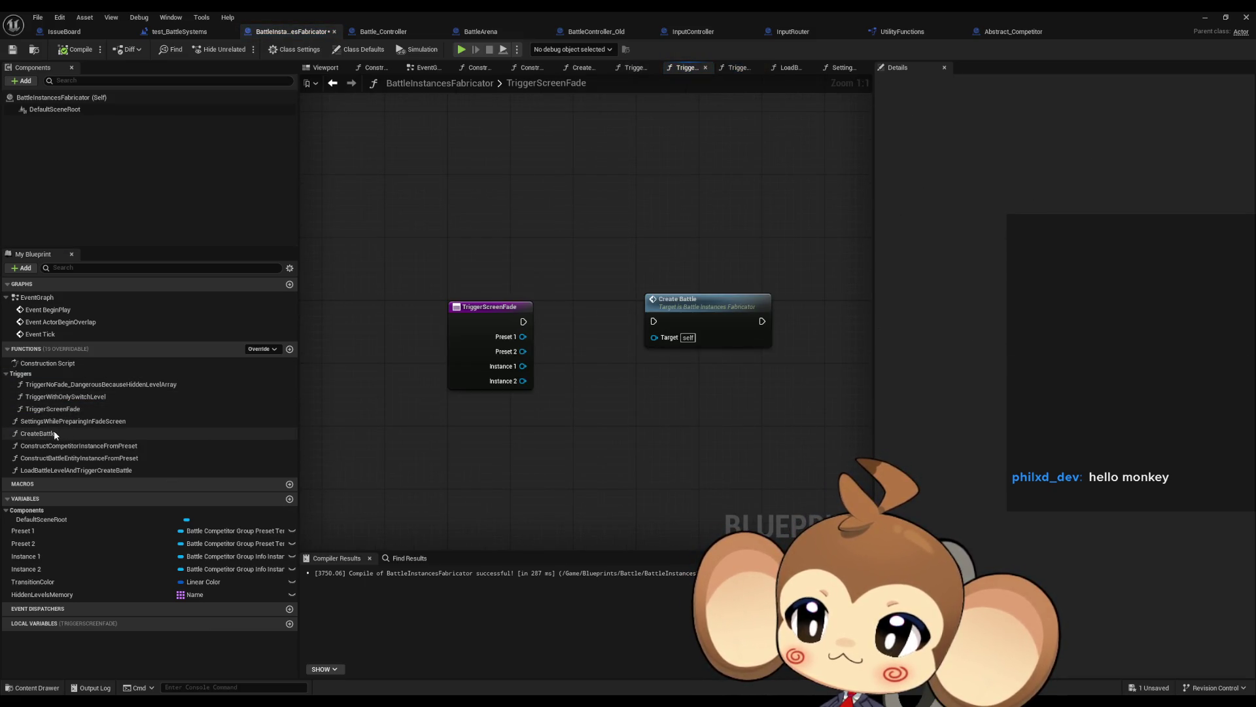
- Return to SettingsWhilePreparingInFadeScreen and look over its lower row of nodes
{"action": "double_click", "coordinate": [65, 420]}
{"action": "scroll", "coordinate": [550, 356], "scroll_direction": "down", "scroll_amount": 5}
{"action": "left_click_drag", "start_coordinate": [485, 356], "coordinate": [819, 435]}
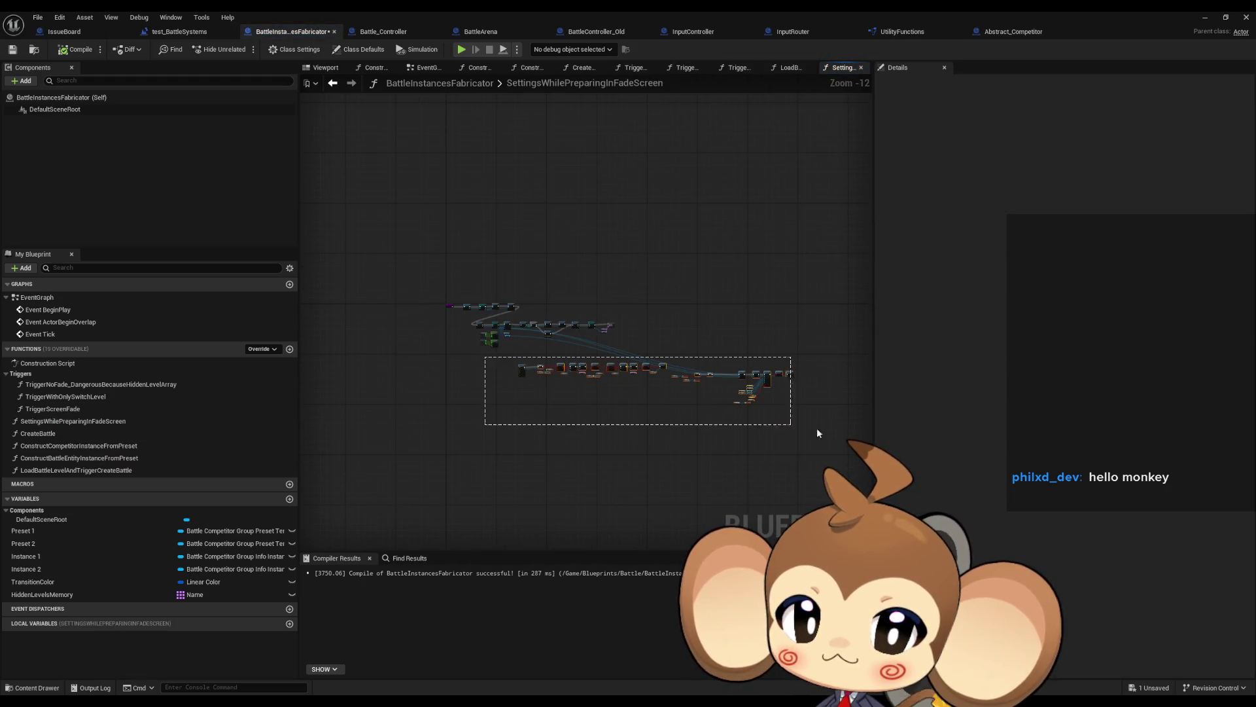
{"action": "scroll", "coordinate": [581, 355], "scroll_direction": "up", "scroll_amount": 5}
{"action": "scroll", "coordinate": [584, 352], "scroll_direction": "down", "scroll_amount": 4}
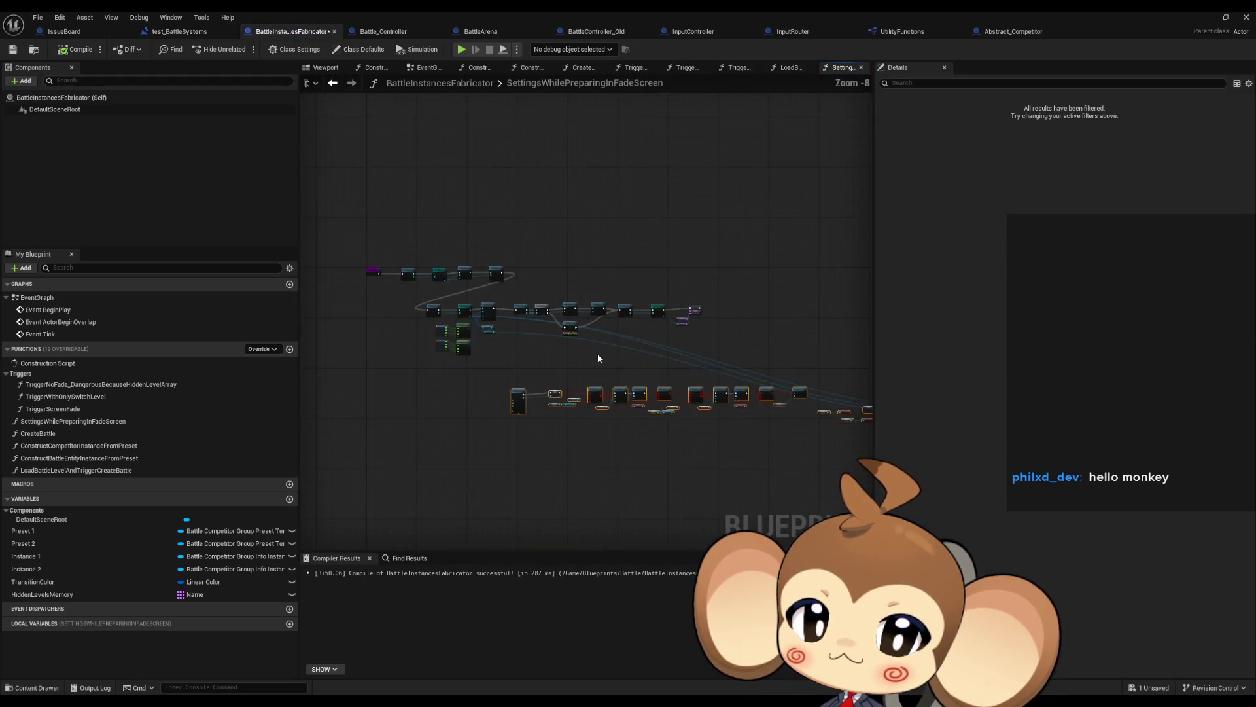
{"action": "mouse_move", "coordinate": [598, 353]}
{"action": "left_mouse_down"}
{"action": "mouse_move", "coordinate": [497, 350]}
{"action": "mouse_move", "coordinate": [604, 365]}
{"action": "left_mouse_up"}
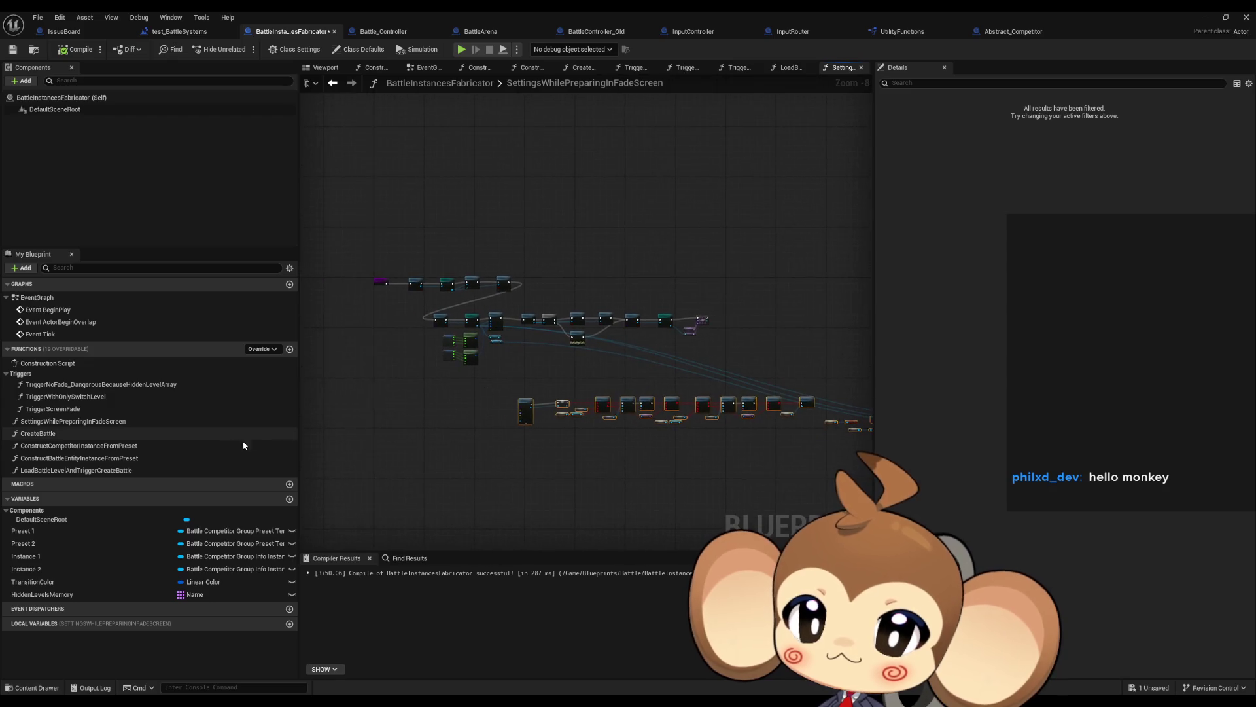
- Open the CreateBattle graph and pan across its spawn chain to the Initialize Battle Controller call
{"action": "double_click", "coordinate": [50, 432]}
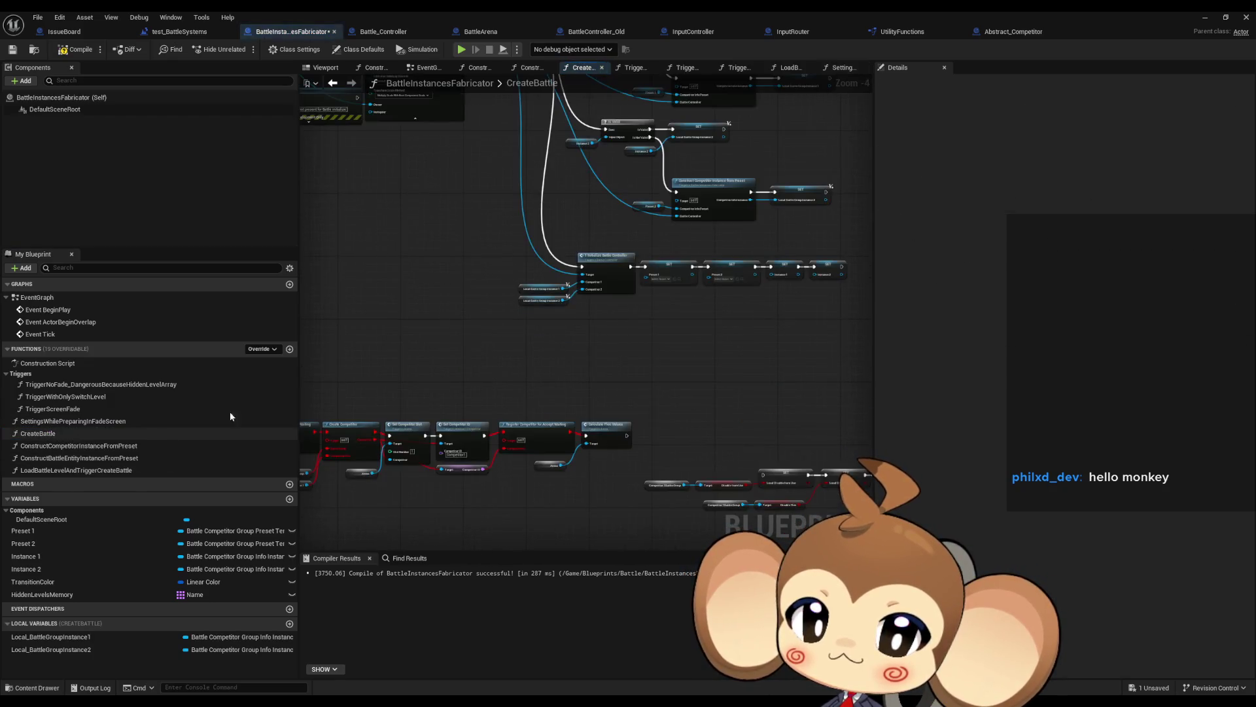
{"action": "scroll", "coordinate": [651, 374], "scroll_direction": "up", "scroll_amount": 6}
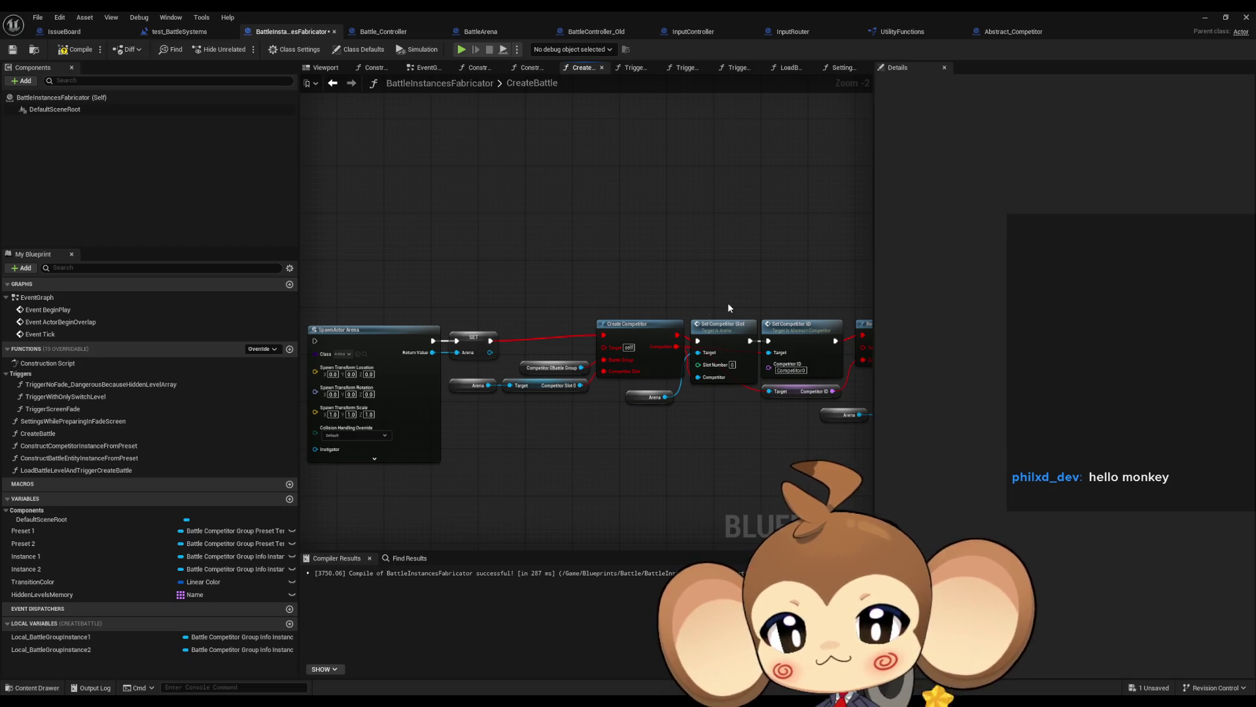
{"action": "mouse_move", "coordinate": [728, 302]}
{"action": "left_mouse_down"}
{"action": "mouse_move", "coordinate": [633, 292]}
{"action": "mouse_move", "coordinate": [620, 309]}
{"action": "left_mouse_up"}
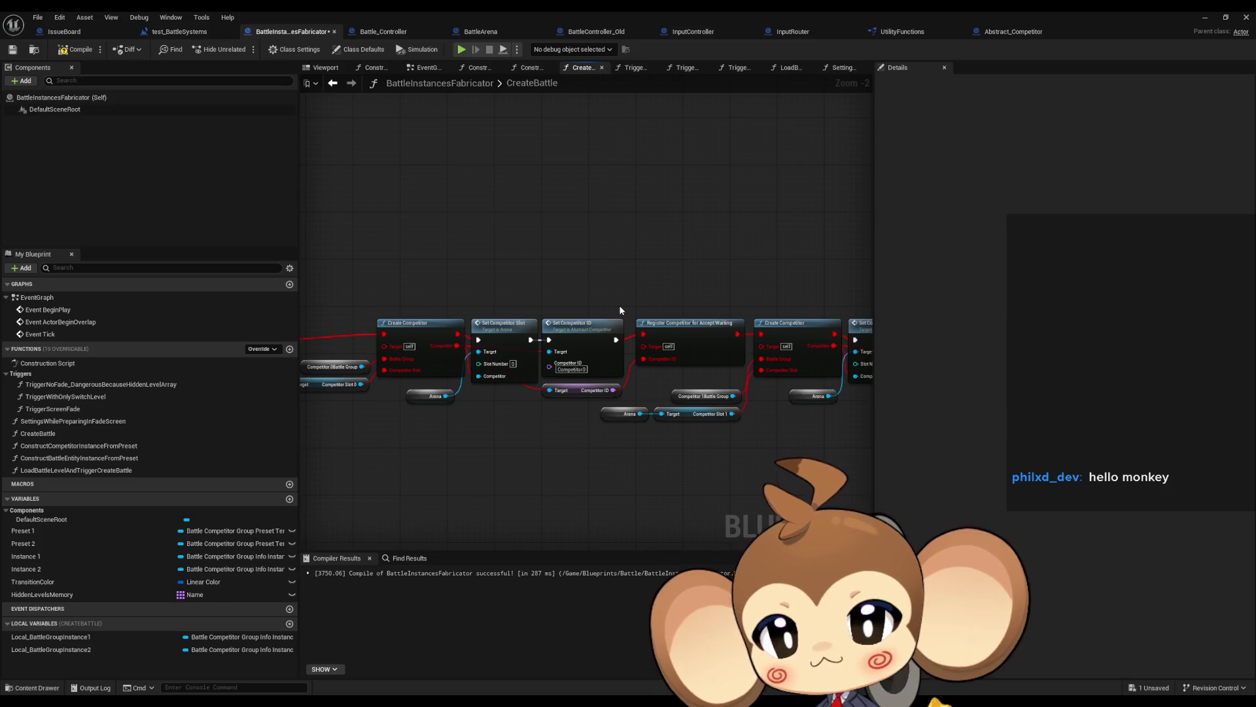
{"action": "left_click_drag", "start_coordinate": [406, 297], "coordinate": [725, 300]}
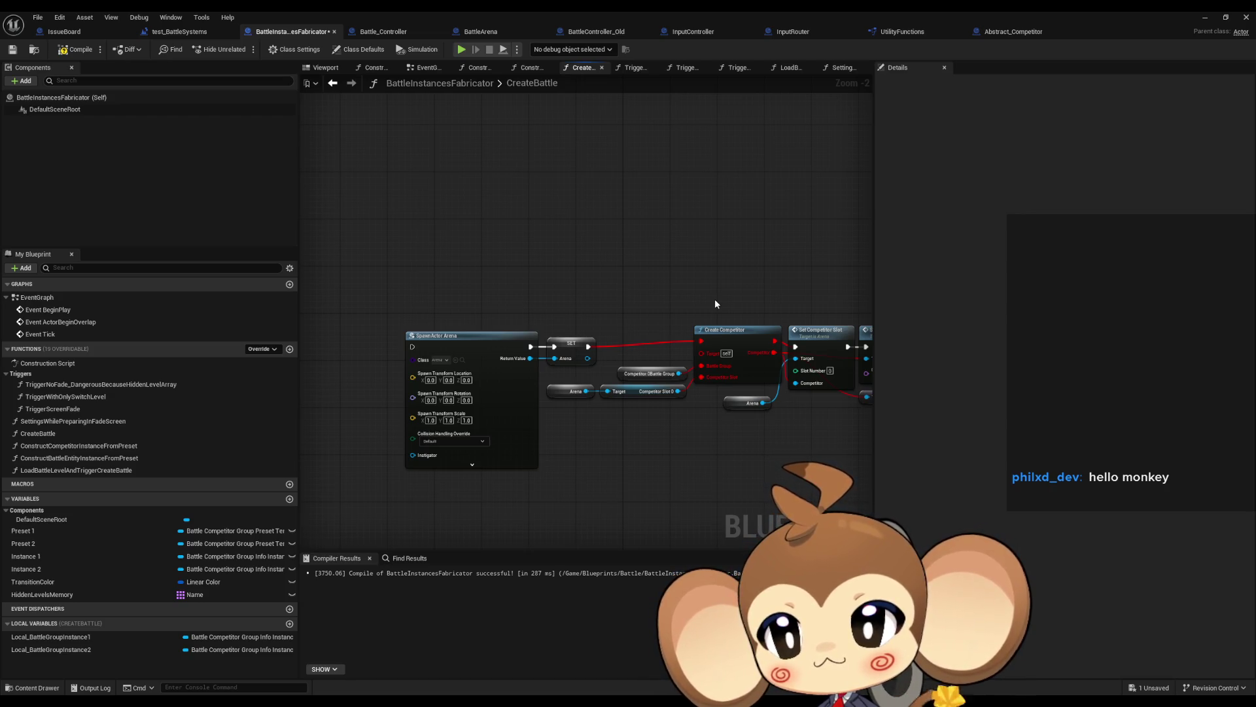
{"action": "scroll", "coordinate": [706, 297], "scroll_direction": "down", "scroll_amount": 4}
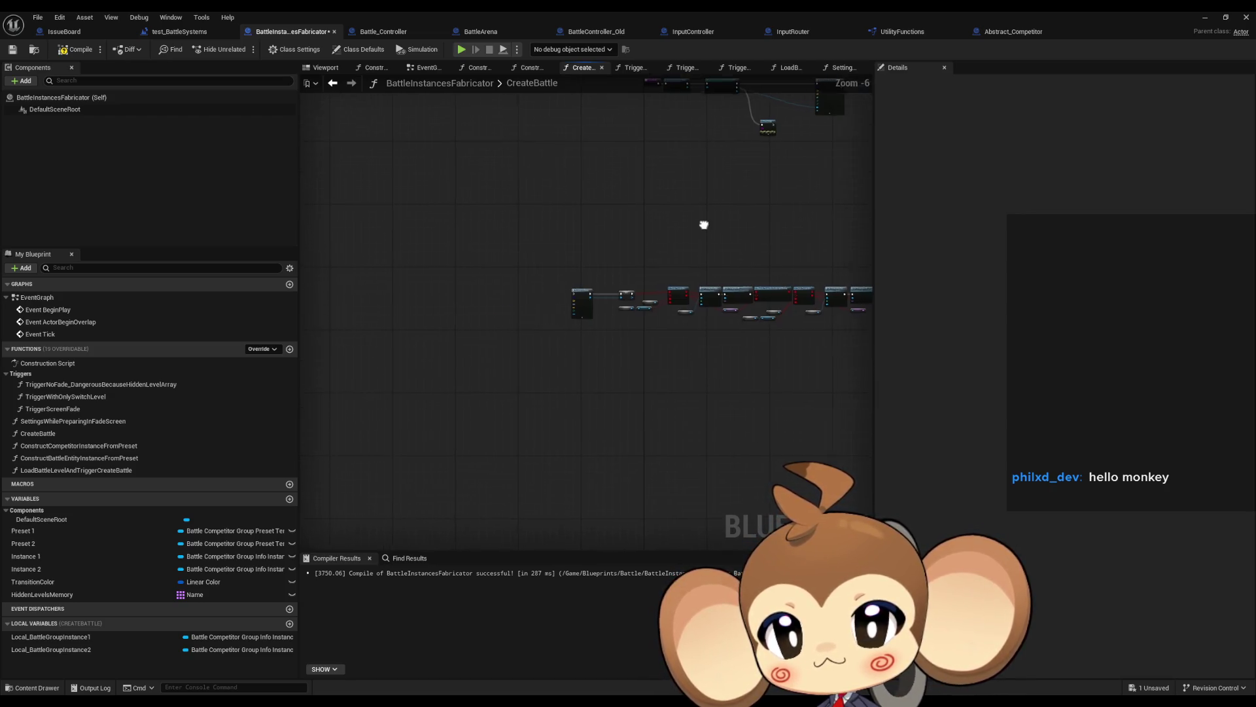
{"action": "mouse_move", "coordinate": [705, 225]}
{"action": "left_mouse_down"}
{"action": "mouse_move", "coordinate": [523, 358]}
{"action": "mouse_move", "coordinate": [477, 364]}
{"action": "left_mouse_up"}
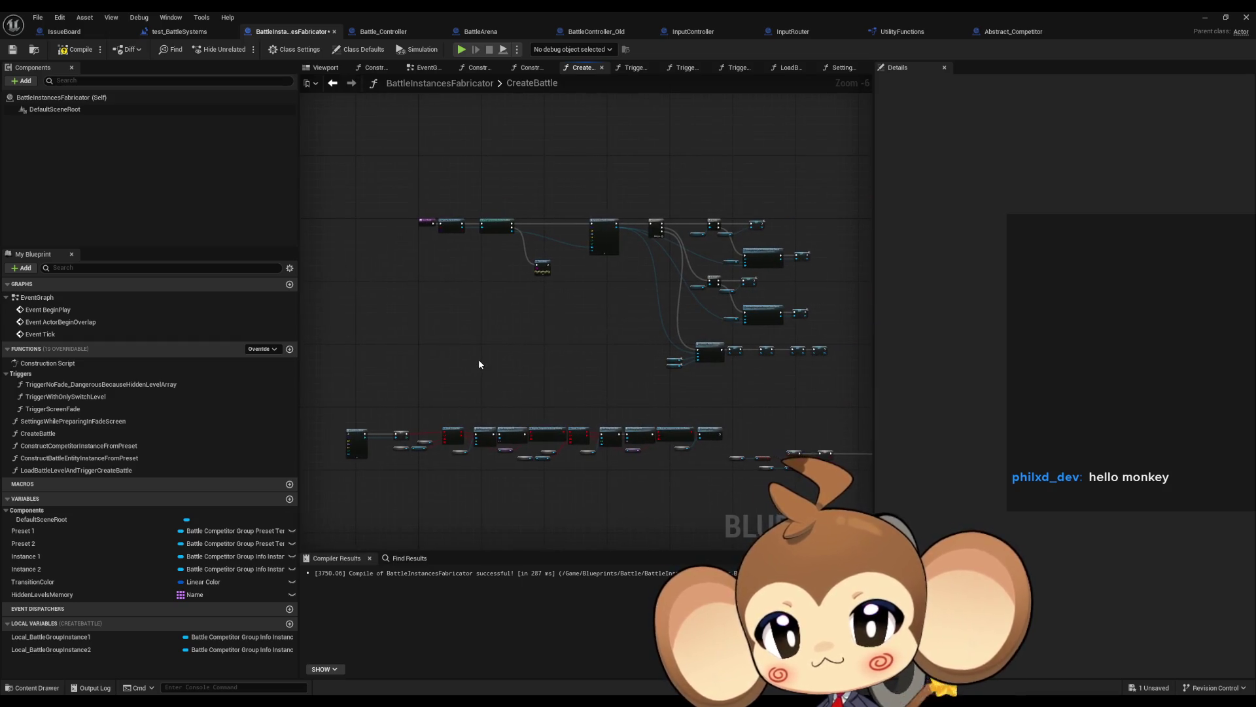
{"action": "scroll", "coordinate": [729, 372], "scroll_direction": "up", "scroll_amount": 3}
{"action": "mouse_move", "coordinate": [729, 372]}
{"action": "left_mouse_down"}
{"action": "mouse_move", "coordinate": [481, 373]}
{"action": "mouse_move", "coordinate": [418, 360]}
{"action": "mouse_move", "coordinate": [615, 353]}
{"action": "mouse_move", "coordinate": [536, 342]}
{"action": "mouse_move", "coordinate": [611, 352]}
{"action": "left_mouse_up"}
{"action": "scroll", "coordinate": [409, 353], "scroll_direction": "down", "scroll_amount": 2}
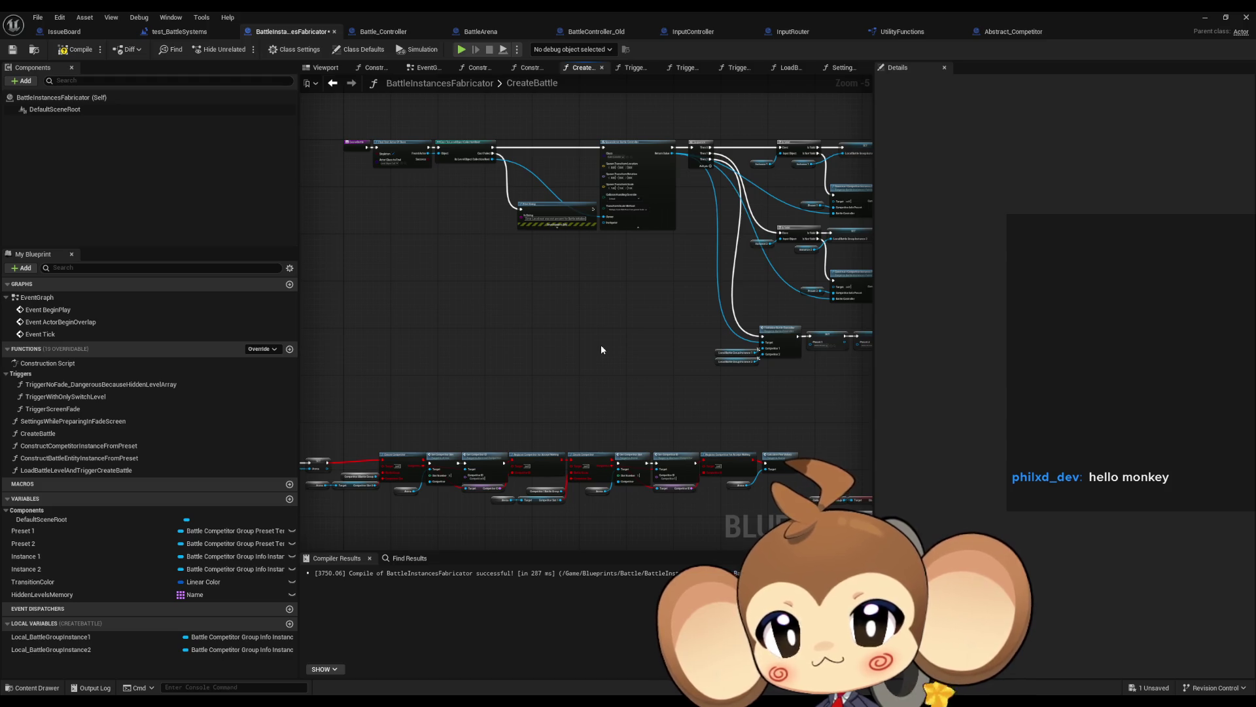
{"action": "left_click_drag", "start_coordinate": [536, 340], "coordinate": [549, 338]}
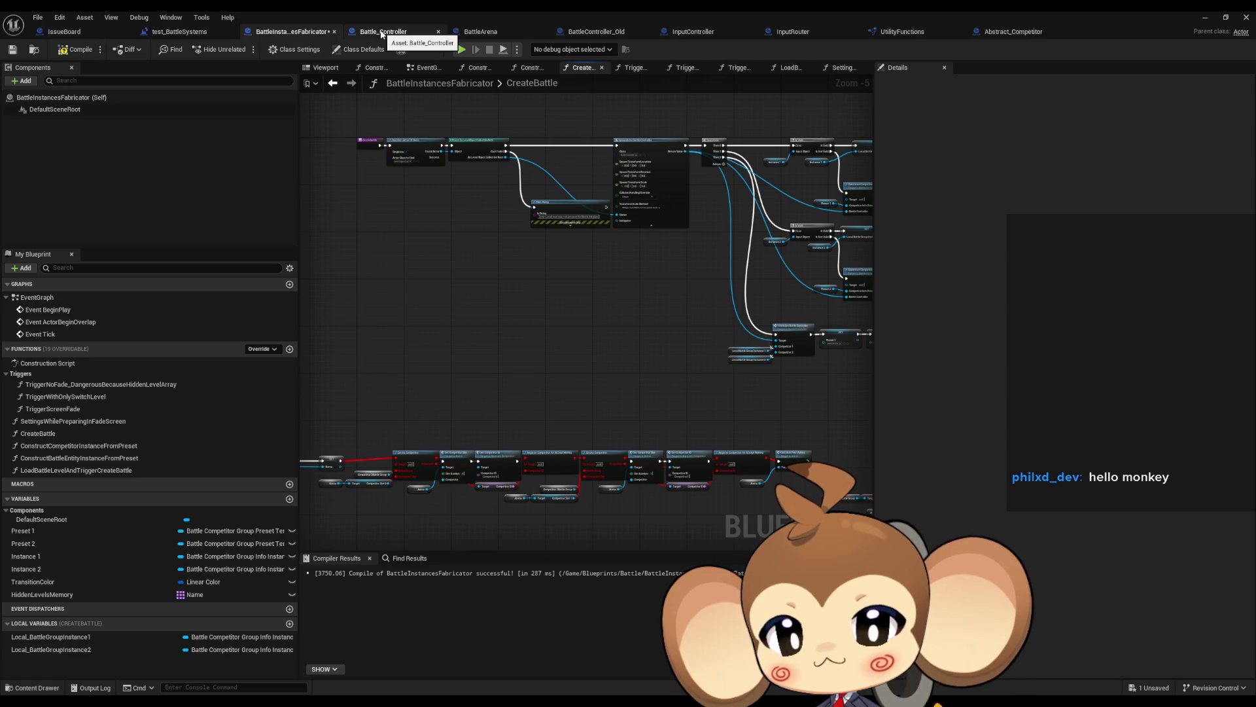
{"action": "scroll", "coordinate": [461, 312], "scroll_direction": "up", "scroll_amount": 6}
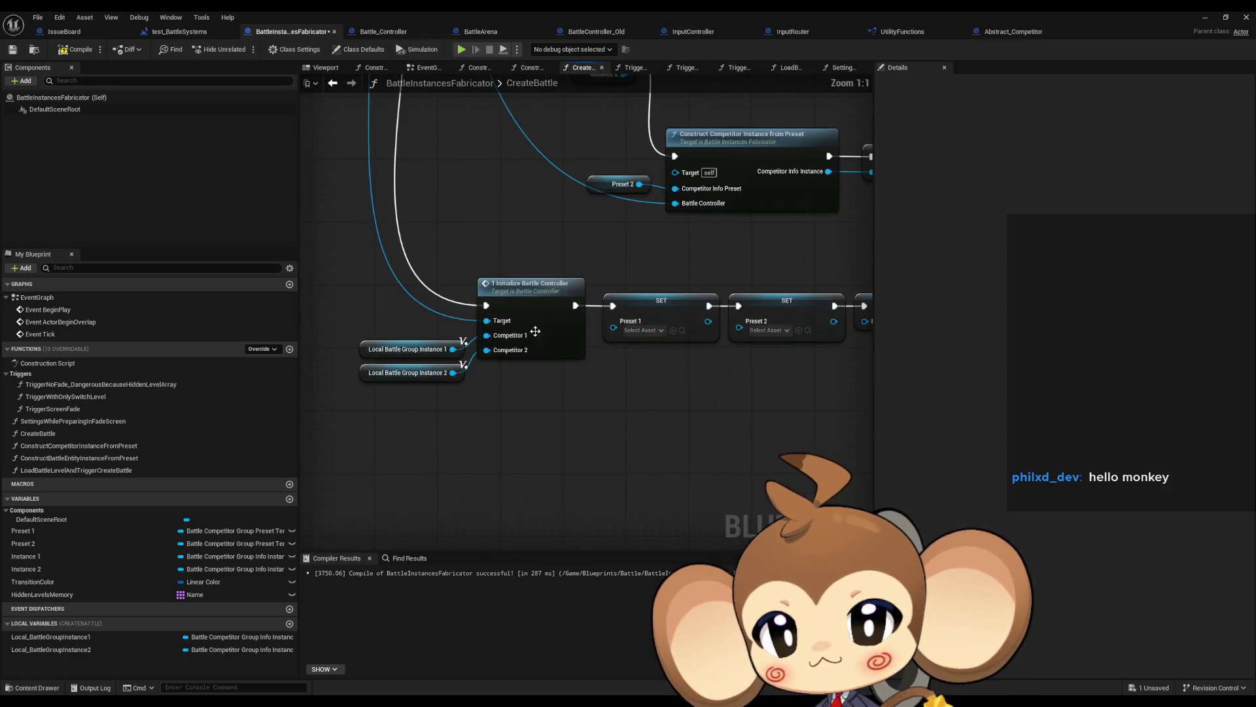
- Open Battle_Controller's 1_InitializeBattleController function, then bring up the BattleController_Old blueprint
{"action": "left_click", "coordinate": [536, 331]}
{"action": "scroll", "coordinate": [565, 350], "scroll_direction": "down", "scroll_amount": 8}
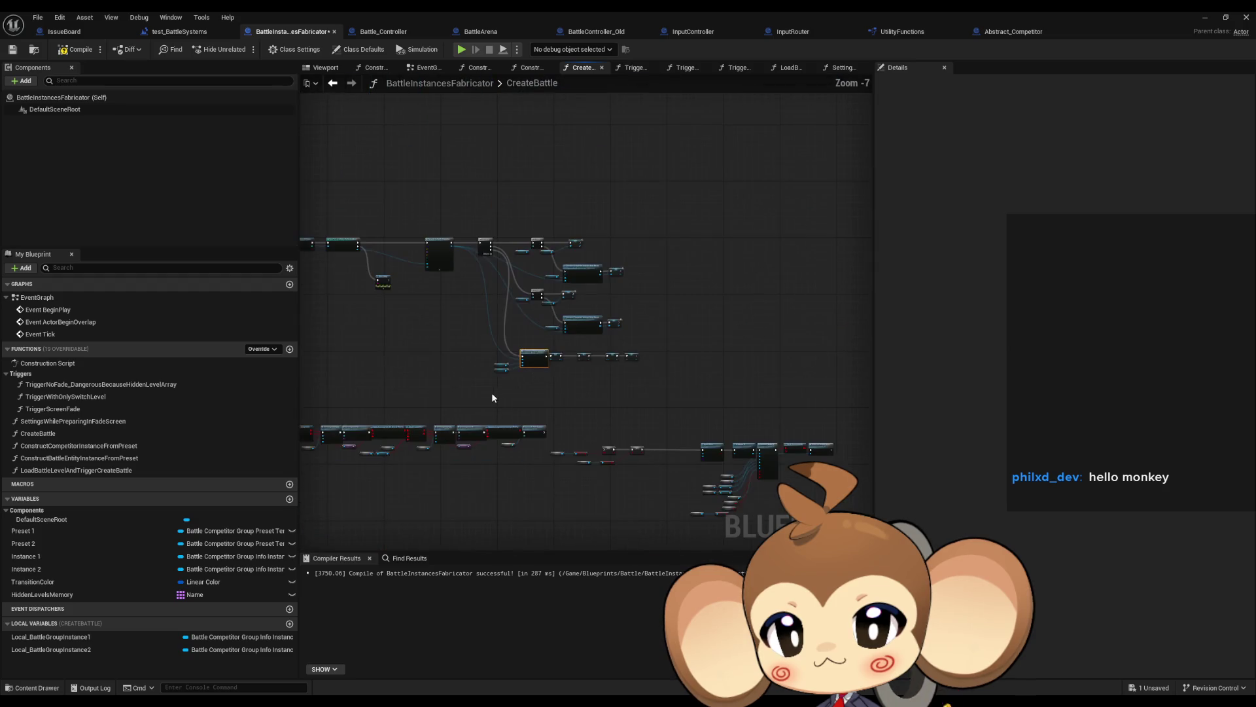
{"action": "double_click", "coordinate": [639, 342]}
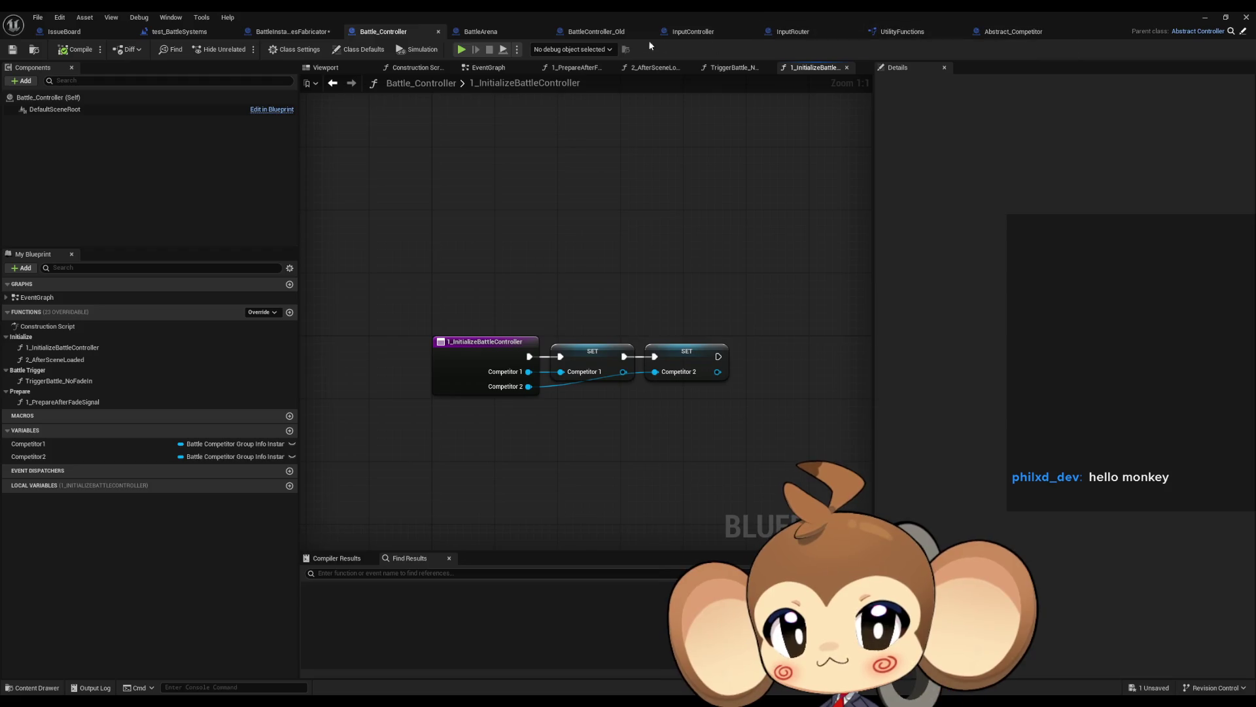
{"action": "left_click", "coordinate": [599, 31]}
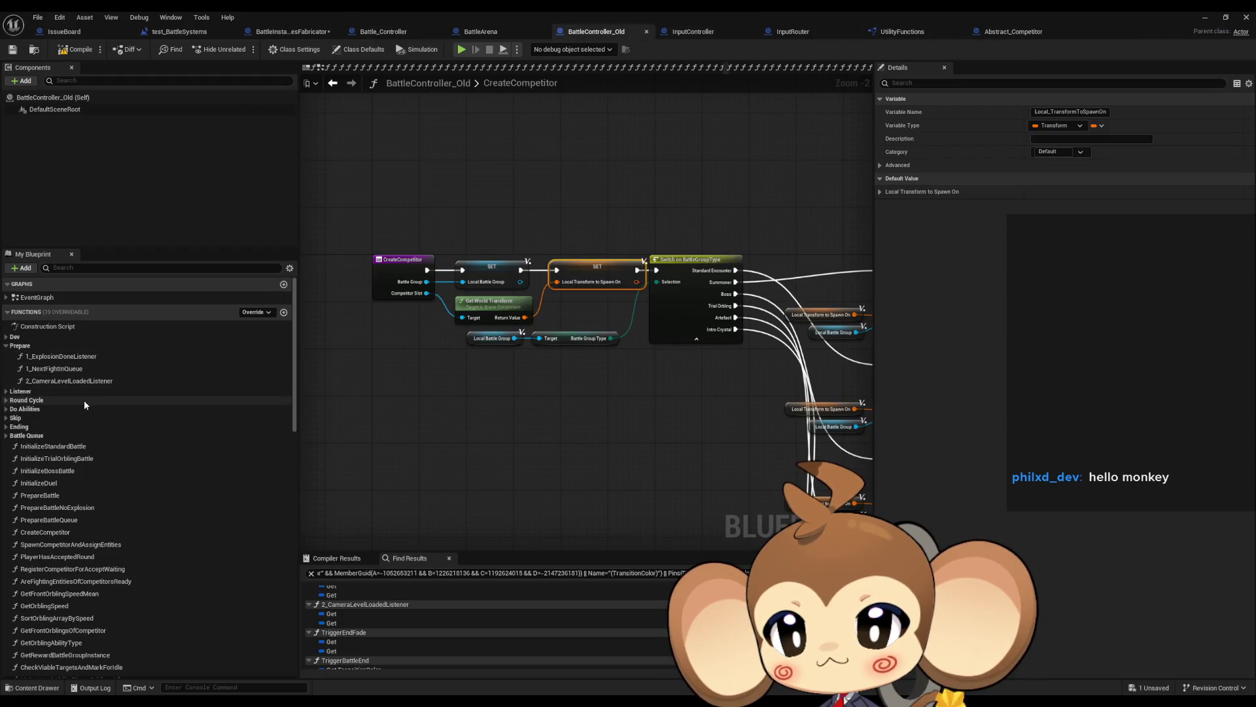
- Open the 1_ExplosionDoneListener graph and look over its Create Competitor and Register Competitor nodes
{"action": "double_click", "coordinate": [65, 356]}
{"action": "scroll", "coordinate": [587, 432], "scroll_direction": "down", "scroll_amount": 2}
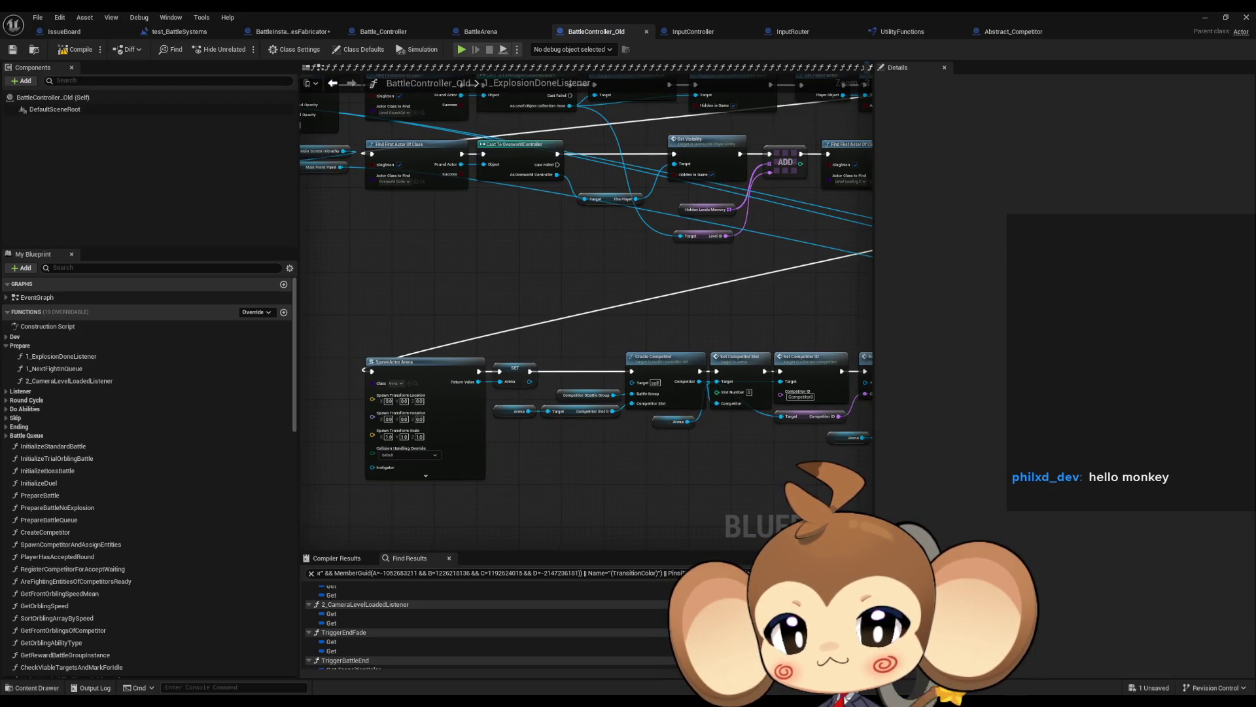
{"action": "left_click_drag", "start_coordinate": [589, 431], "coordinate": [399, 429]}
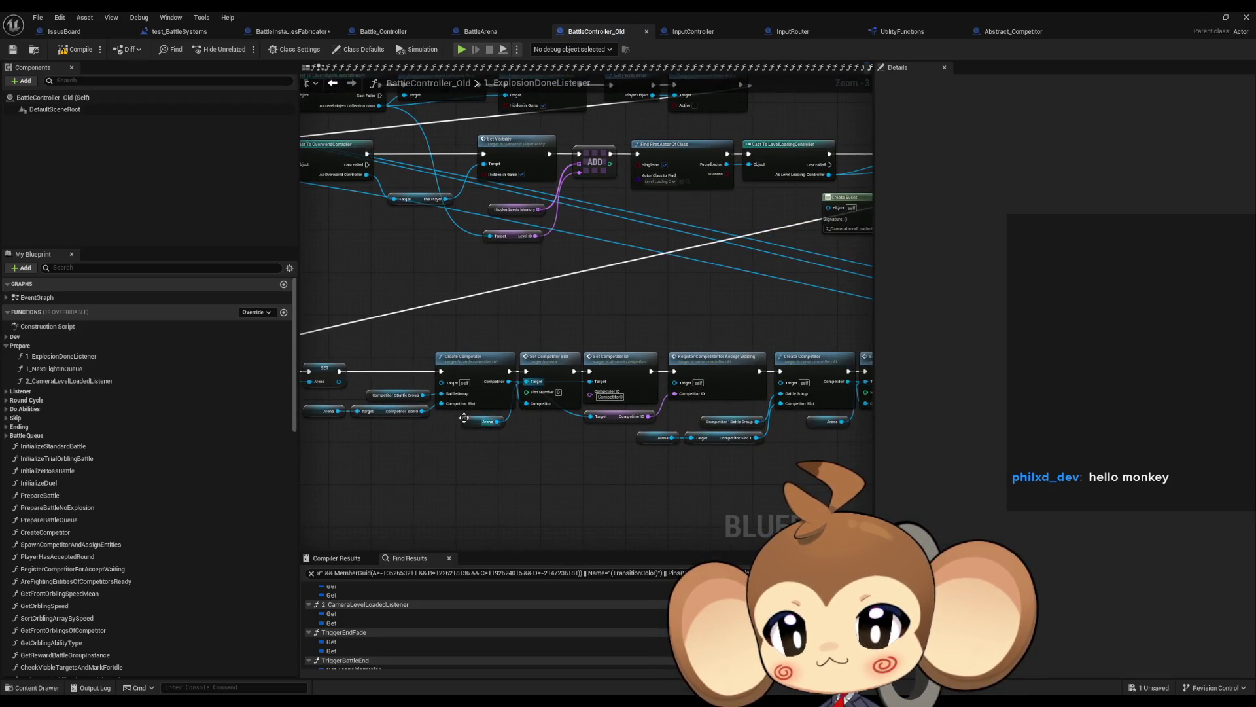
{"action": "left_click", "coordinate": [66, 384]}
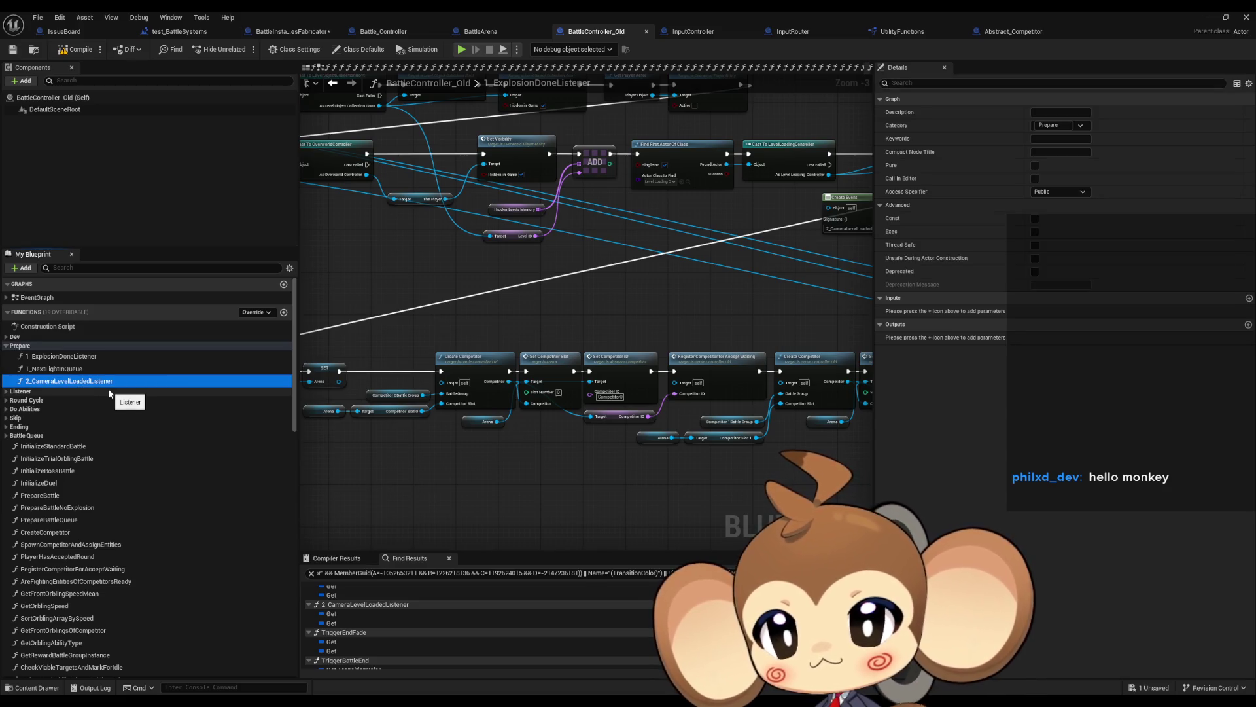
{"action": "right_click", "coordinate": [109, 386]}
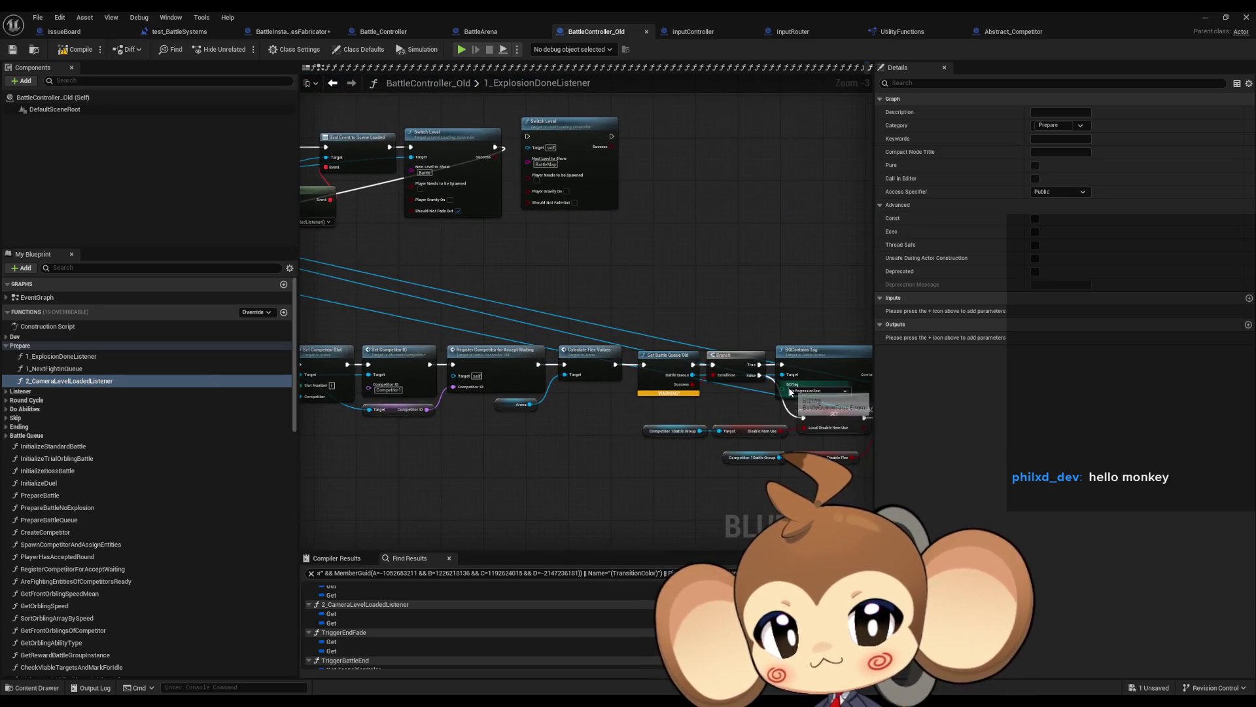
{"action": "mouse_move", "coordinate": [618, 370]}
{"action": "left_mouse_down"}
{"action": "mouse_move", "coordinate": [300, 337]}
{"action": "mouse_move", "coordinate": [124, 229]}
{"action": "mouse_move", "coordinate": [123, 203]}
{"action": "left_mouse_up"}
{"action": "left_click_drag", "start_coordinate": [733, 261], "coordinate": [301, 286]}
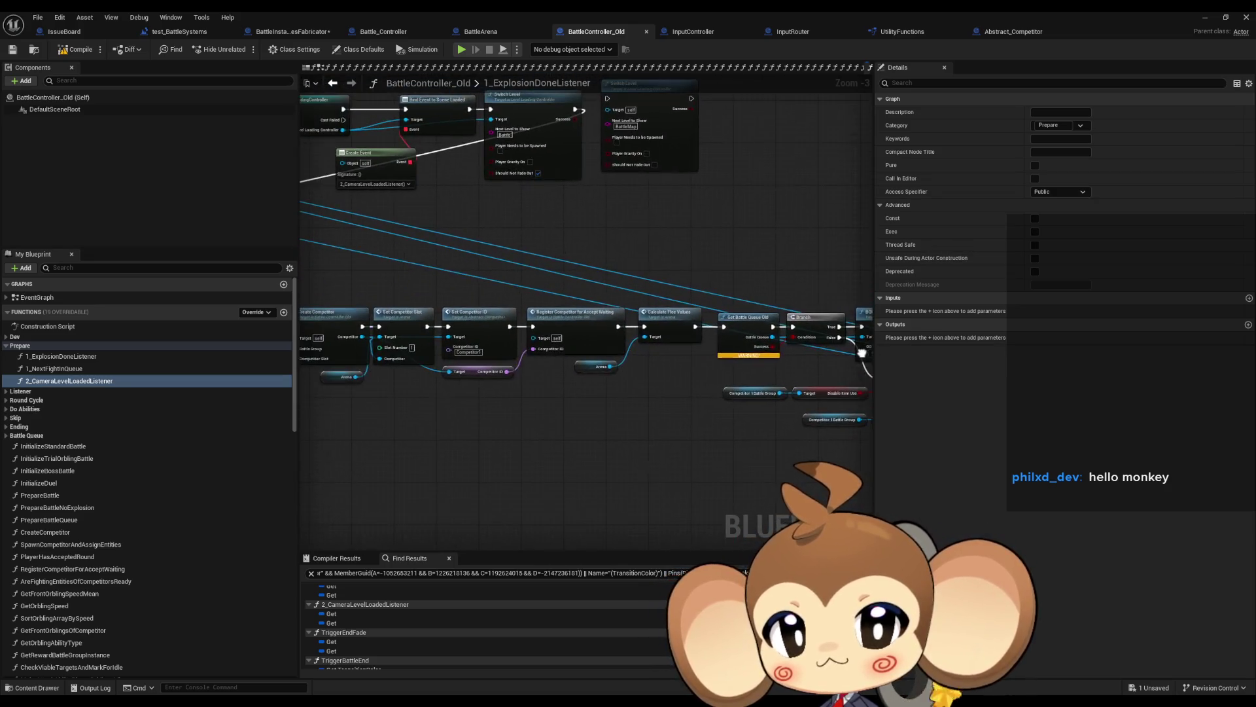
- Inspect the 2_CameraLevelLoadedListener graph, then go back to 1_ExplosionDoneListener
{"action": "right_click", "coordinate": [46, 383]}
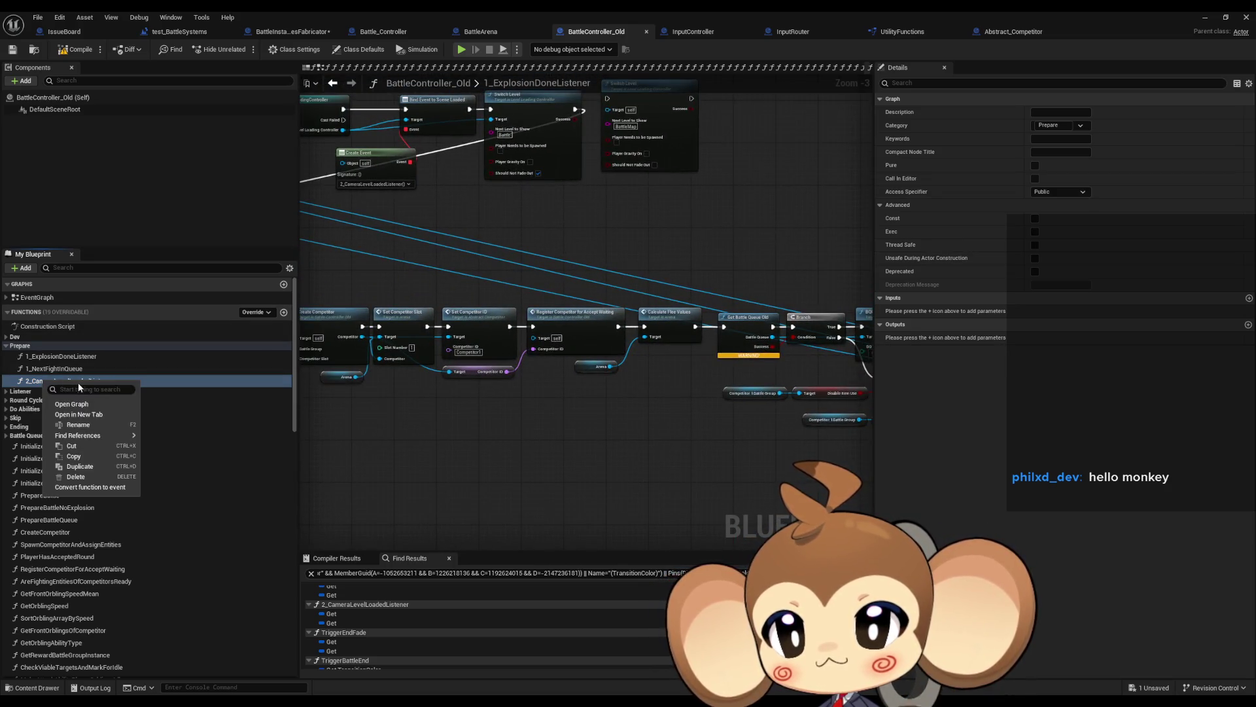
{"action": "left_click", "coordinate": [174, 469]}
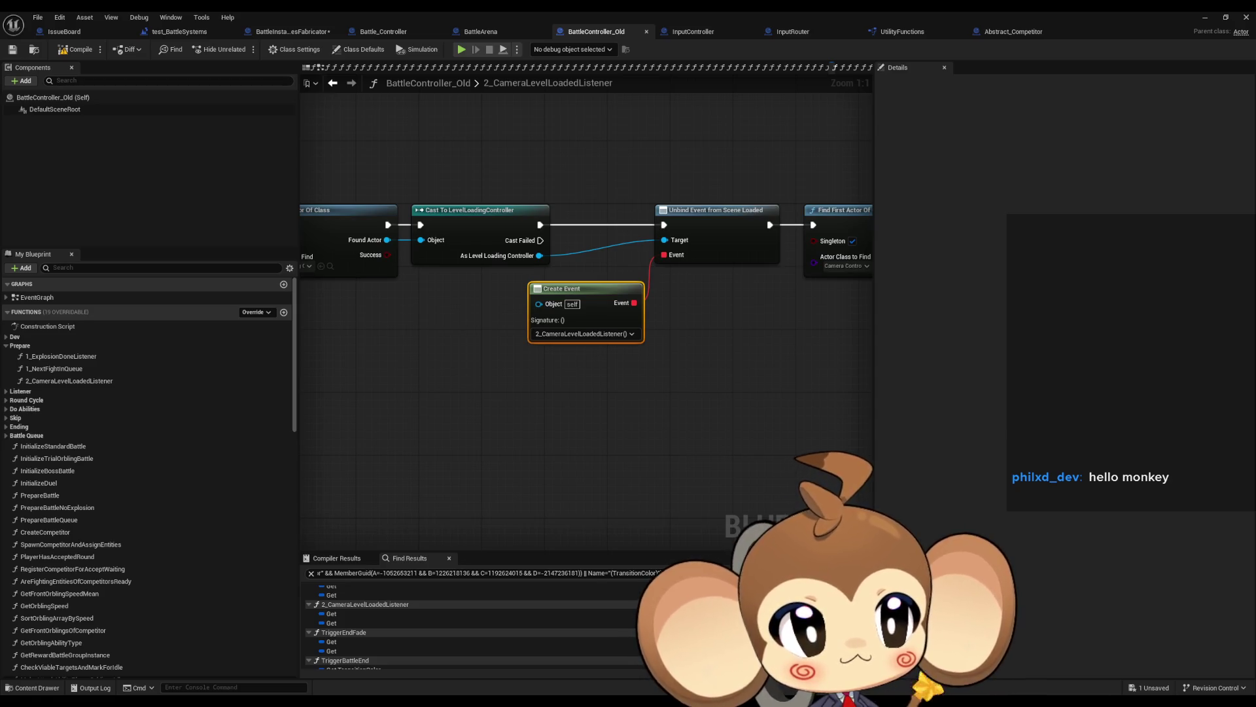
{"action": "key", "text": "alt+Left"}
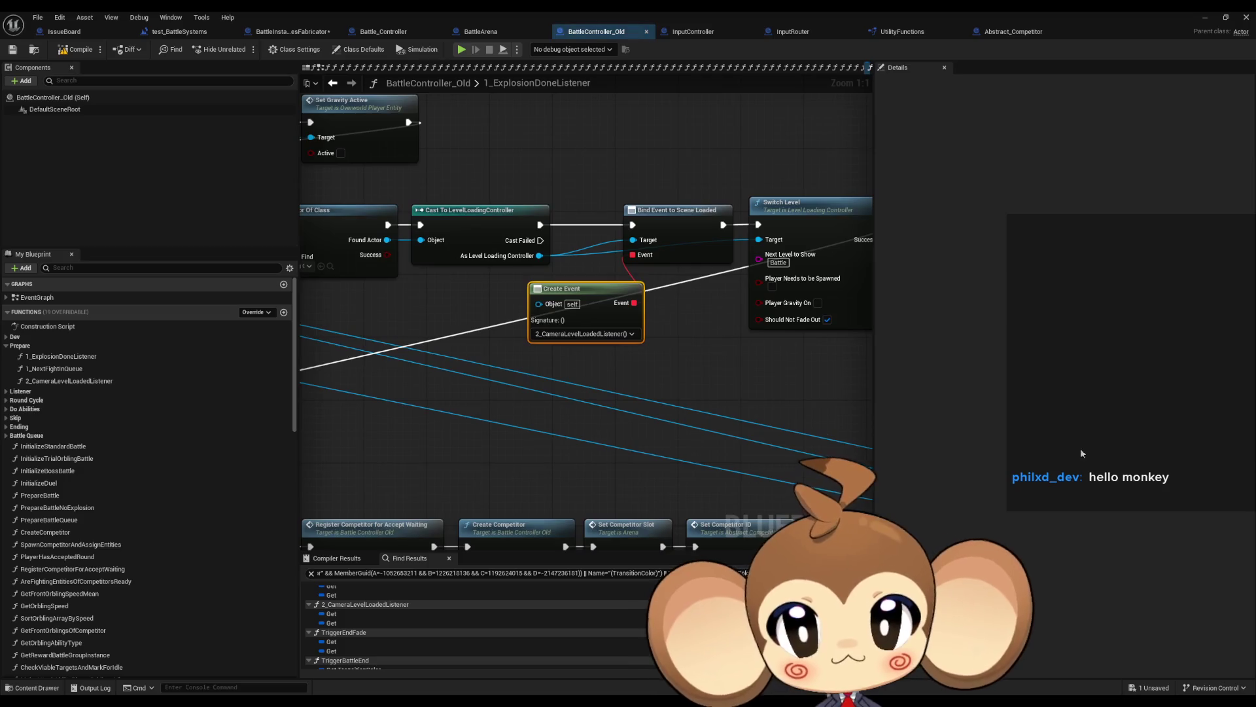
{"action": "scroll", "coordinate": [627, 359], "scroll_direction": "down", "scroll_amount": 3}
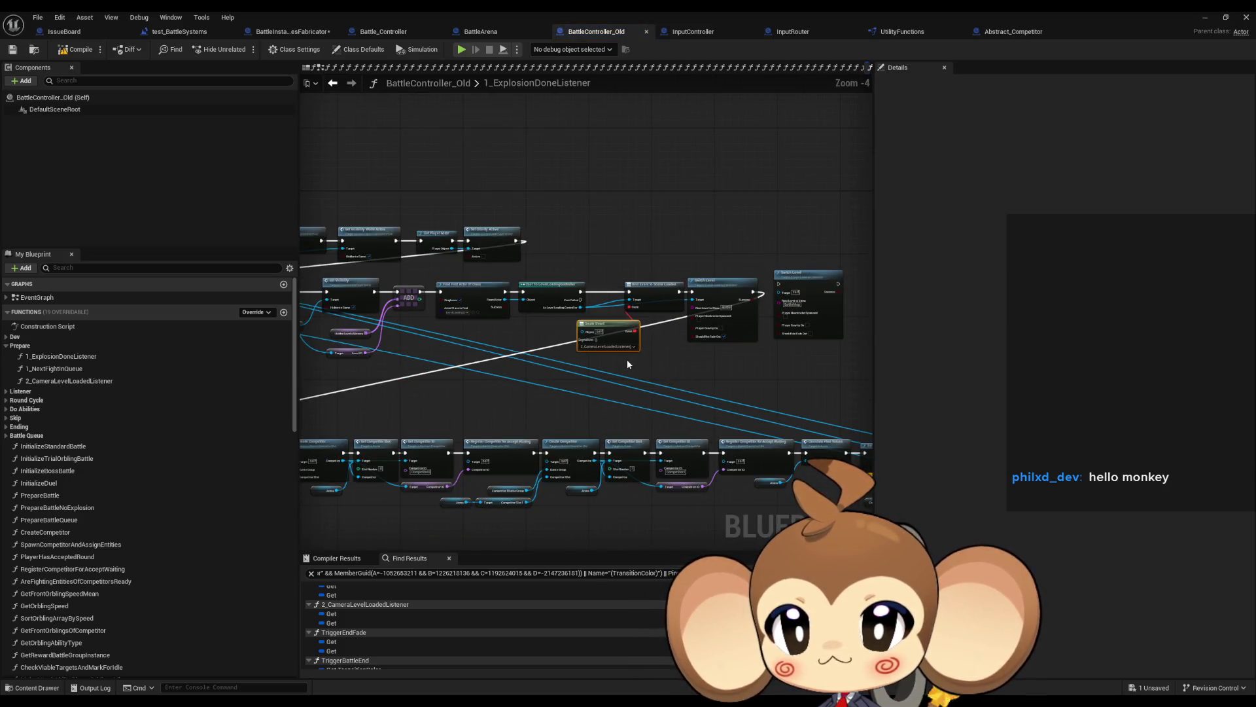
{"action": "scroll", "coordinate": [627, 359], "scroll_direction": "up", "scroll_amount": 1}
{"action": "left_click", "coordinate": [693, 358]}
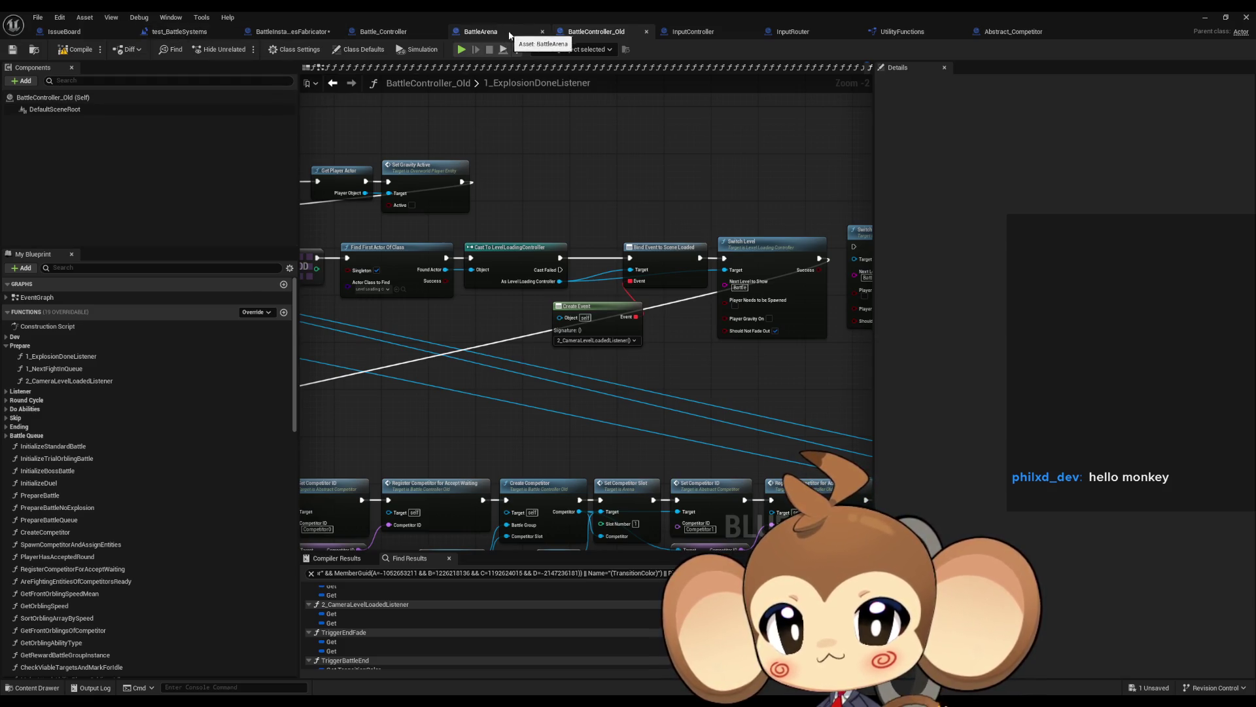
- After checking BattleInstancesFabricator's CreateBattle, delete the 2_AfterSceneLoaded function from Battle_Controller
{"action": "left_click", "coordinate": [282, 36]}
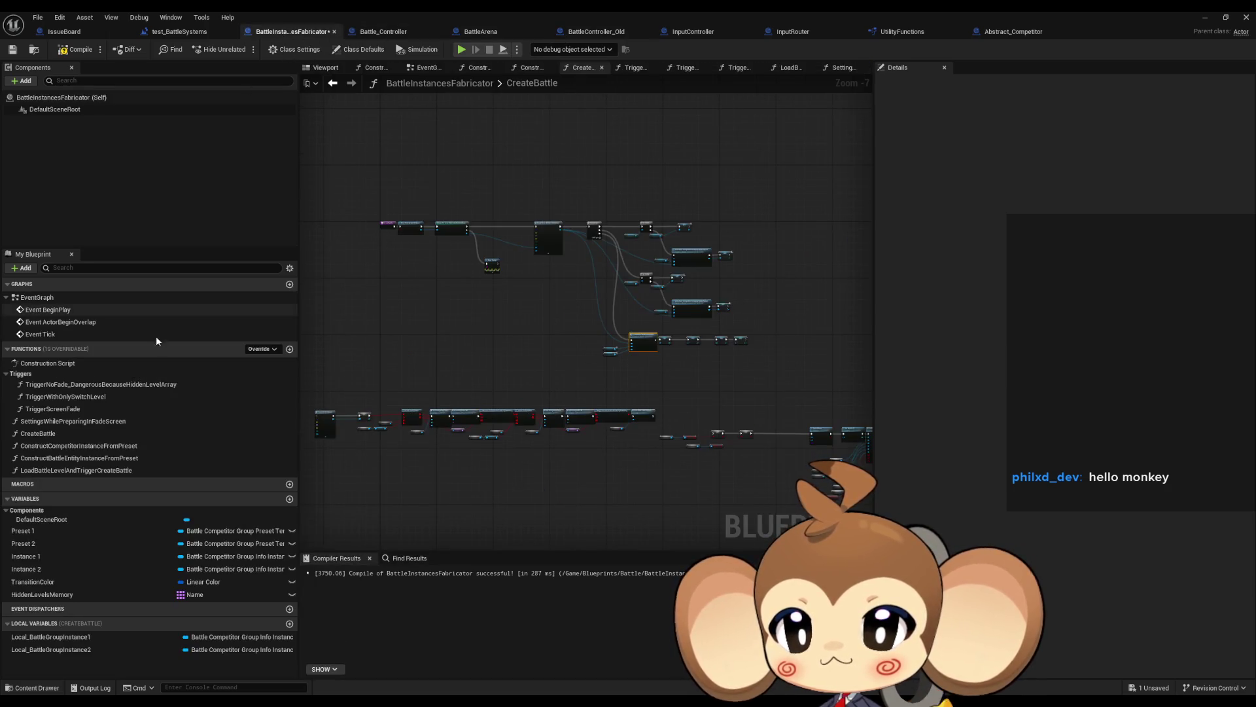
{"action": "left_click", "coordinate": [56, 435]}
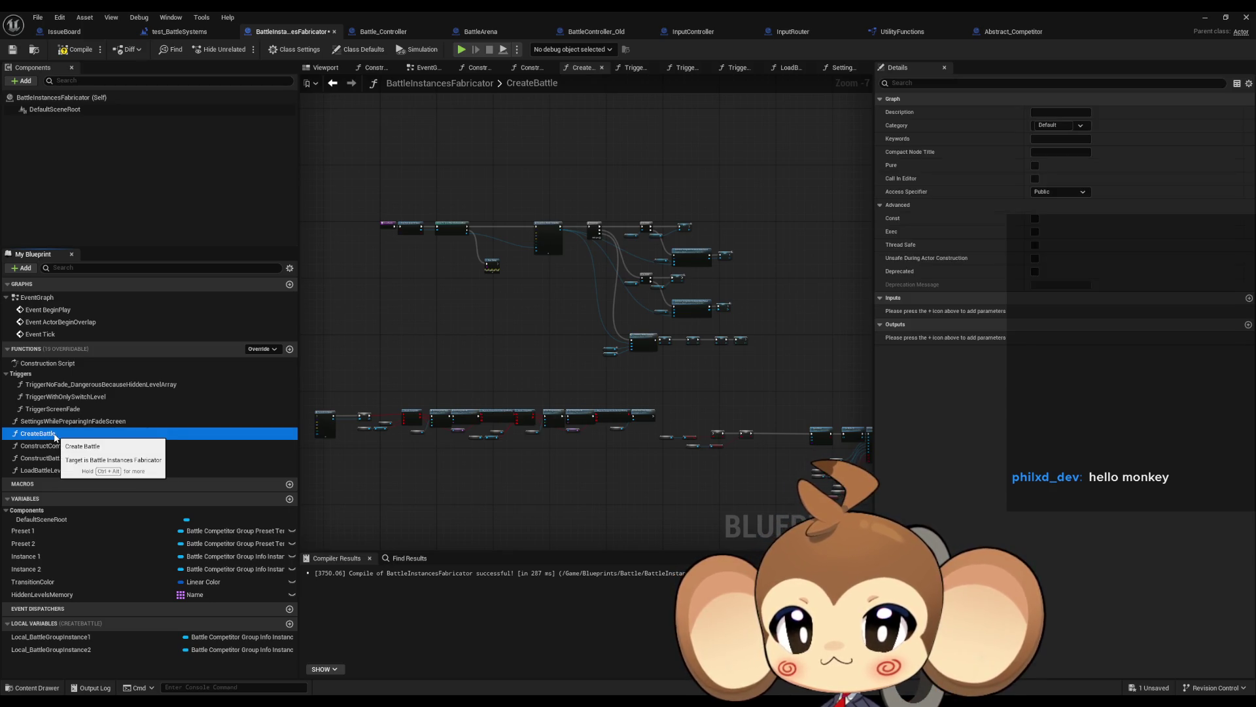
{"action": "left_click", "coordinate": [482, 31]}
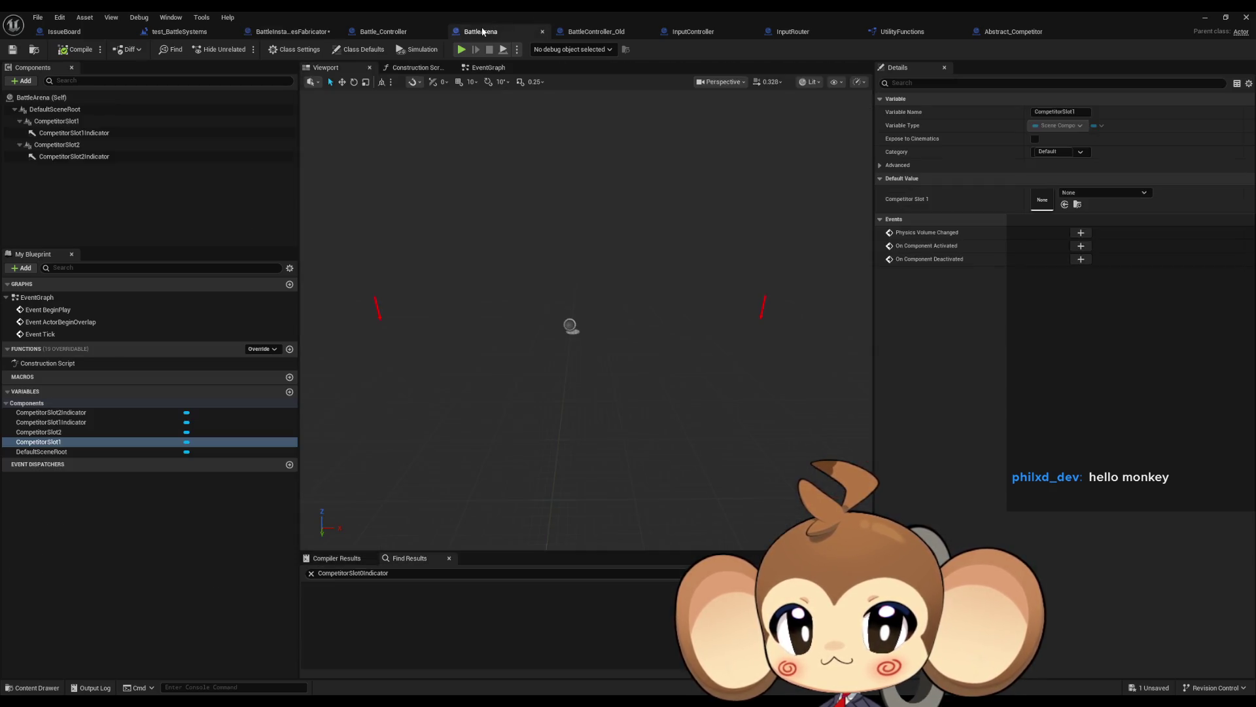
{"action": "left_click", "coordinate": [279, 34]}
{"action": "left_click", "coordinate": [405, 34]}
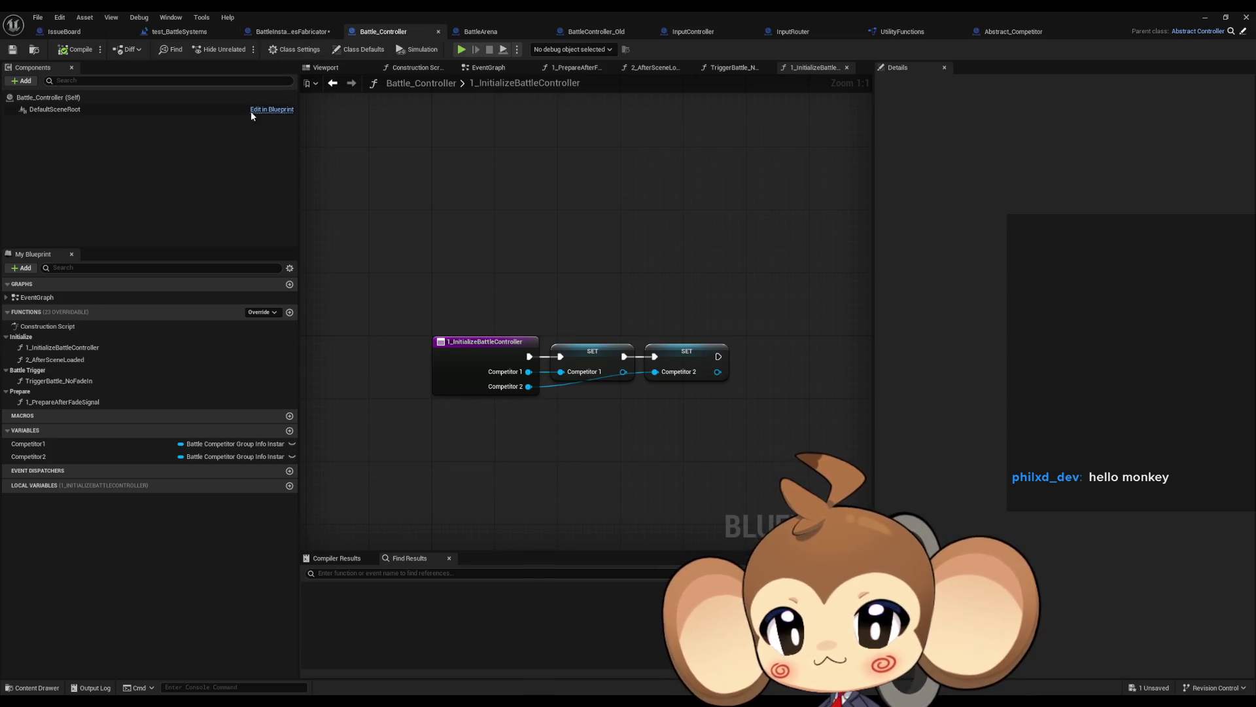
{"action": "left_click", "coordinate": [72, 360]}
{"action": "key", "text": "Delete"}
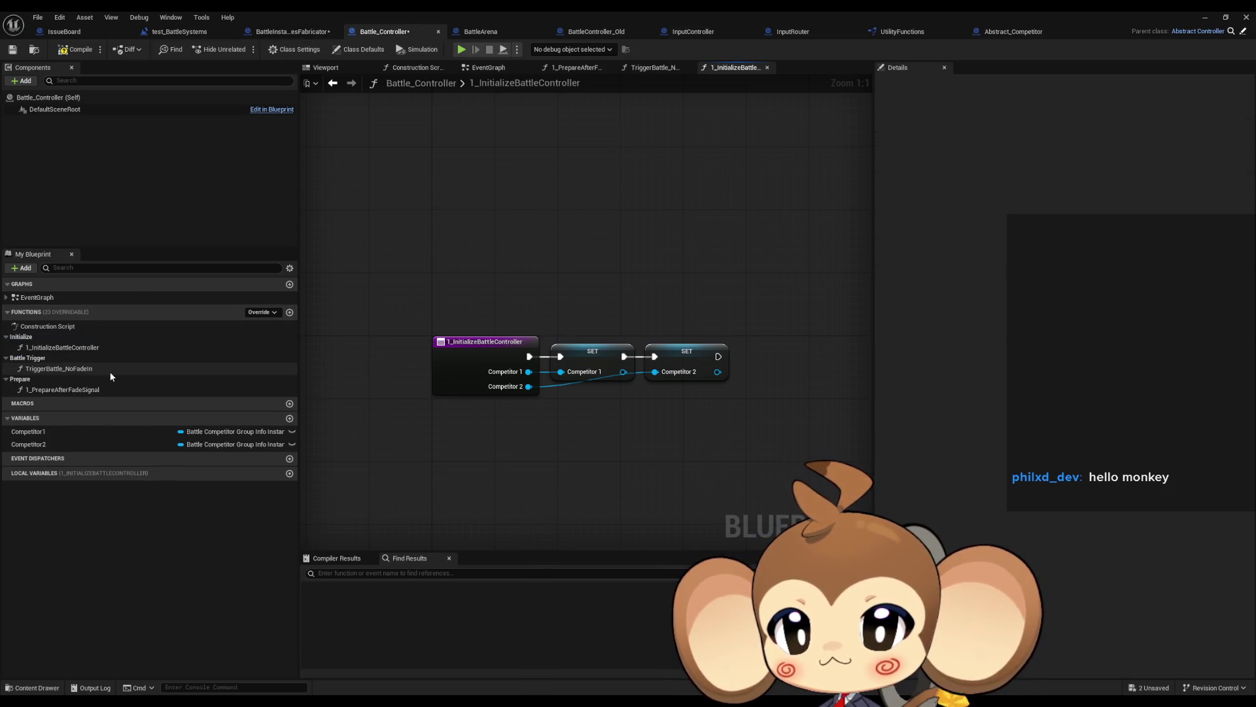
- Review the left side of CreateBattle in BattleInstancesFabricator, then return to BattleController_Old
{"action": "left_click", "coordinate": [288, 34]}
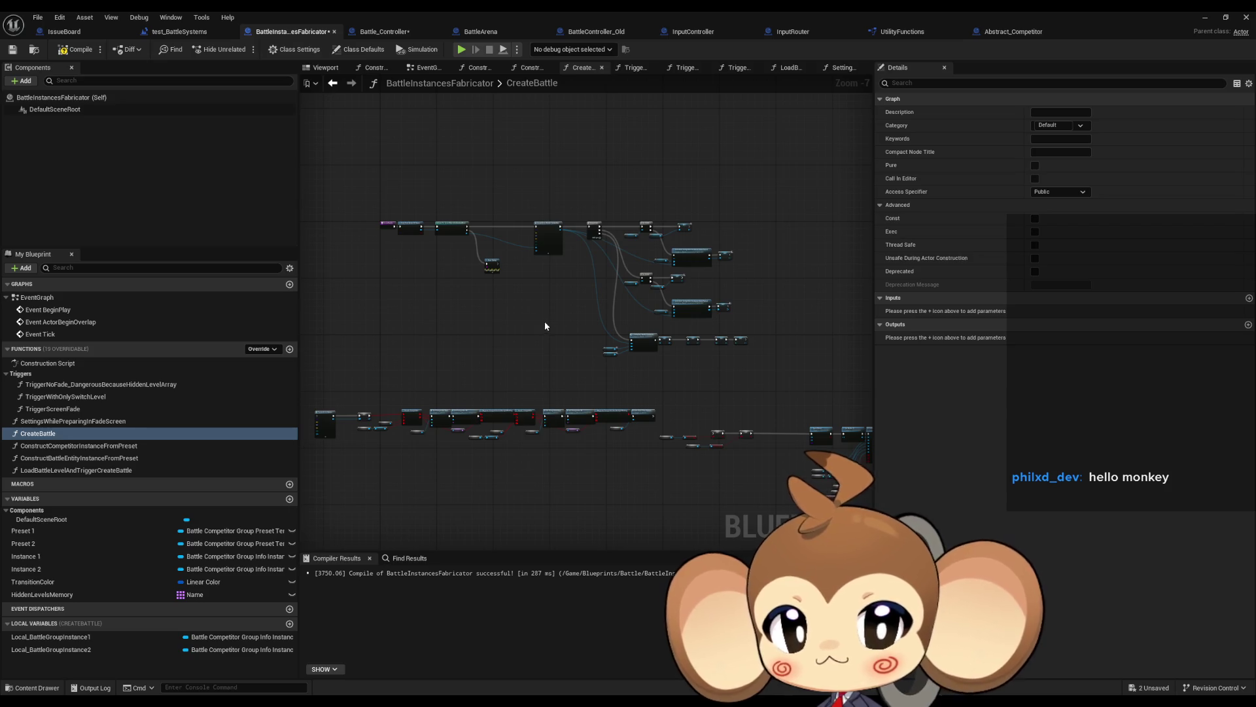
{"action": "scroll", "coordinate": [644, 326], "scroll_direction": "up", "scroll_amount": 1}
{"action": "scroll", "coordinate": [655, 326], "scroll_direction": "up", "scroll_amount": 2}
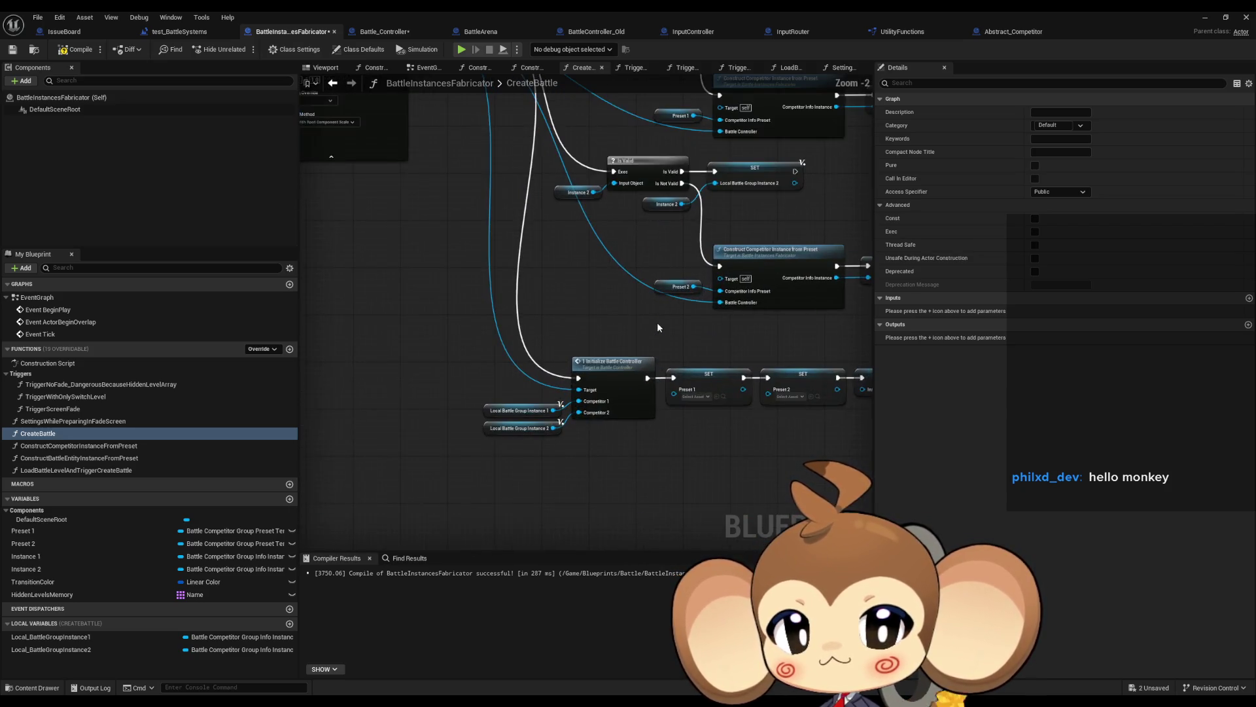
{"action": "scroll", "coordinate": [654, 327], "scroll_direction": "down", "scroll_amount": 1}
{"action": "left_click_drag", "start_coordinate": [647, 332], "coordinate": [613, 317]}
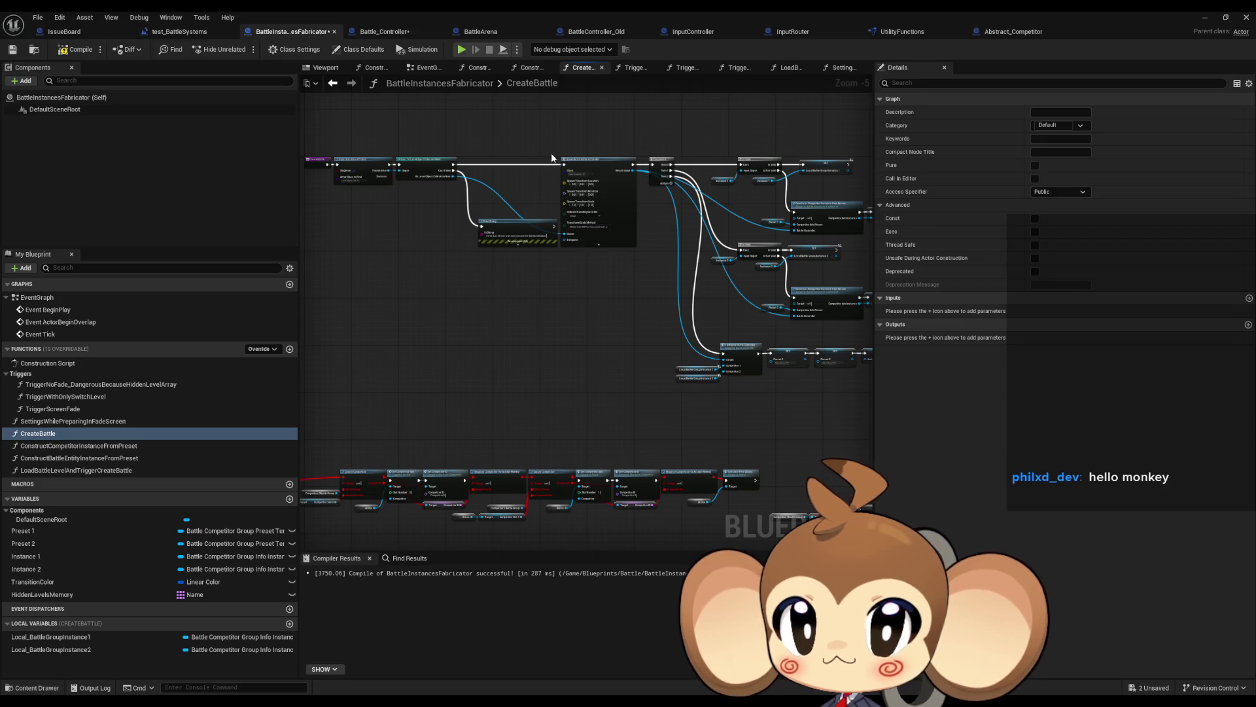
{"action": "left_click", "coordinate": [575, 34]}
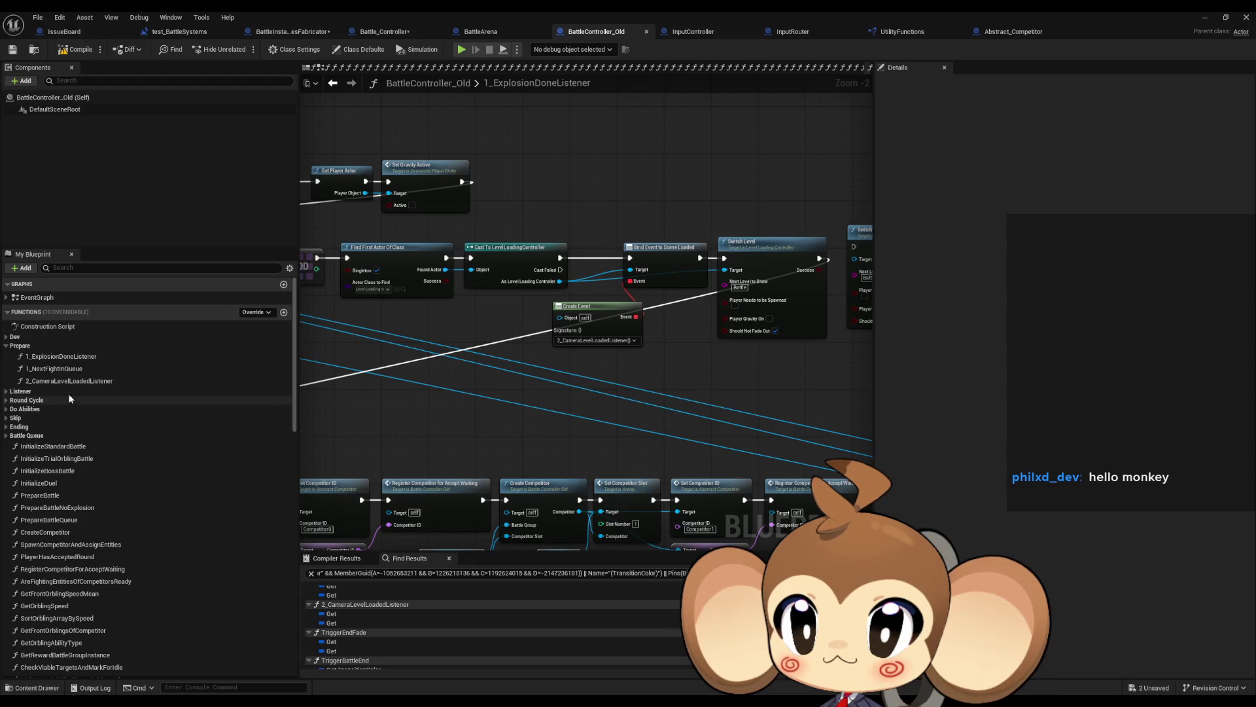
- Select 2_CameraLevelLoadedListener's Find First Actor, Cast, Create Event and Unbind nodes, then revisit CreateBattle
{"action": "double_click", "coordinate": [128, 378]}
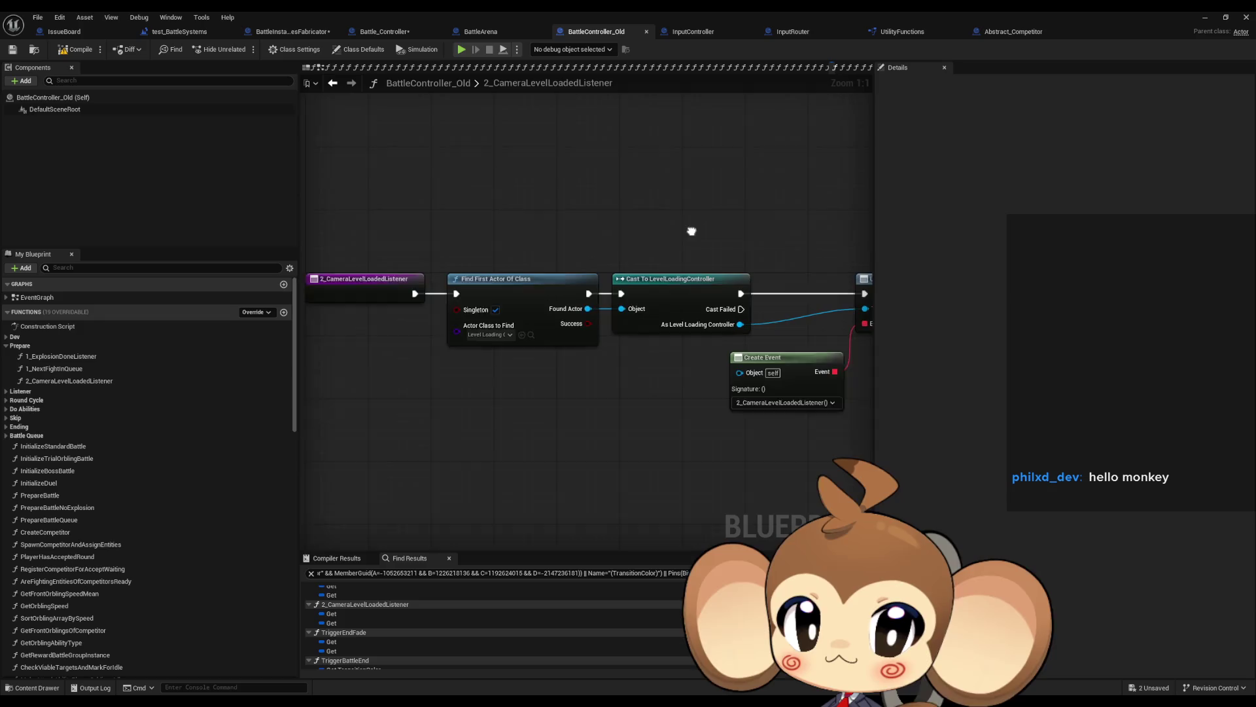
{"action": "left_click_drag", "start_coordinate": [689, 232], "coordinate": [510, 234]}
{"action": "mouse_move", "coordinate": [682, 232]}
{"action": "left_mouse_down"}
{"action": "mouse_move", "coordinate": [320, 215]}
{"action": "mouse_move", "coordinate": [700, 241]}
{"action": "mouse_move", "coordinate": [811, 225]}
{"action": "left_mouse_up"}
{"action": "left_click_drag", "start_coordinate": [463, 202], "coordinate": [799, 430]}
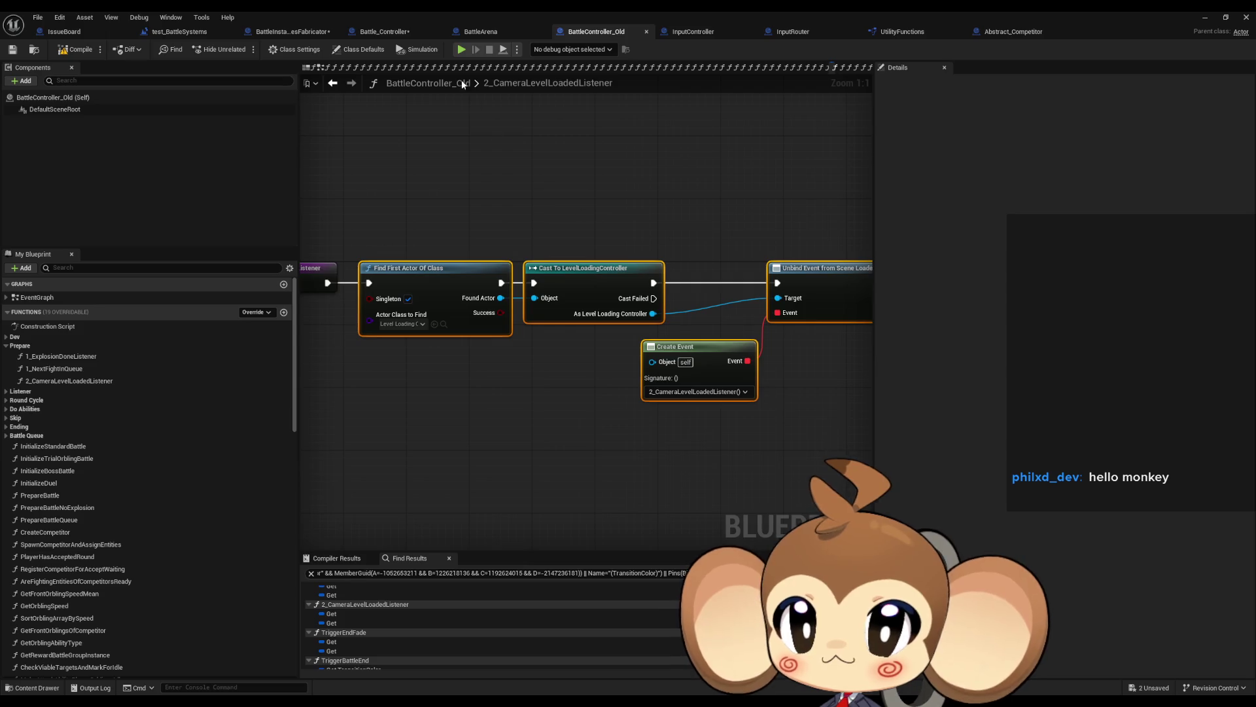
{"action": "left_click", "coordinate": [370, 33]}
{"action": "left_click", "coordinate": [276, 34]}
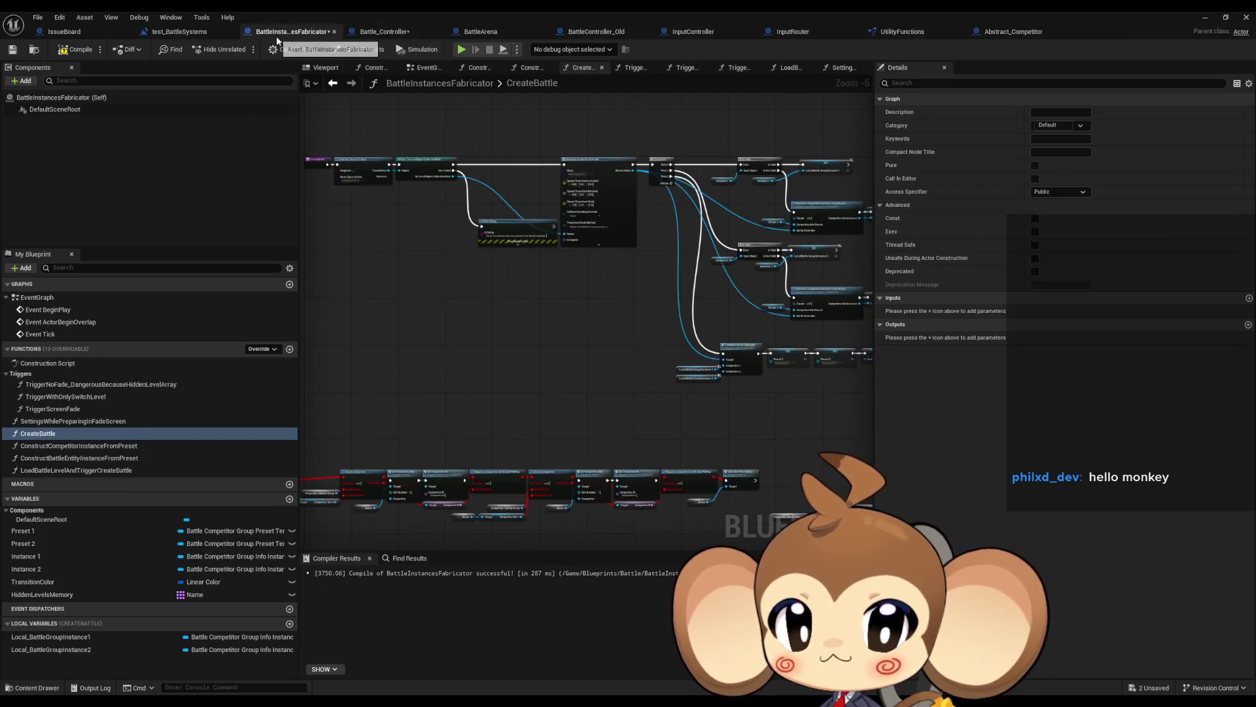
{"action": "mouse_move", "coordinate": [577, 273]}
{"action": "left_mouse_down"}
{"action": "mouse_move", "coordinate": [454, 266]}
{"action": "mouse_move", "coordinate": [666, 283]}
{"action": "left_mouse_up"}
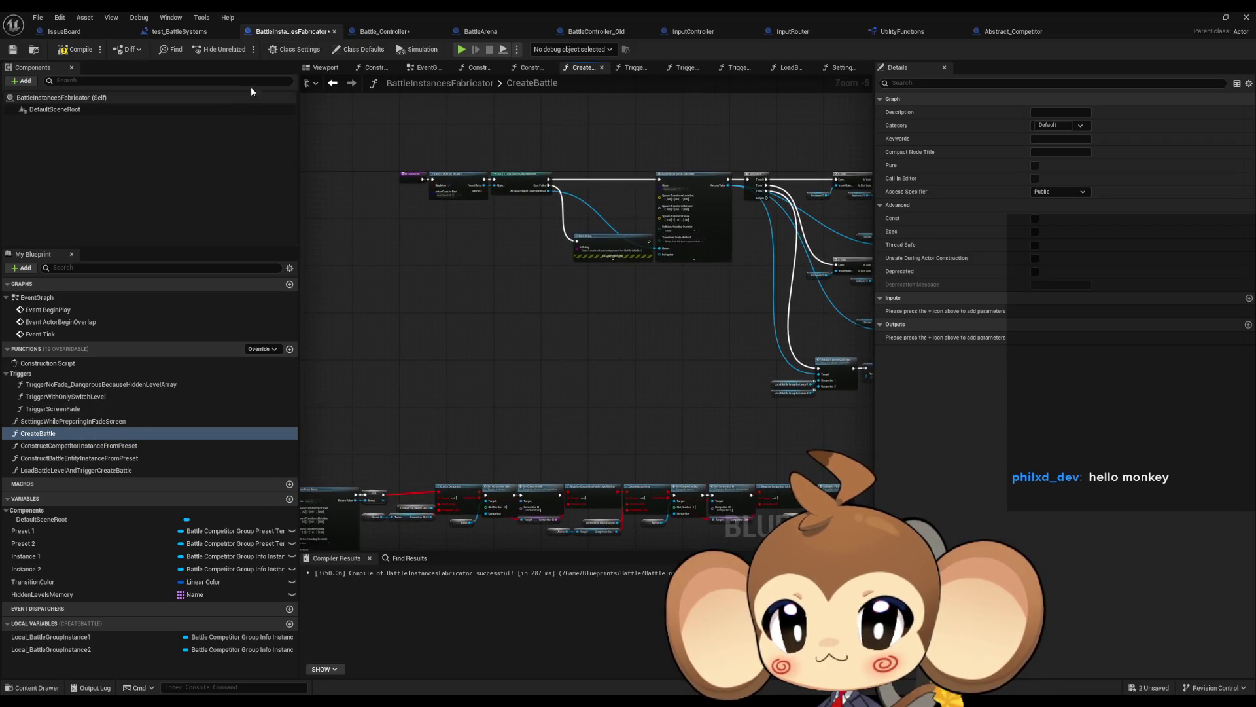
- In LoadBattleLevelAndTriggerCreateBattle, select the find, cast, bind and create event nodes, then open CreateBattle
{"action": "double_click", "coordinate": [72, 397]}
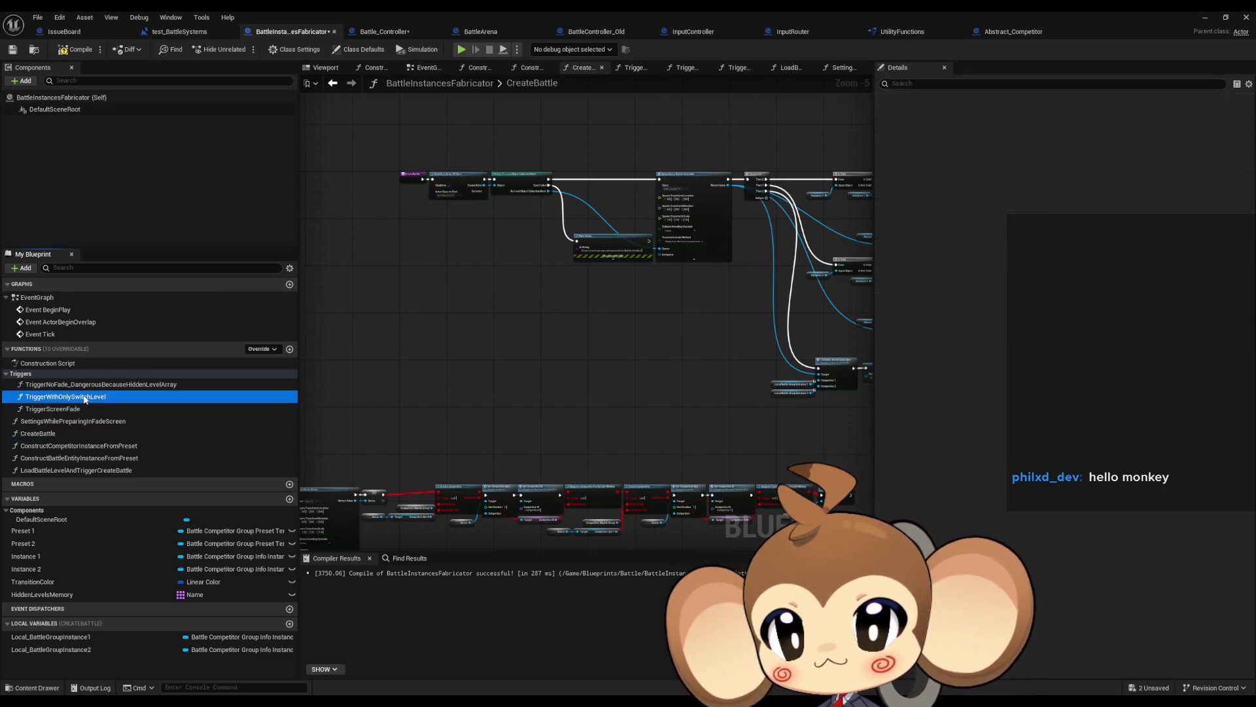
{"action": "scroll", "coordinate": [628, 342], "scroll_direction": "up", "scroll_amount": 10}
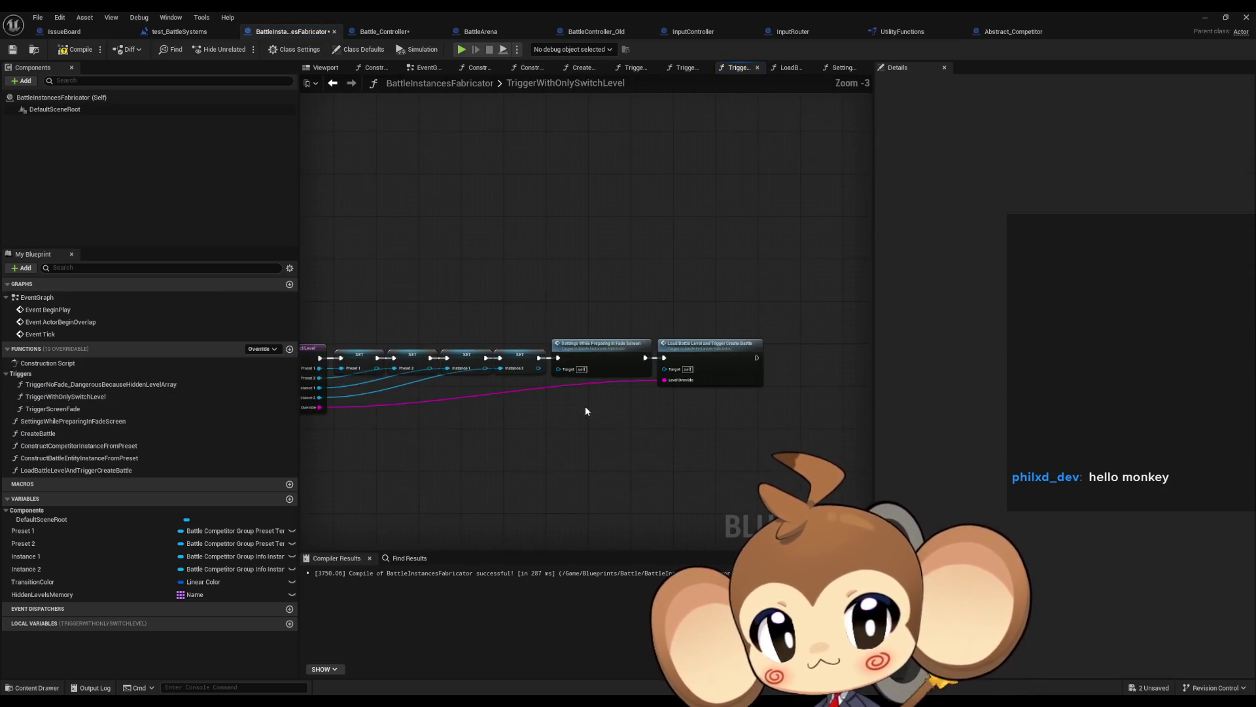
{"action": "left_click", "coordinate": [755, 345]}
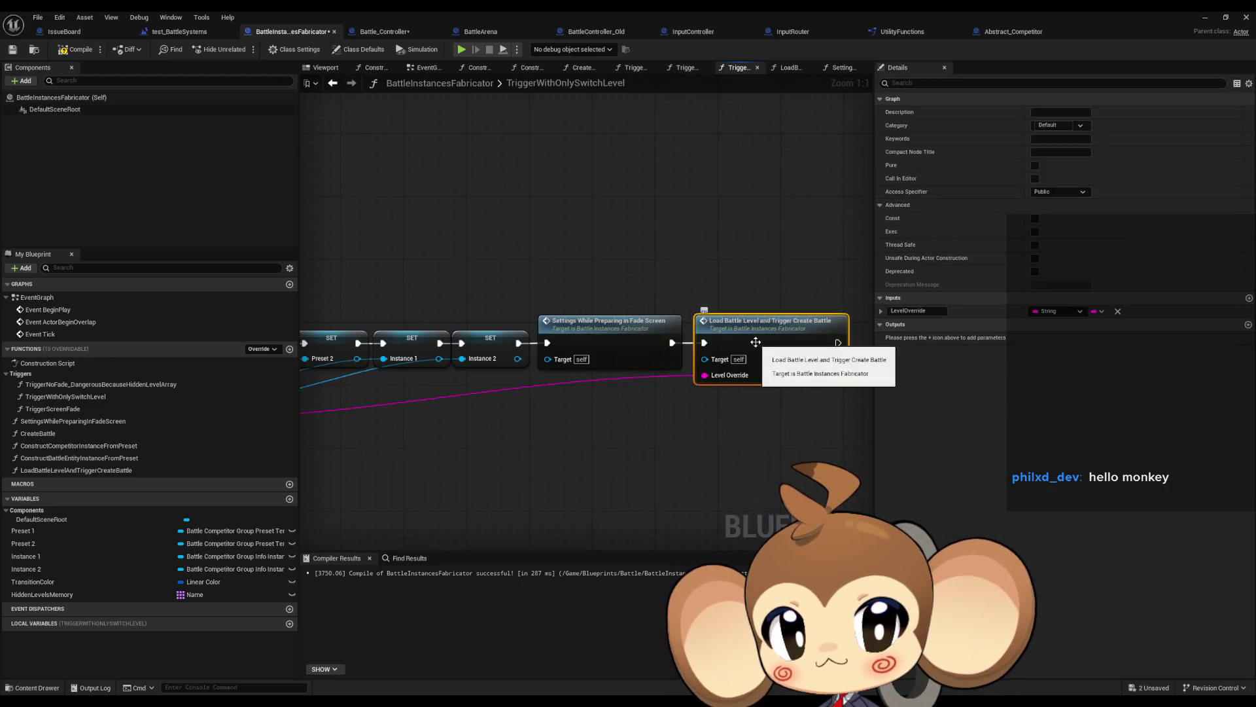
{"action": "double_click", "coordinate": [756, 346]}
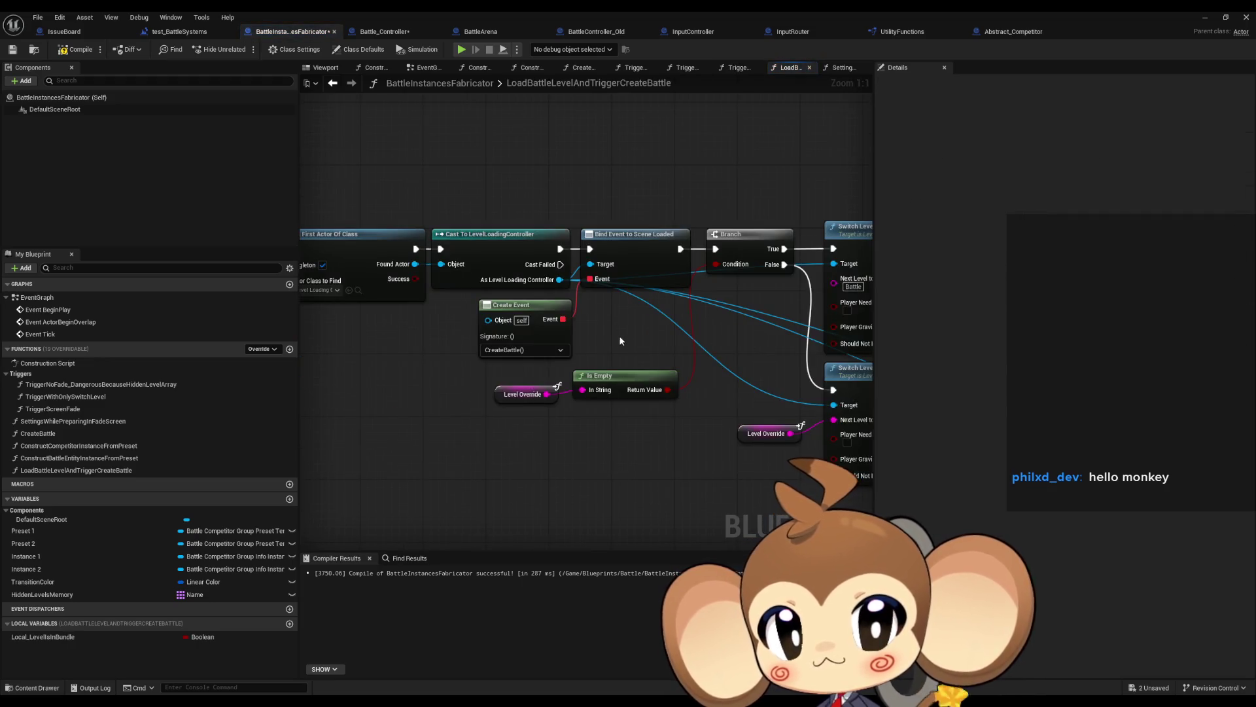
{"action": "mouse_move", "coordinate": [619, 335]}
{"action": "left_mouse_down"}
{"action": "mouse_move", "coordinate": [848, 353]}
{"action": "mouse_move", "coordinate": [723, 355]}
{"action": "left_mouse_up"}
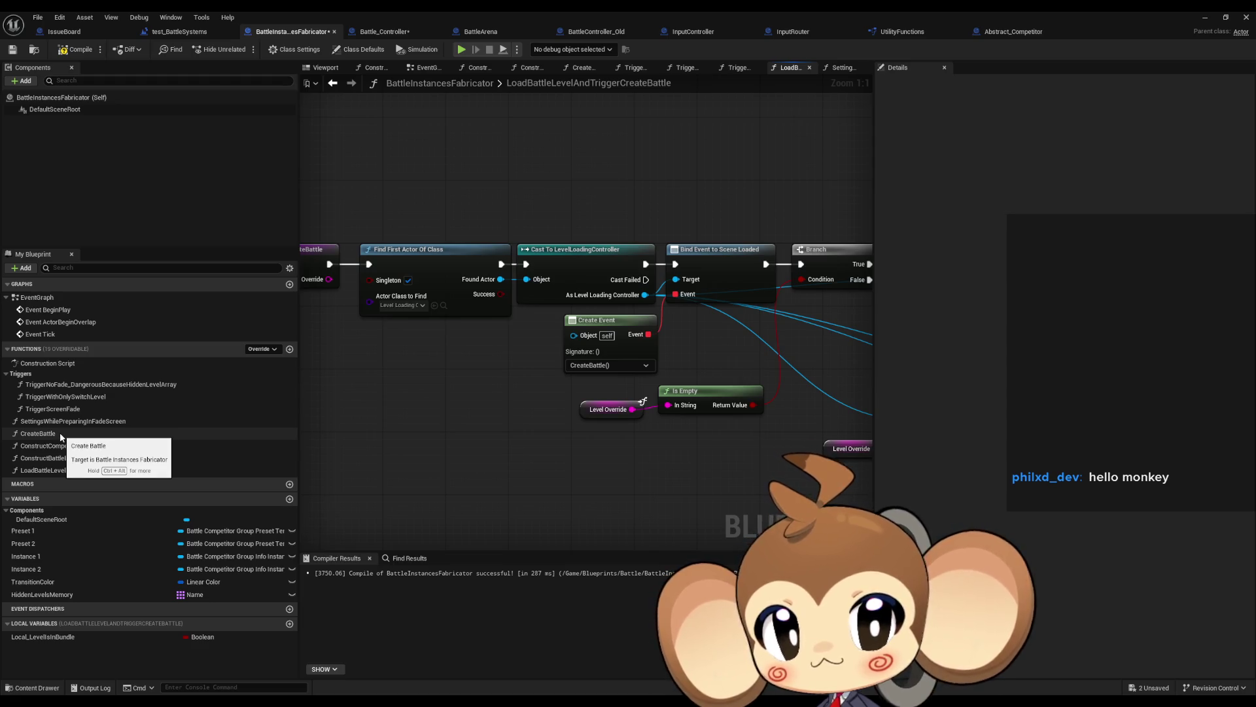
{"action": "left_click_drag", "start_coordinate": [428, 196], "coordinate": [710, 348]}
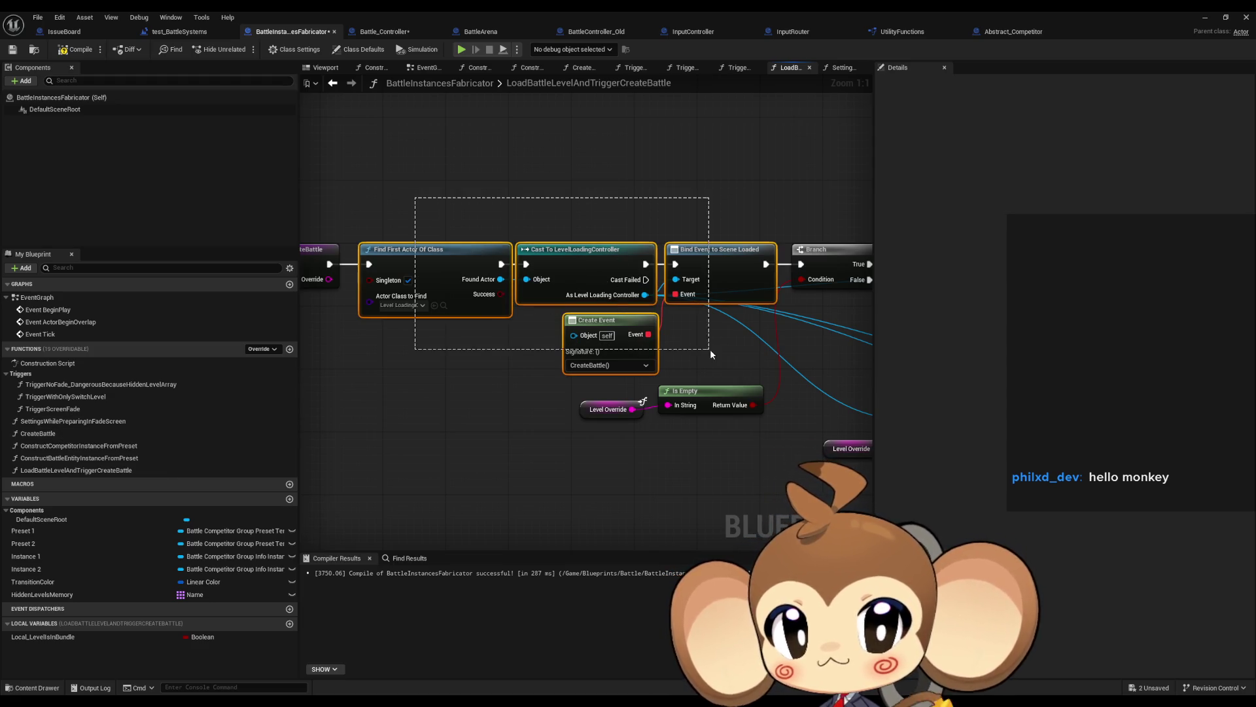
{"action": "double_click", "coordinate": [48, 437]}
{"action": "scroll", "coordinate": [412, 328], "scroll_direction": "up", "scroll_amount": 1}
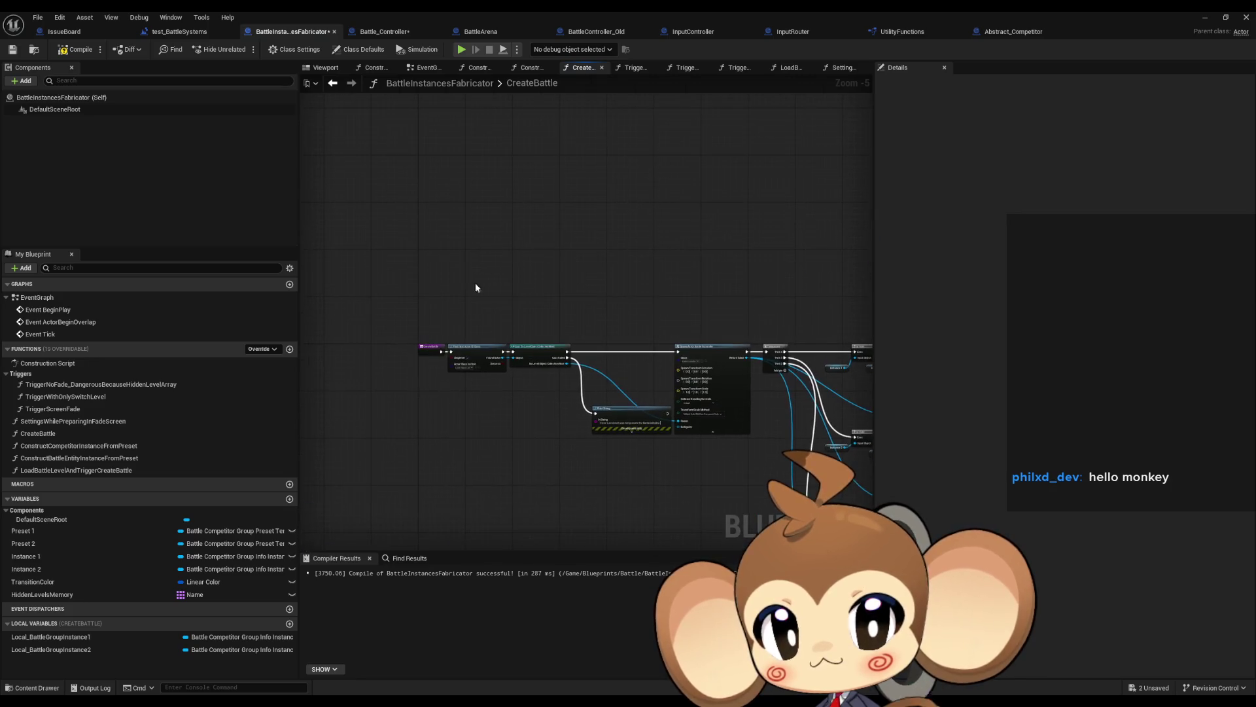
{"action": "scroll", "coordinate": [475, 287], "scroll_direction": "up", "scroll_amount": 4}
- Paste the level-loading nodes into CreateBattle and add an Unbind Event from Scene Loaded fed by Create Event
{"action": "key", "text": "ctrl+v"}
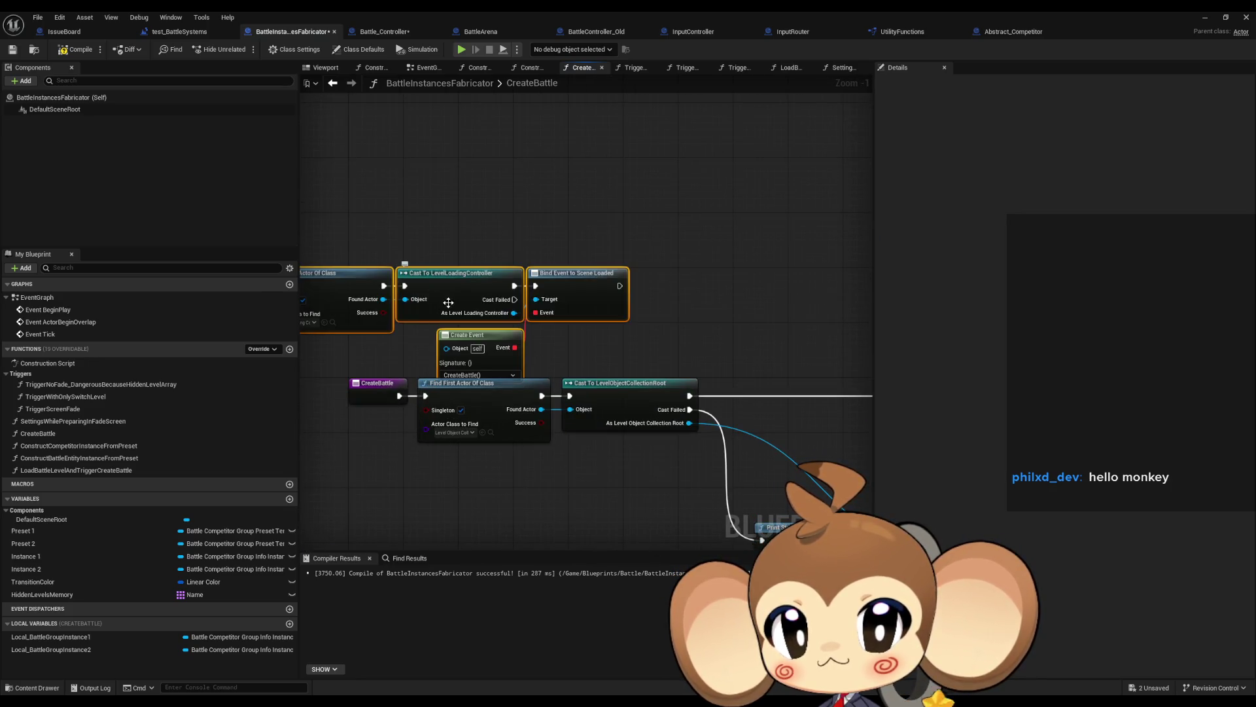
{"action": "mouse_move", "coordinate": [449, 303]}
{"action": "left_mouse_down"}
{"action": "mouse_move", "coordinate": [490, 281]}
{"action": "mouse_move", "coordinate": [587, 318]}
{"action": "left_mouse_up"}
{"action": "left_click", "coordinate": [584, 350]}
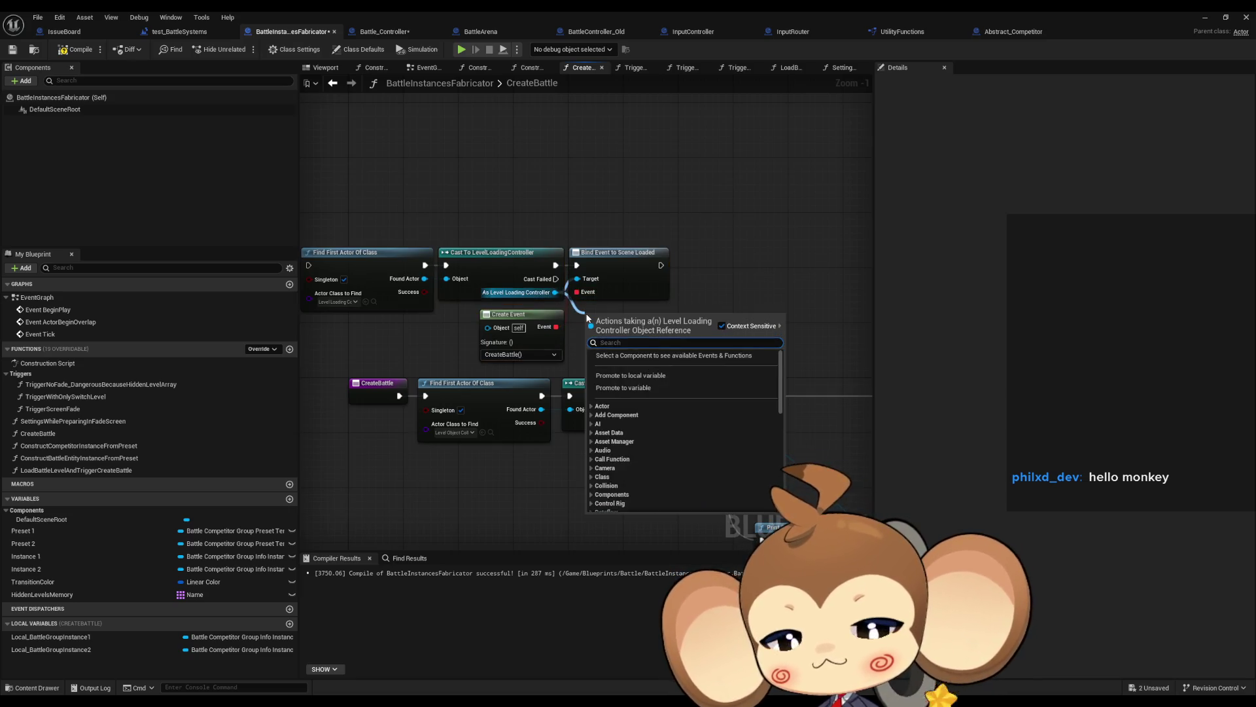
{"action": "type", "text": "unbind"}
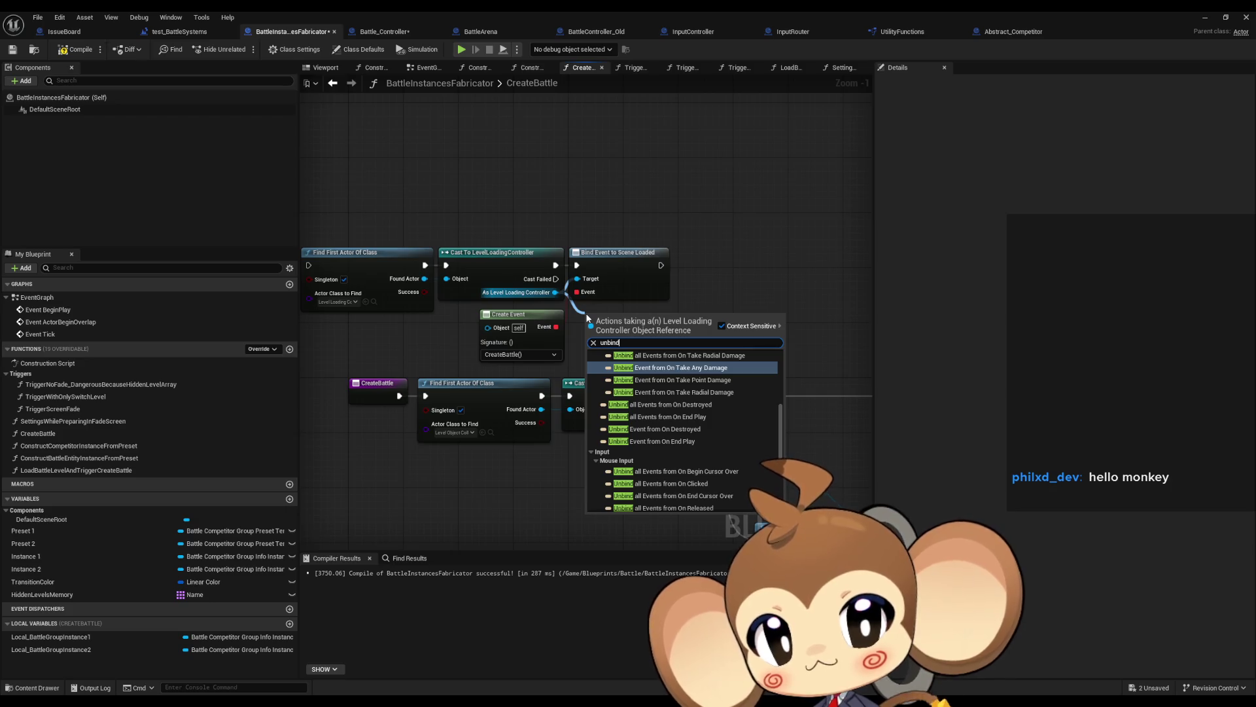
{"action": "scroll", "coordinate": [675, 410], "scroll_direction": "up", "scroll_amount": 5}
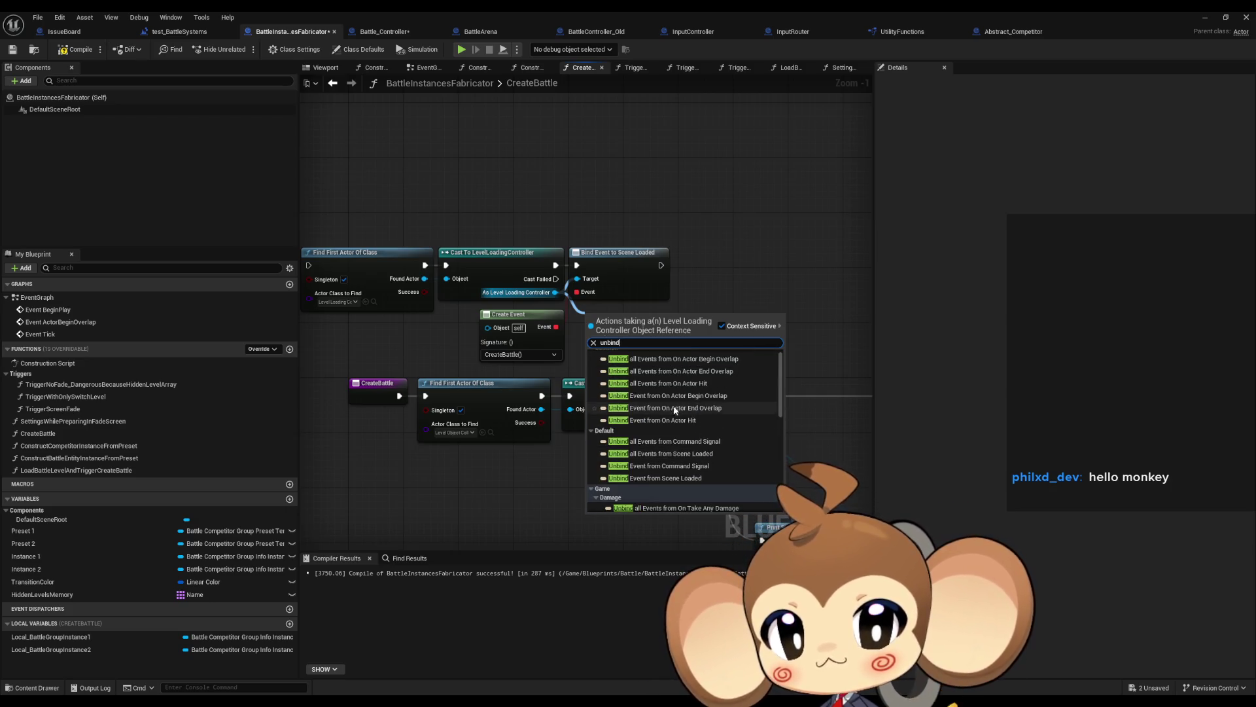
{"action": "left_click", "coordinate": [712, 454]}
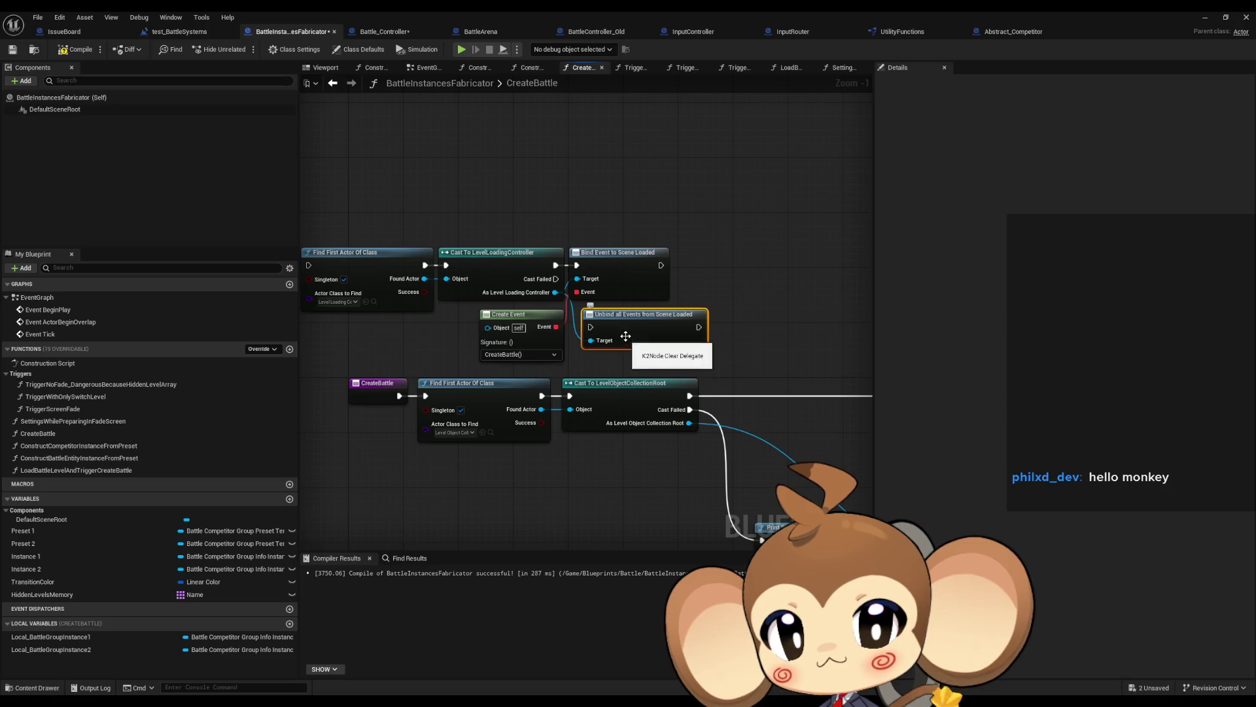
{"action": "left_click_drag", "start_coordinate": [551, 294], "coordinate": [693, 252]}
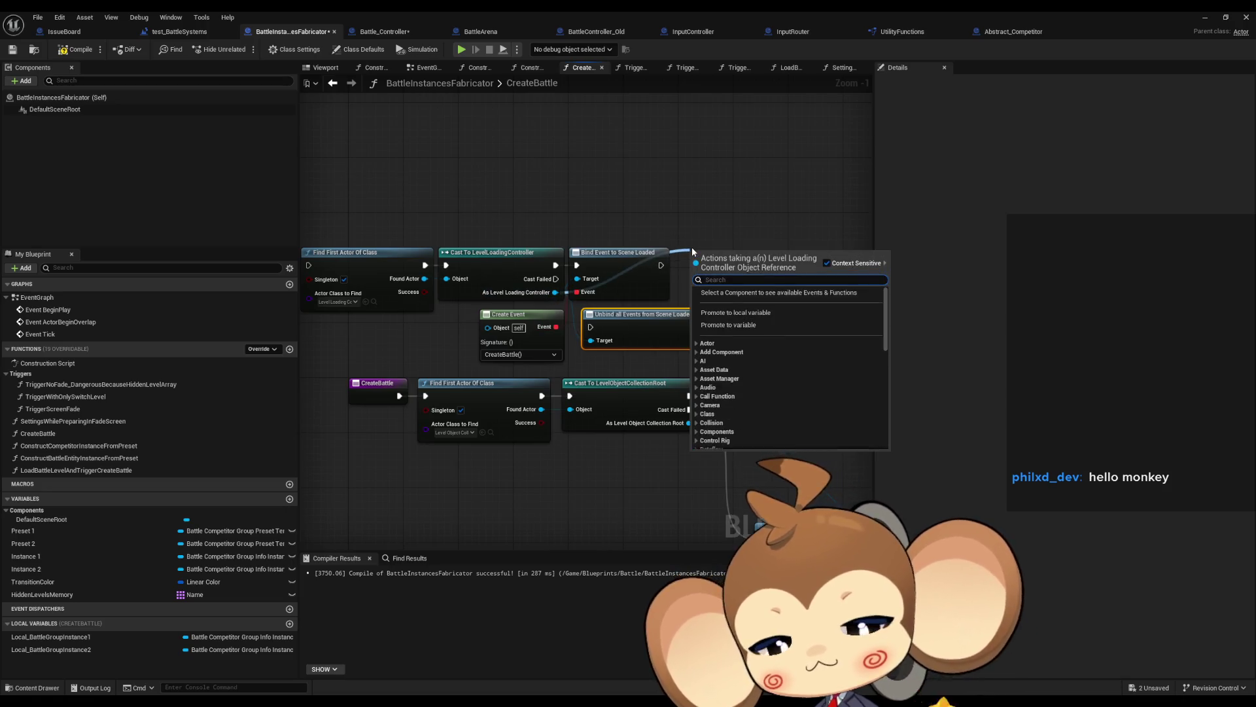
{"action": "type", "text": "unbind"}
{"action": "scroll", "coordinate": [789, 372], "scroll_direction": "up", "scroll_amount": 5}
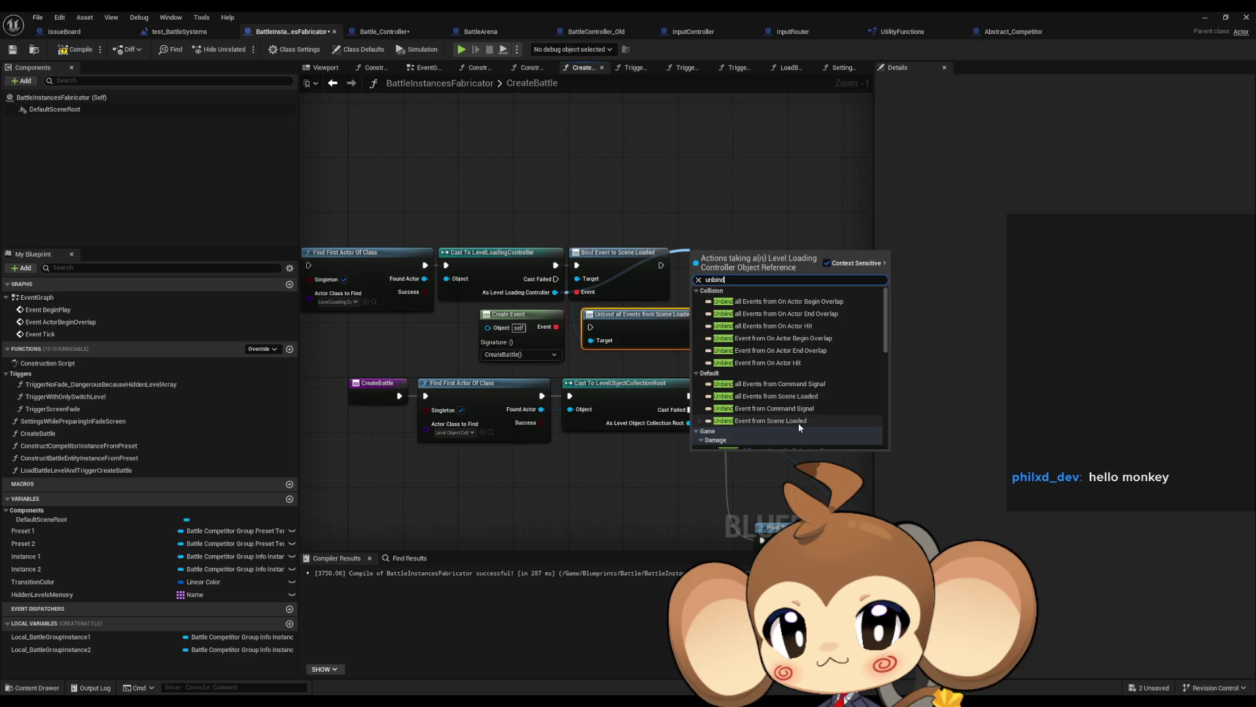
{"action": "left_click", "coordinate": [799, 421]}
{"action": "left_click", "coordinate": [735, 331]}
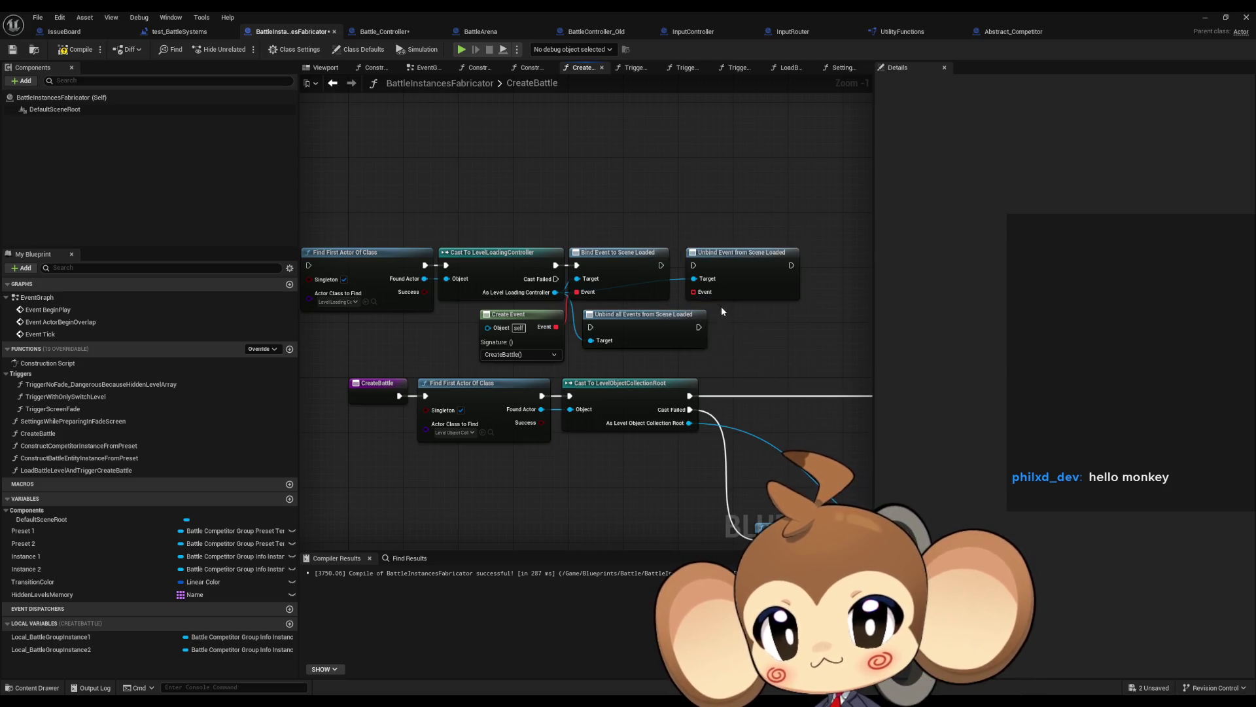
{"action": "mouse_move", "coordinate": [556, 326]}
{"action": "left_mouse_down"}
{"action": "mouse_move", "coordinate": [635, 324]}
{"action": "mouse_move", "coordinate": [695, 280]}
{"action": "mouse_move", "coordinate": [693, 292]}
{"action": "left_mouse_up"}
- Delete the old Bind Event and unbind-all nodes; wire CreateBattle → Find First Actor → Cast → Unbind Event → chain
{"action": "left_click_drag", "start_coordinate": [614, 221], "coordinate": [661, 331]}
{"action": "key", "text": "Delete"}
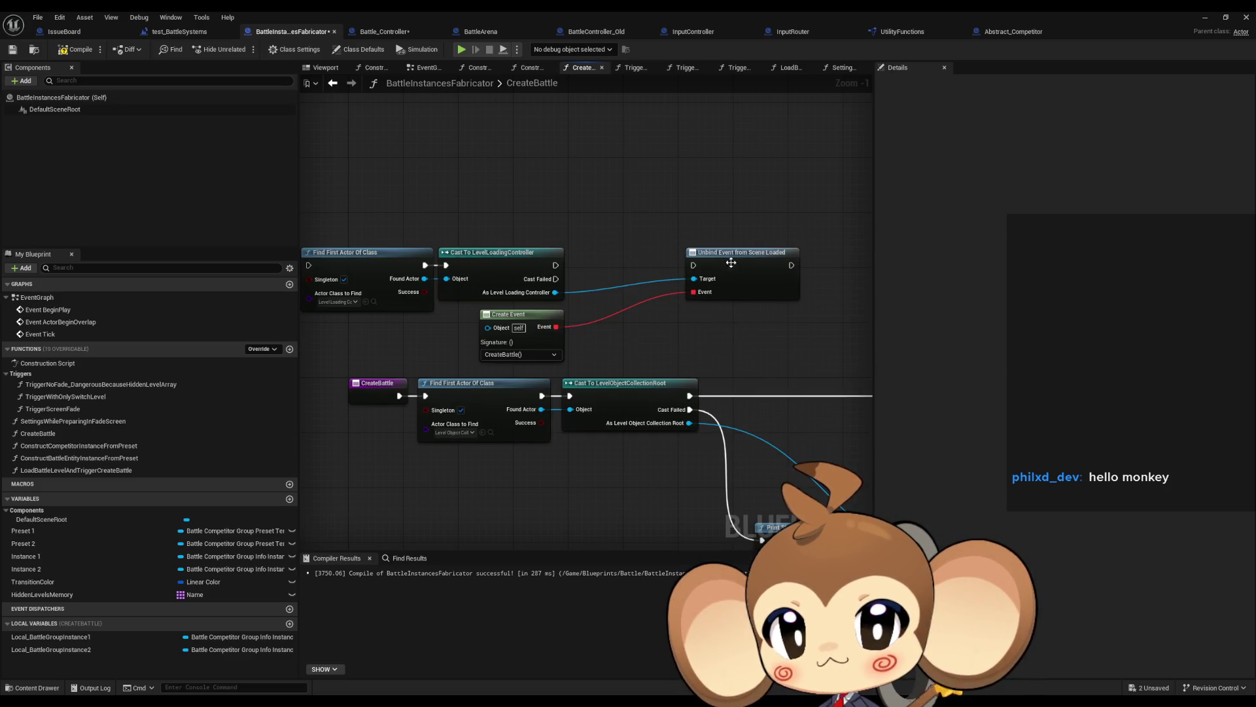
{"action": "left_click_drag", "start_coordinate": [693, 265], "coordinate": [556, 265]}
{"action": "left_click_drag", "start_coordinate": [728, 258], "coordinate": [619, 255]}
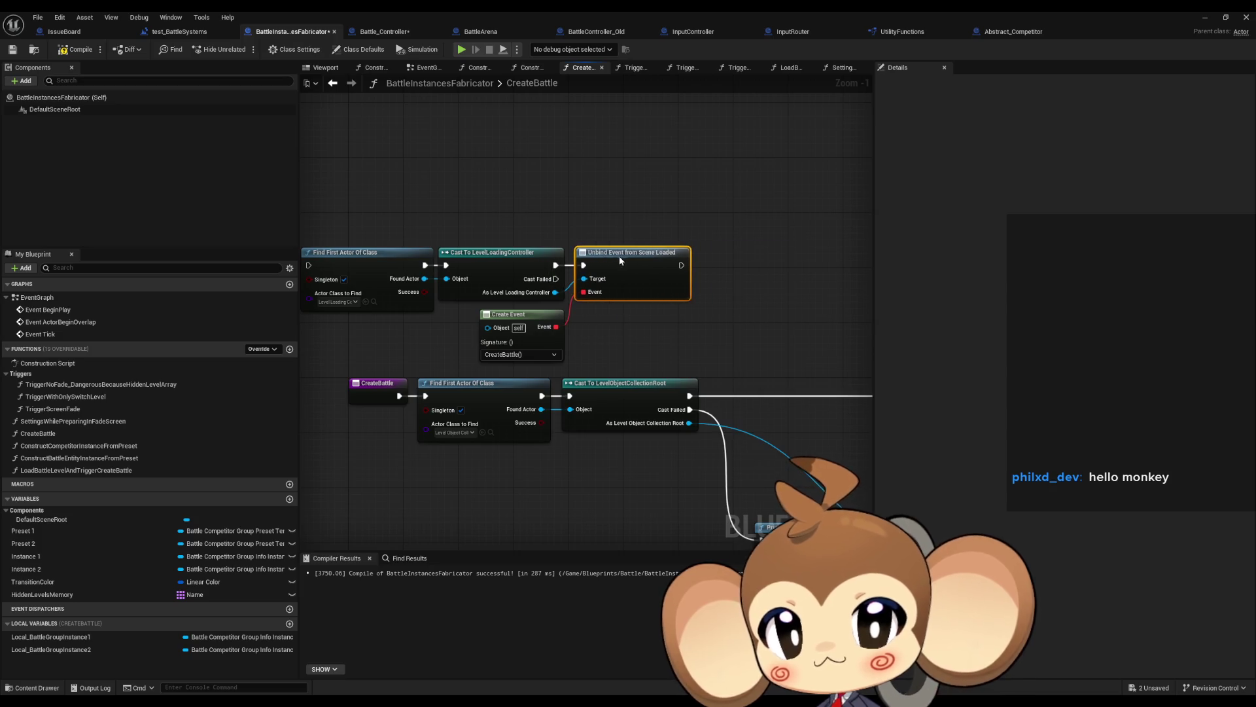
{"action": "left_click_drag", "start_coordinate": [426, 395], "coordinate": [633, 300]}
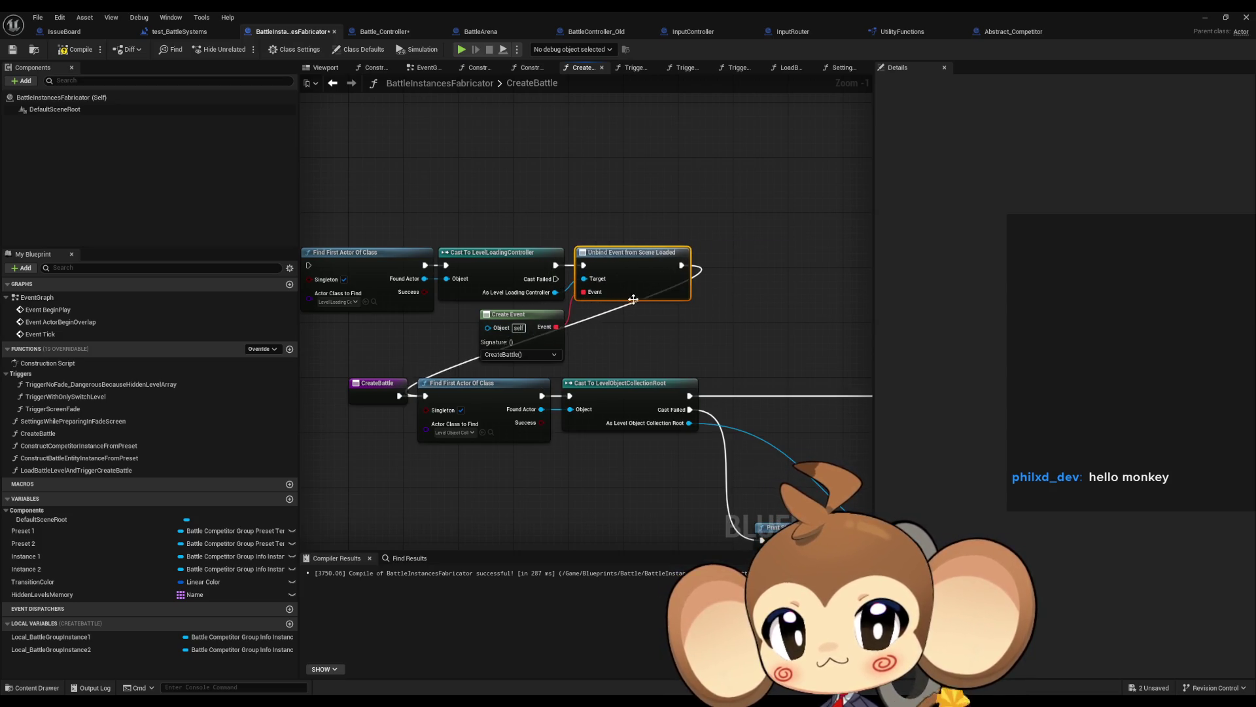
{"action": "mouse_move", "coordinate": [399, 395]}
{"action": "left_mouse_down"}
{"action": "mouse_move", "coordinate": [321, 275]}
{"action": "mouse_move", "coordinate": [348, 268]}
{"action": "left_mouse_up"}
- Line up the find, cast and Unbind Event nodes in one row right of CreateBattle
{"action": "mouse_move", "coordinate": [406, 195]}
{"action": "left_mouse_down"}
{"action": "mouse_move", "coordinate": [654, 274]}
{"action": "mouse_move", "coordinate": [683, 318]}
{"action": "left_mouse_up"}
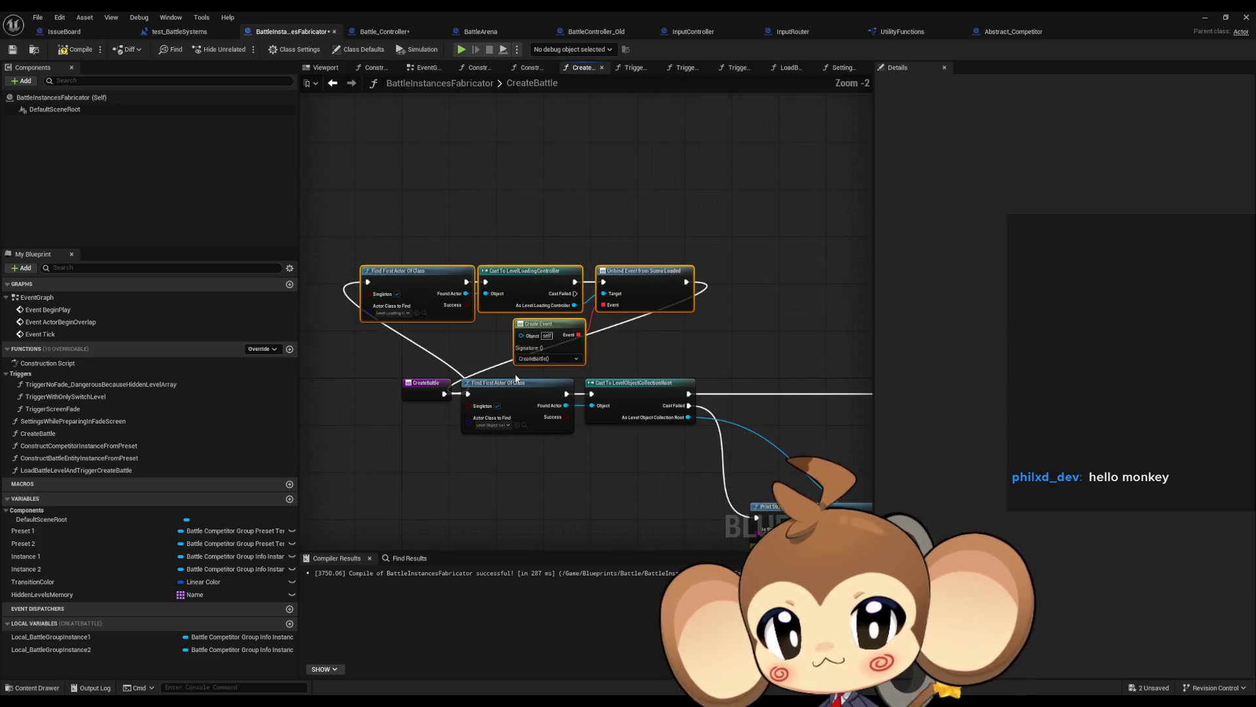
{"action": "scroll", "coordinate": [515, 377], "scroll_direction": "down", "scroll_amount": 1}
{"action": "left_click_drag", "start_coordinate": [515, 378], "coordinate": [738, 445]}
{"action": "scroll", "coordinate": [738, 445], "scroll_direction": "down", "scroll_amount": 9}
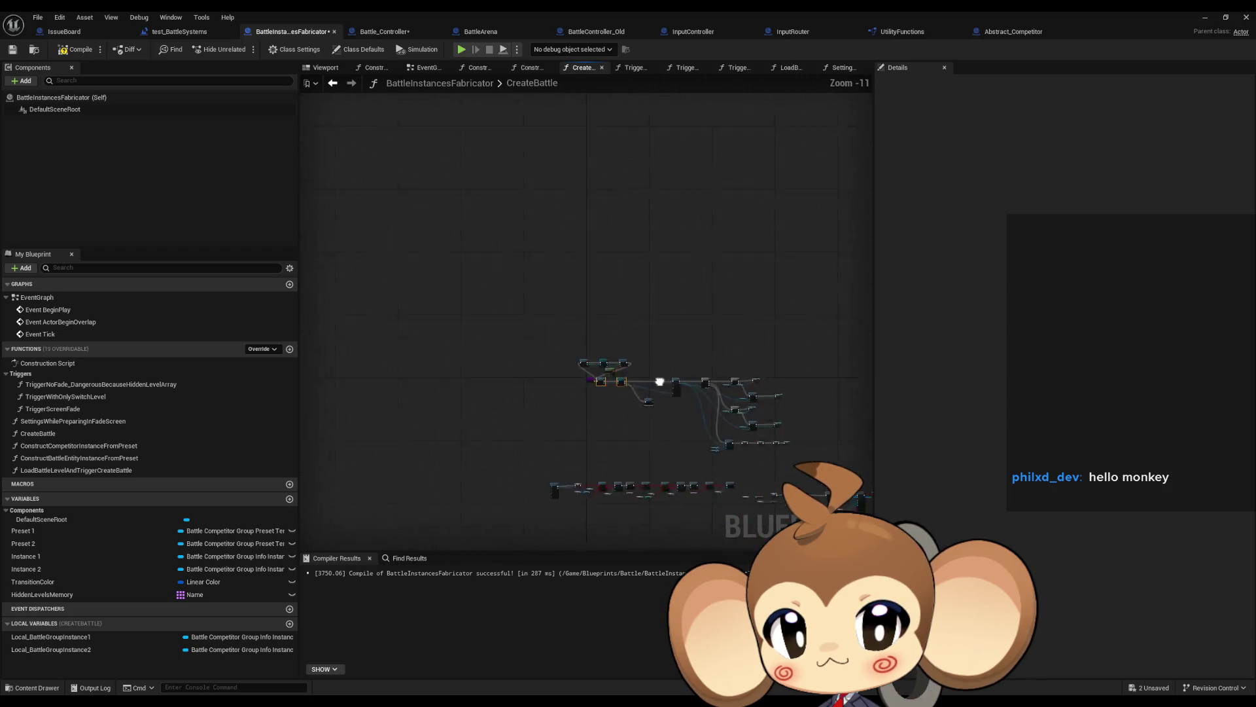
{"action": "left_click_drag", "start_coordinate": [537, 340], "coordinate": [720, 434]}
{"action": "scroll", "coordinate": [522, 360], "scroll_direction": "up", "scroll_amount": 9}
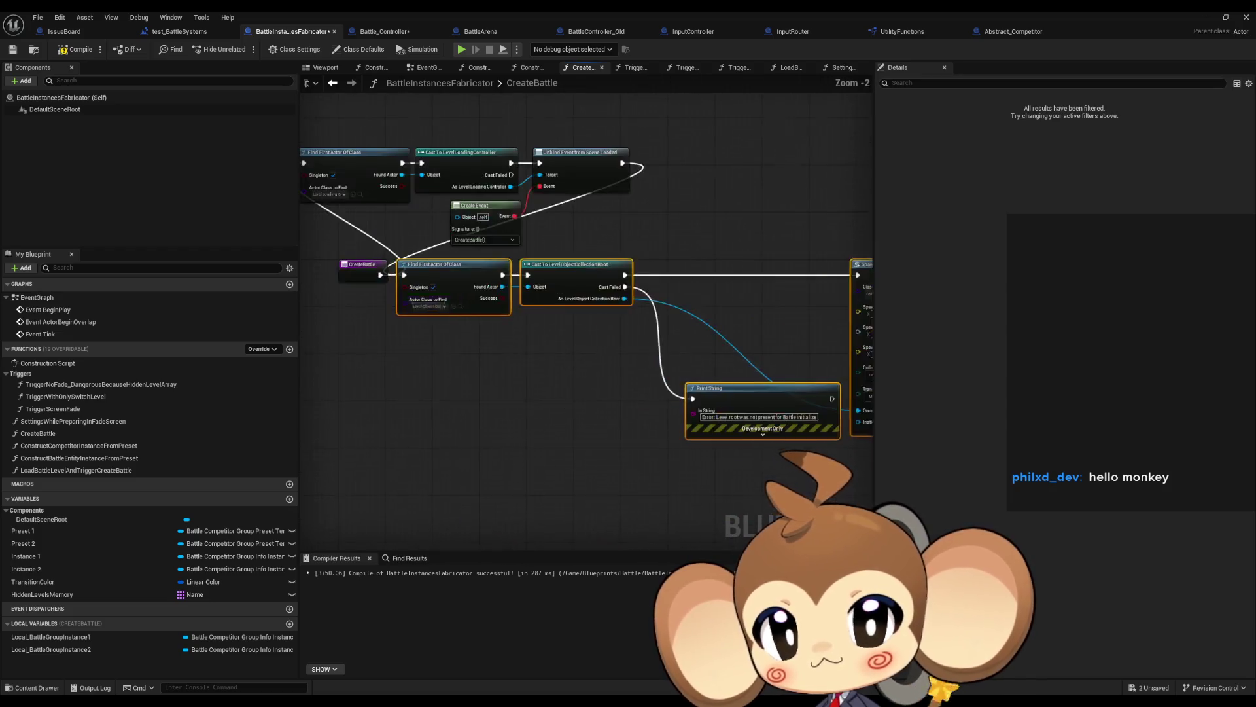
{"action": "mouse_move", "coordinate": [465, 371]}
{"action": "left_mouse_down"}
{"action": "mouse_move", "coordinate": [717, 271]}
{"action": "mouse_move", "coordinate": [705, 256]}
{"action": "left_mouse_up"}
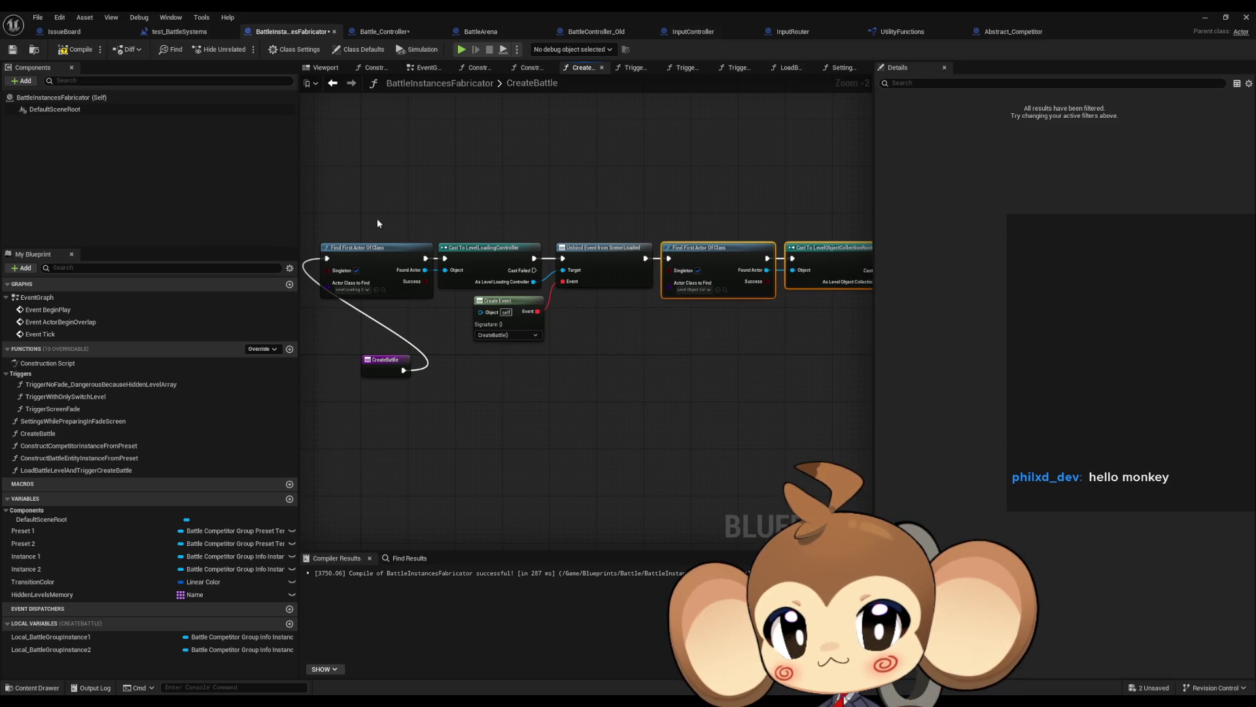
{"action": "left_click_drag", "start_coordinate": [377, 223], "coordinate": [611, 308]}
{"action": "left_click_drag", "start_coordinate": [401, 261], "coordinate": [476, 361]}
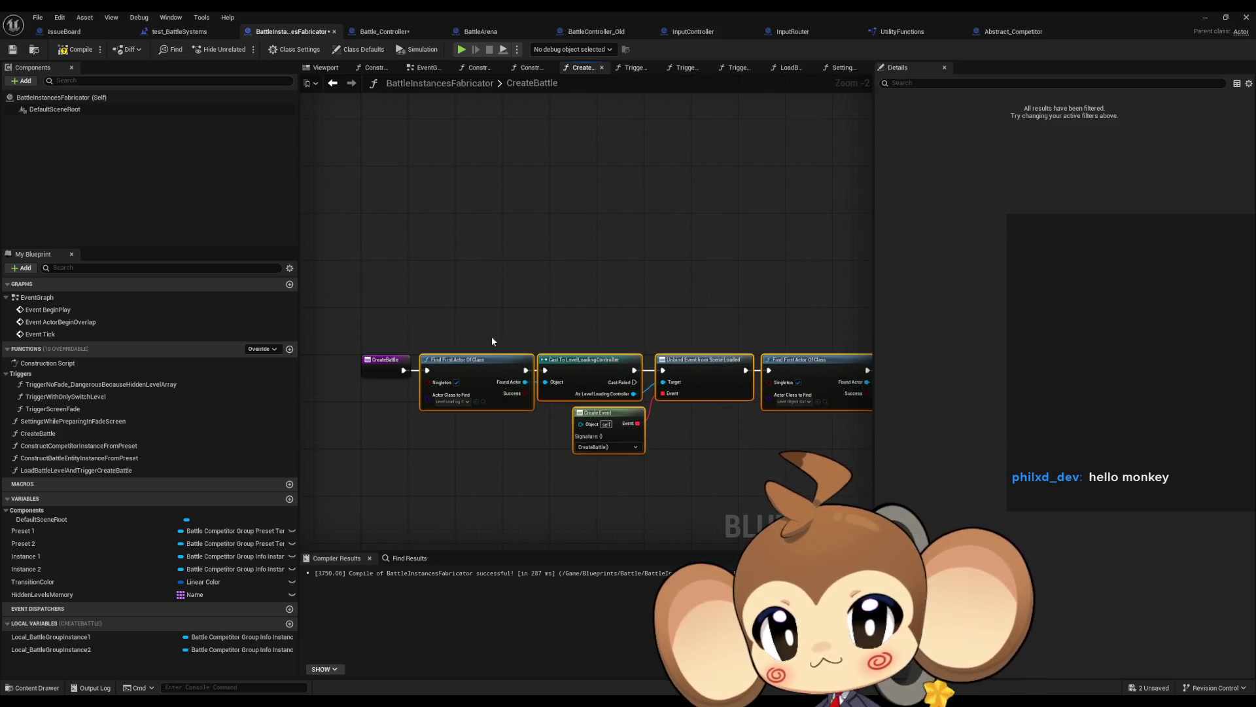
{"action": "left_click", "coordinate": [492, 341]}
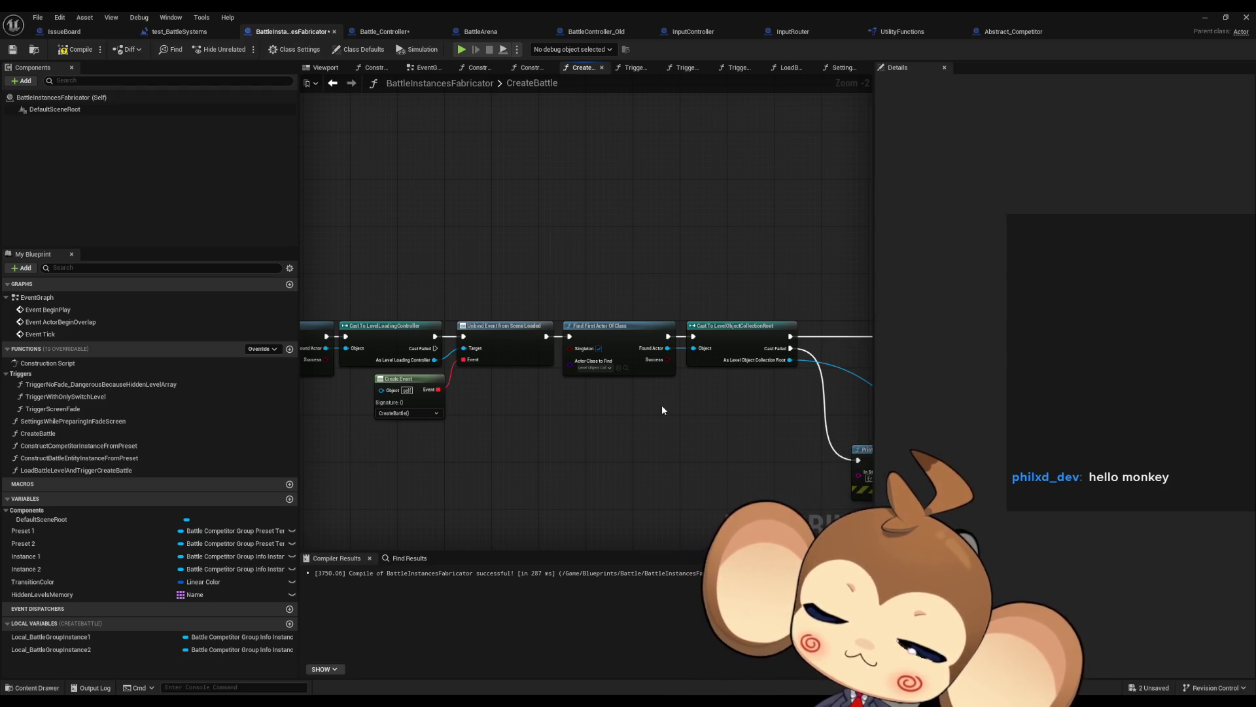
- Pan along the new chain through Print String, SpawnActor, Sequence, IsValid and Construct nodes
{"action": "mouse_move", "coordinate": [665, 402]}
{"action": "left_mouse_down"}
{"action": "mouse_move", "coordinate": [618, 408]}
{"action": "mouse_move", "coordinate": [871, 391]}
{"action": "left_mouse_up"}
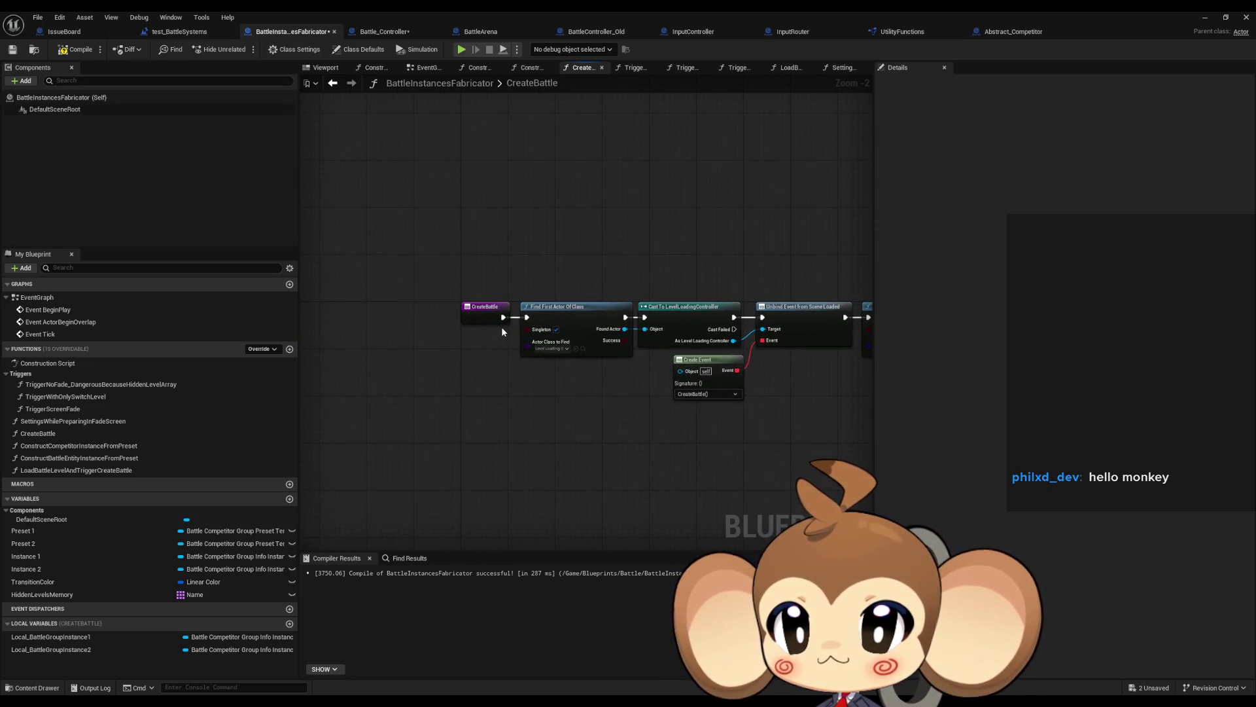
{"action": "scroll", "coordinate": [501, 327], "scroll_direction": "up", "scroll_amount": 3}
{"action": "left_click_drag", "start_coordinate": [597, 327], "coordinate": [485, 311]}
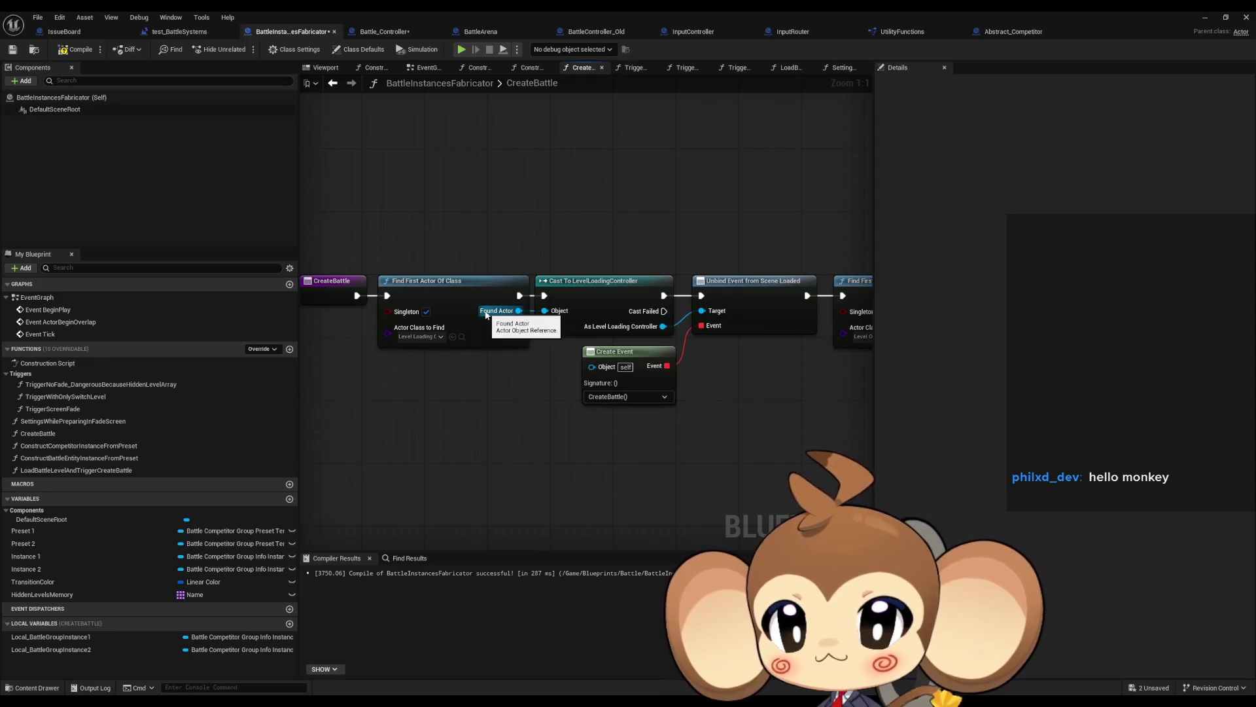
{"action": "scroll", "coordinate": [694, 365], "scroll_direction": "down", "scroll_amount": 4}
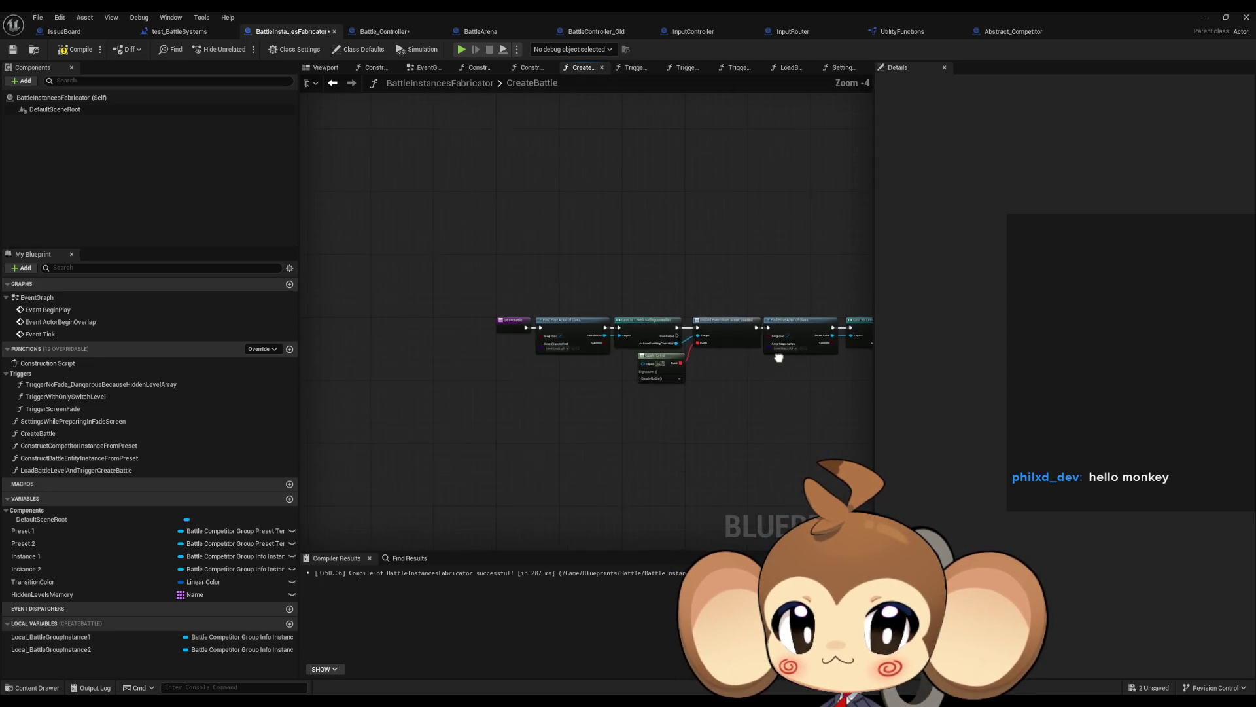
{"action": "mouse_move", "coordinate": [694, 365]}
{"action": "left_mouse_down"}
{"action": "mouse_move", "coordinate": [430, 303]}
{"action": "mouse_move", "coordinate": [237, 295]}
{"action": "left_mouse_up"}
{"action": "mouse_move", "coordinate": [752, 458]}
{"action": "left_mouse_down"}
{"action": "mouse_move", "coordinate": [641, 412]}
{"action": "mouse_move", "coordinate": [617, 363]}
{"action": "left_mouse_up"}
{"action": "scroll", "coordinate": [618, 363], "scroll_direction": "up", "scroll_amount": 3}
{"action": "scroll", "coordinate": [618, 364], "scroll_direction": "up", "scroll_amount": 1}
- Open the 1_InitializeBattleController function from its call in CreateBattle, then return
{"action": "left_click_drag", "start_coordinate": [623, 451], "coordinate": [595, 355]}
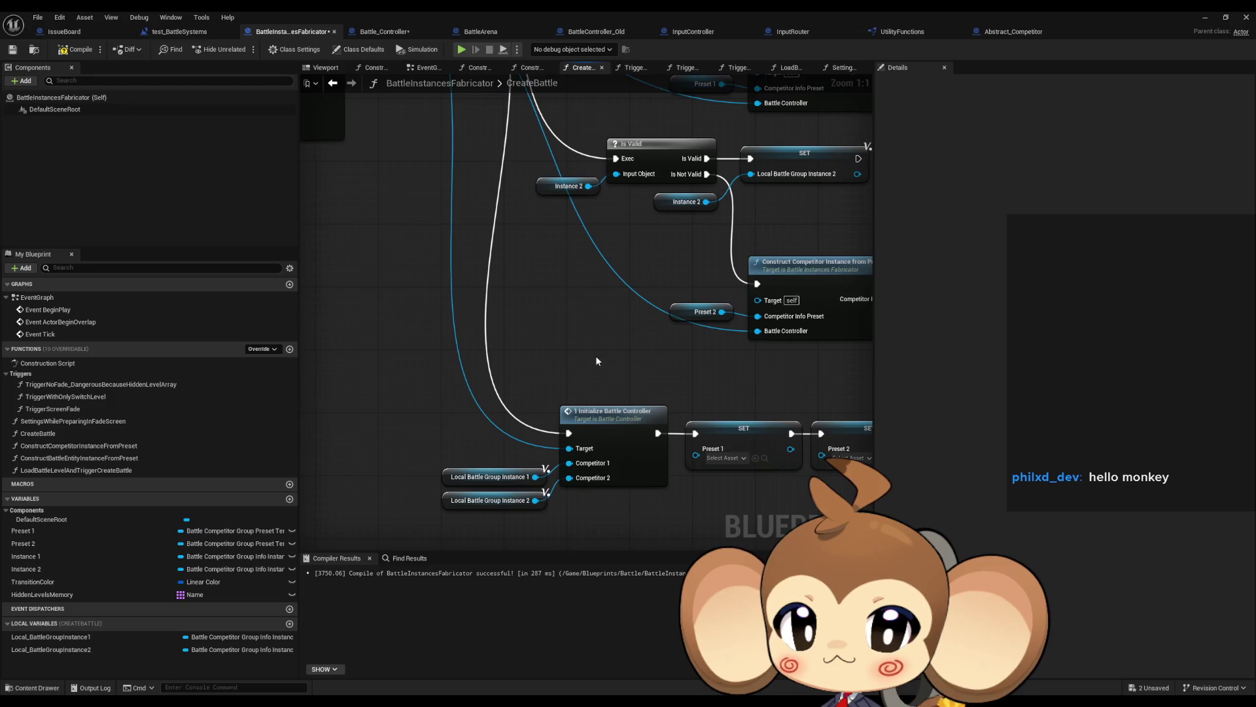
{"action": "left_click", "coordinate": [584, 407]}
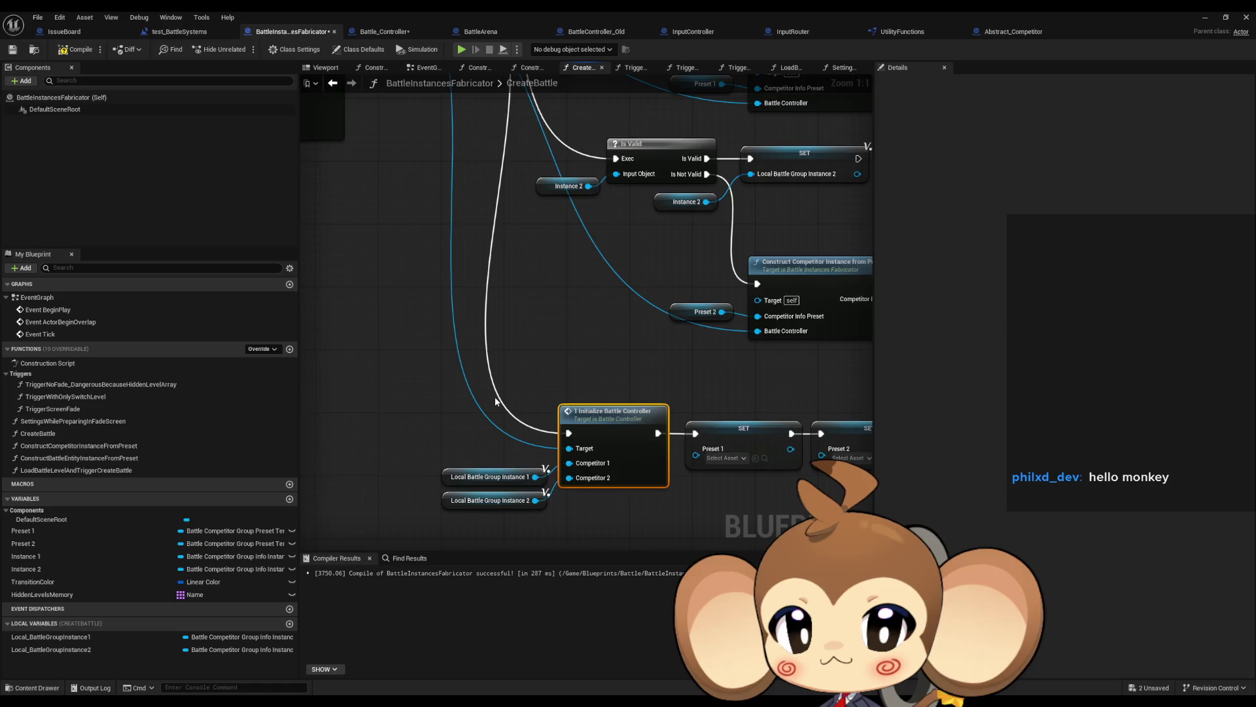
{"action": "scroll", "coordinate": [496, 401], "scroll_direction": "down", "scroll_amount": 4}
{"action": "double_click", "coordinate": [622, 389]}
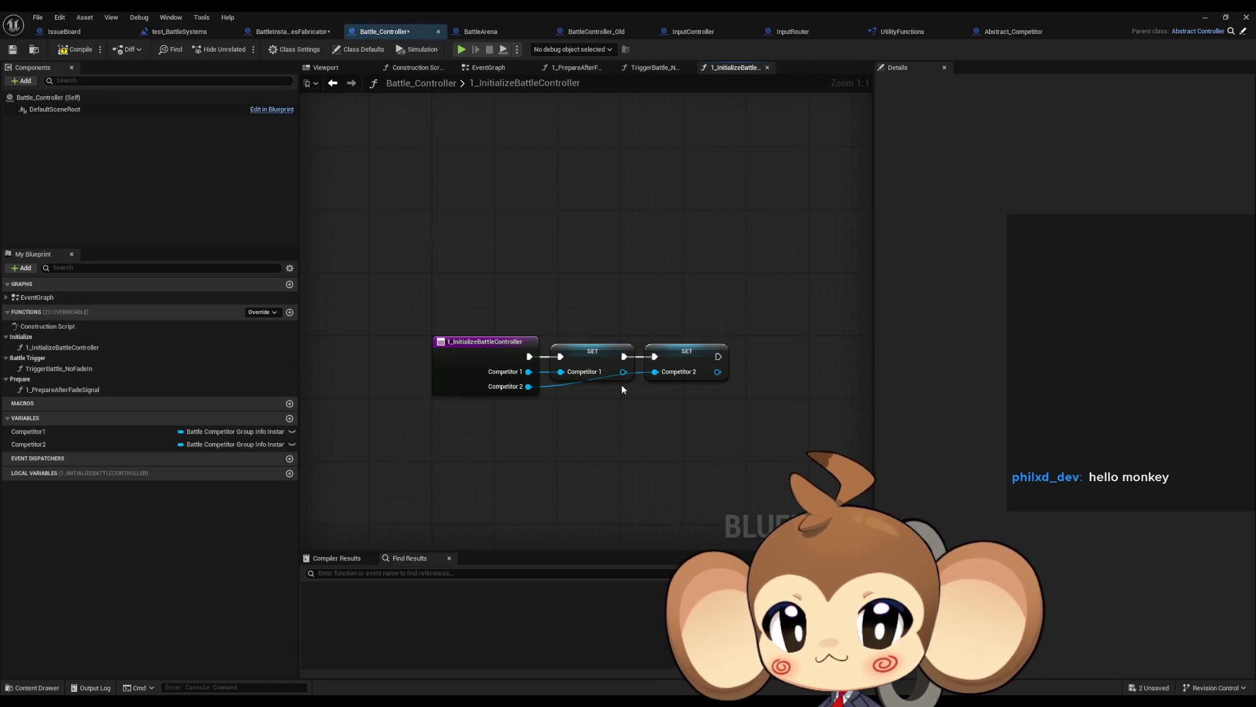
{"action": "left_click", "coordinate": [333, 83]}
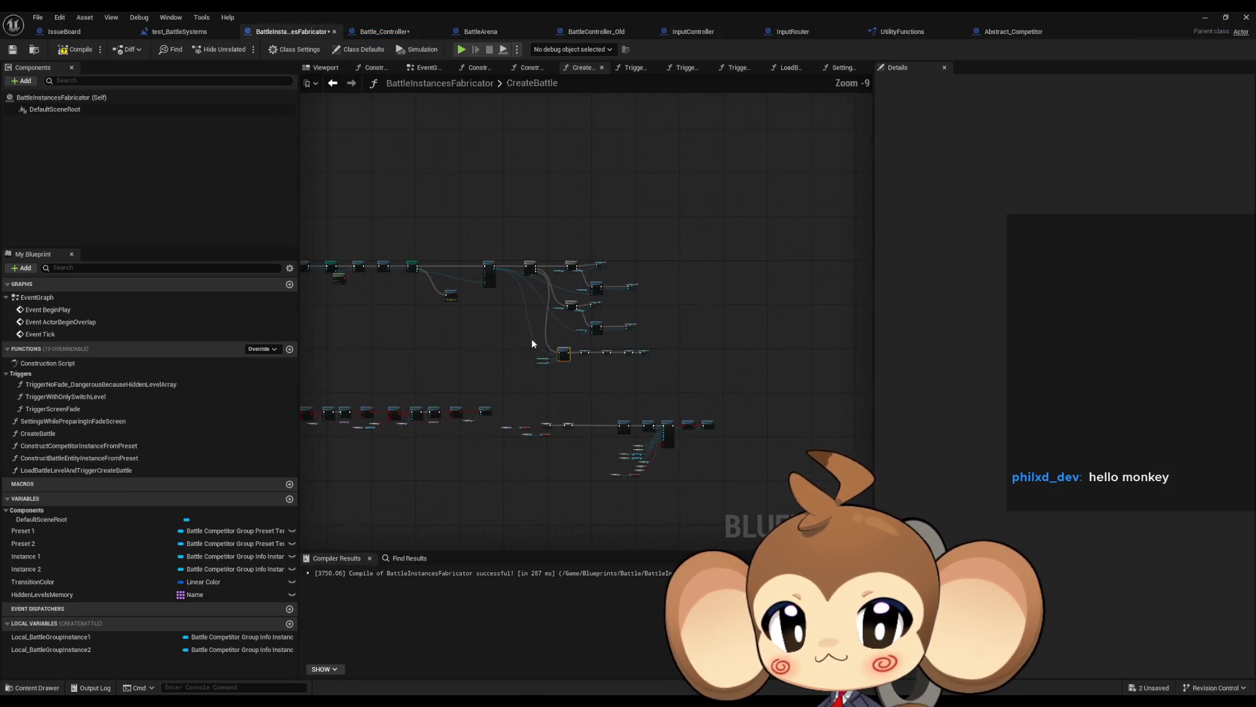
- Make empty room in 1_InitializeBattleController, then marquee-select CreateBattle's whole lower node row
{"action": "left_click_drag", "start_coordinate": [532, 343], "coordinate": [695, 297]}
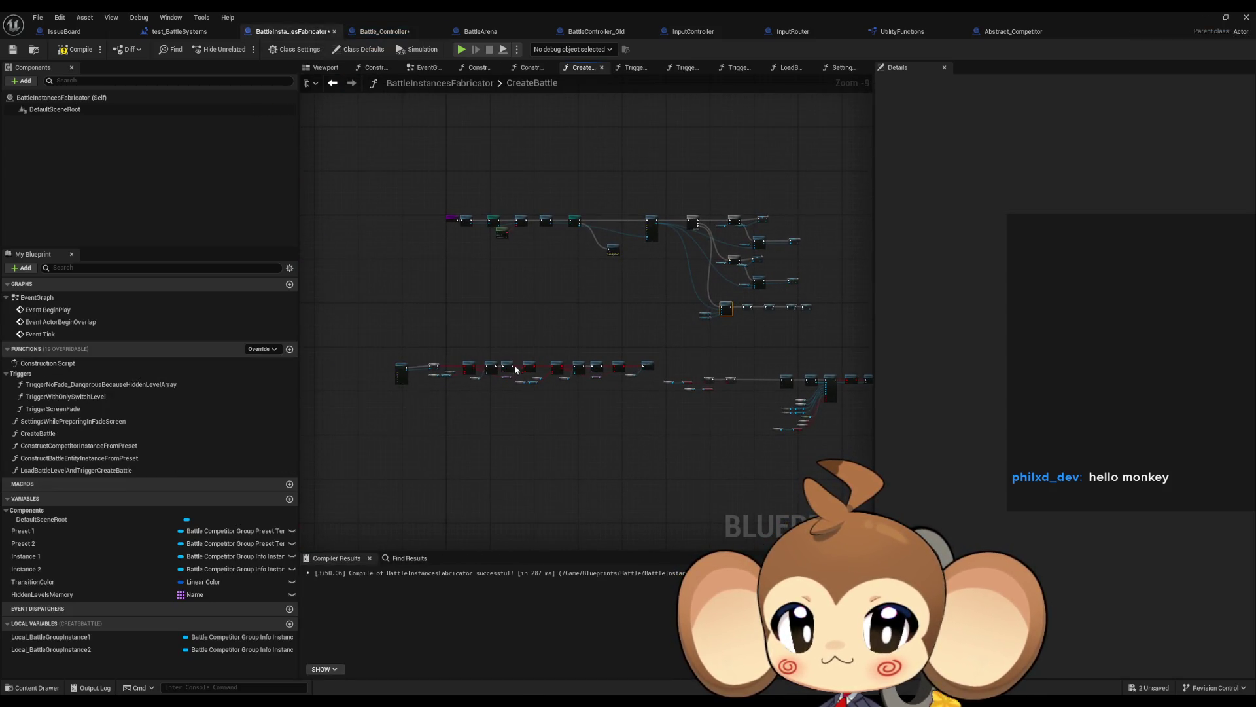
{"action": "left_click", "coordinate": [384, 31]}
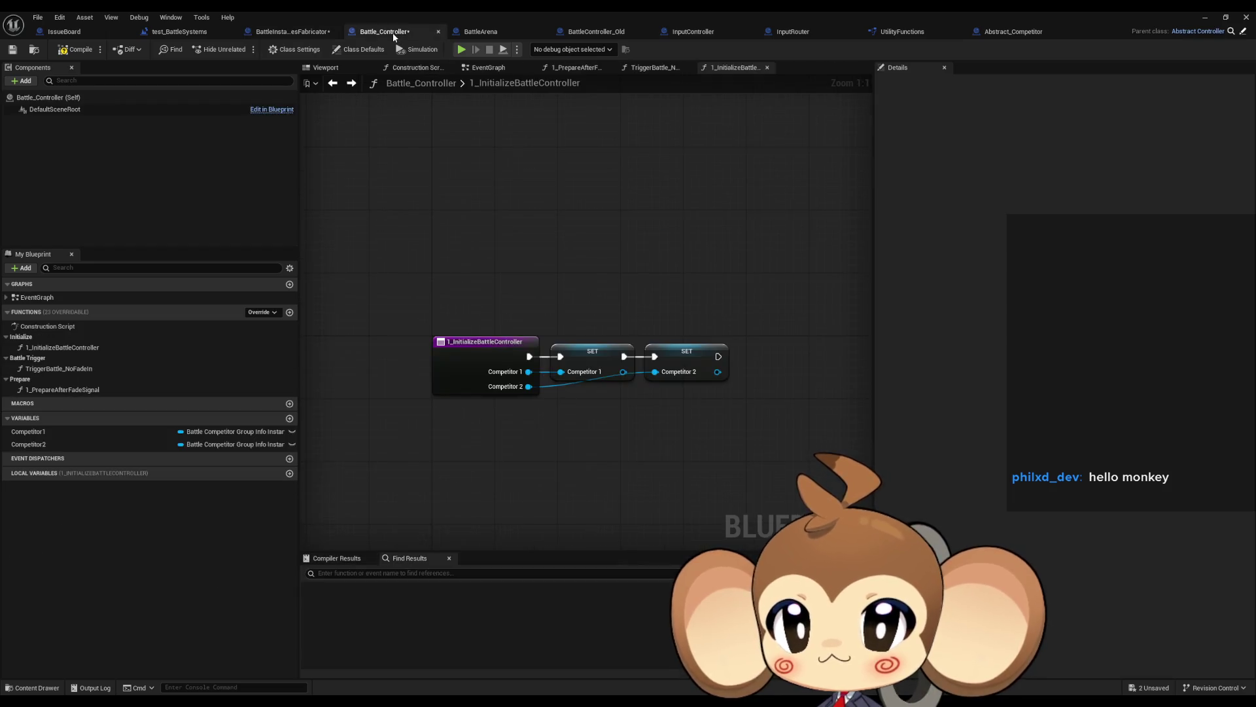
{"action": "scroll", "coordinate": [548, 402], "scroll_direction": "down", "scroll_amount": 6}
{"action": "scroll", "coordinate": [549, 342], "scroll_direction": "up", "scroll_amount": 5}
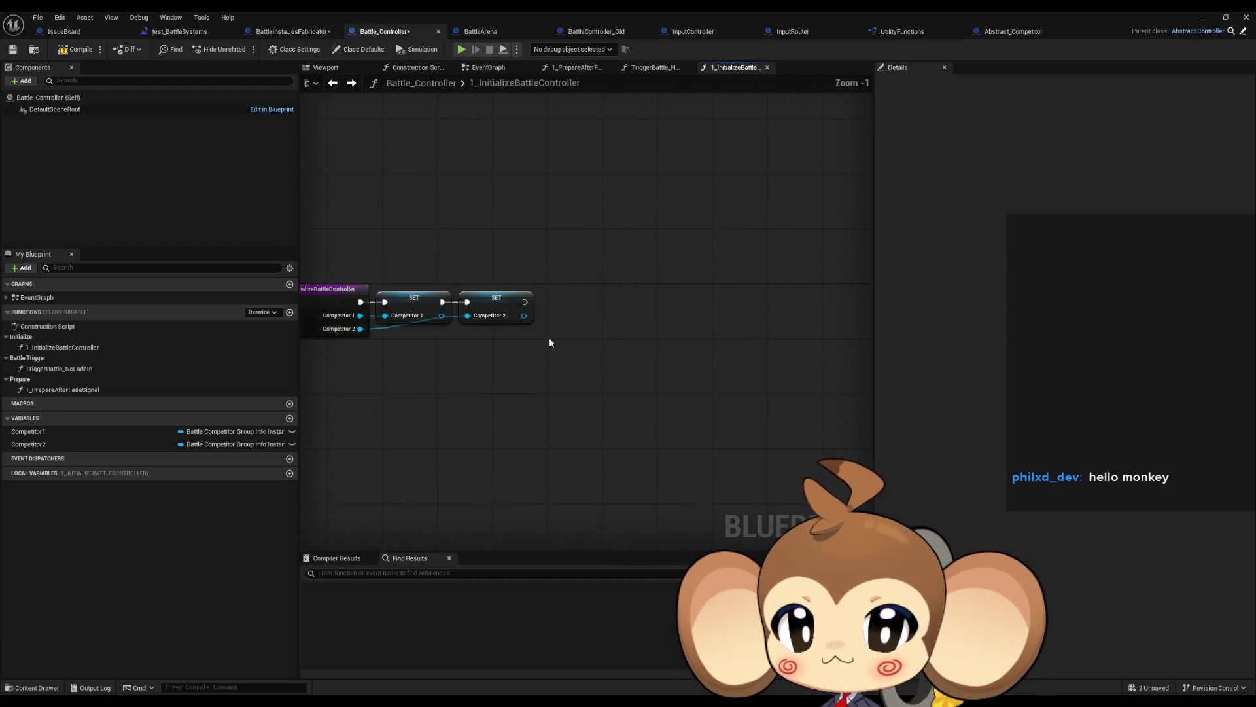
{"action": "left_click_drag", "start_coordinate": [549, 342], "coordinate": [628, 399]}
{"action": "left_click", "coordinate": [291, 32]}
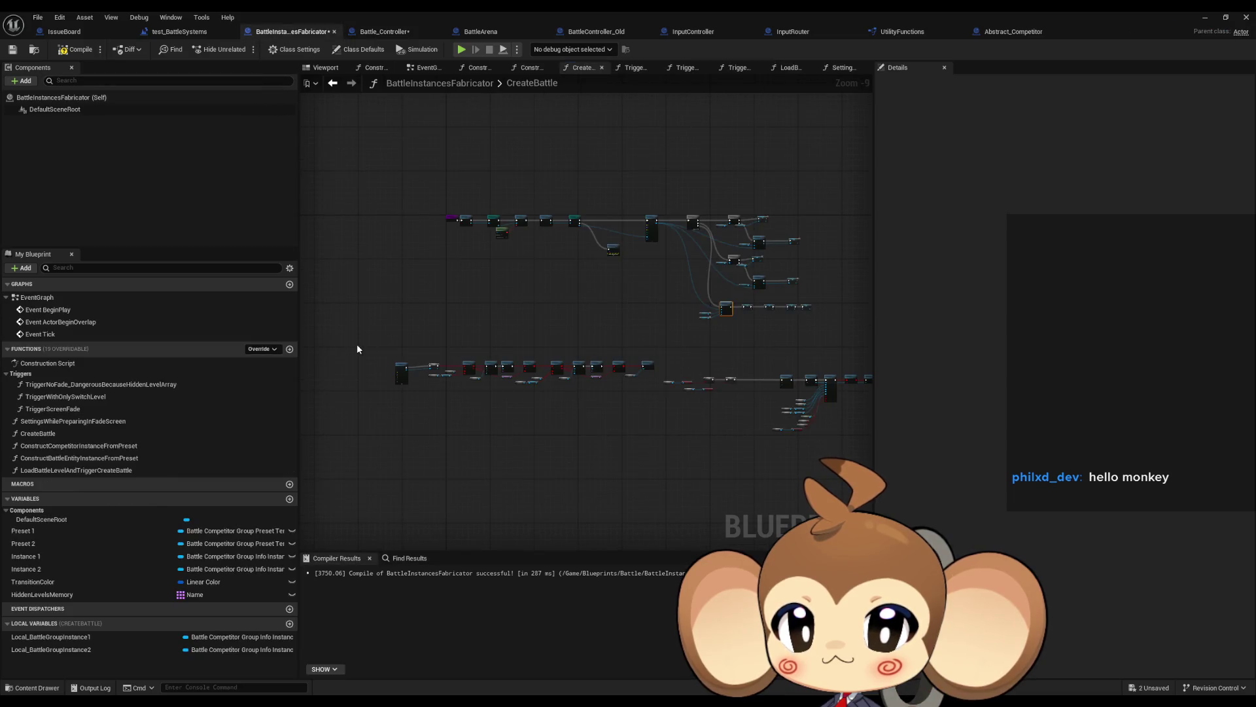
{"action": "mouse_move", "coordinate": [358, 349]}
{"action": "left_mouse_down"}
{"action": "mouse_move", "coordinate": [855, 463]}
{"action": "mouse_move", "coordinate": [814, 460]}
{"action": "left_mouse_up"}
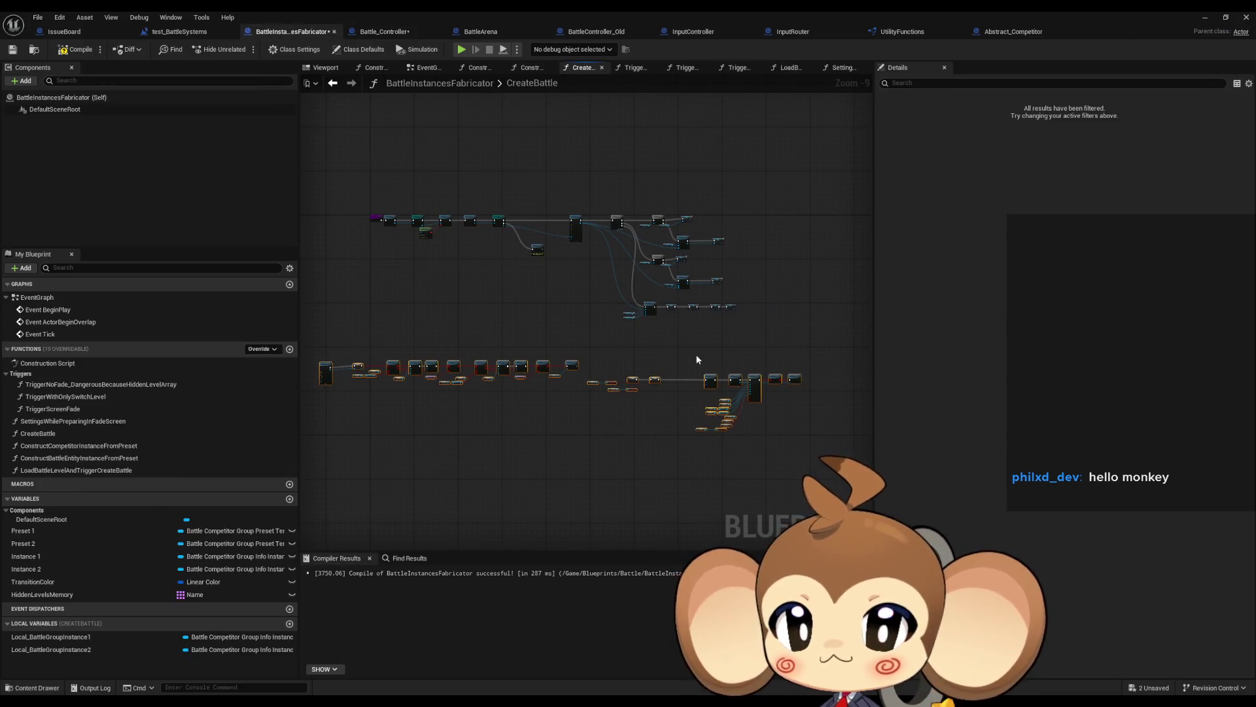
- Cut the lower node row and paste it into 1_InitializeBattleController, accepting the Fix Self Context prompt
{"action": "key", "text": "Delete"}
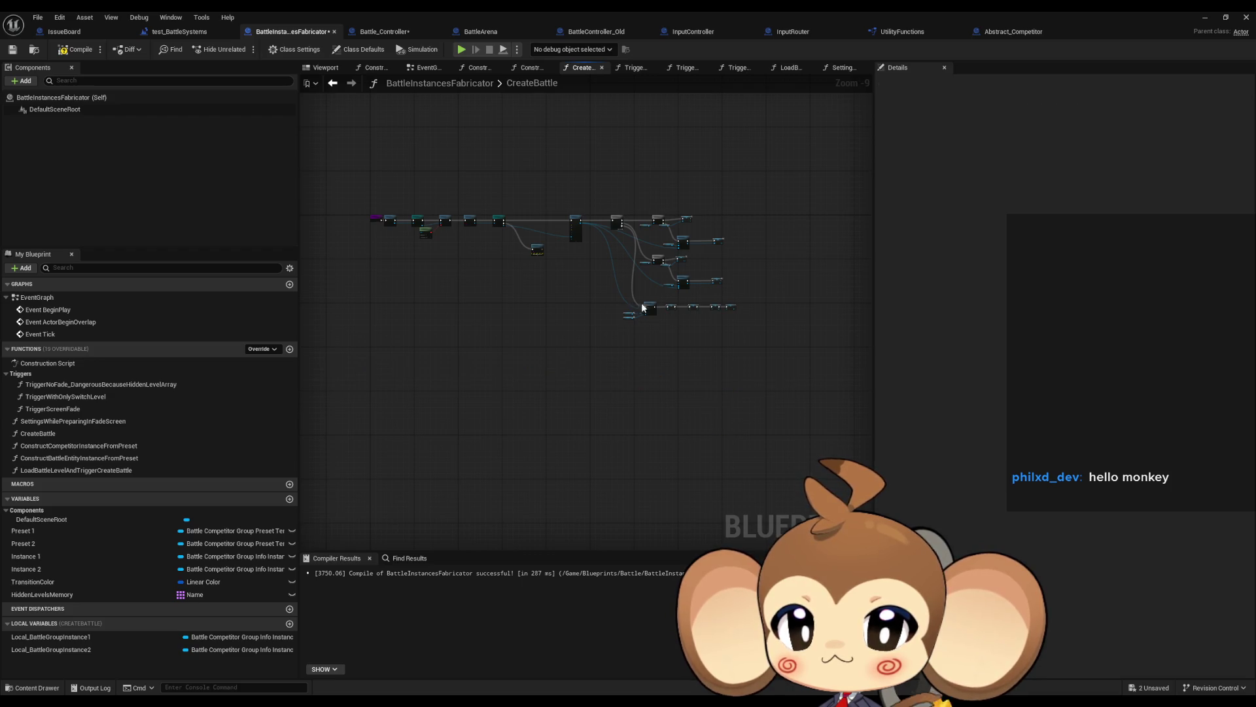
{"action": "left_click", "coordinate": [385, 31]}
{"action": "scroll", "coordinate": [670, 446], "scroll_direction": "down", "scroll_amount": 3}
{"action": "key", "text": "ctrl+v"}
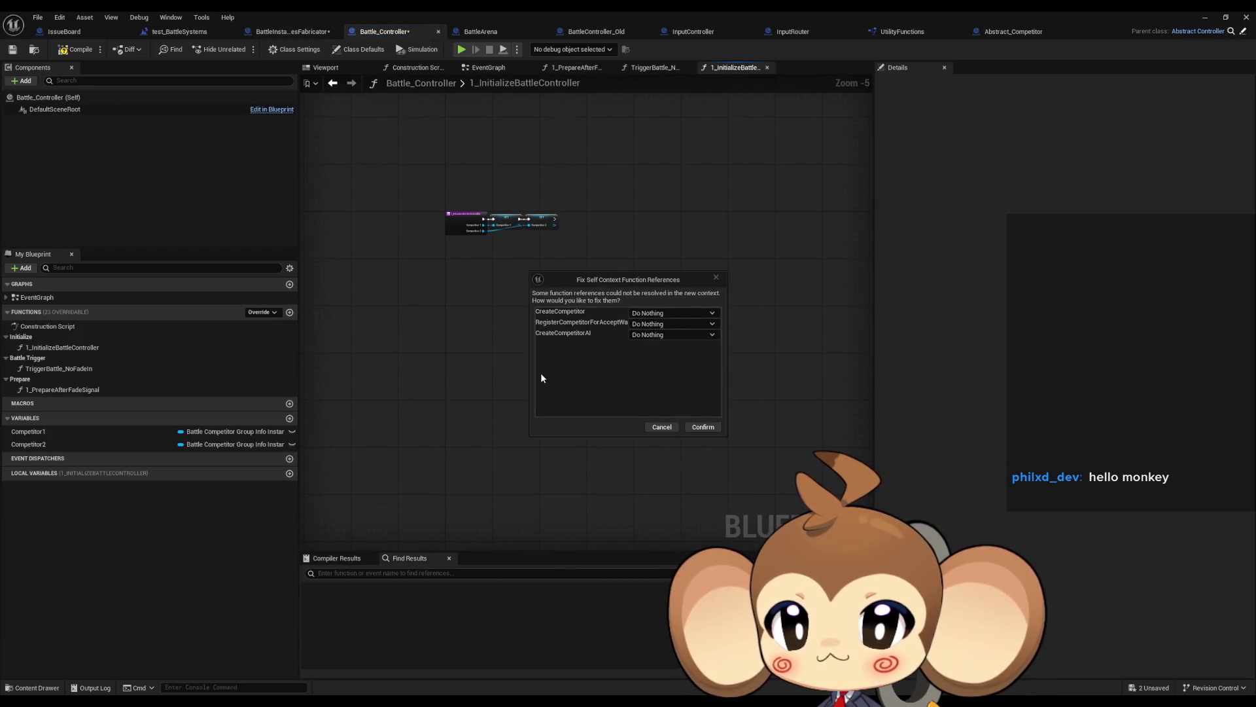
{"action": "left_click", "coordinate": [703, 427]}
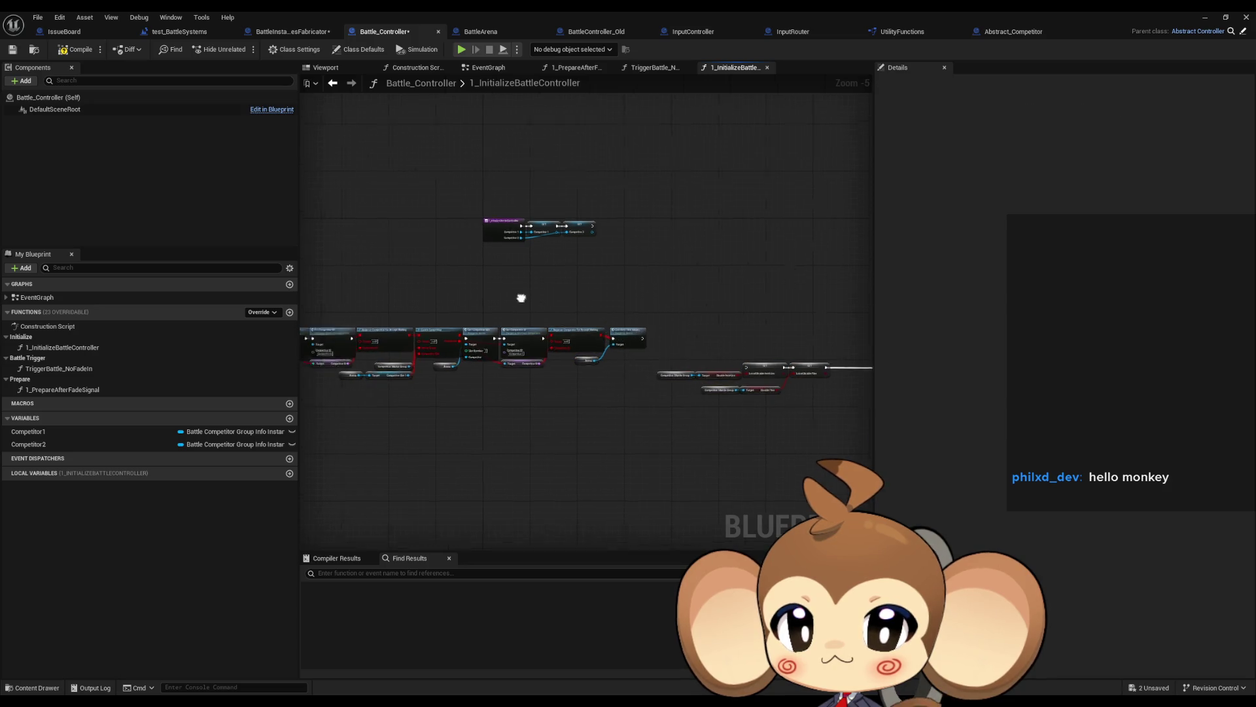
{"action": "scroll", "coordinate": [715, 316], "scroll_direction": "up", "scroll_amount": 3}
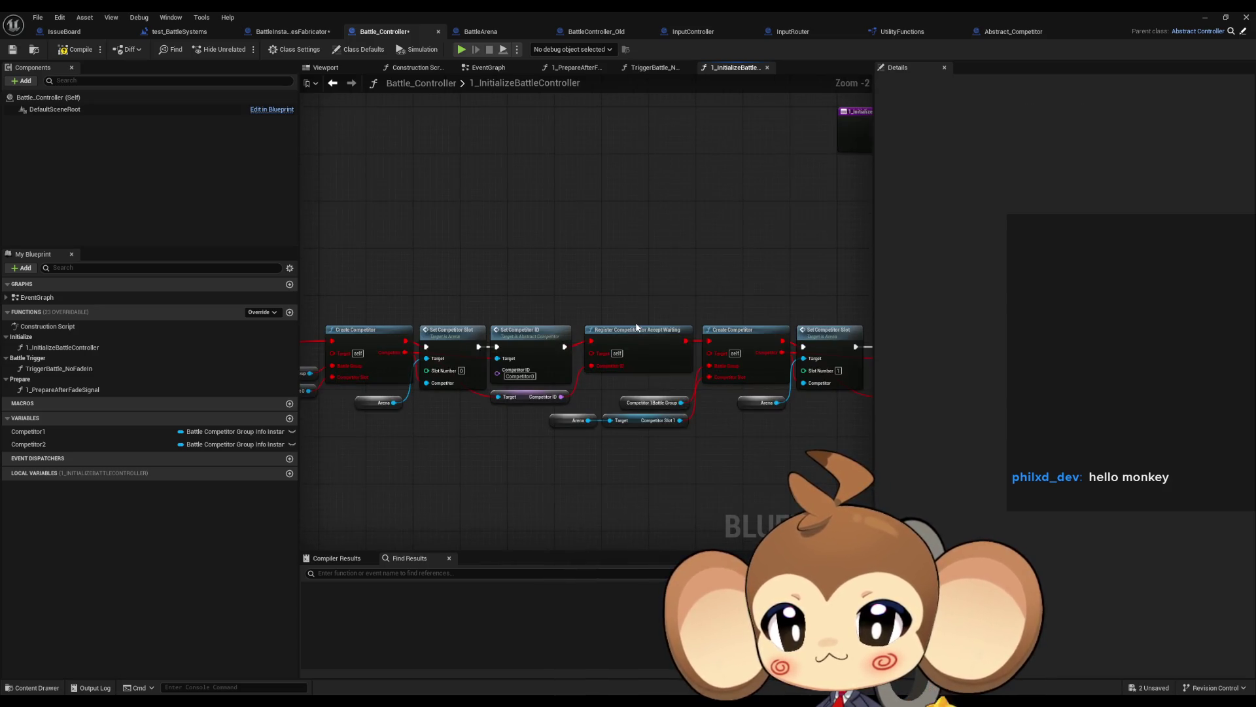
{"action": "scroll", "coordinate": [736, 288], "scroll_direction": "down", "scroll_amount": 3}
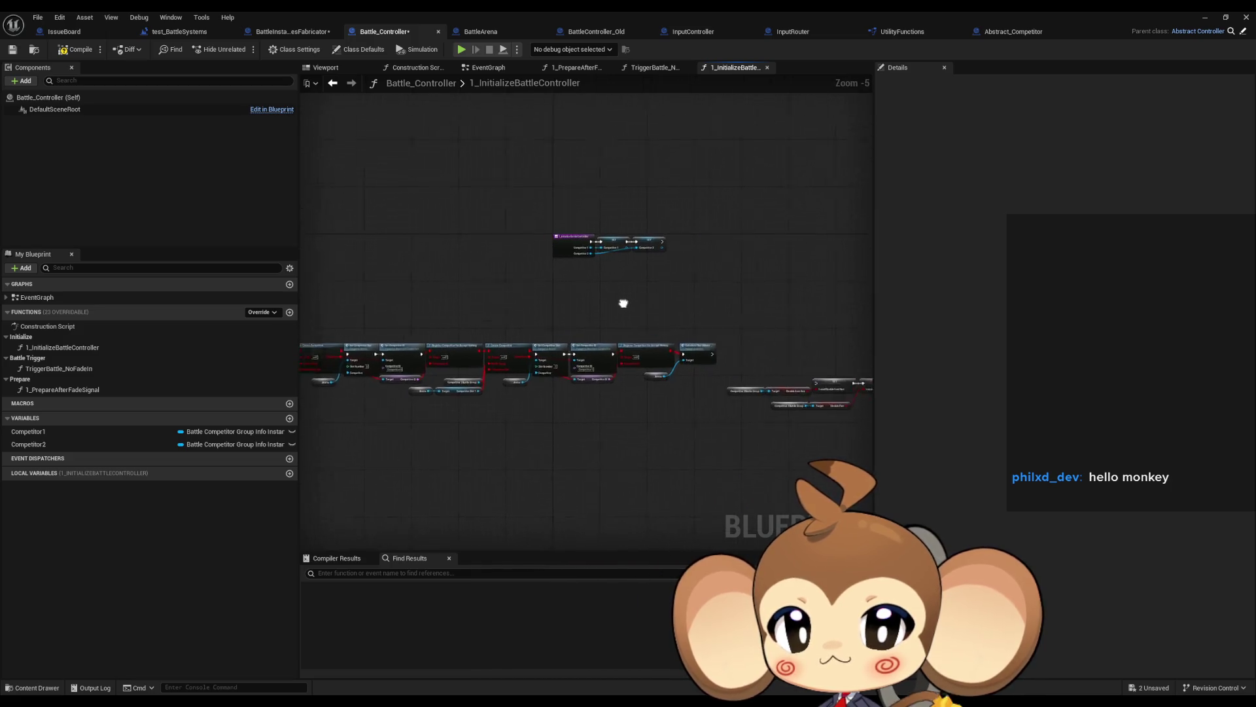
{"action": "left_click_drag", "start_coordinate": [624, 303], "coordinate": [488, 319]}
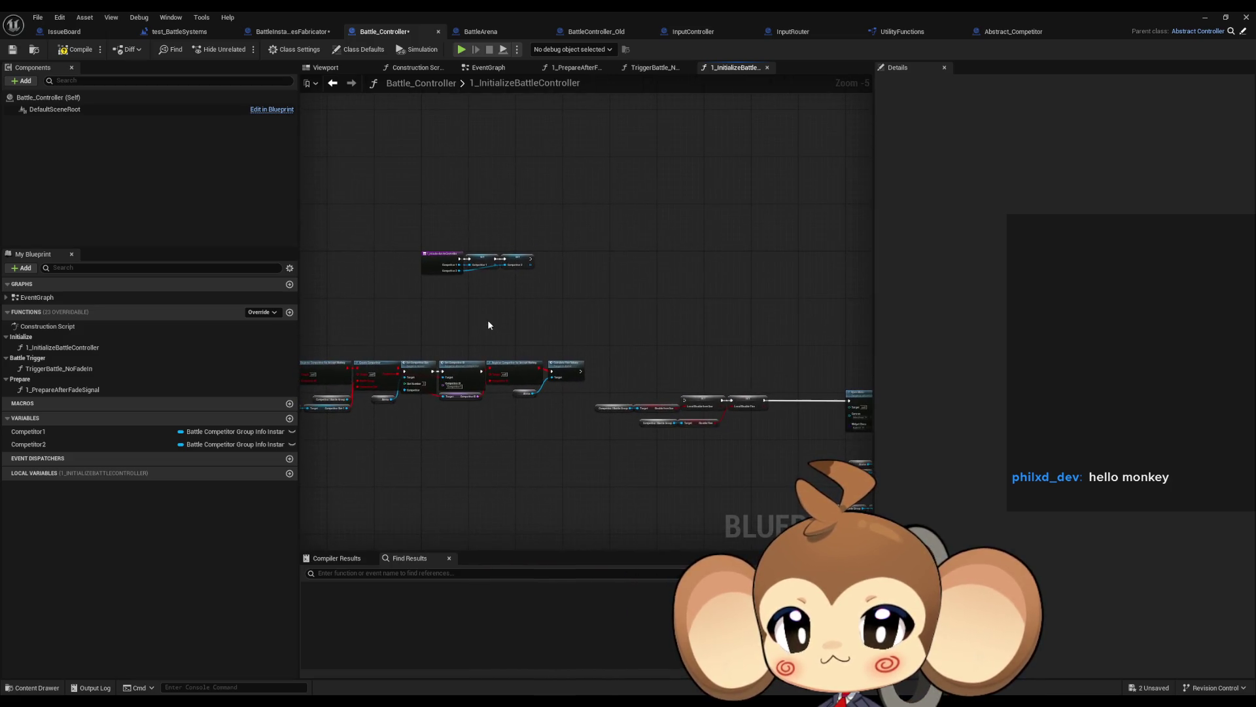
- Delete the TriggerBattle_NoFadeIn and 1_PrepareAfterFadeSignal functions from Battle_Controller
{"action": "double_click", "coordinate": [82, 370]}
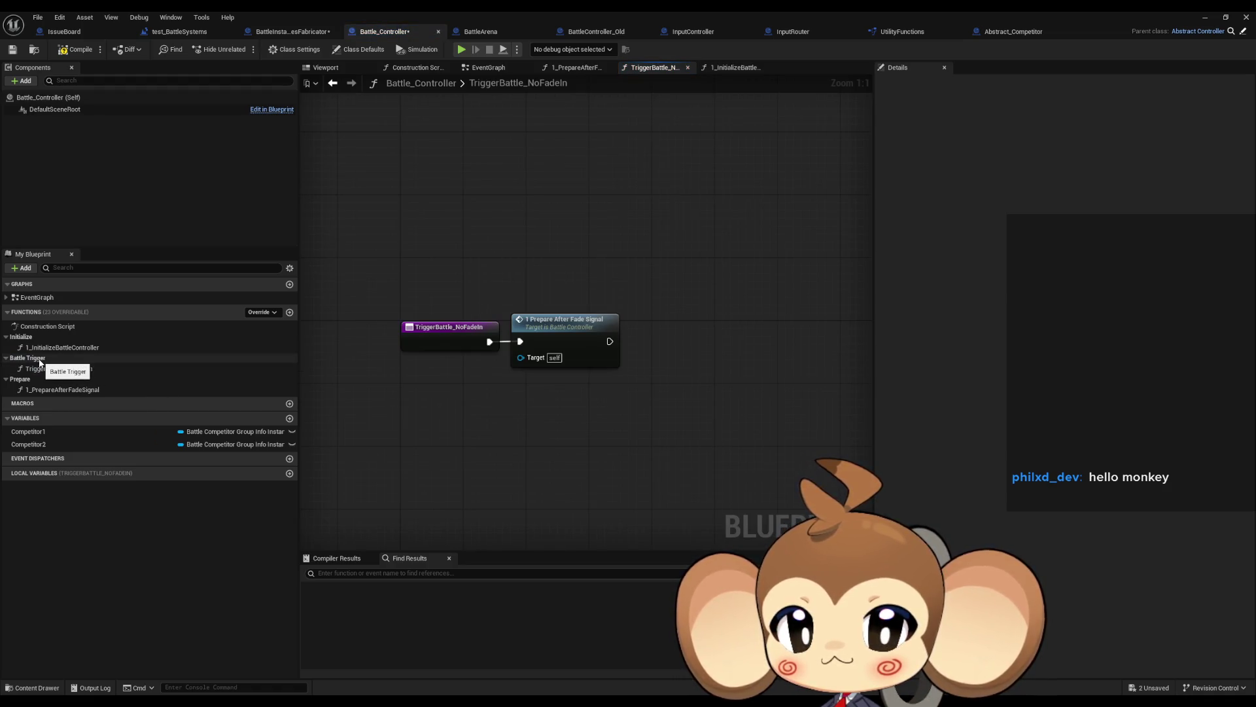
{"action": "double_click", "coordinate": [48, 390]}
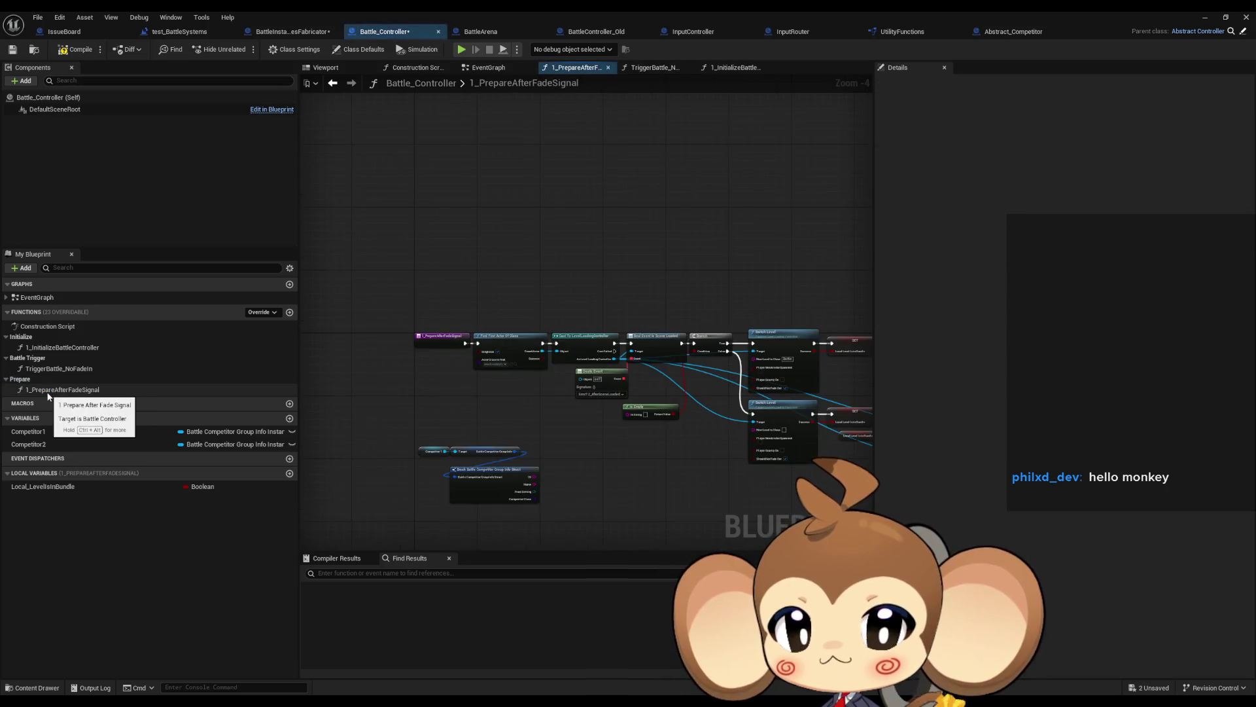
{"action": "mouse_move", "coordinate": [557, 392]}
{"action": "left_mouse_down"}
{"action": "mouse_move", "coordinate": [450, 378]}
{"action": "mouse_move", "coordinate": [576, 381]}
{"action": "left_mouse_up"}
{"action": "left_click", "coordinate": [49, 389]}
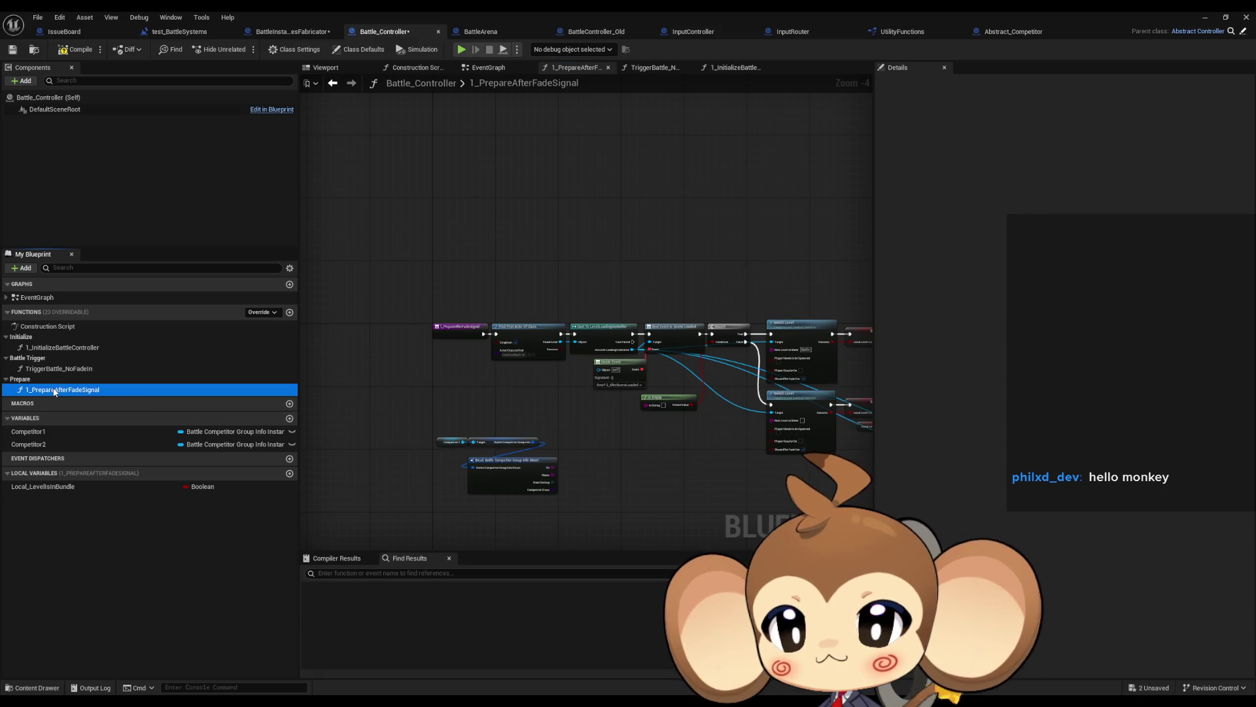
{"action": "left_click", "coordinate": [52, 369]}
{"action": "key", "text": "Delete"}
{"action": "double_click", "coordinate": [63, 384]}
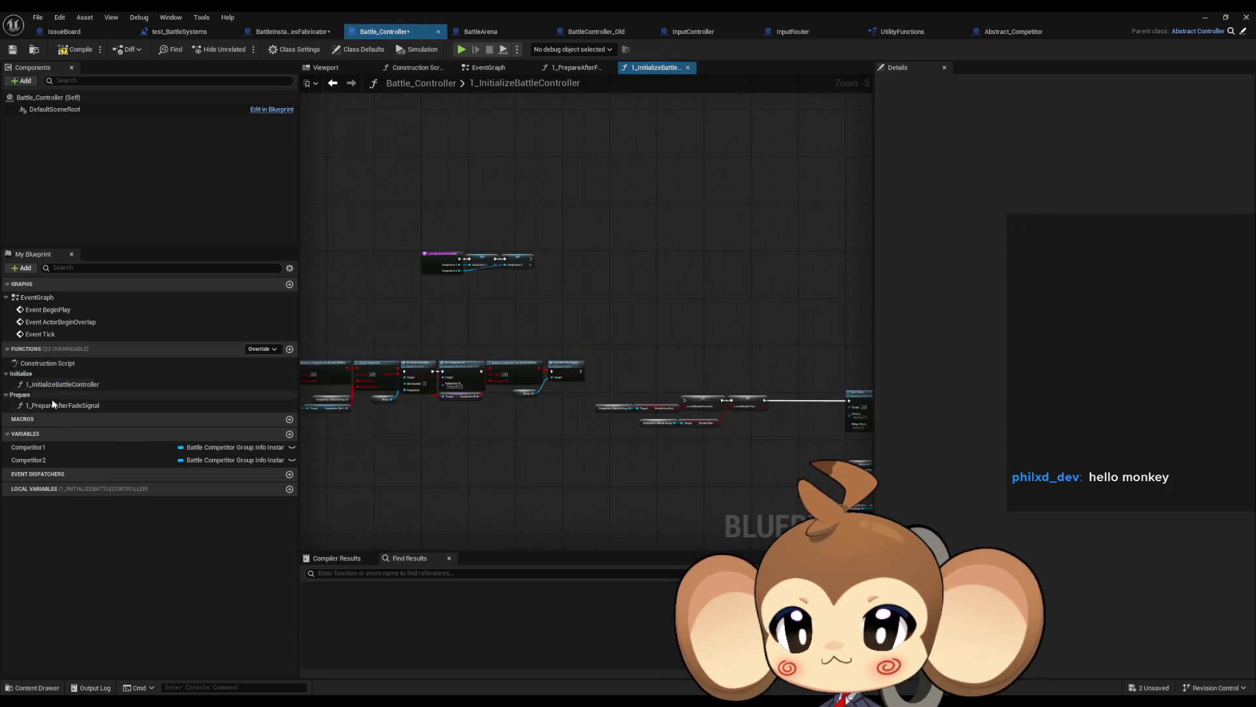
{"action": "left_click", "coordinate": [53, 405]}
{"action": "key", "text": "Delete"}
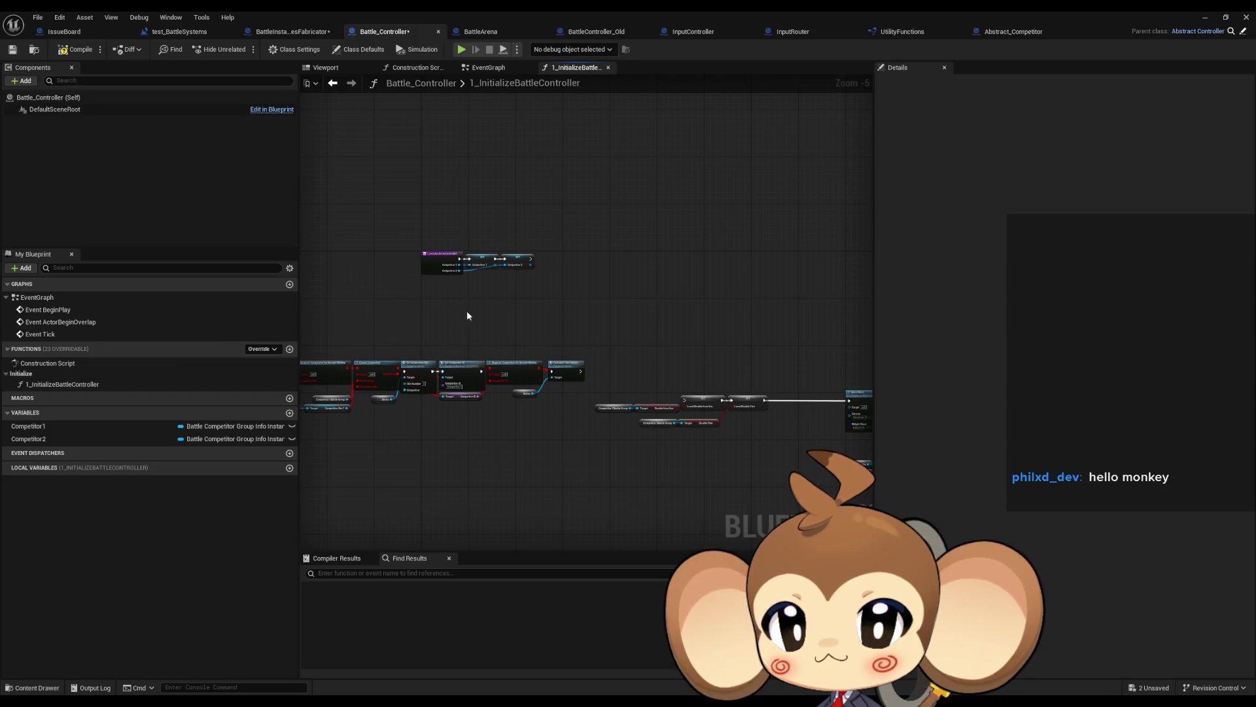
{"action": "left_click_drag", "start_coordinate": [466, 310], "coordinate": [576, 308]}
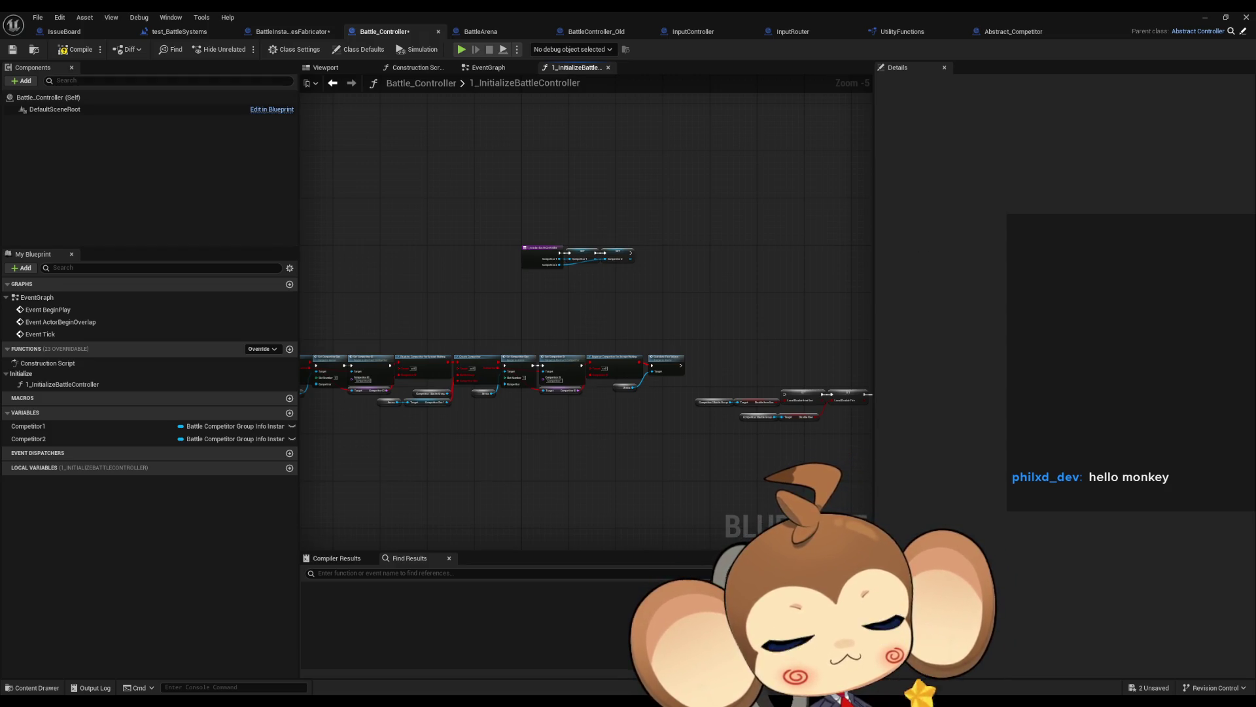
{"action": "scroll", "coordinate": [421, 307], "scroll_direction": "up", "scroll_amount": 6}
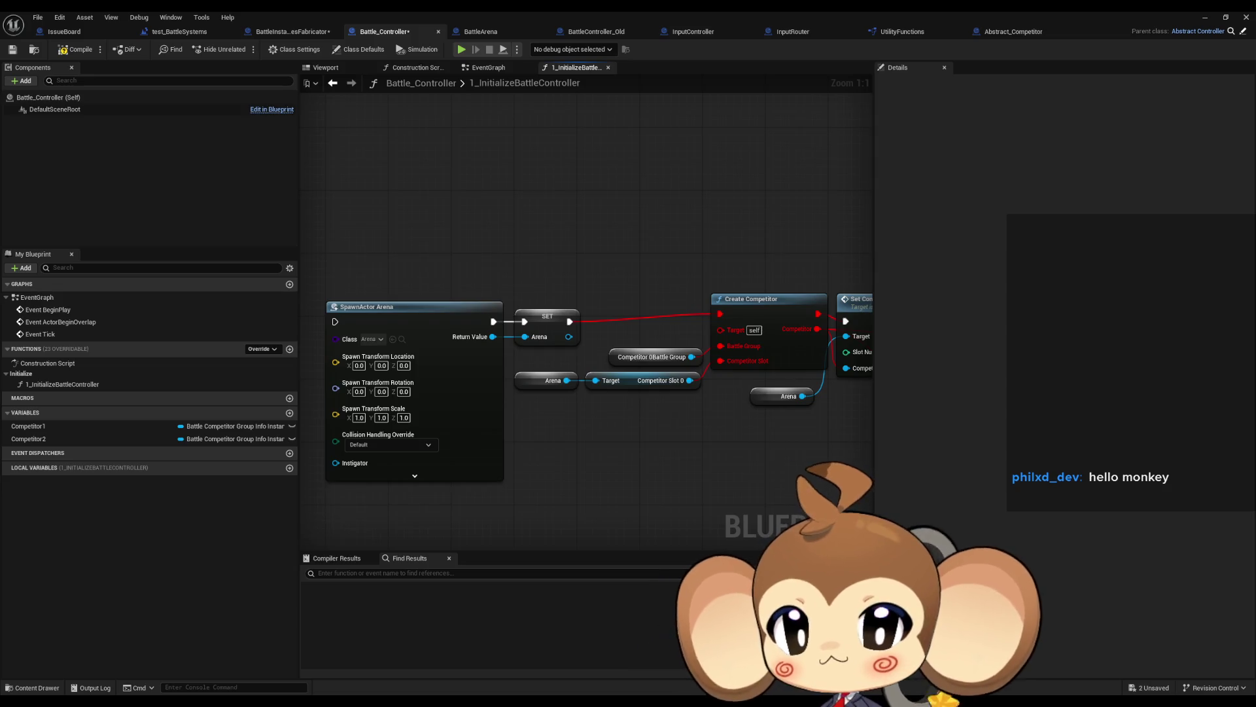
{"action": "scroll", "coordinate": [491, 209], "scroll_direction": "down", "scroll_amount": 4}
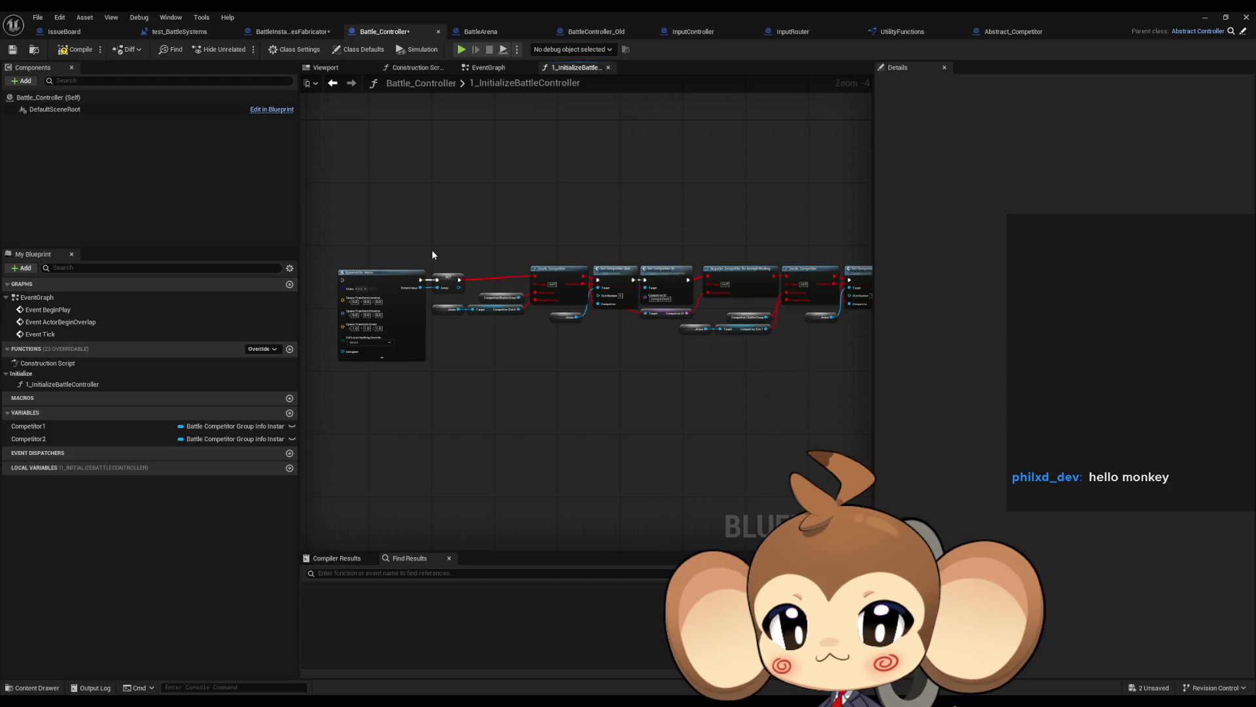
{"action": "scroll", "coordinate": [391, 261], "scroll_direction": "up", "scroll_amount": 4}
{"action": "scroll", "coordinate": [543, 211], "scroll_direction": "down", "scroll_amount": 3}
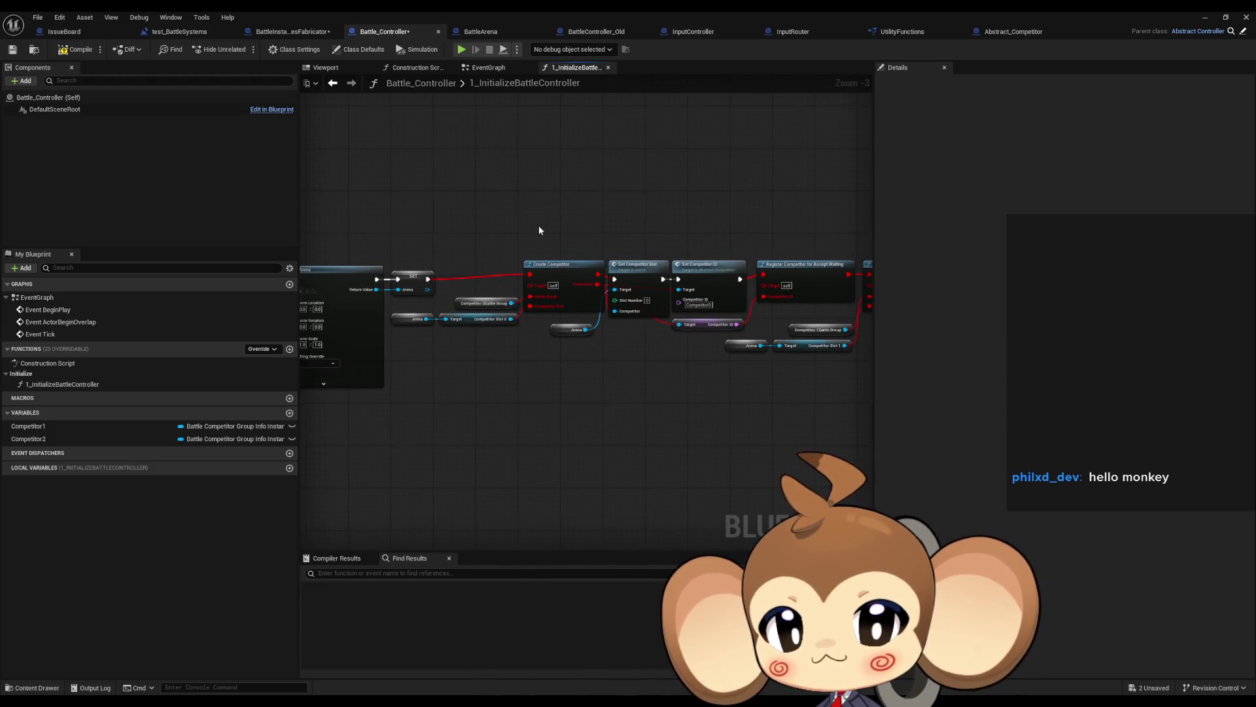
{"action": "scroll", "coordinate": [646, 225], "scroll_direction": "down", "scroll_amount": 2}
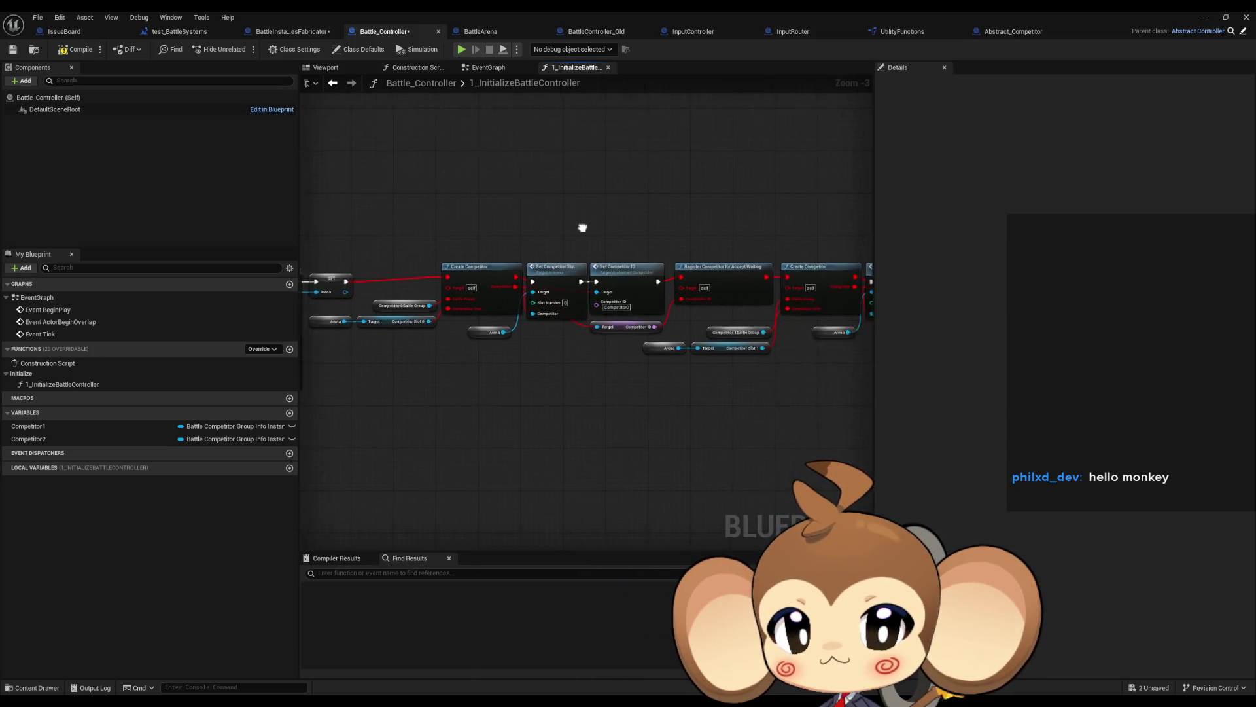
{"action": "mouse_move", "coordinate": [598, 205]}
{"action": "left_mouse_down"}
{"action": "mouse_move", "coordinate": [458, 230]}
{"action": "mouse_move", "coordinate": [731, 238]}
{"action": "left_mouse_up"}
{"action": "scroll", "coordinate": [477, 224], "scroll_direction": "up", "scroll_amount": 2}
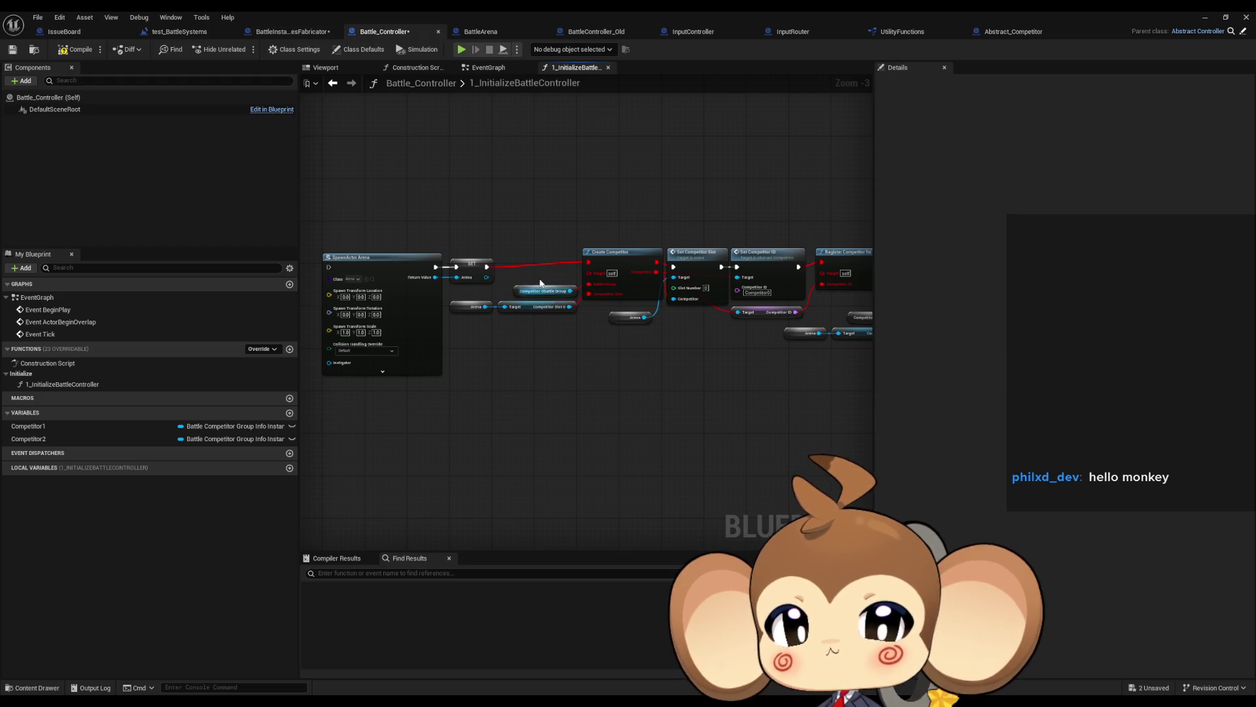
{"action": "scroll", "coordinate": [534, 263], "scroll_direction": "up", "scroll_amount": 2}
{"action": "left_click_drag", "start_coordinate": [543, 267], "coordinate": [450, 261]}
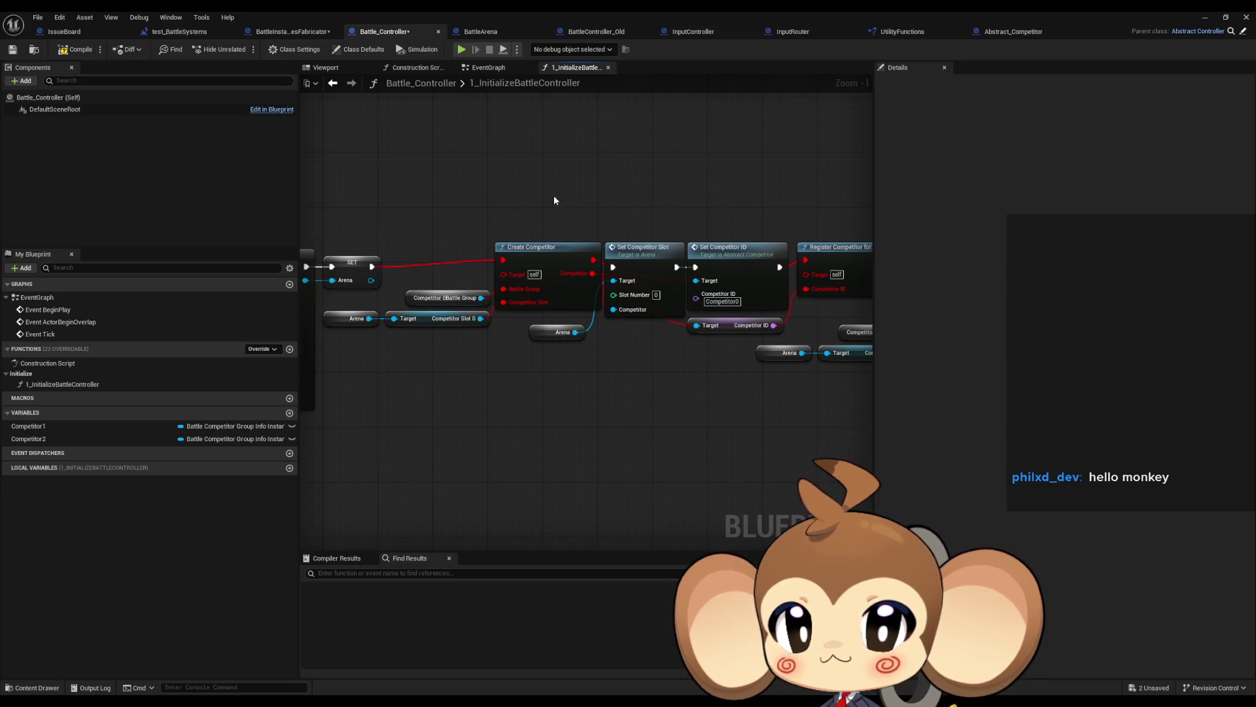